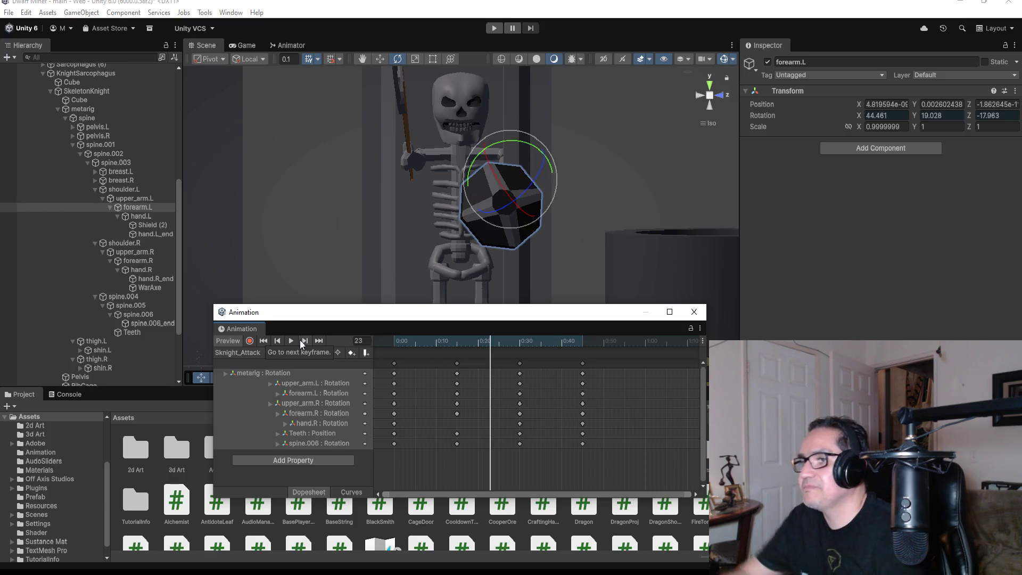
# Copy the attack clip's 0:00 keyframes and paste them at the 1:00 mark
pyautogui.click(276, 341)
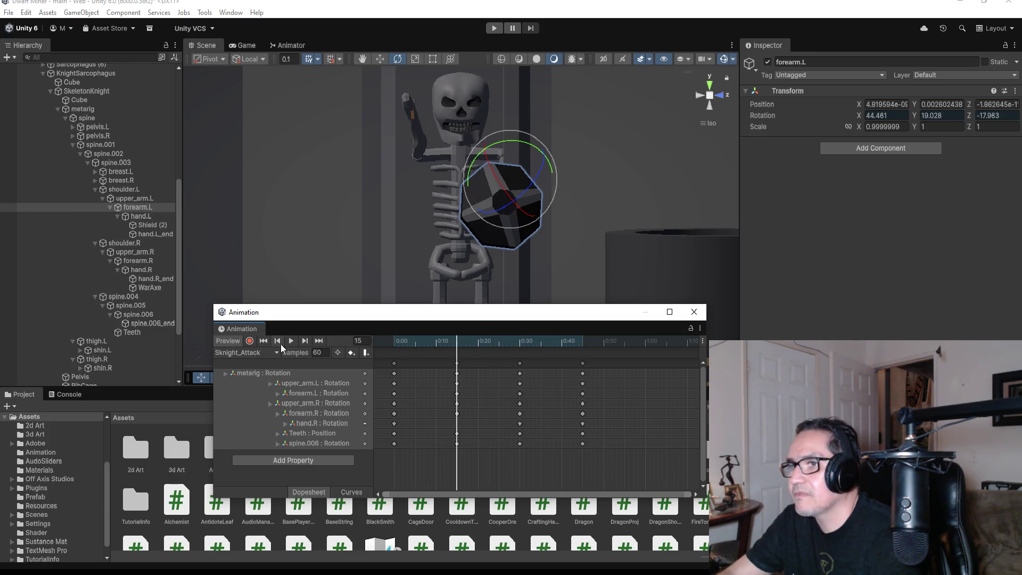
pyautogui.click(277, 342)
pyautogui.click(395, 372)
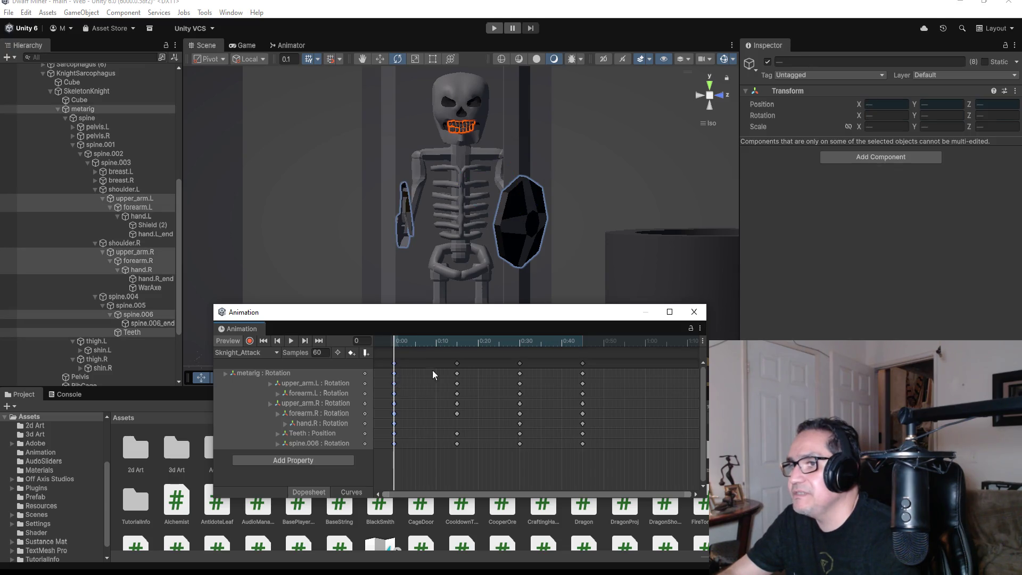
pyautogui.rightClick(648, 363)
pyautogui.click(658, 371)
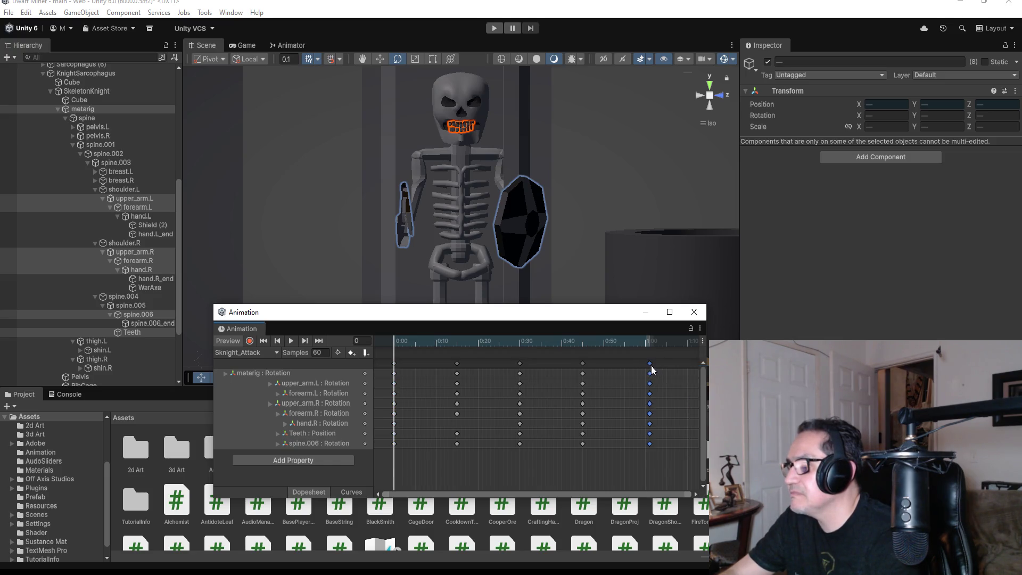
# Preview the Sknight_Attack animation, then close the Animation window
pyautogui.click(292, 341)
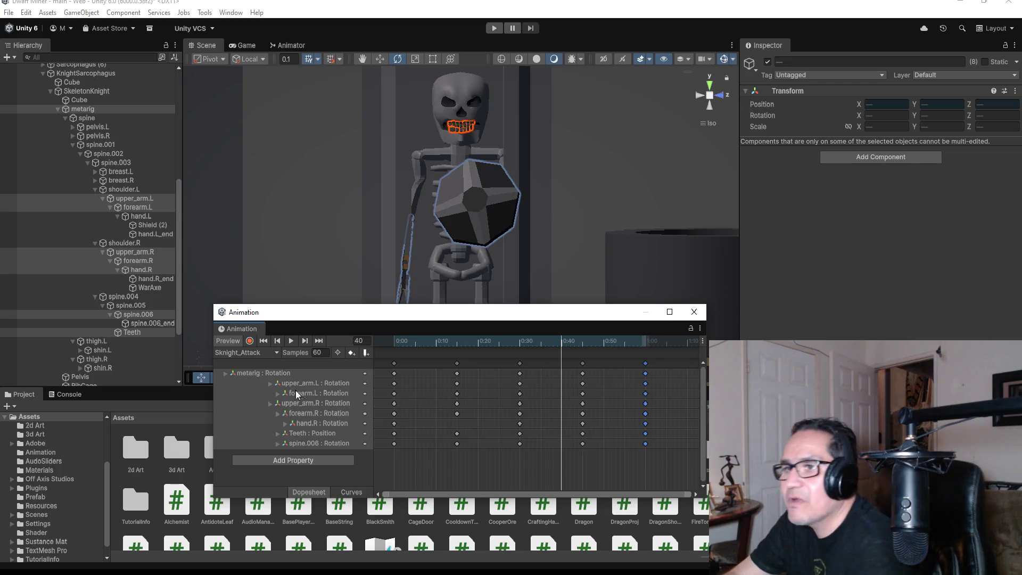
pyautogui.click(290, 340)
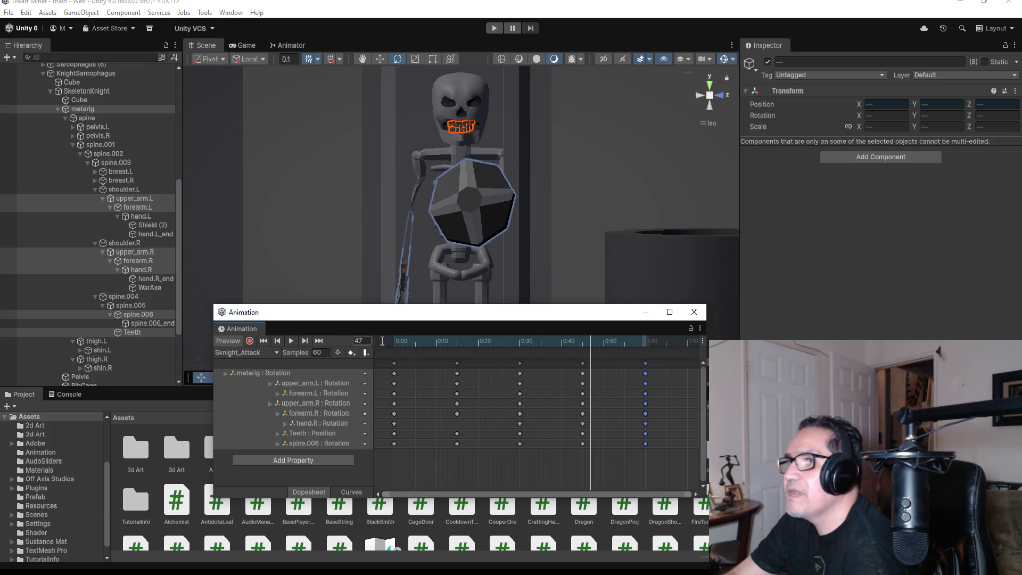
pyautogui.click(694, 312)
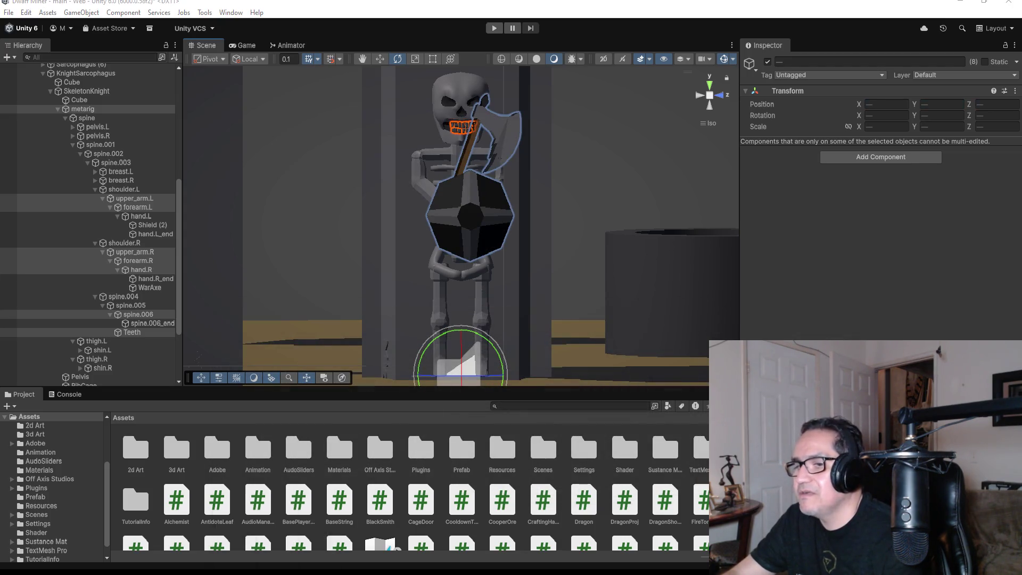
# Uncomment the animator.Play("SkeletonAttack") call on line 75 of SkeletonKnight.cs
pyautogui.hotkey('alt', 'Tab')
pyautogui.scroll(3, 428, 276)
pyautogui.scroll(-5, 434, 292)
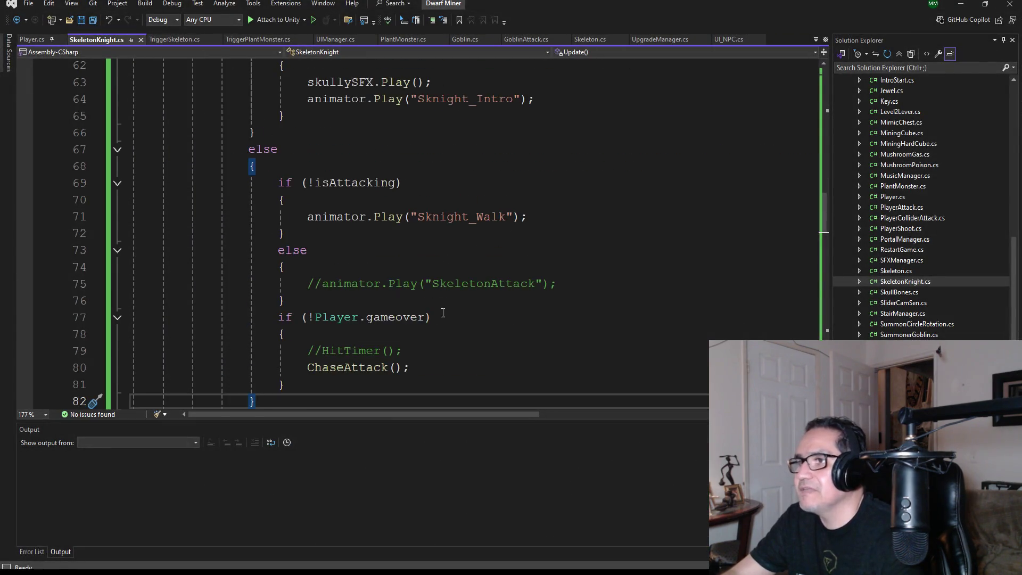
pyautogui.doubleClick(482, 284)
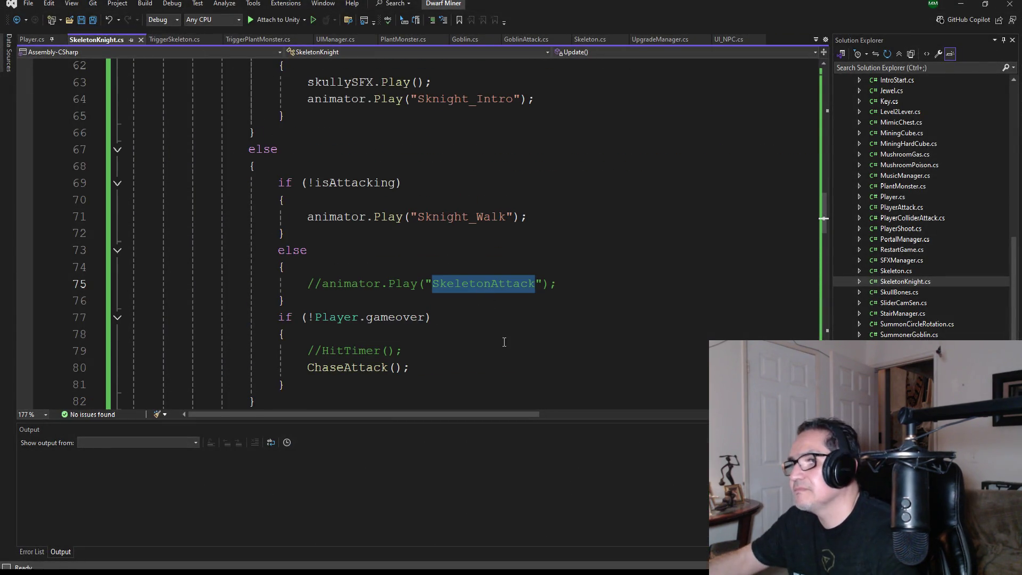
pyautogui.click(315, 286)
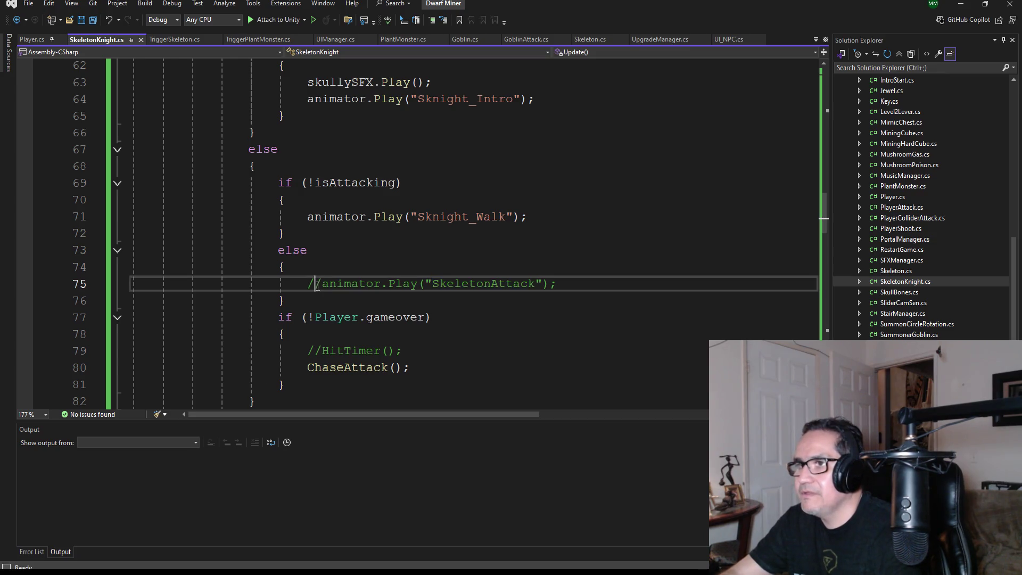
pyautogui.press('BackSpace')
pyautogui.press('Delete')
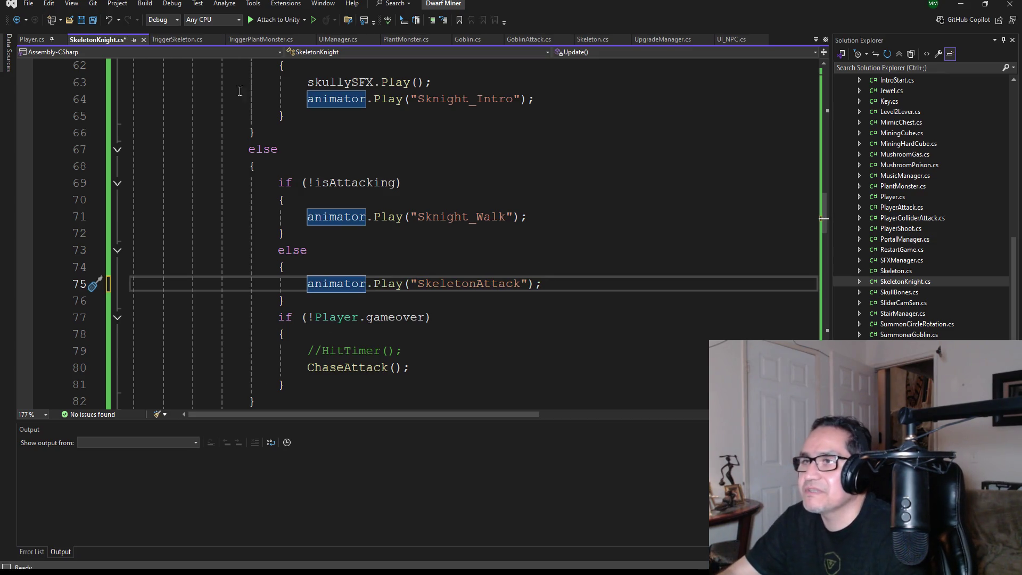
# Save SkeletonKnight.cs and return to the Unity editor
pyautogui.click(93, 19)
pyautogui.scroll(4, 507, 289)
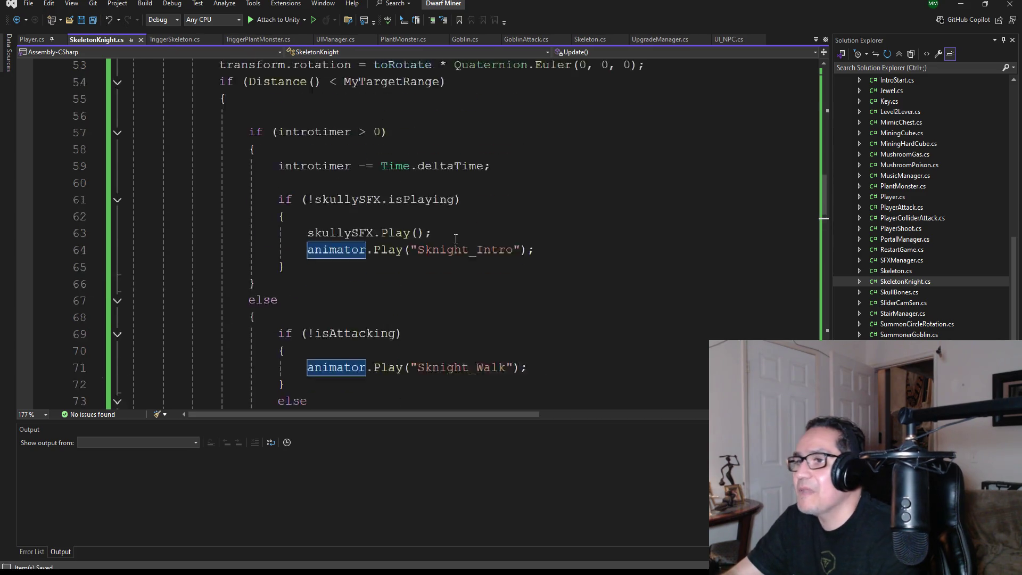
pyautogui.scroll(-2, 506, 289)
pyautogui.scroll(-6, 506, 289)
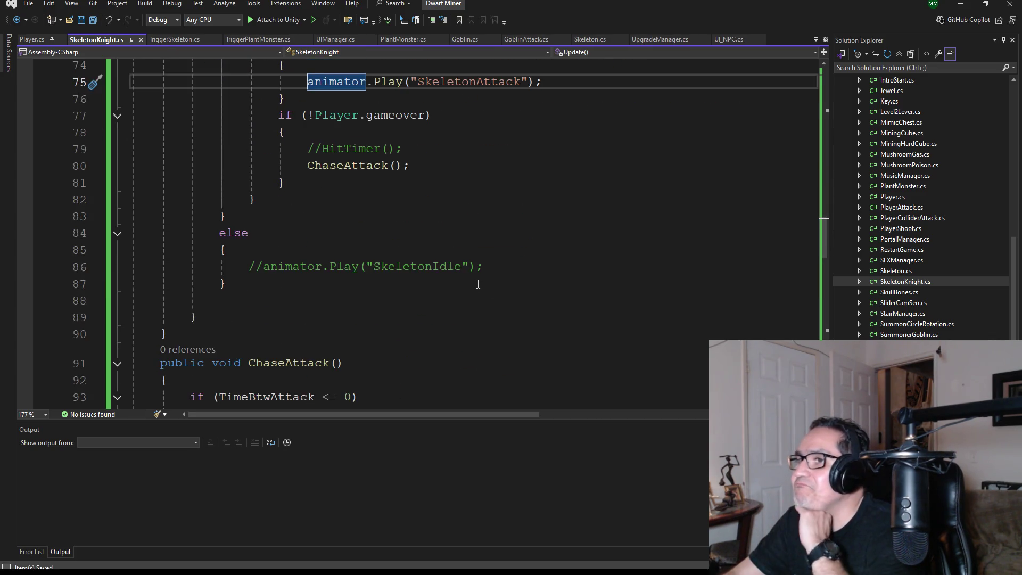
pyautogui.scroll(3, 476, 276)
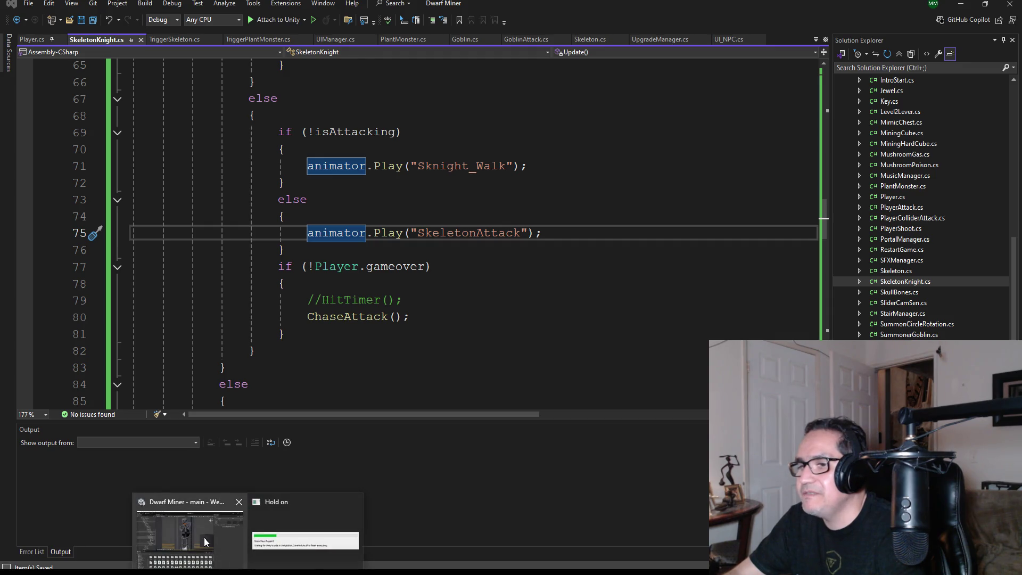
pyautogui.click(205, 538)
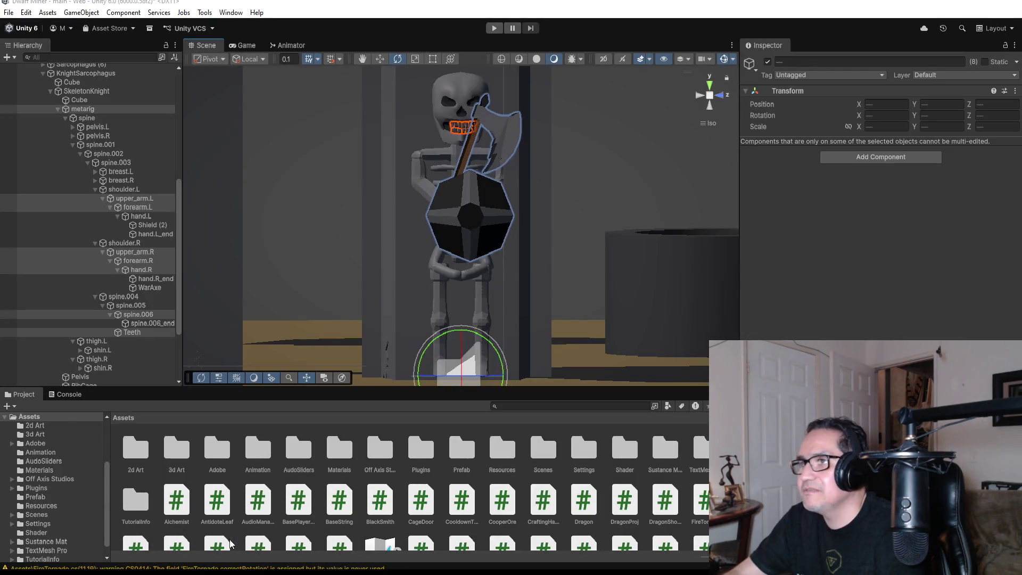
# Save the scene and add the Sknight_Attack clip as a state in the knight's Animator
pyautogui.click(9, 12)
pyautogui.click(21, 66)
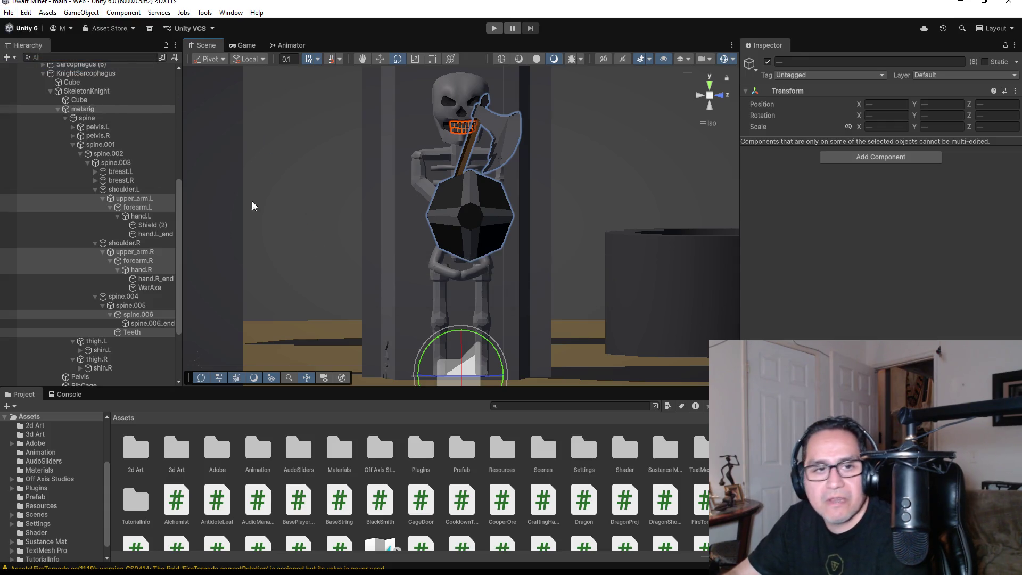
pyautogui.click(293, 45)
pyautogui.moveTo(454, 290)
pyautogui.mouseDown()
pyautogui.moveTo(454, 318)
pyautogui.moveTo(439, 335)
pyautogui.mouseUp()
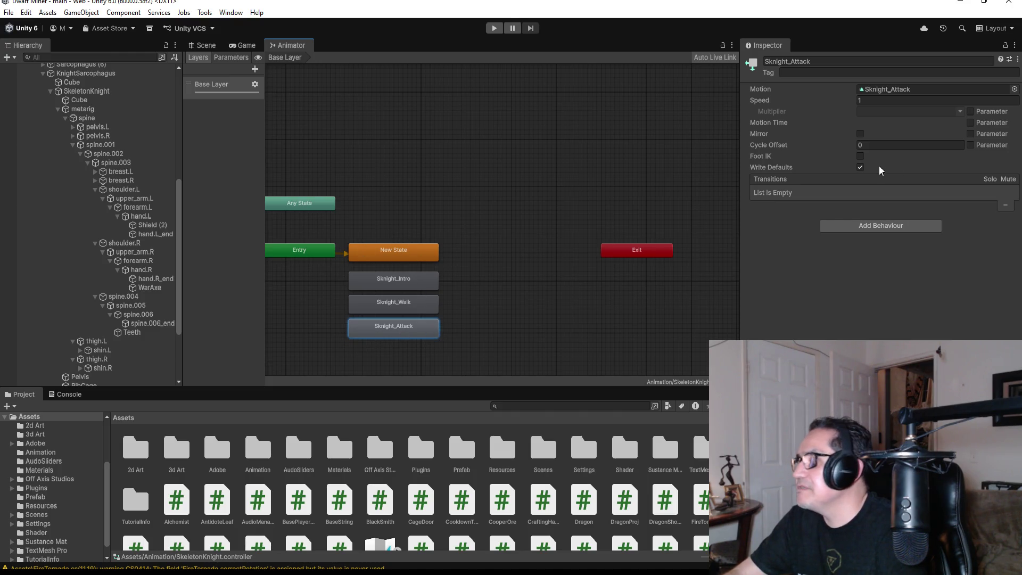
# Change line 75 to play "Sknight_Attack" and save all scripts
pyautogui.doubleClick(787, 61)
pyautogui.hotkey('ctrl', 'c')
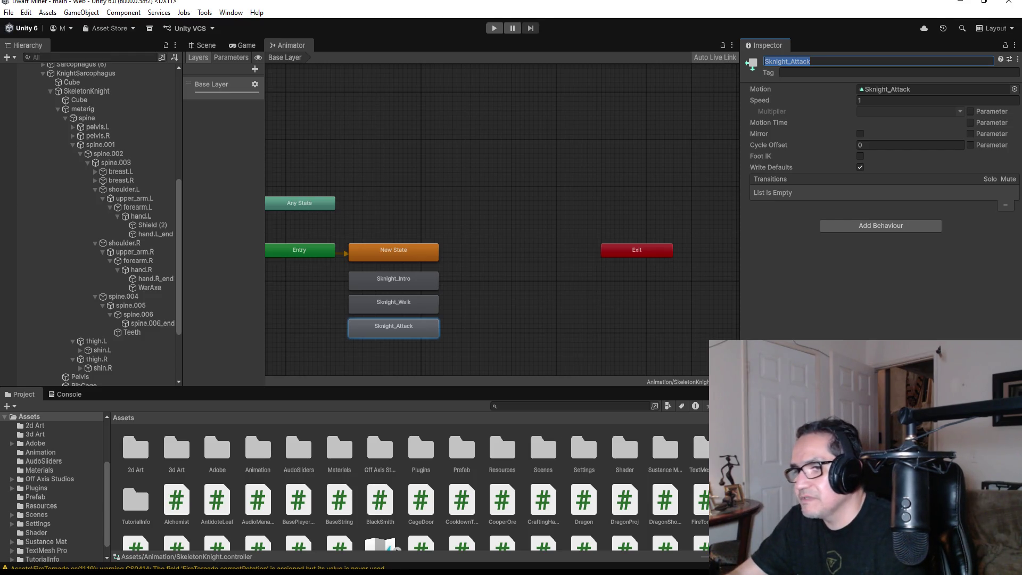
pyautogui.hotkey('alt', 'Tab')
pyautogui.doubleClick(428, 234)
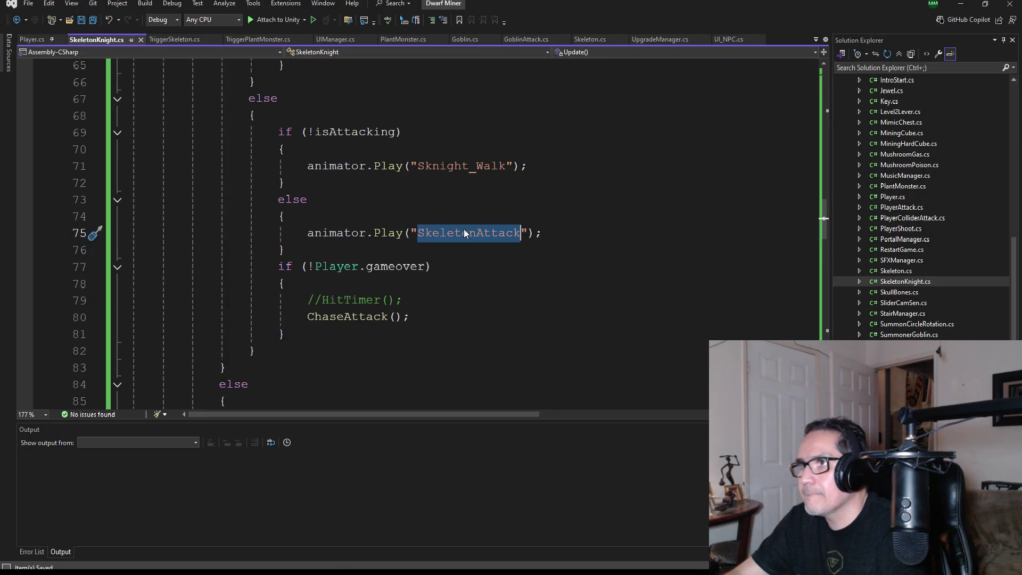
pyautogui.hotkey('ctrl', 'v')
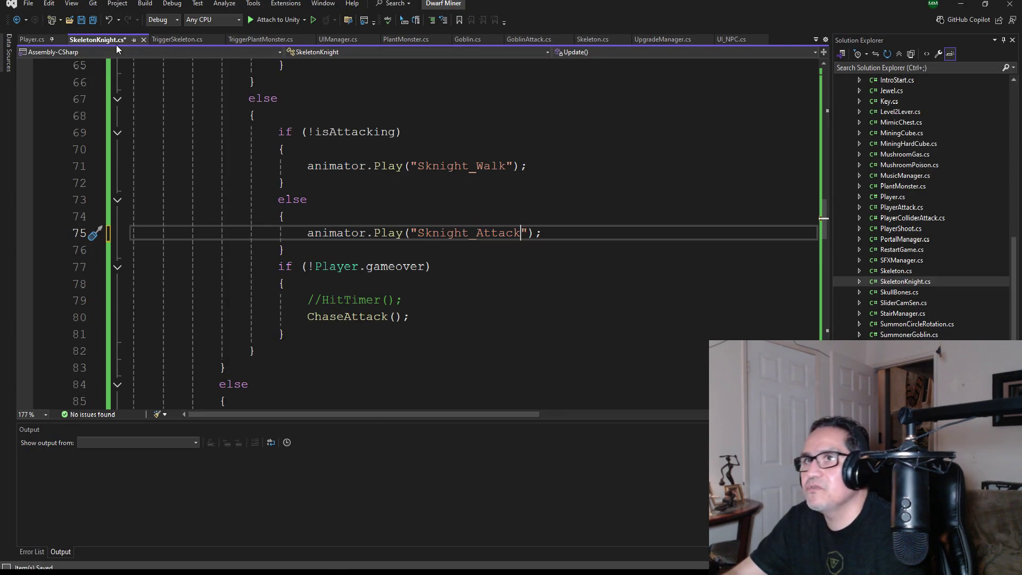
pyautogui.click(95, 22)
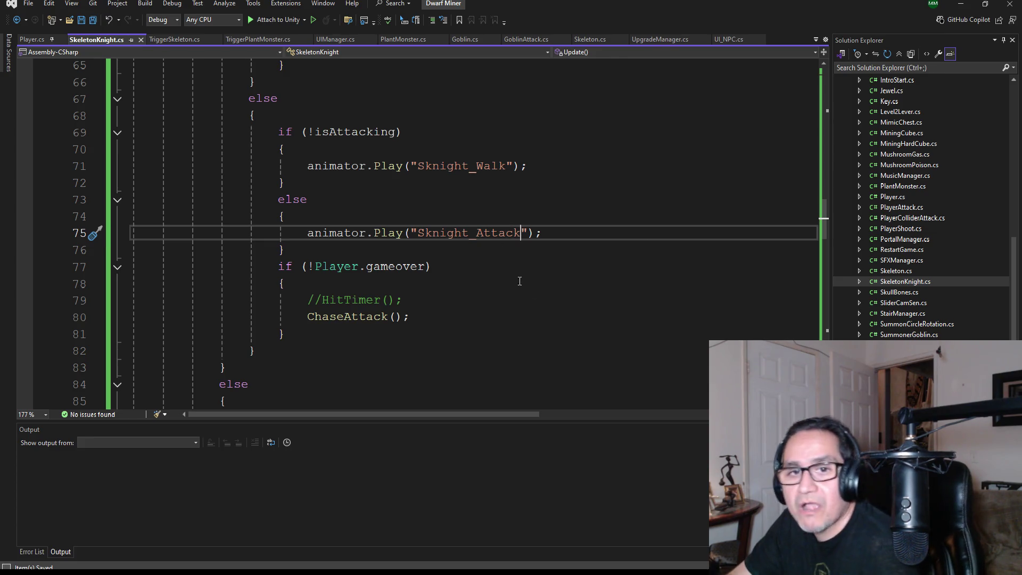
pyautogui.hotkey('alt', 'Tab')
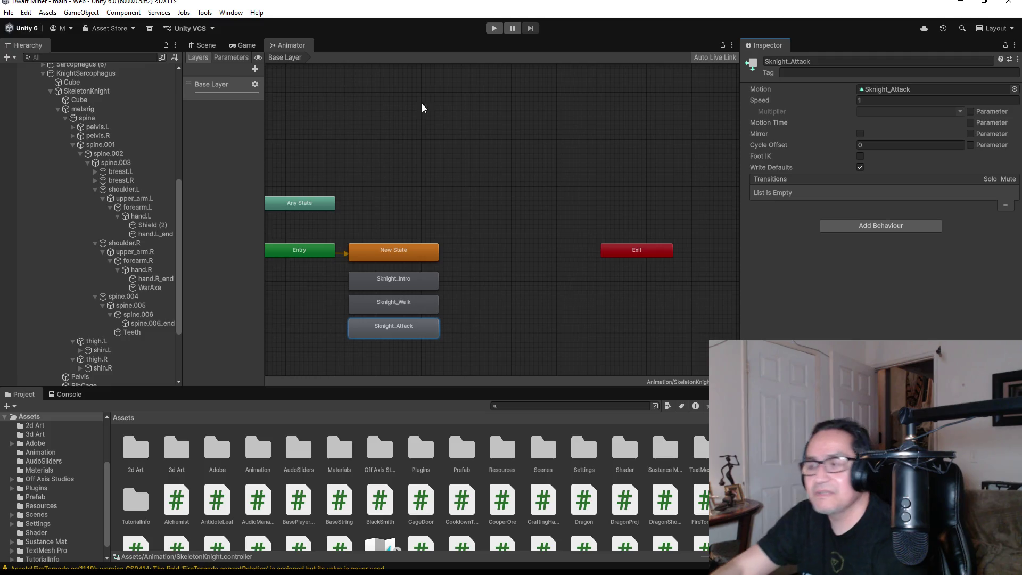
# Save the scene, return to the Scene view with the skeleton knight, and enter Play Mode
pyautogui.click(26, 12)
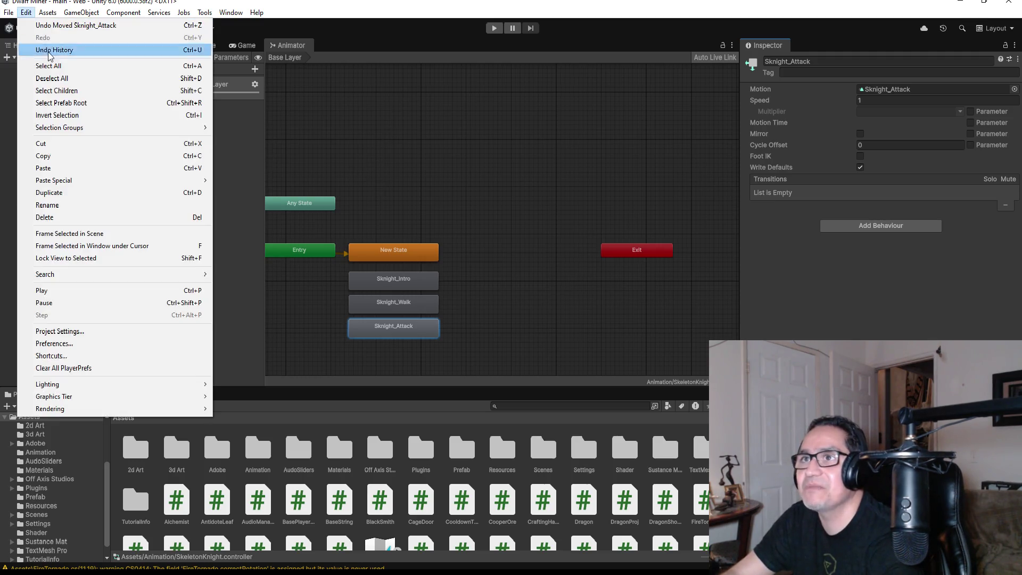
pyautogui.moveTo(8, 12)
pyautogui.click(34, 65)
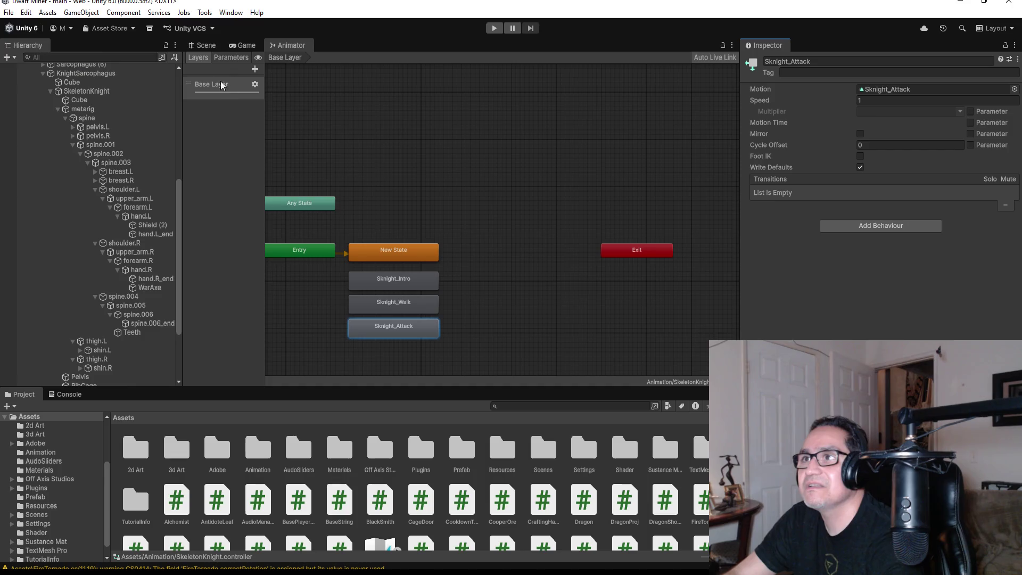
pyautogui.hotkey('ctrl', '1')
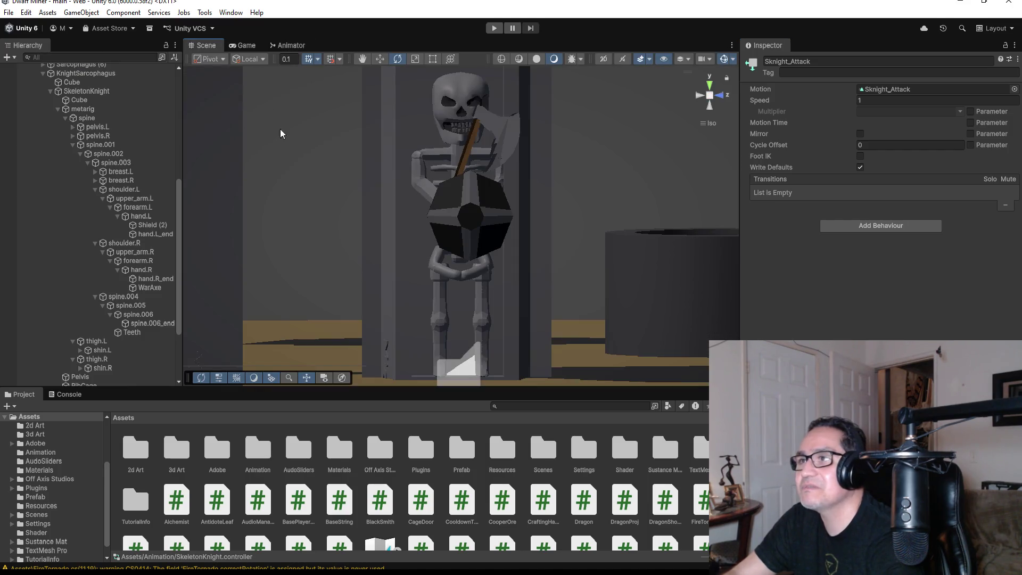
pyautogui.click(494, 29)
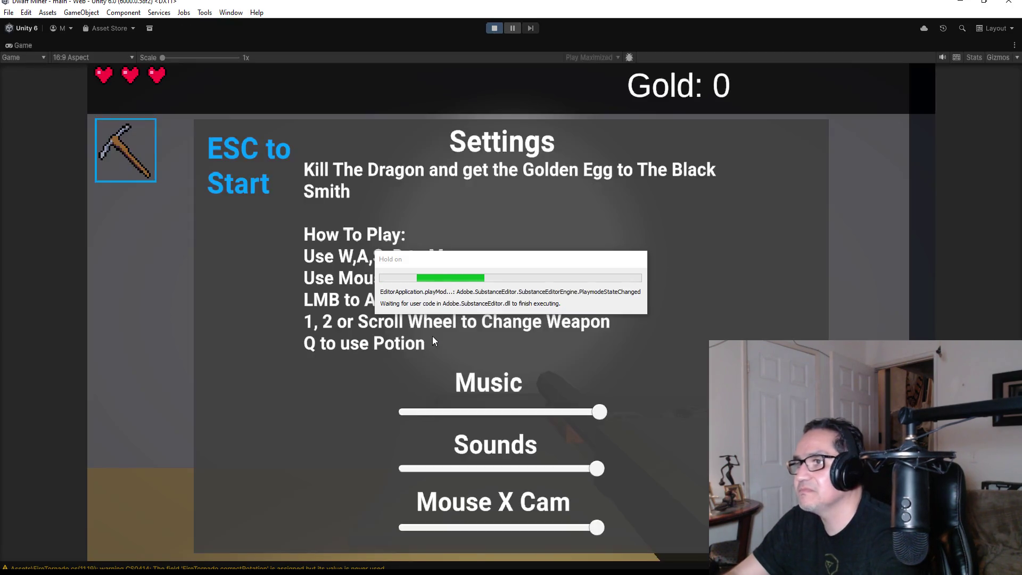
# Walk down the corridor until the skeleton knight attacks for Game Over, then exit Play Mode
pyautogui.press('Escape')
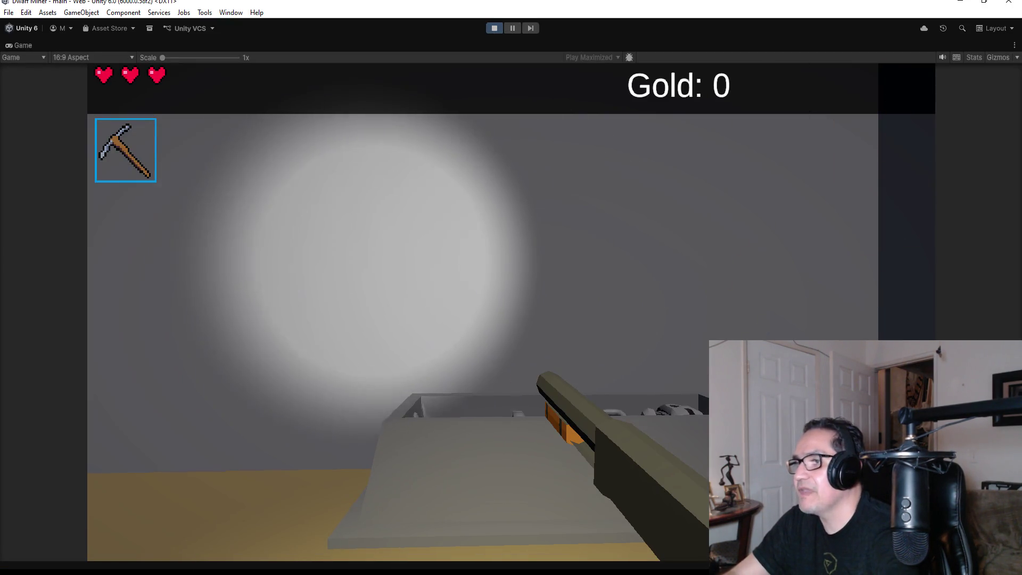
pyautogui.scroll(-1, 511, 311)
pyautogui.scroll(1, 511, 311)
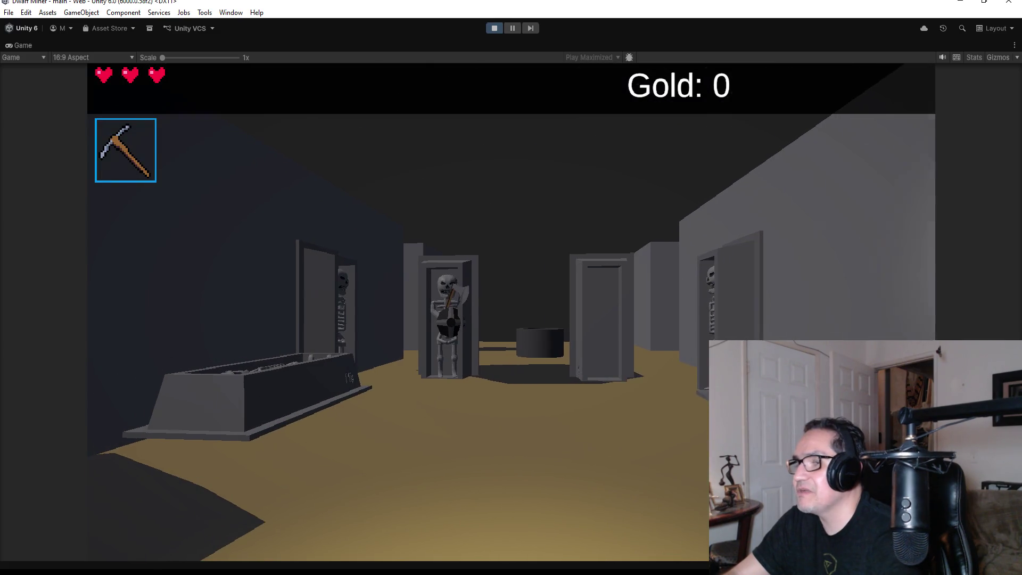
pyautogui.press('w')
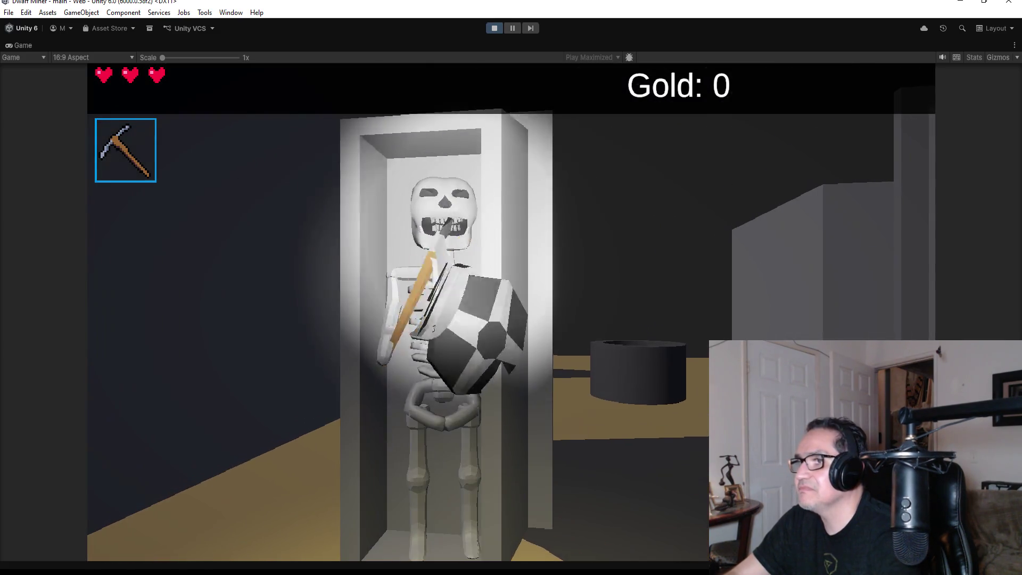
pyautogui.scroll(-1, 511, 312)
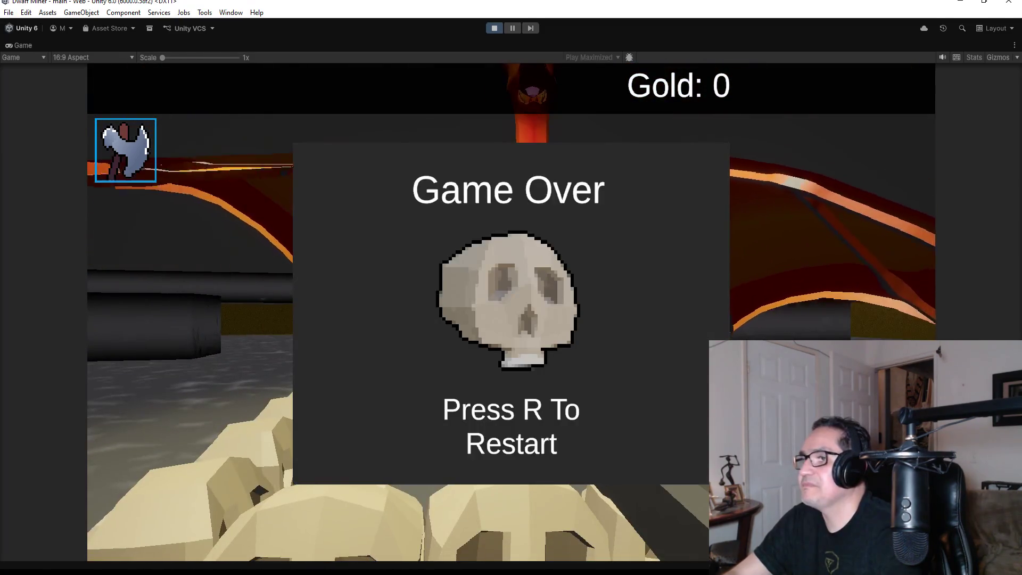
pyautogui.press('Escape')
pyautogui.click(494, 28)
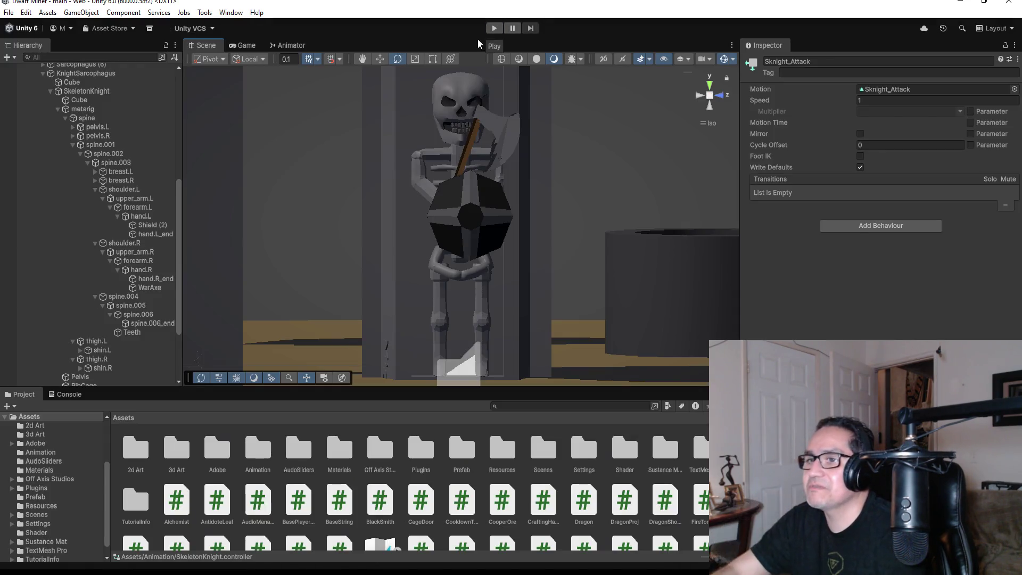
# Switch to Top view and frame the selected stairs block at an angle
pyautogui.scroll(-3, 118, 328)
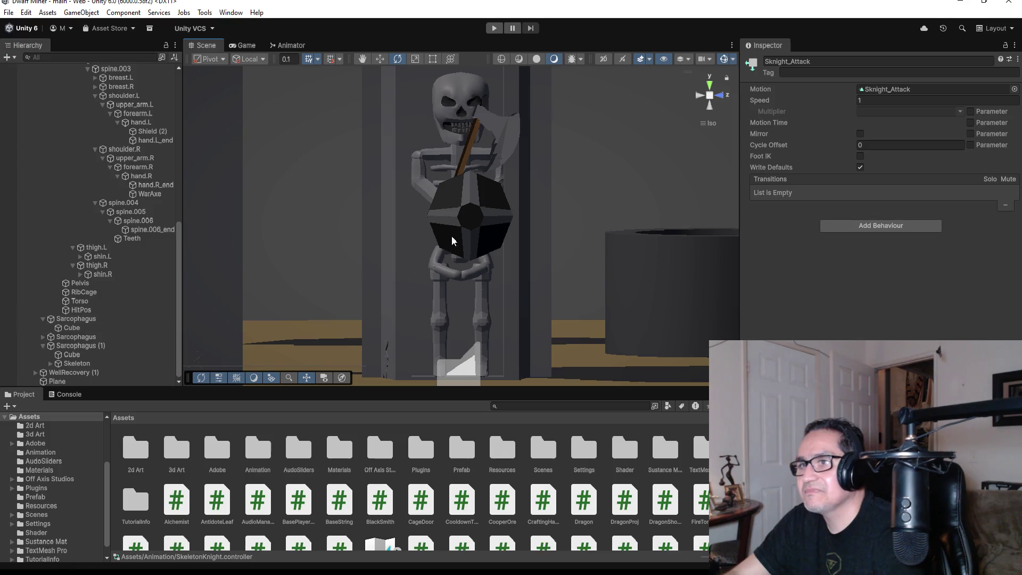
pyautogui.click(710, 84)
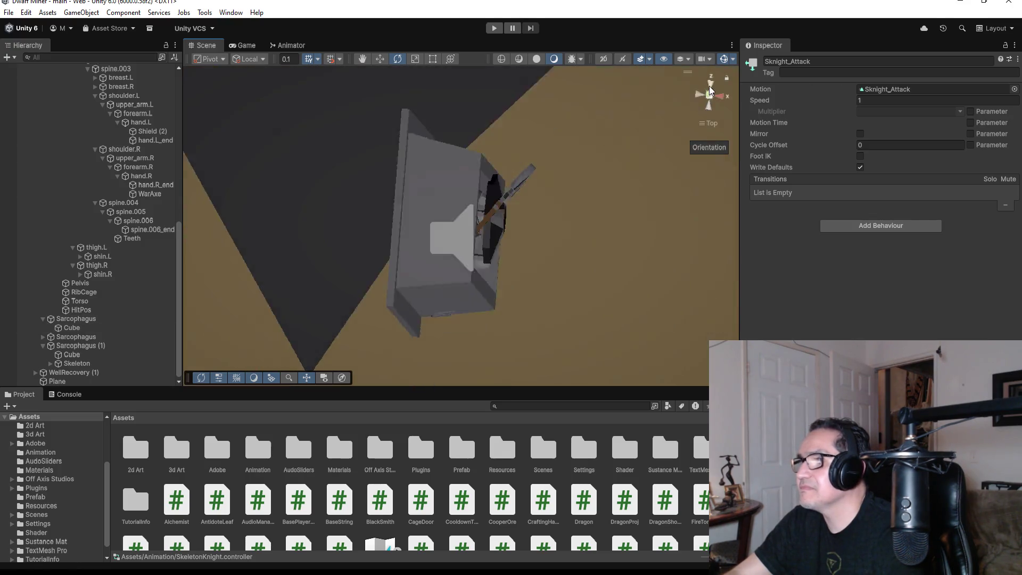
pyautogui.scroll(-10, 642, 185)
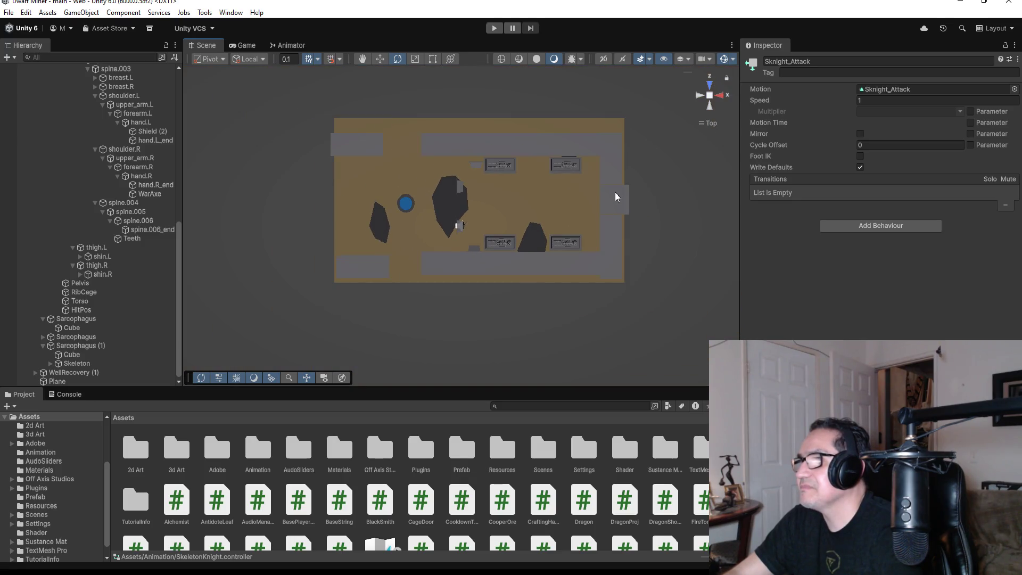
pyautogui.click(613, 197)
pyautogui.press('f')
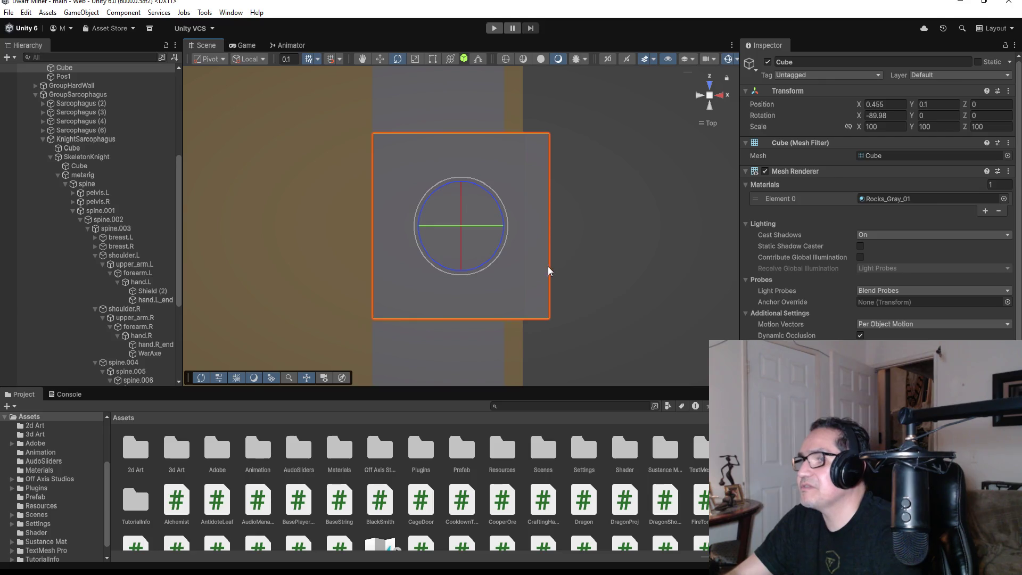
pyautogui.moveTo(520, 296)
pyautogui.mouseDown()
pyautogui.moveTo(629, 176)
pyautogui.moveTo(736, 125)
pyautogui.mouseUp()
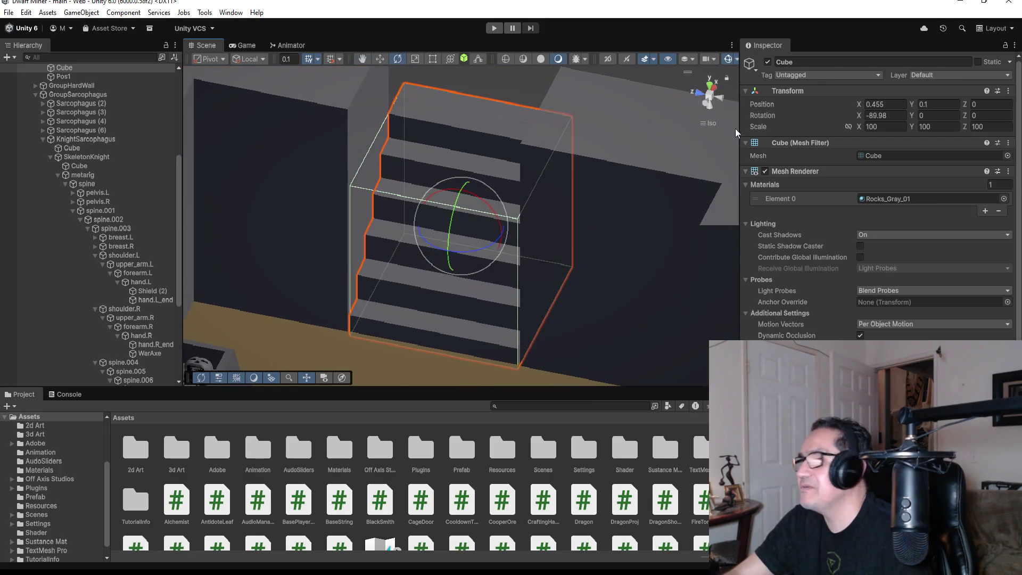
pyautogui.scroll(-3, 878, 197)
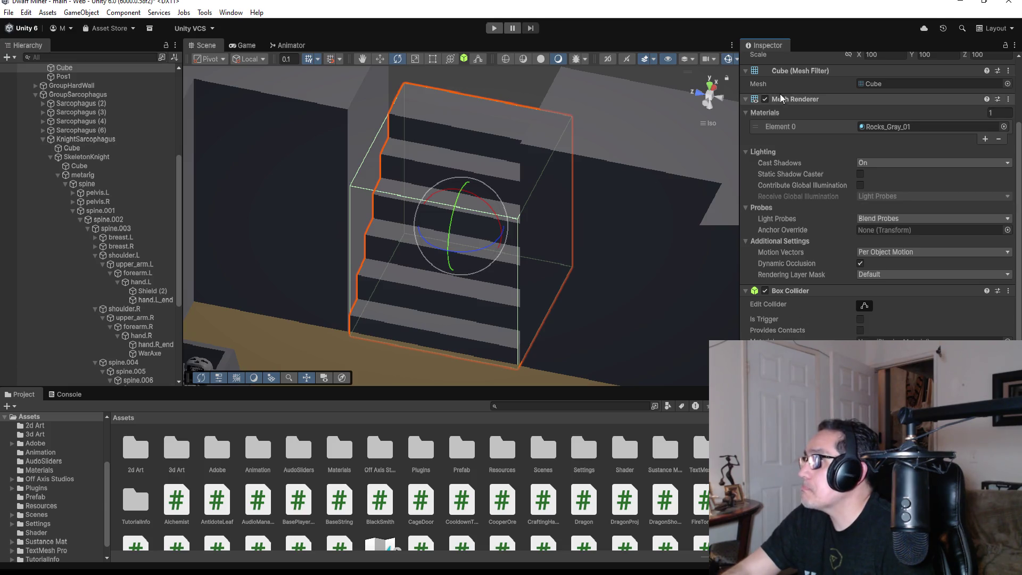
# Disable the stairs block's Box Collider, save the scene, and collapse KnightSarcophagus
pyautogui.scroll(3, 769, 91)
pyautogui.scroll(-3, 799, 213)
pyautogui.click(765, 290)
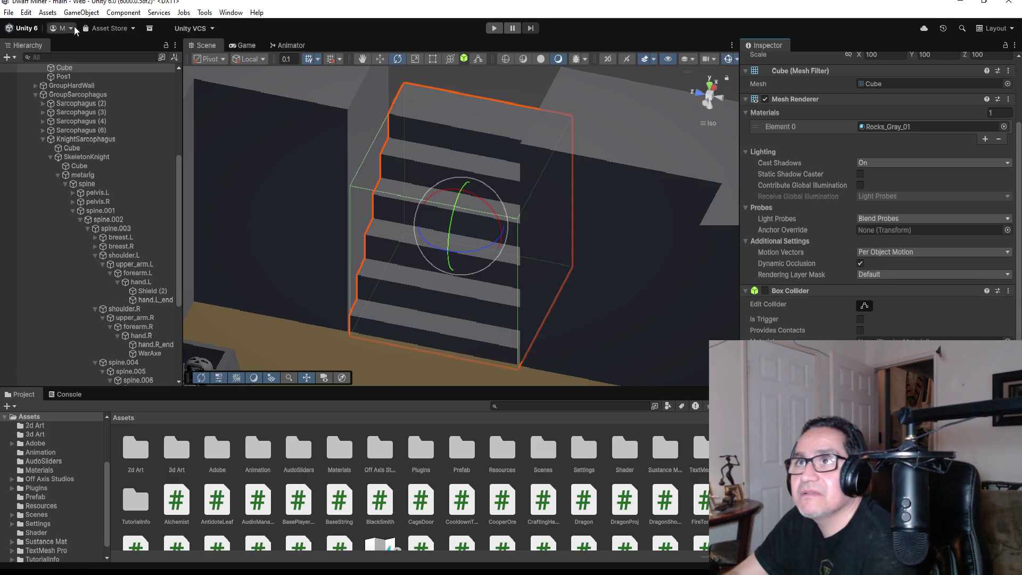
pyautogui.click(8, 12)
pyautogui.click(25, 65)
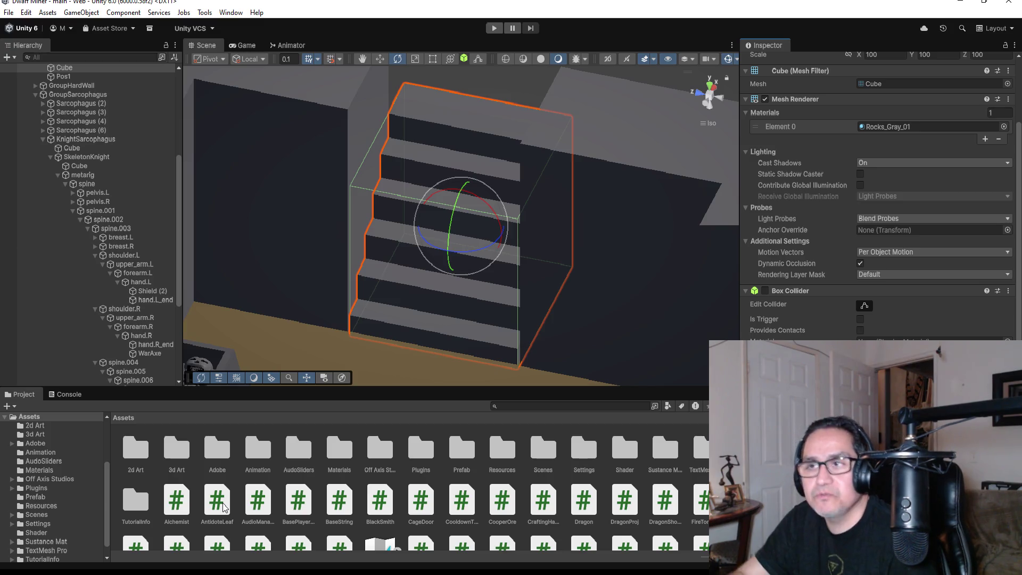
pyautogui.click(40, 139)
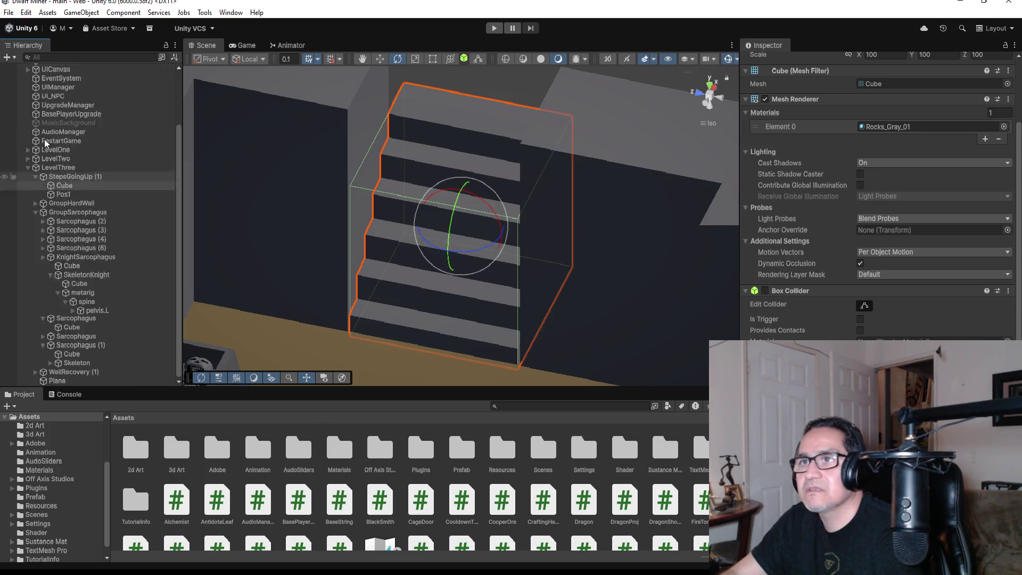
# Save the scene, collapse LevelThree in the Hierarchy, and minimize the Unity editor
pyautogui.click(9, 13)
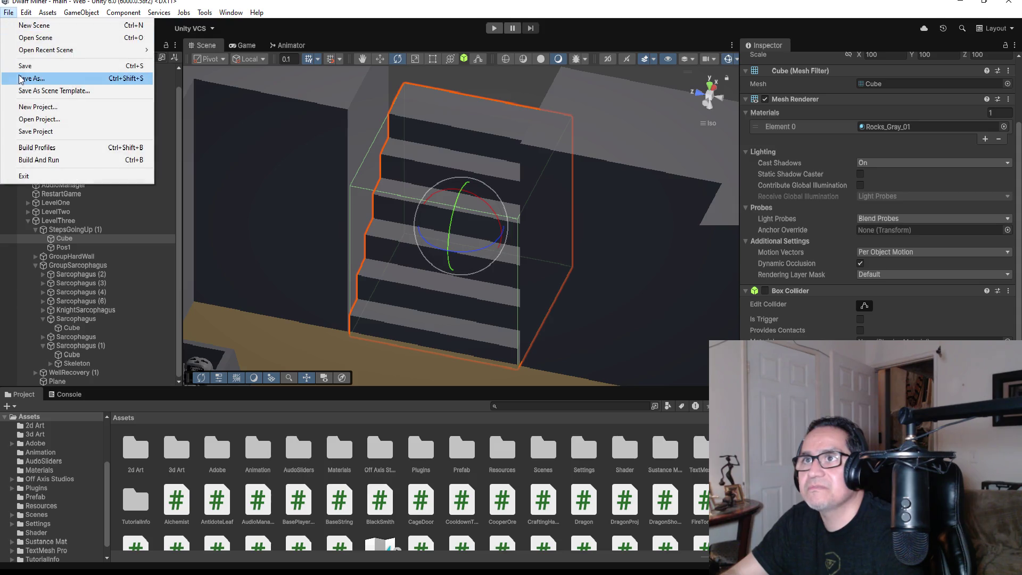
pyautogui.click(27, 64)
pyautogui.click(28, 221)
pyautogui.scroll(-3, 466, 210)
pyautogui.scroll(-5, 465, 210)
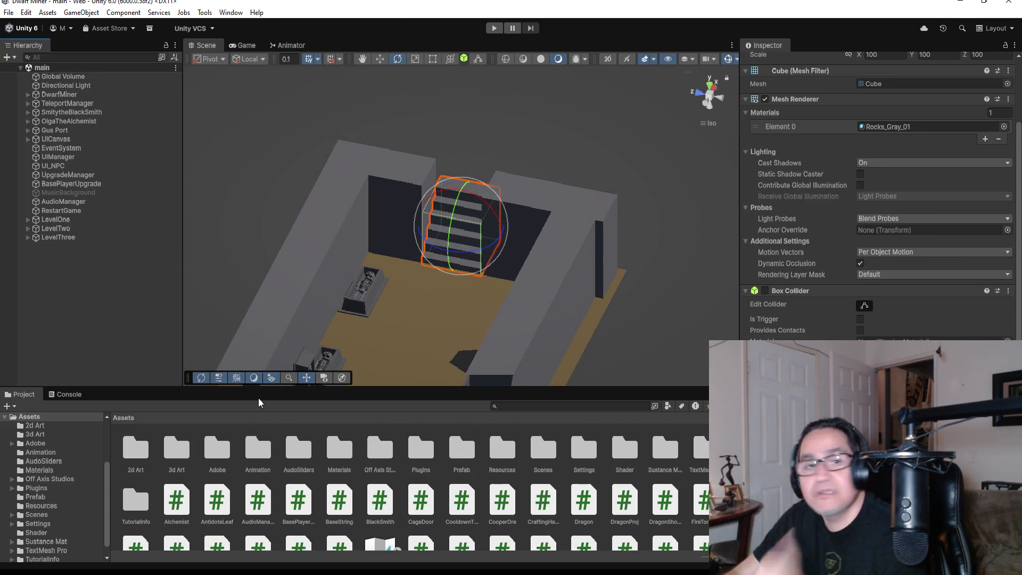
pyautogui.click(9, 12)
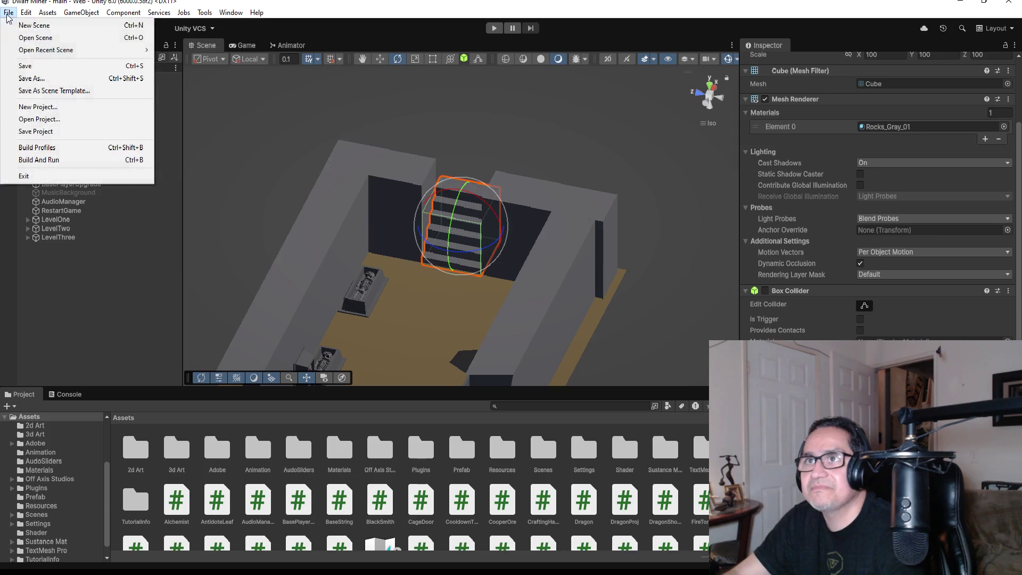
pyautogui.click(27, 66)
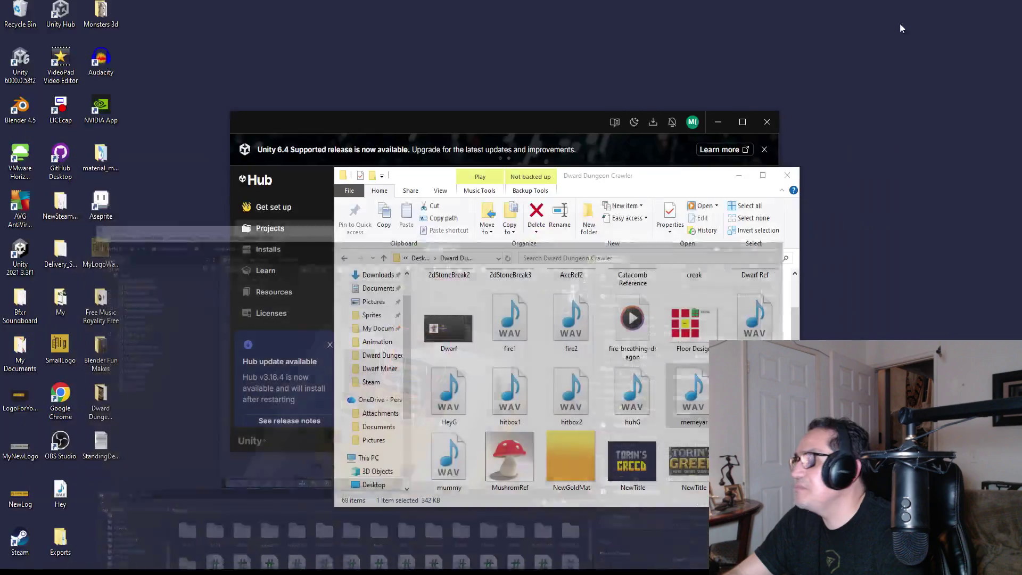
pyautogui.click(960, 3)
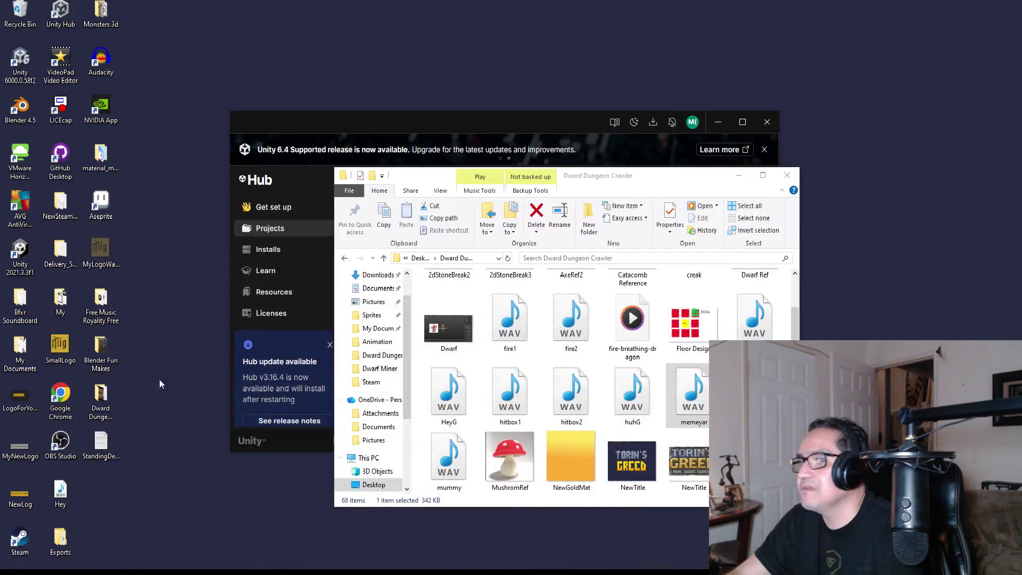
# Close the Explorer window and launch Adobe Substance 3D Designer from the Start menu
pyautogui.click(787, 176)
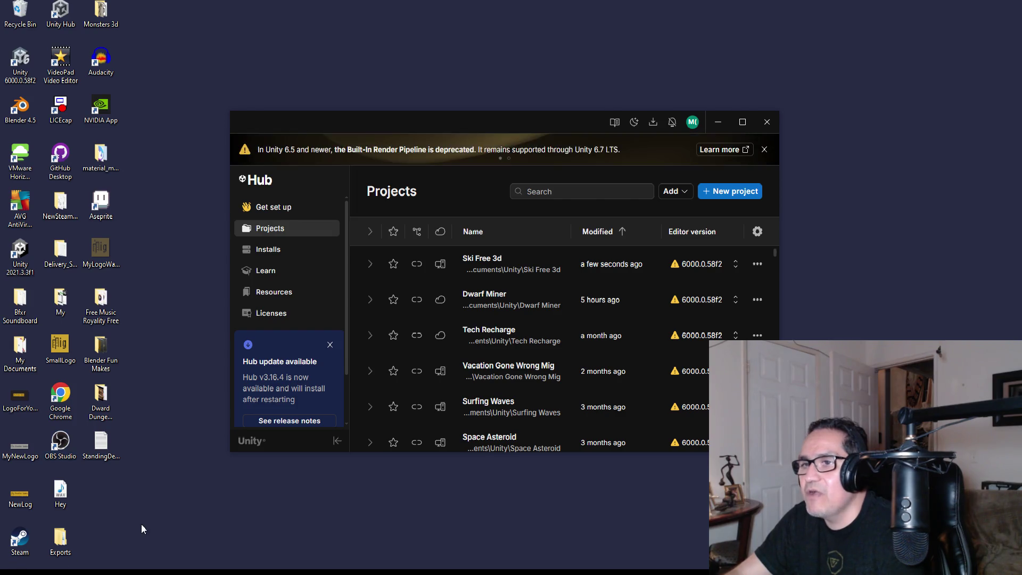
pyautogui.press('super')
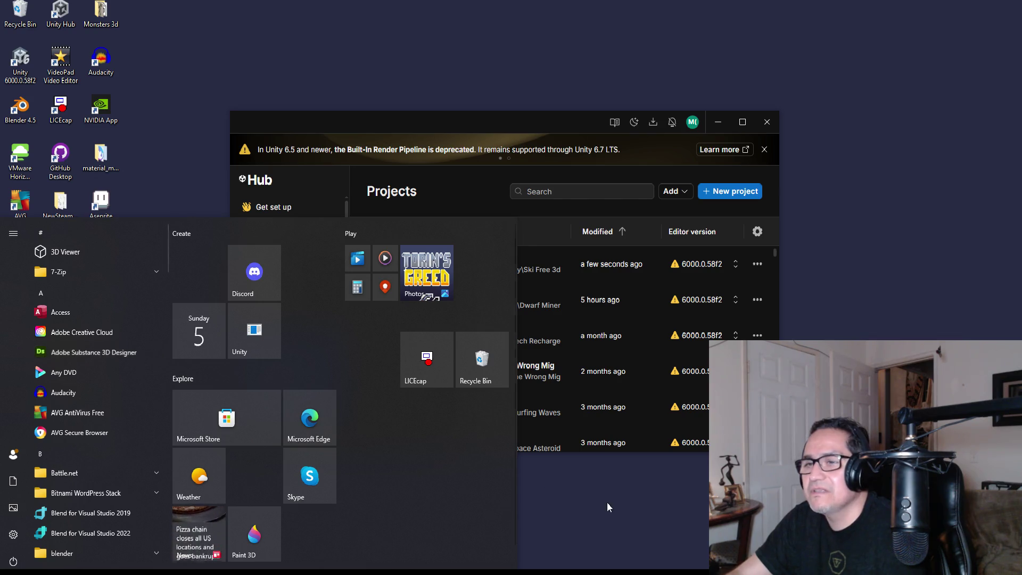
pyautogui.click(617, 533)
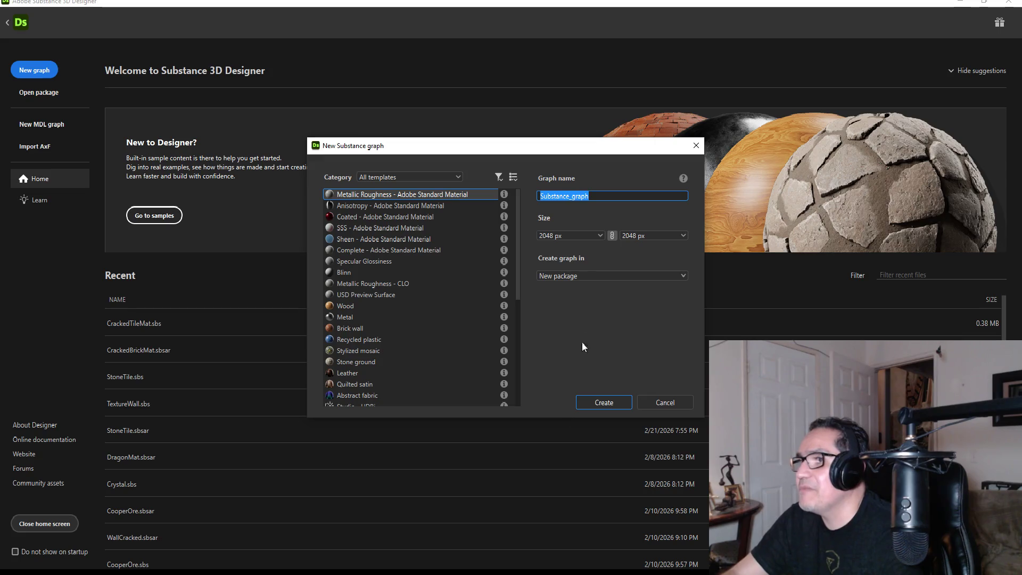
# Name the new Metallic Roughness graph CloudWall and create it
pyautogui.press('BackSpace')
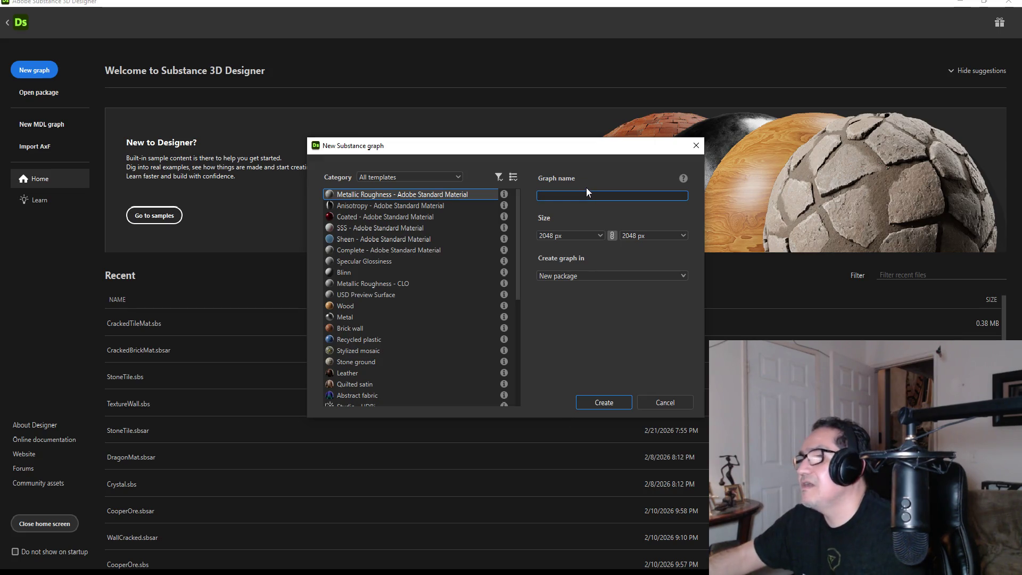
pyautogui.write('CloudWall')
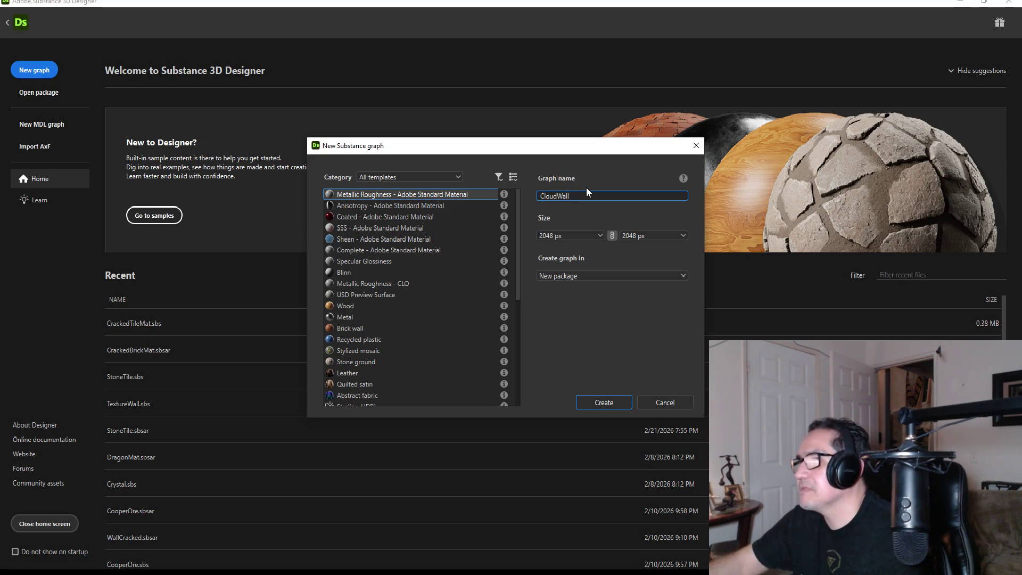
pyautogui.click(602, 404)
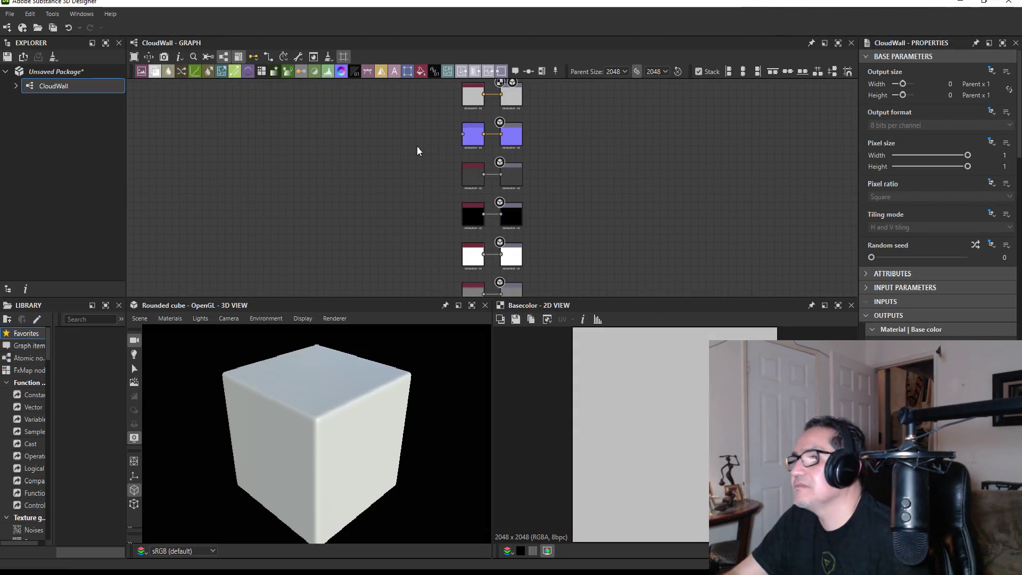
# Select and delete the Metallic output node pair from the CloudWall graph
pyautogui.scroll(-2, 479, 170)
pyautogui.scroll(1, 566, 184)
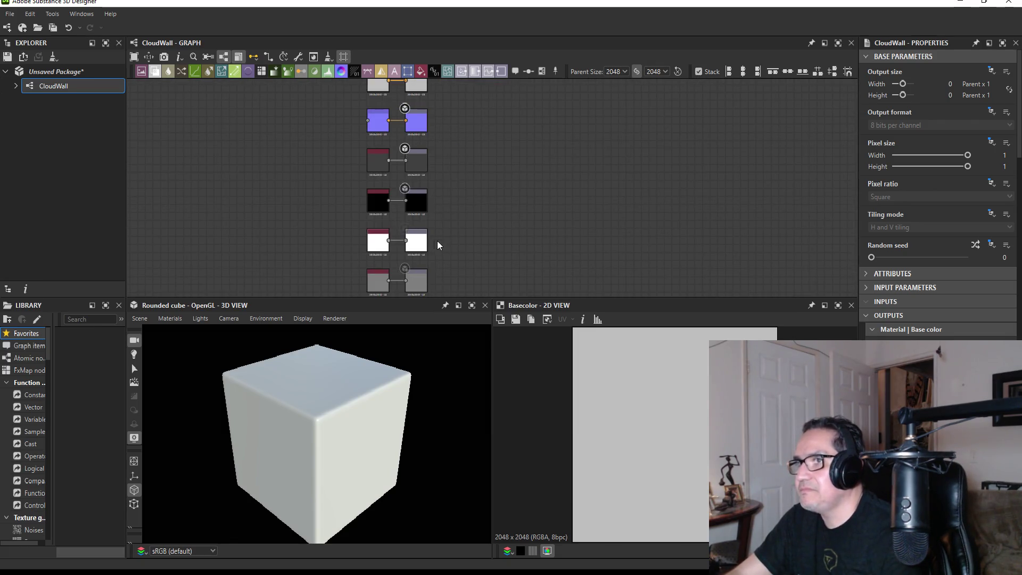
pyautogui.scroll(3, 452, 176)
pyautogui.moveTo(399, 121); pyautogui.dragTo(463, 217)
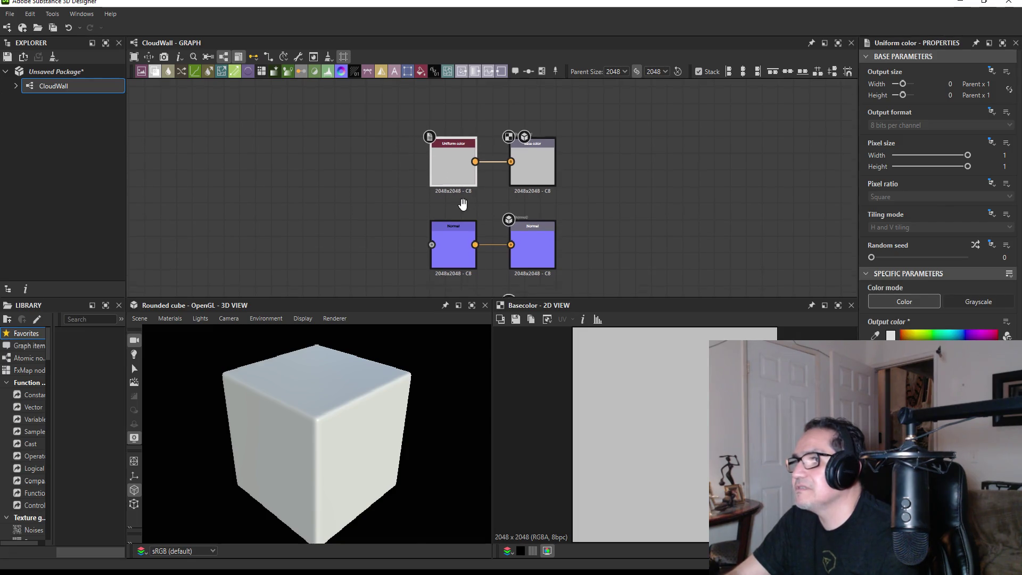
pyautogui.scroll(-2, 458, 175)
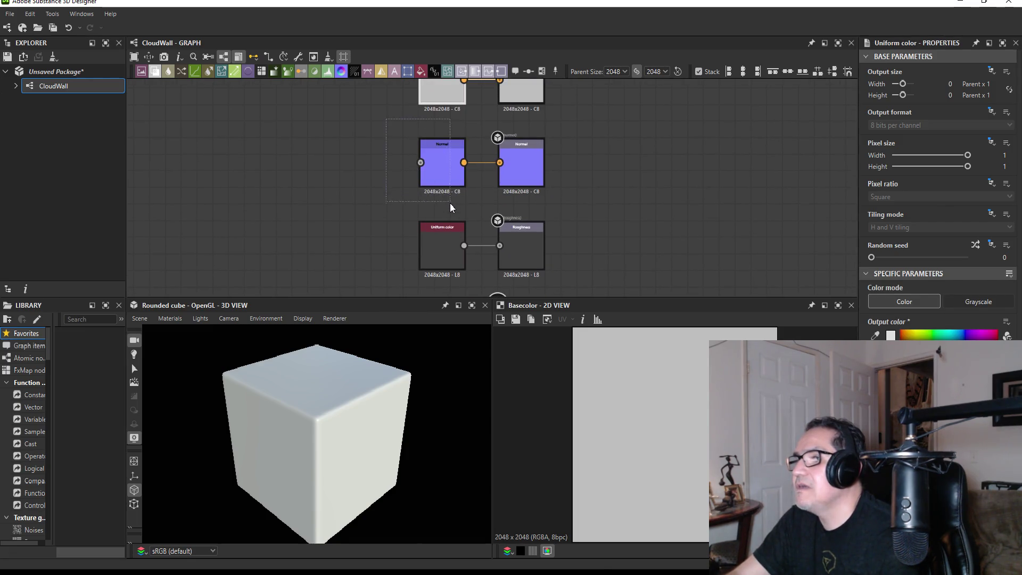
pyautogui.scroll(1, 471, 288)
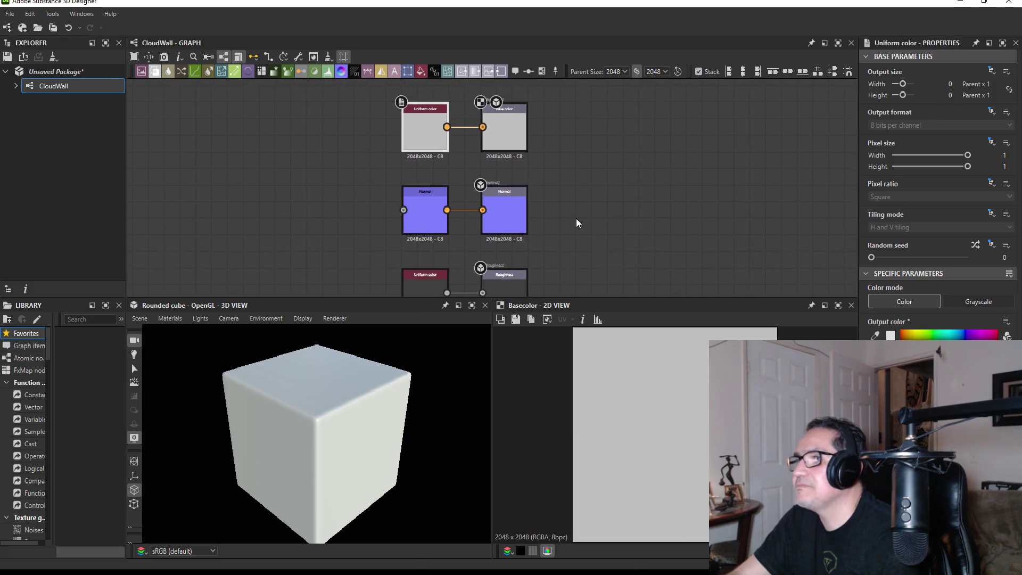
pyautogui.scroll(-3, 578, 223)
pyautogui.scroll(-5, 534, 234)
pyautogui.scroll(2, 519, 205)
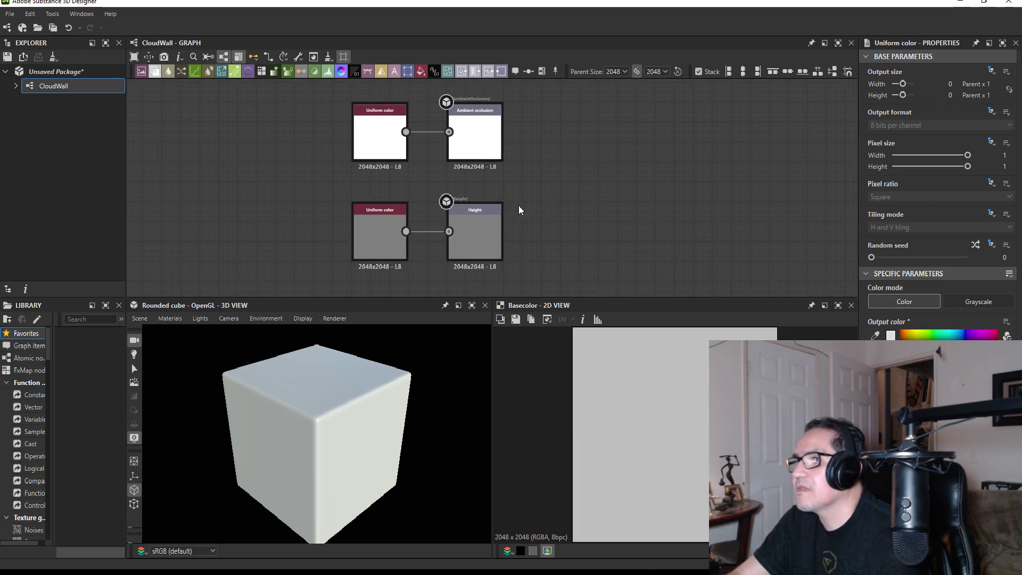
pyautogui.scroll(3, 288, 161)
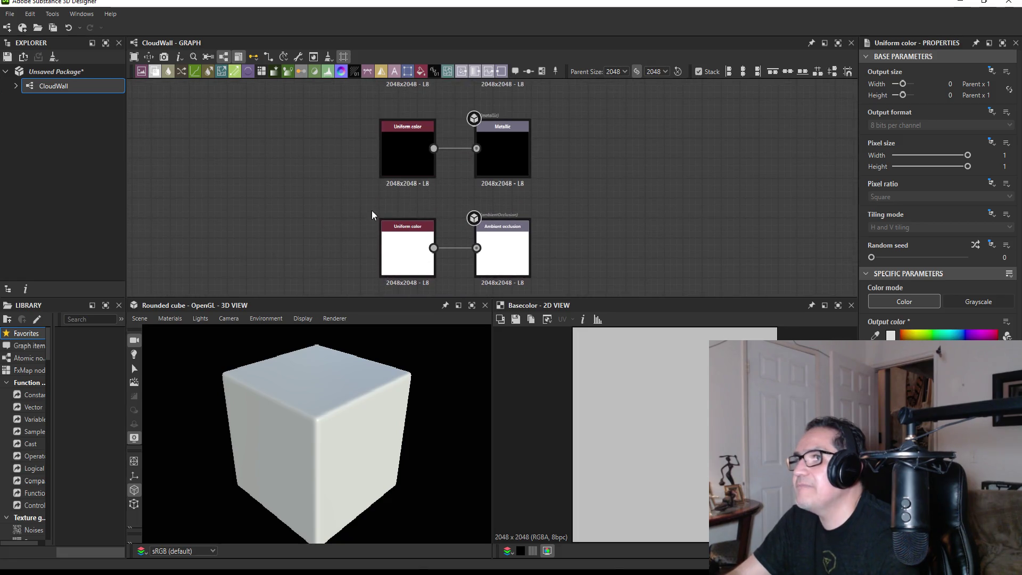
pyautogui.moveTo(323, 162)
pyautogui.mouseDown()
pyautogui.moveTo(487, 251)
pyautogui.moveTo(577, 248)
pyautogui.mouseUp()
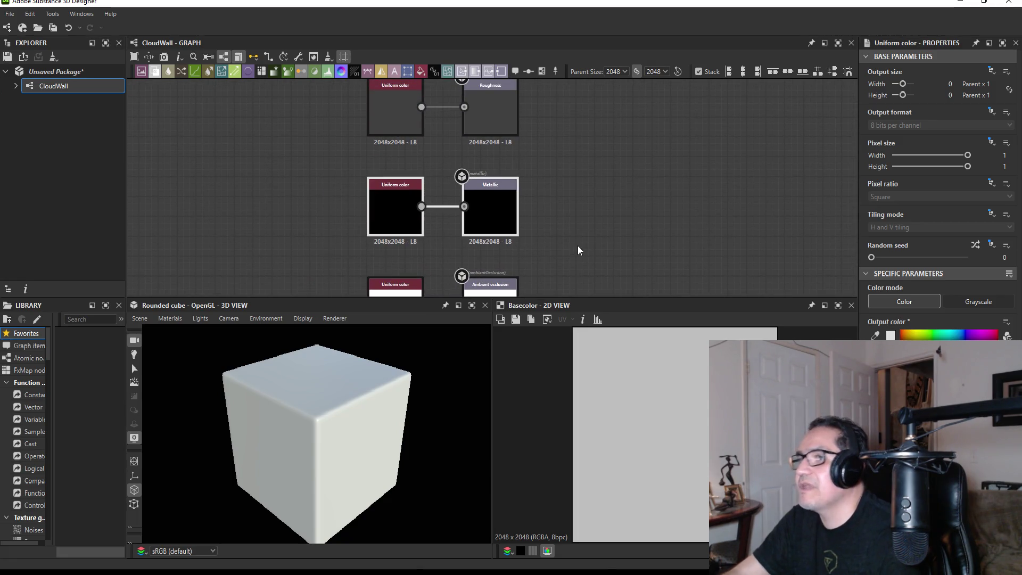
pyautogui.press('Delete')
# Move the Ambient occlusion and Height node pairs up under the other outputs
pyautogui.scroll(-3, 538, 267)
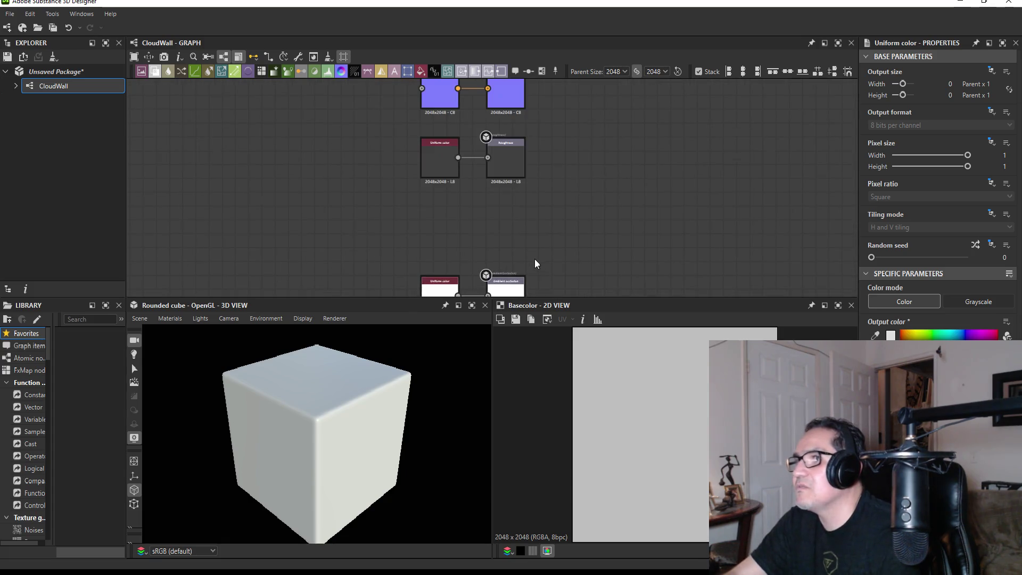
pyautogui.scroll(2, 559, 200)
pyautogui.scroll(3, 516, 254)
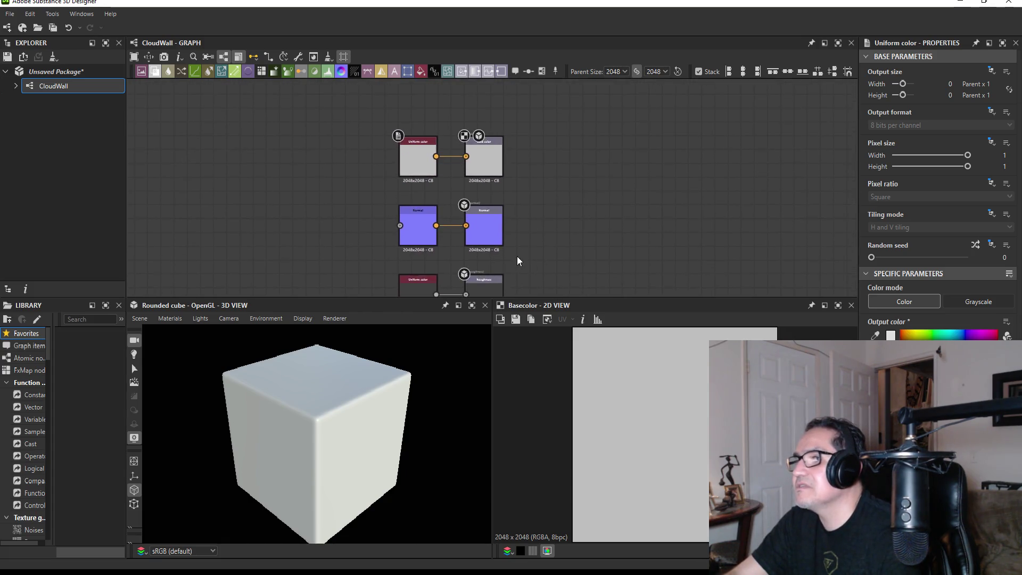
pyautogui.scroll(-3, 509, 260)
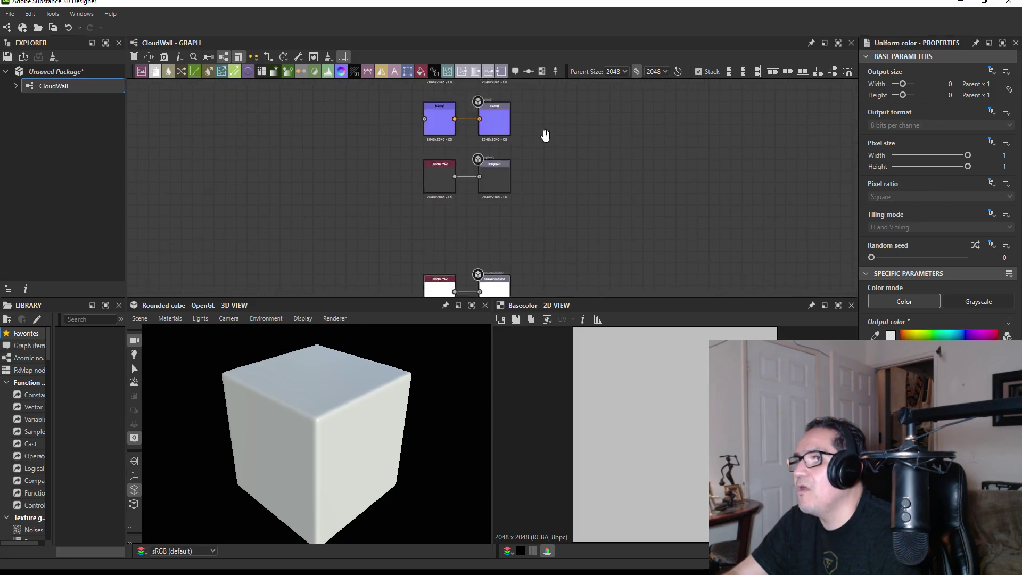
pyautogui.moveTo(429, 205); pyautogui.dragTo(561, 281)
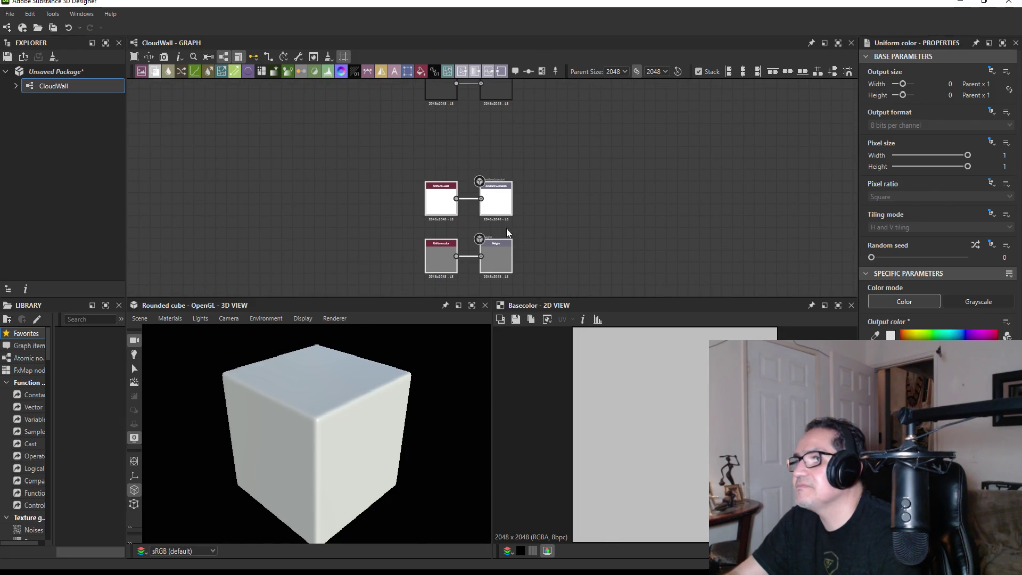
pyautogui.click(496, 201)
pyautogui.moveTo(383, 153); pyautogui.dragTo(534, 278)
pyautogui.moveTo(405, 170)
pyautogui.mouseDown()
pyautogui.moveTo(474, 245)
pyautogui.moveTo(539, 271)
pyautogui.mouseUp()
pyautogui.click(496, 208)
pyautogui.moveTo(496, 209); pyautogui.dragTo(495, 150)
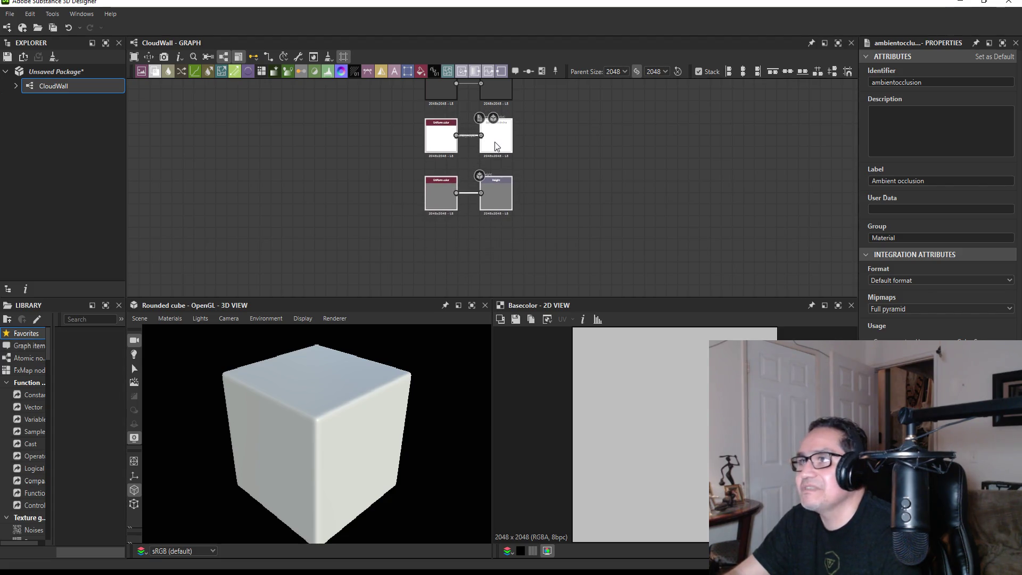
# Pan back to the output nodes and open the node-adding menu on empty graph space
pyautogui.scroll(-3, 260, 176)
pyautogui.moveTo(303, 199); pyautogui.dragTo(424, 257)
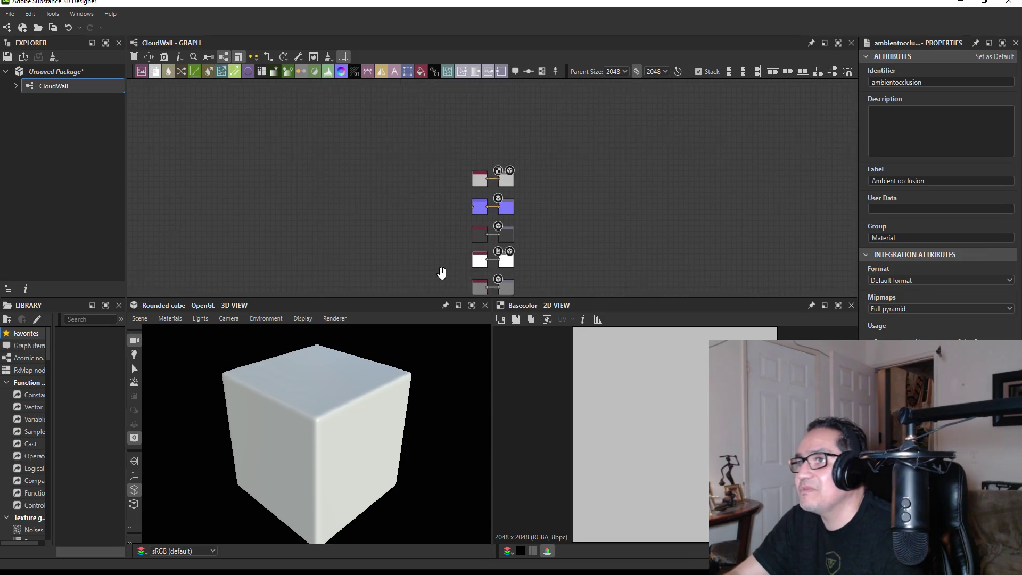
pyautogui.scroll(2, 425, 258)
pyautogui.scroll(2, 417, 202)
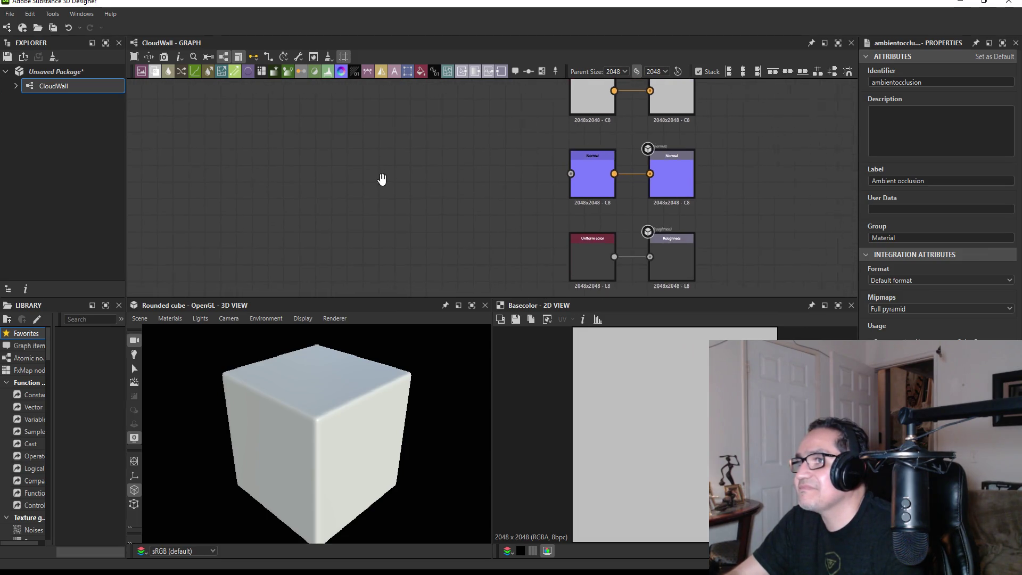
pyautogui.rightClick(303, 163)
# Add a Clouds 2 noise node, discarding a trial Clouds 1, and place it left of Normal
pyautogui.click(276, 162)
pyautogui.press('space')
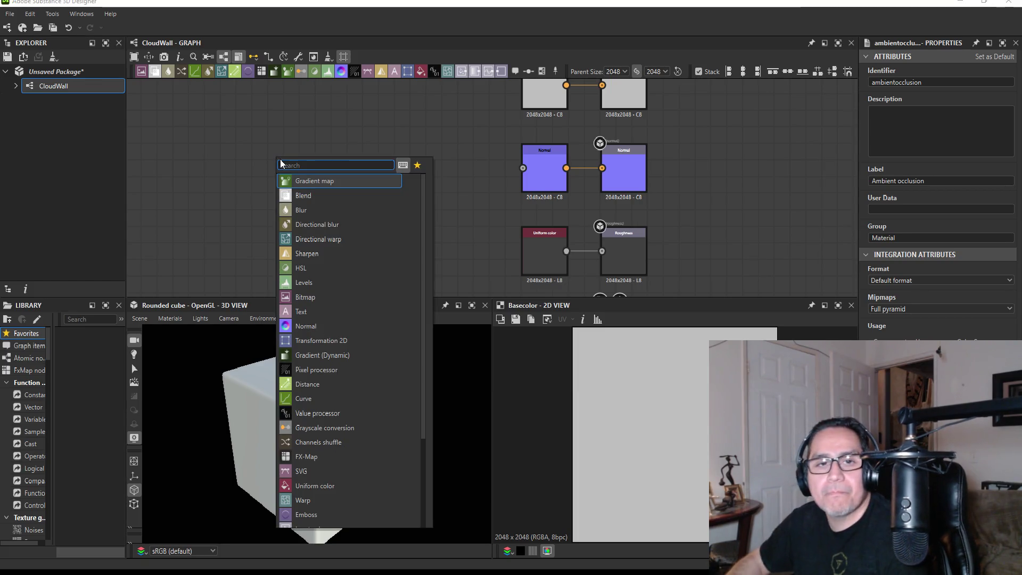
pyautogui.write('clo')
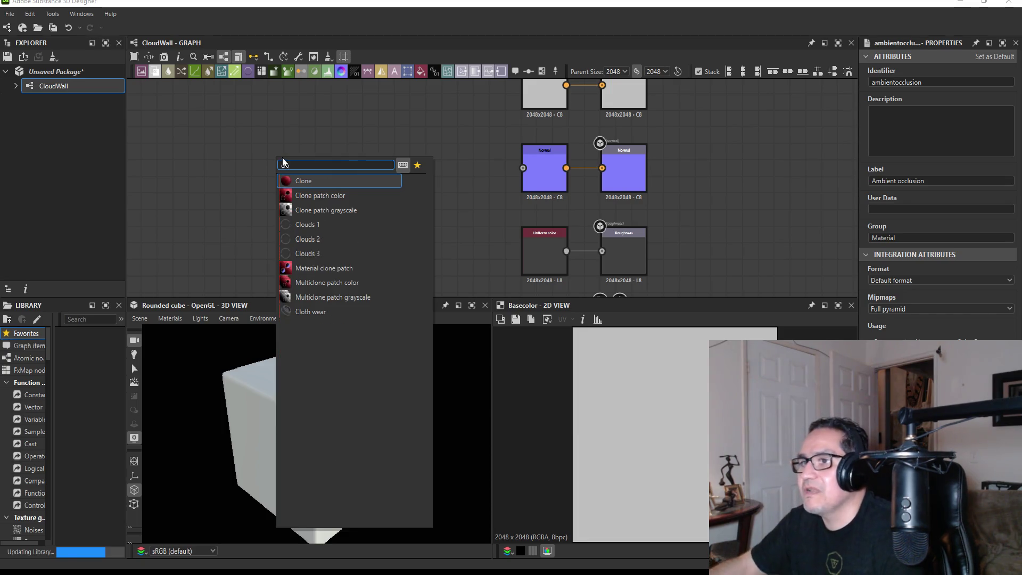
pyautogui.click(298, 224)
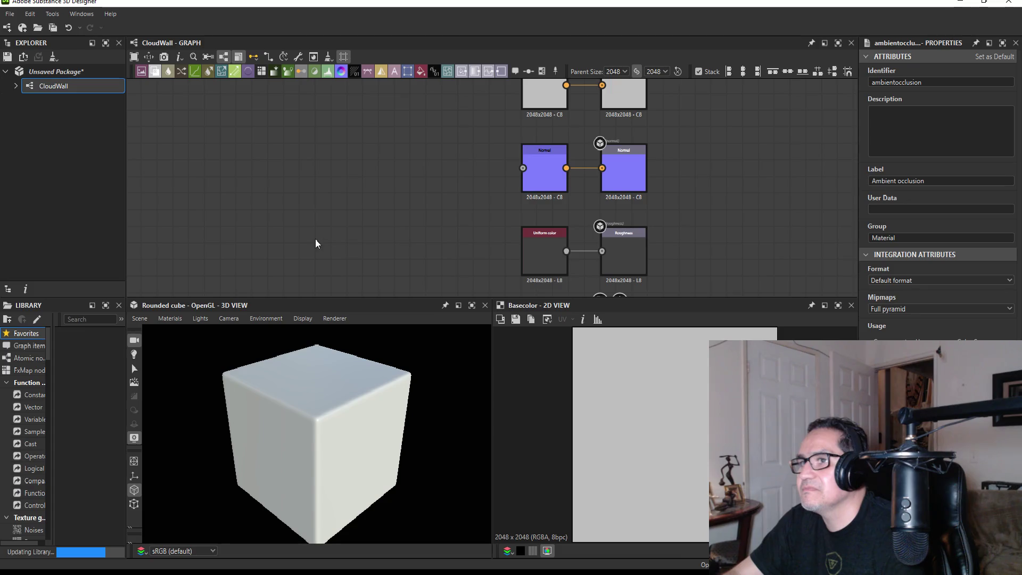
pyautogui.moveTo(286, 137); pyautogui.dragTo(328, 172)
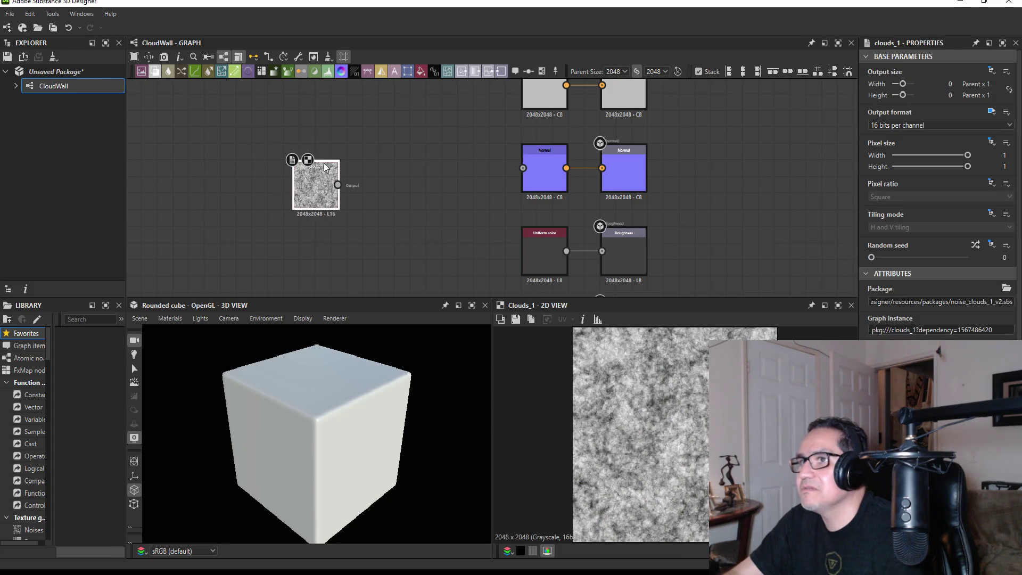
pyautogui.press('Delete')
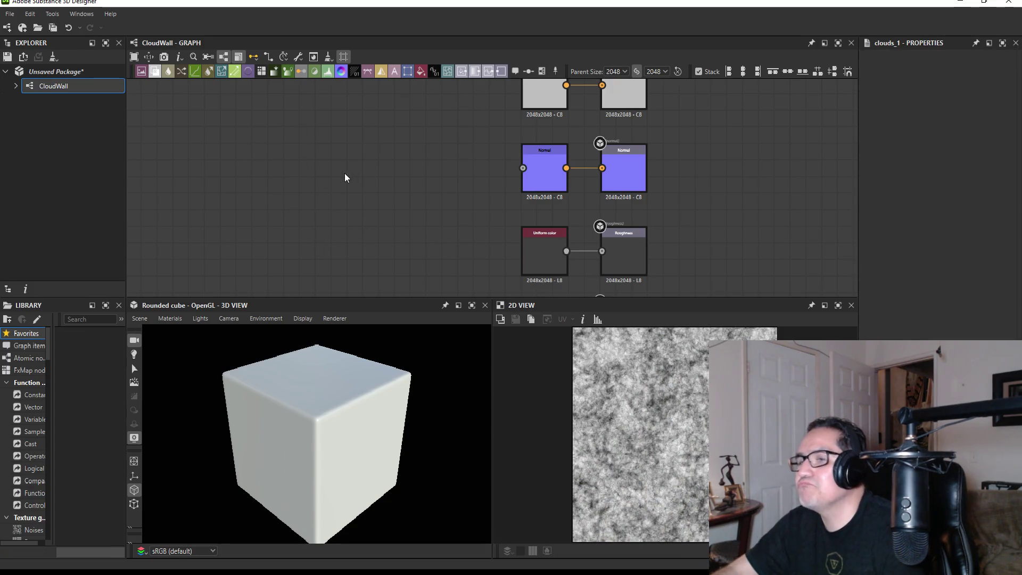
pyautogui.press('space')
pyautogui.write('clo')
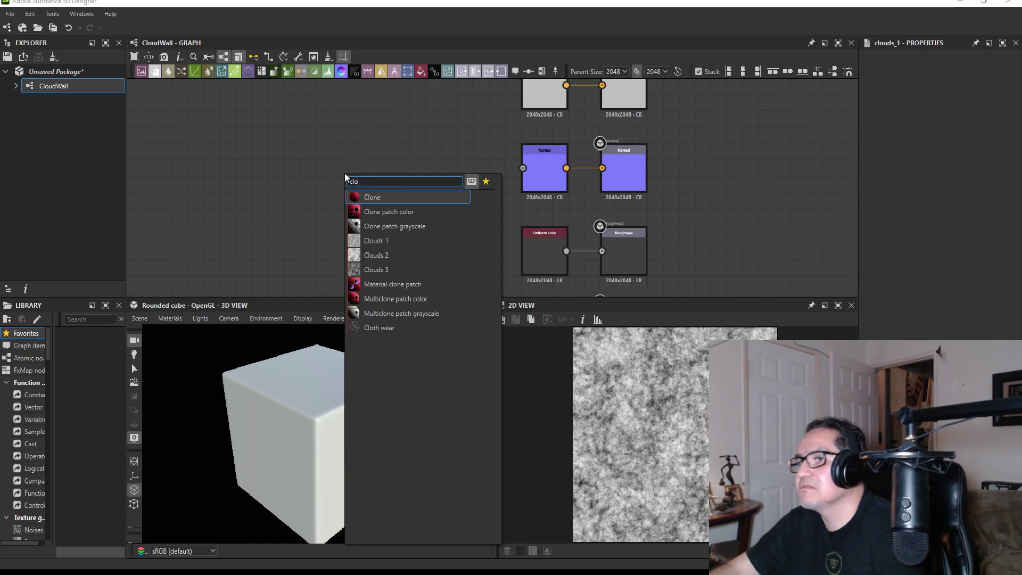
pyautogui.click(376, 255)
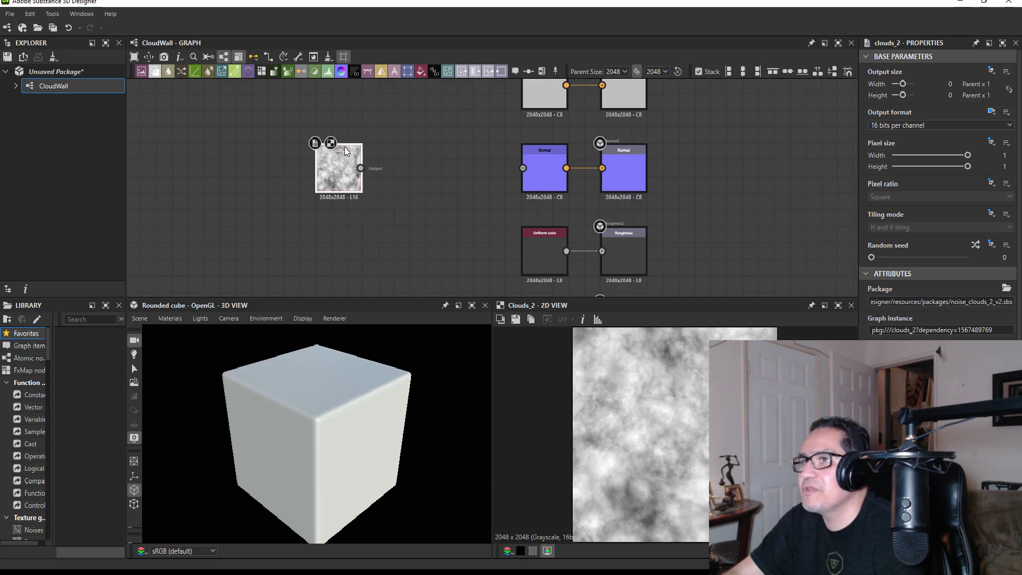
pyautogui.moveTo(352, 151)
pyautogui.mouseDown()
pyautogui.moveTo(321, 168)
pyautogui.moveTo(523, 168)
pyautogui.mouseUp()
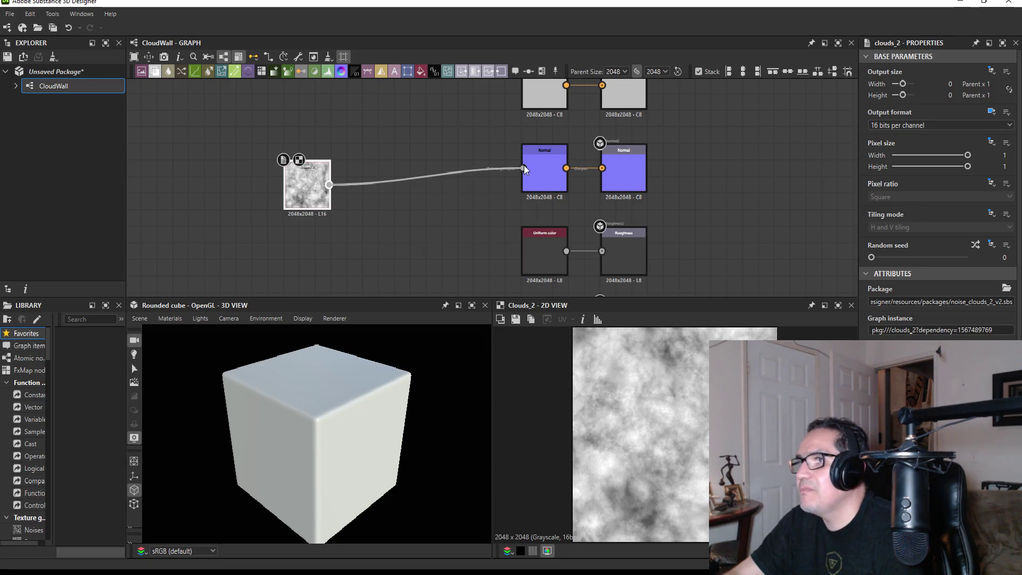
pyautogui.scroll(-4, 469, 223)
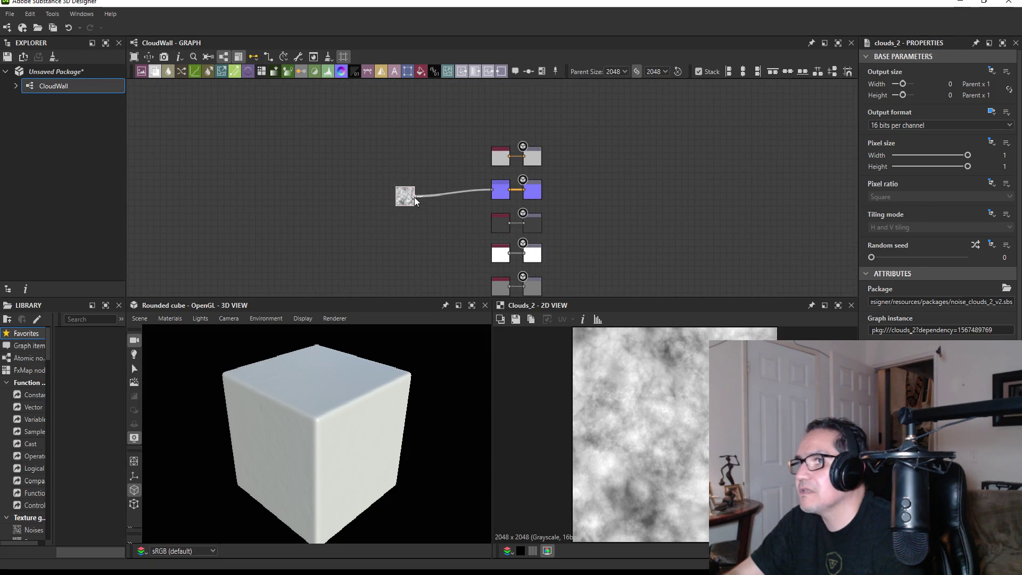
# Delete the Uniform color nodes feeding Roughness, Ambient occlusion and Height
pyautogui.moveTo(486, 255)
pyautogui.mouseDown()
pyautogui.moveTo(470, 220)
pyautogui.moveTo(484, 219)
pyautogui.mouseUp()
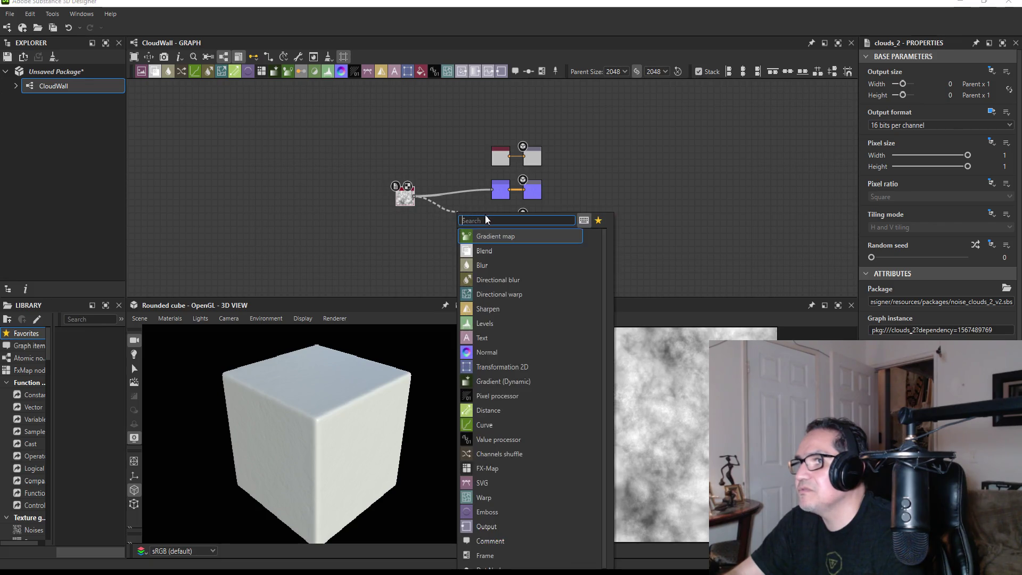
pyautogui.press('Escape')
pyautogui.scroll(5, 488, 182)
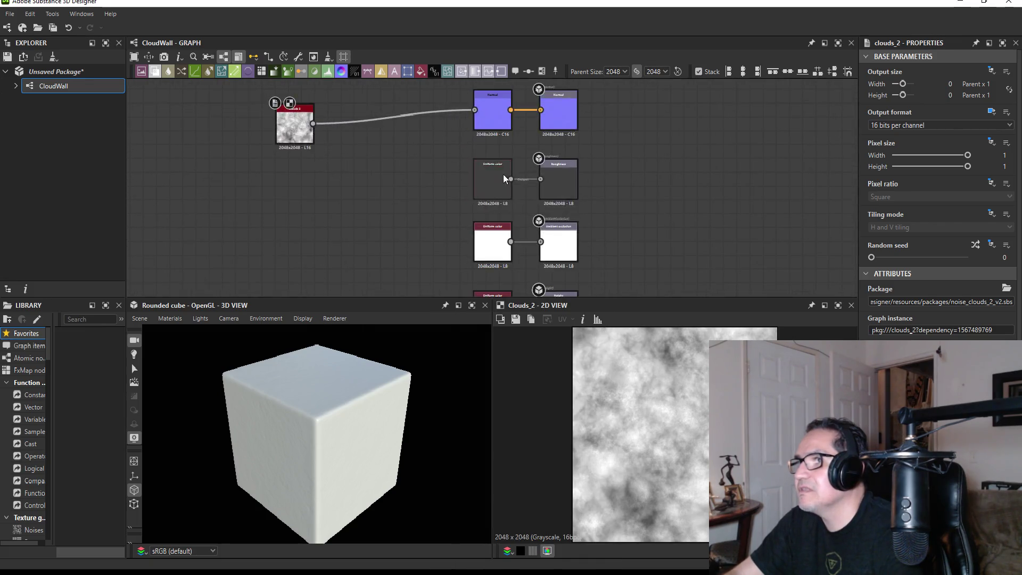
pyautogui.click(489, 182)
pyautogui.press('Delete')
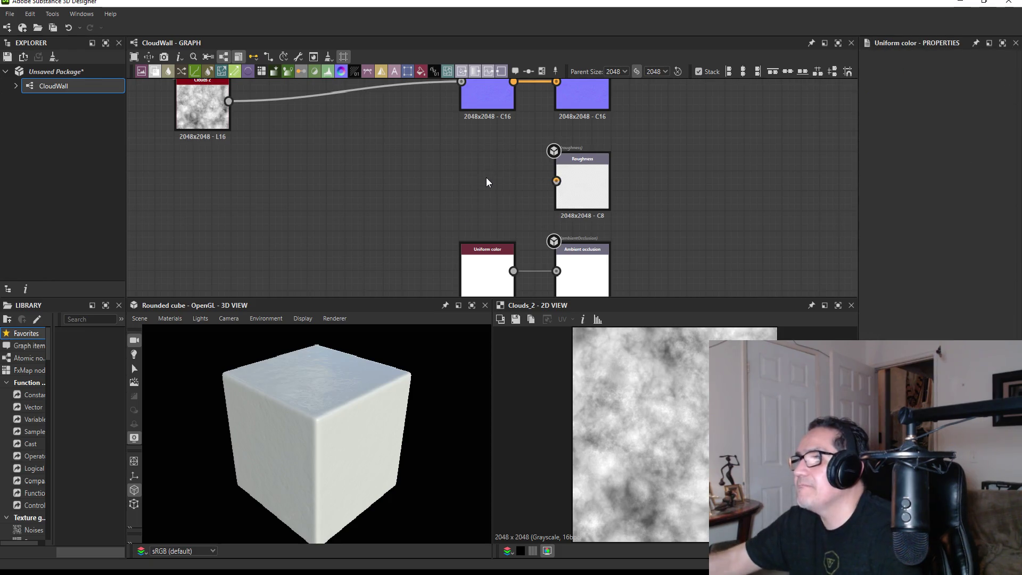
pyautogui.moveTo(477, 269); pyautogui.dragTo(482, 155)
pyautogui.click(481, 154)
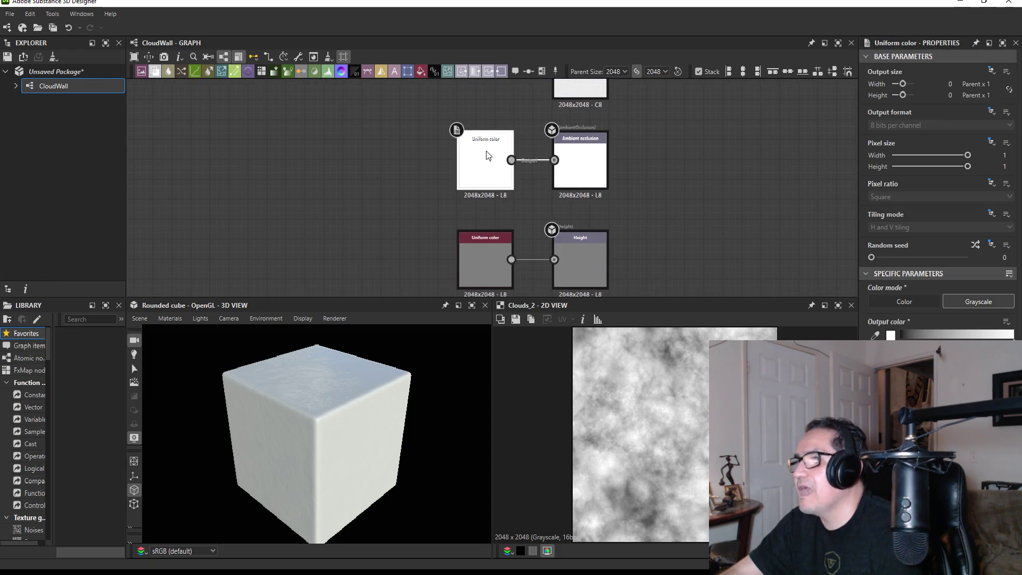
pyautogui.press('Delete')
pyautogui.click(485, 257)
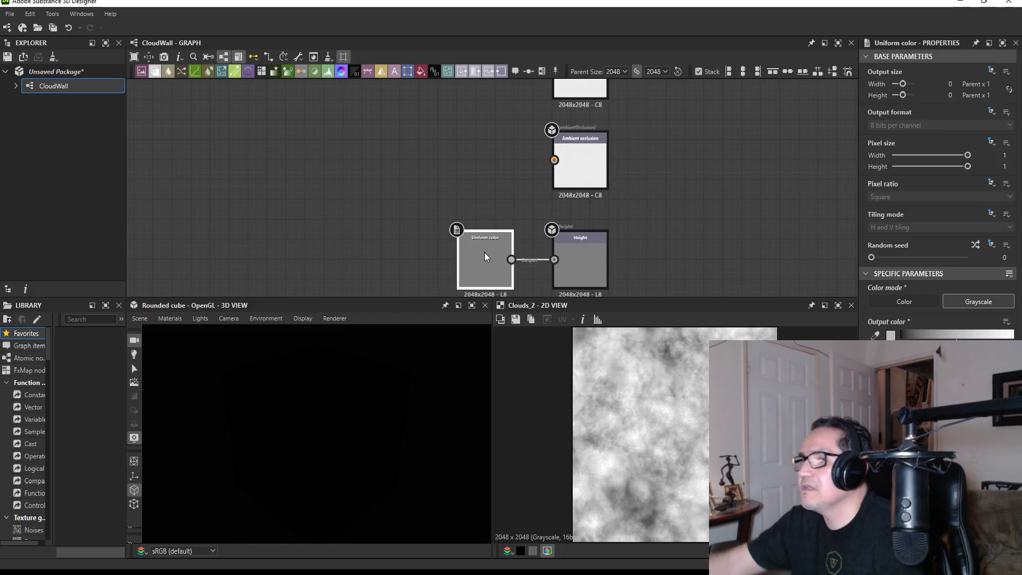
pyautogui.press('Delete')
# Connect the Clouds 2 output to the Ambient occlusion and Roughness outputs
pyautogui.scroll(-4, 485, 257)
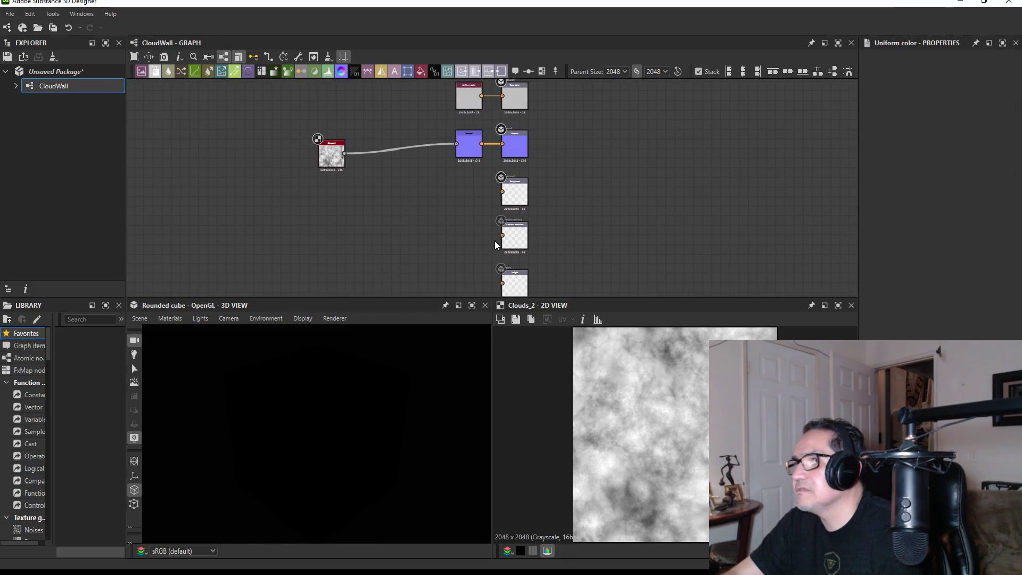
pyautogui.moveTo(503, 235); pyautogui.dragTo(344, 153)
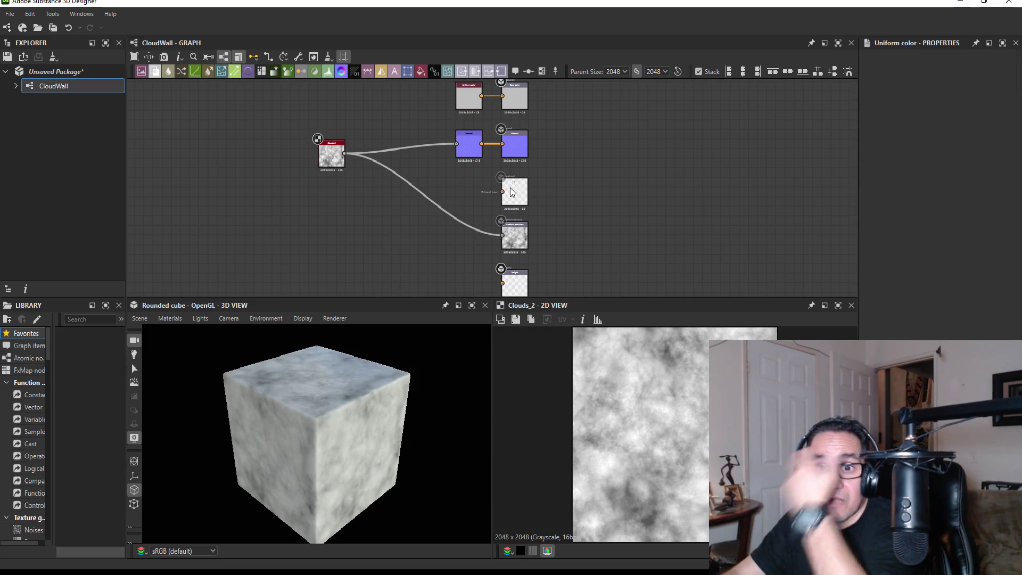
pyautogui.scroll(2, 456, 173)
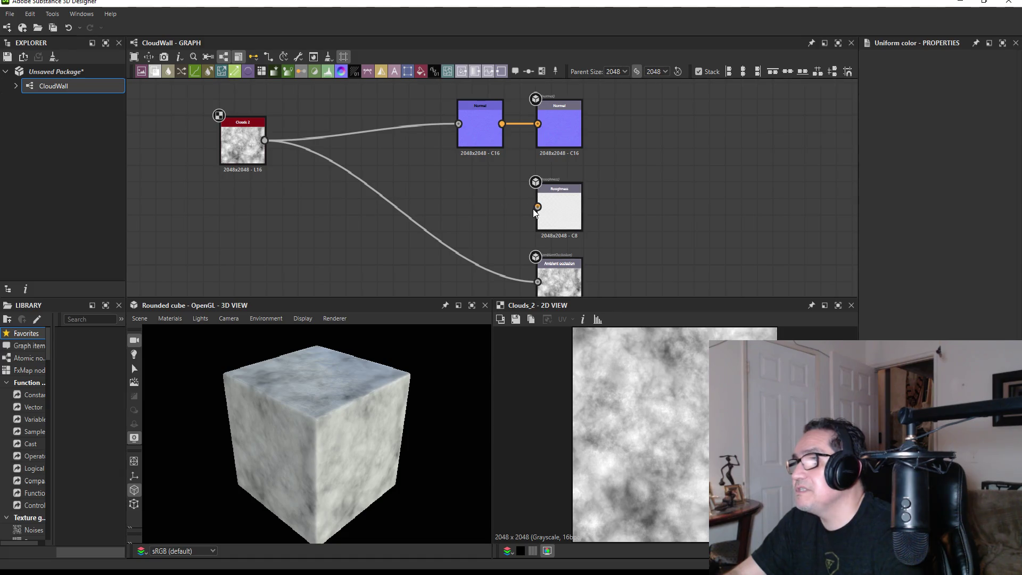
pyautogui.moveTo(301, 157); pyautogui.dragTo(271, 148)
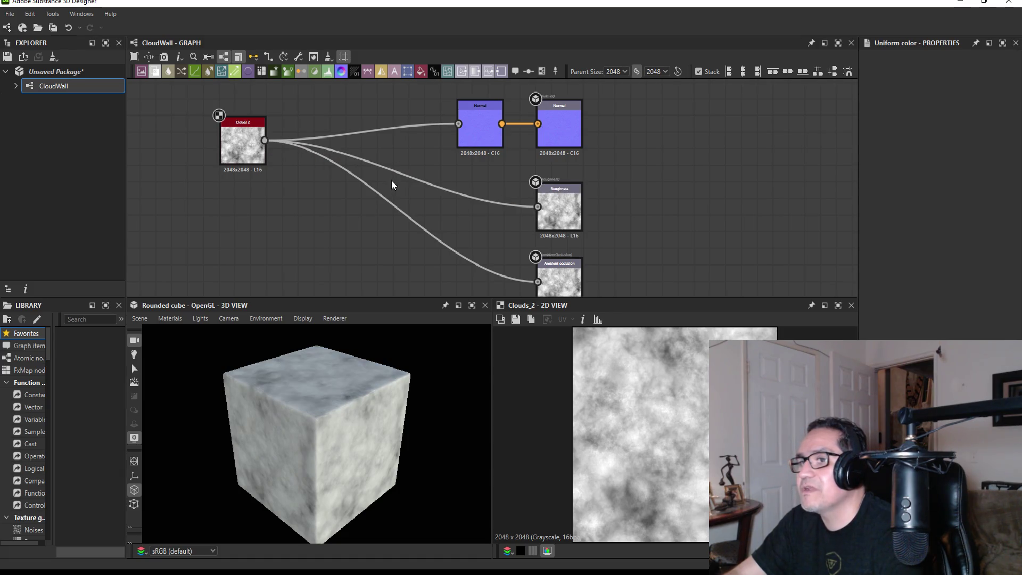
pyautogui.scroll(-3, 407, 198)
pyautogui.scroll(2, 445, 182)
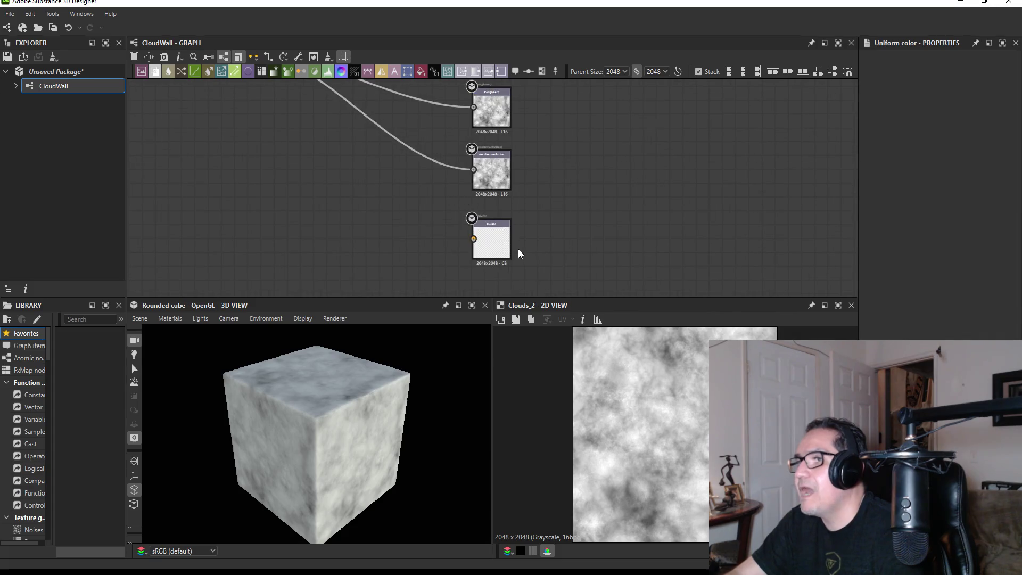
pyautogui.click(495, 229)
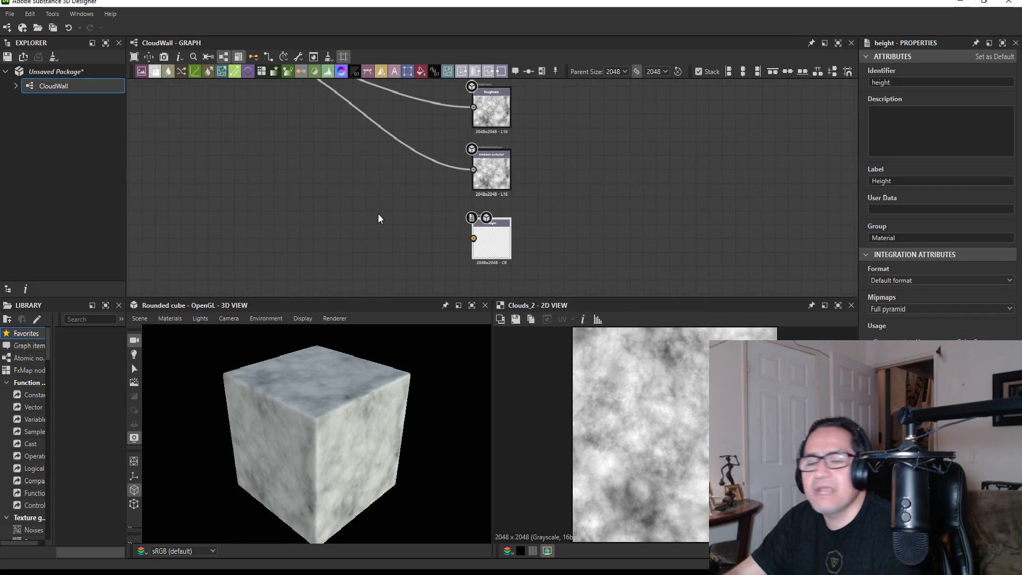
pyautogui.moveTo(378, 219)
pyautogui.mouseDown()
pyautogui.moveTo(433, 269)
pyautogui.moveTo(449, 192)
pyautogui.moveTo(449, 235)
pyautogui.mouseUp()
pyautogui.moveTo(419, 178); pyautogui.dragTo(457, 158)
pyautogui.moveTo(375, 154)
pyautogui.mouseDown()
pyautogui.moveTo(344, 151)
pyautogui.moveTo(355, 168)
pyautogui.mouseUp()
pyautogui.scroll(-3, 365, 179)
pyautogui.moveTo(367, 442)
pyautogui.mouseDown()
pyautogui.moveTo(433, 410)
pyautogui.moveTo(361, 436)
pyautogui.moveTo(273, 440)
pyautogui.mouseUp()
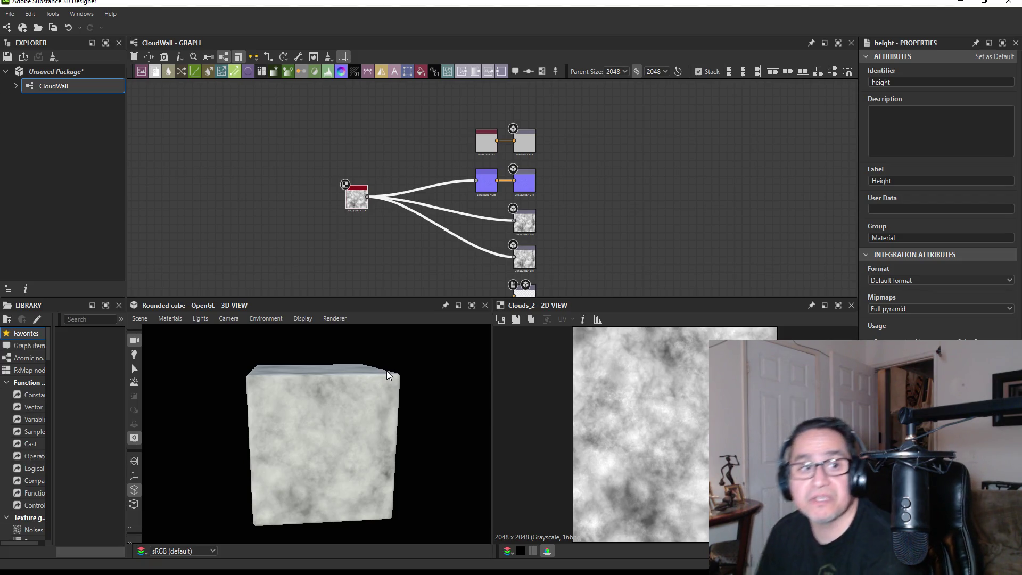
pyautogui.scroll(3, 431, 151)
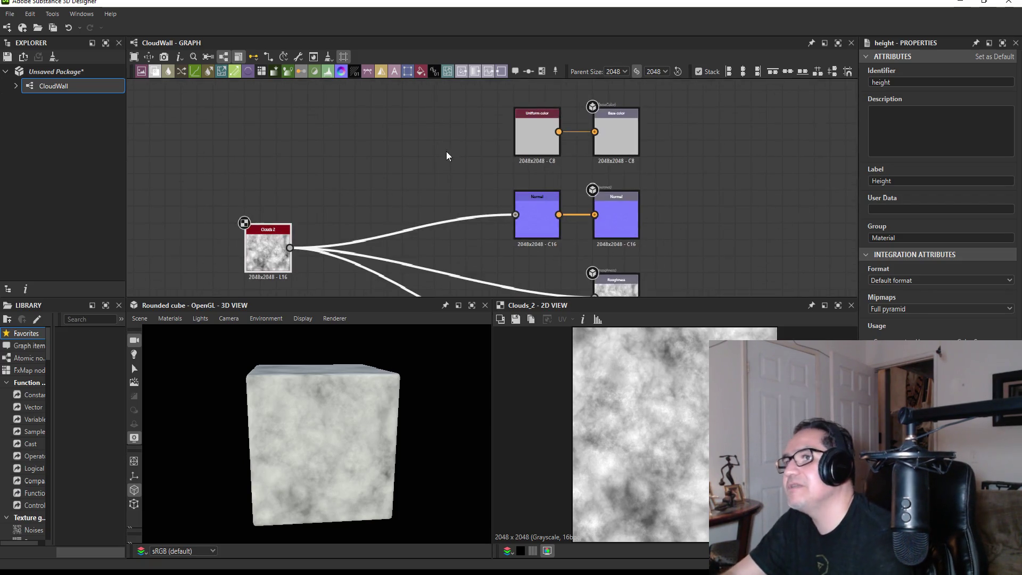
pyautogui.moveTo(452, 189)
pyautogui.mouseDown()
pyautogui.moveTo(449, 153)
pyautogui.moveTo(481, 130)
pyautogui.mouseUp()
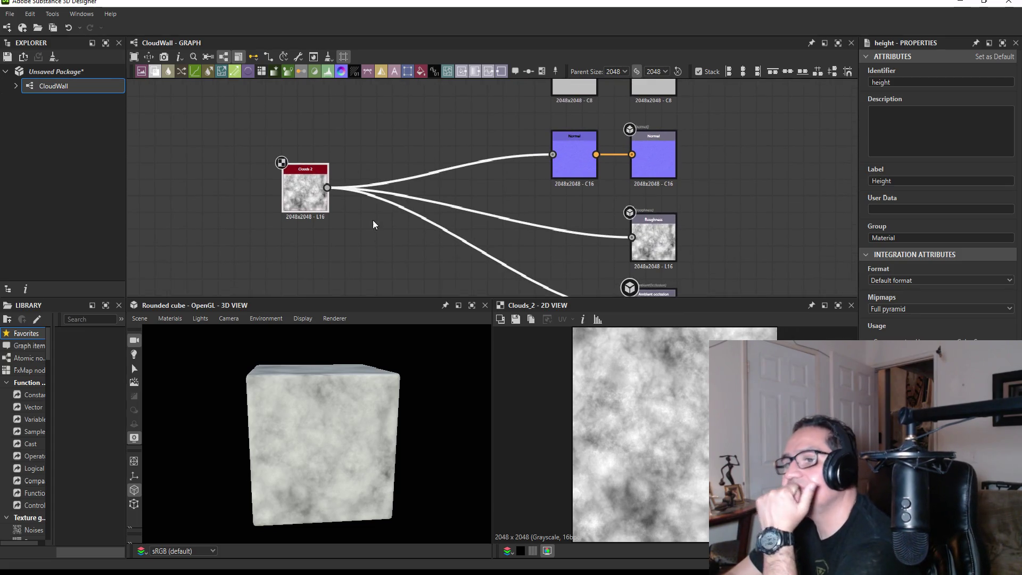
pyautogui.moveTo(356, 241); pyautogui.dragTo(413, 212)
pyautogui.moveTo(328, 455)
pyautogui.mouseDown()
pyautogui.moveTo(434, 426)
pyautogui.moveTo(394, 479)
pyautogui.moveTo(346, 487)
pyautogui.mouseUp()
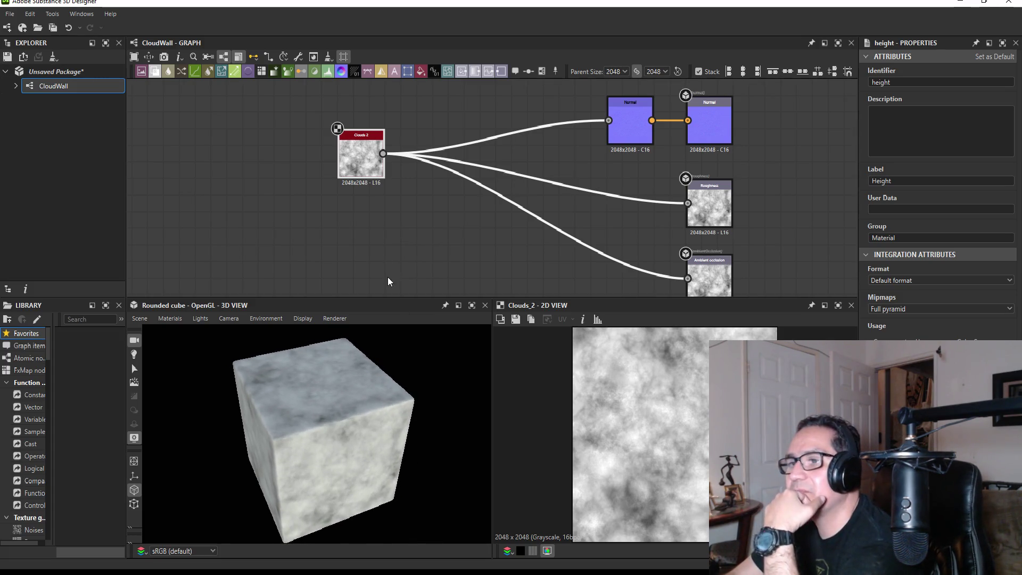
pyautogui.moveTo(375, 253); pyautogui.dragTo(391, 247)
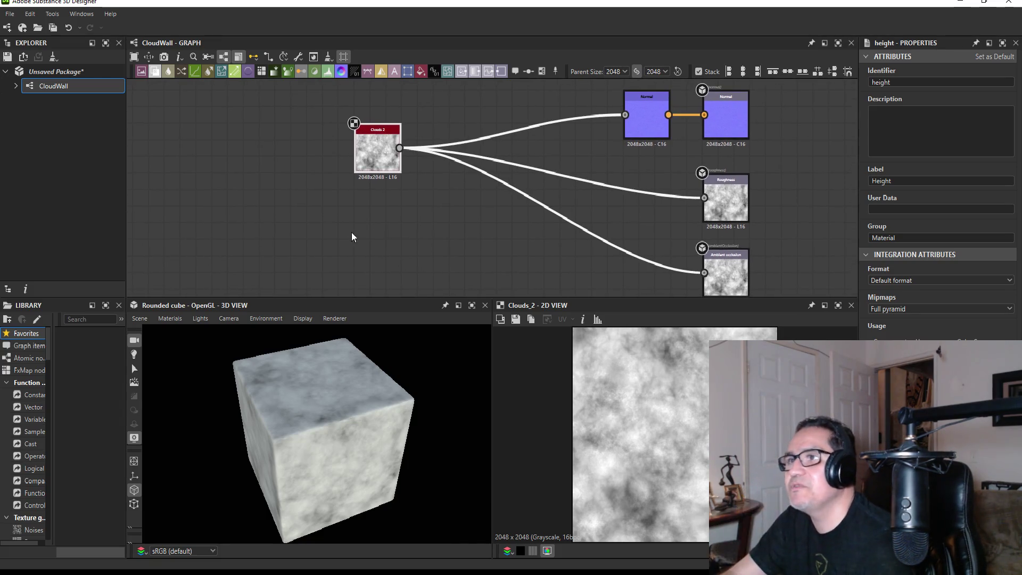
pyautogui.press('space')
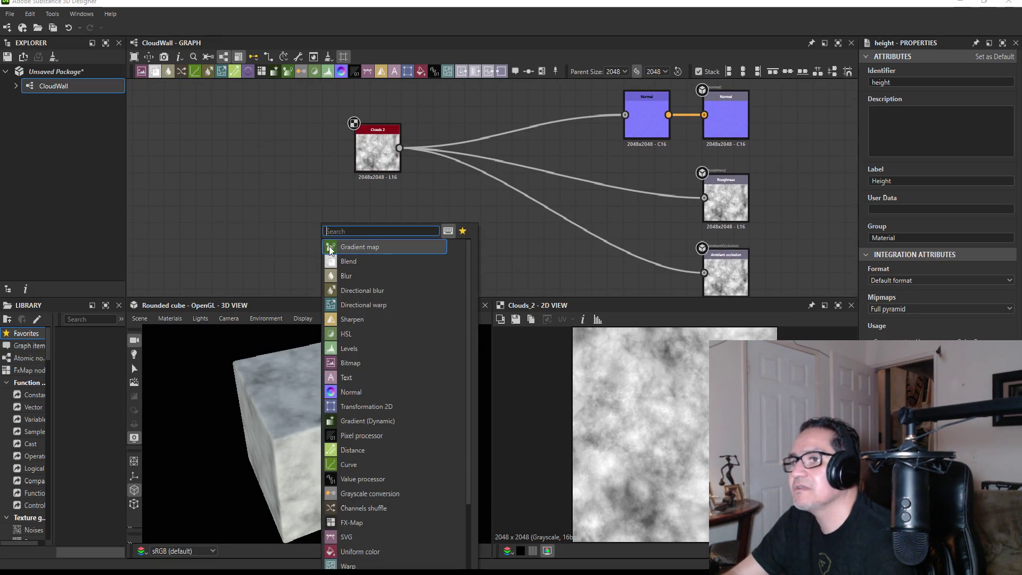
# Search the node library for a scratch texture, then cancel without adding one
pyautogui.write('st')
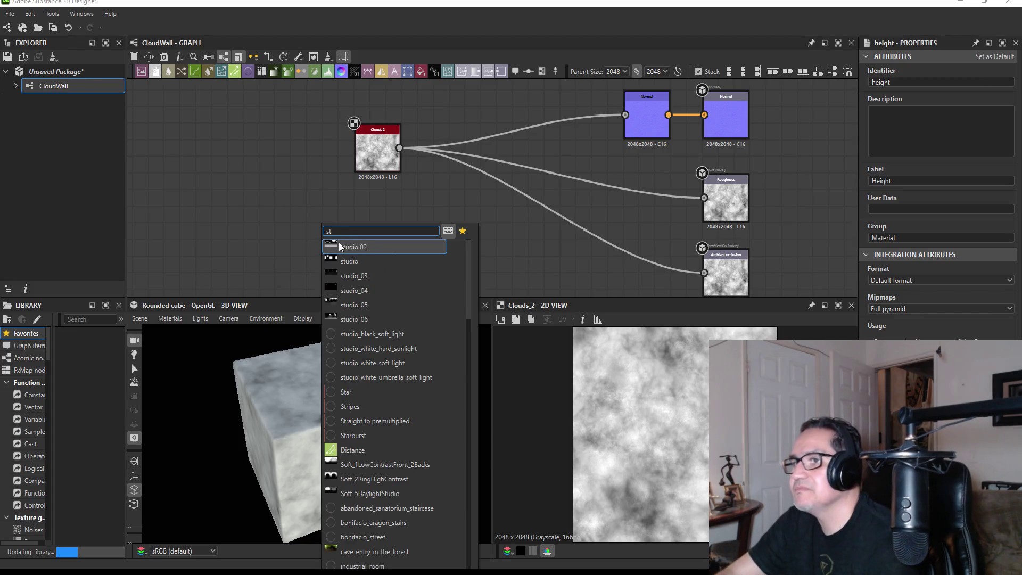
pyautogui.write('ra')
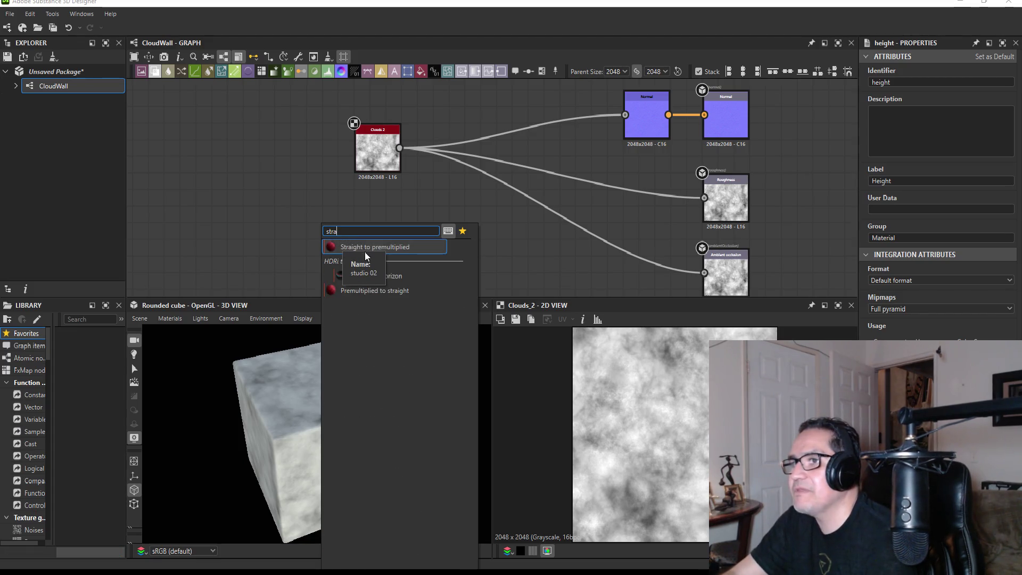
pyautogui.press('BackSpace')
pyautogui.press('BackSpace')
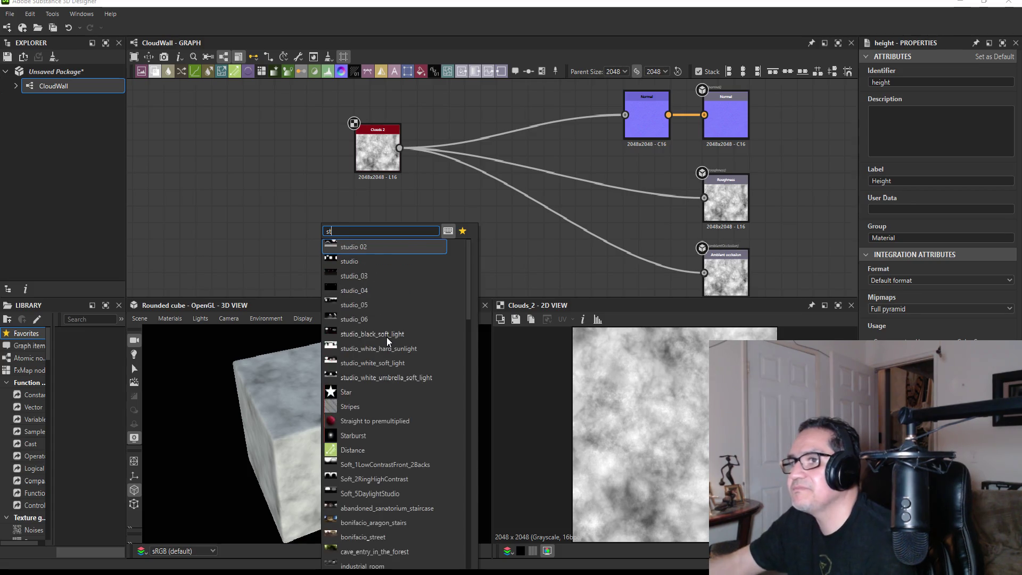
pyautogui.press('BackSpace')
pyautogui.write('cra')
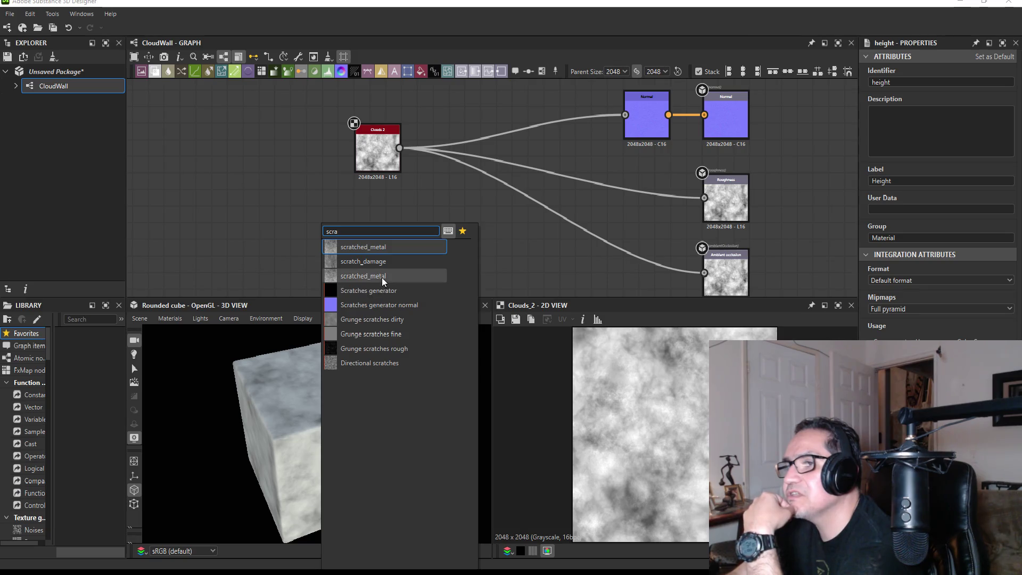
pyautogui.press('Escape')
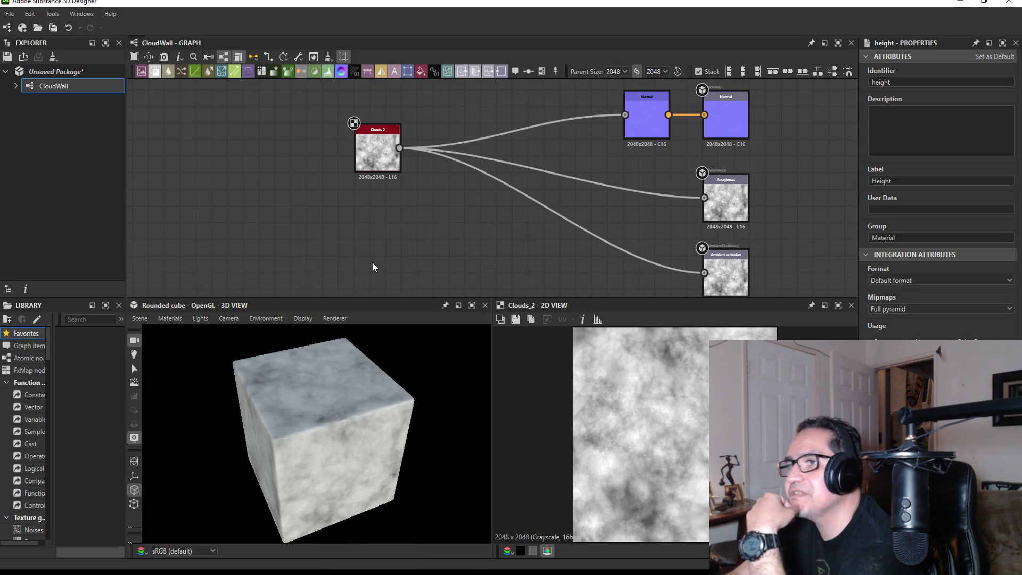
# Link the scratch_damage image into the graph and move its Bitmap node beside Clouds 2
pyautogui.rightClick(372, 262)
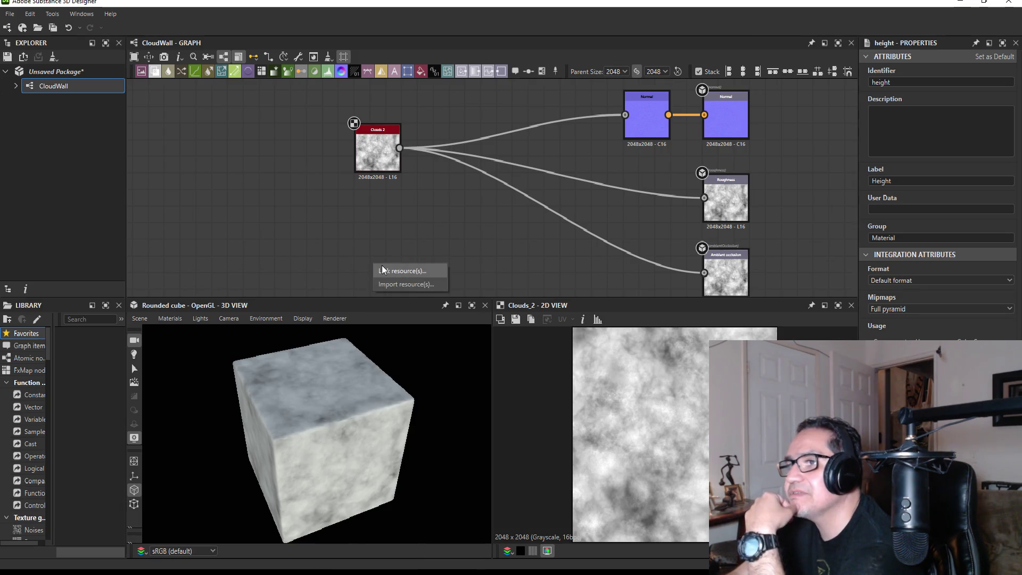
pyautogui.click(410, 270)
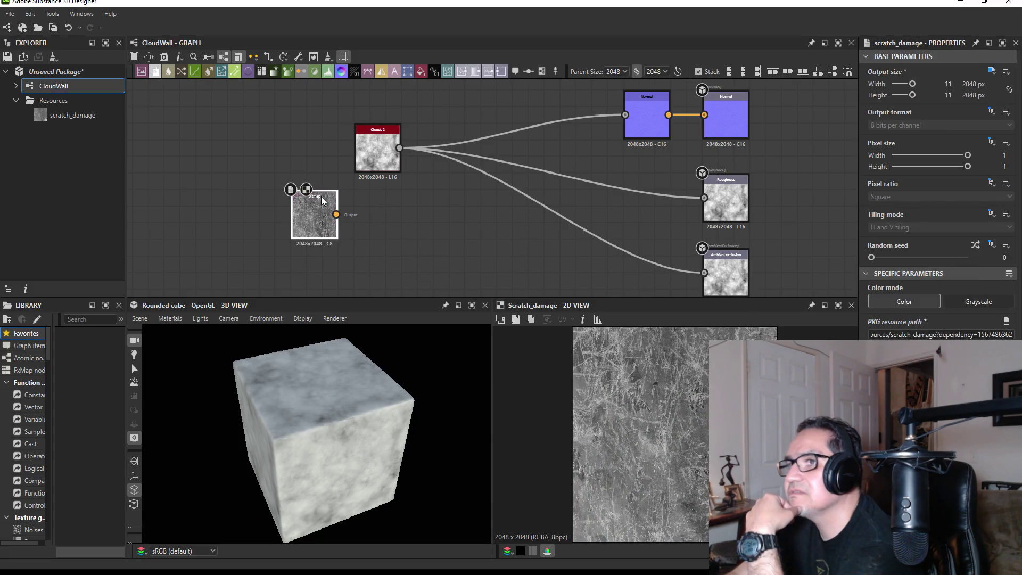
pyautogui.scroll(6, 314, 208)
pyautogui.scroll(-4, 478, 220)
pyautogui.scroll(-4, 538, 208)
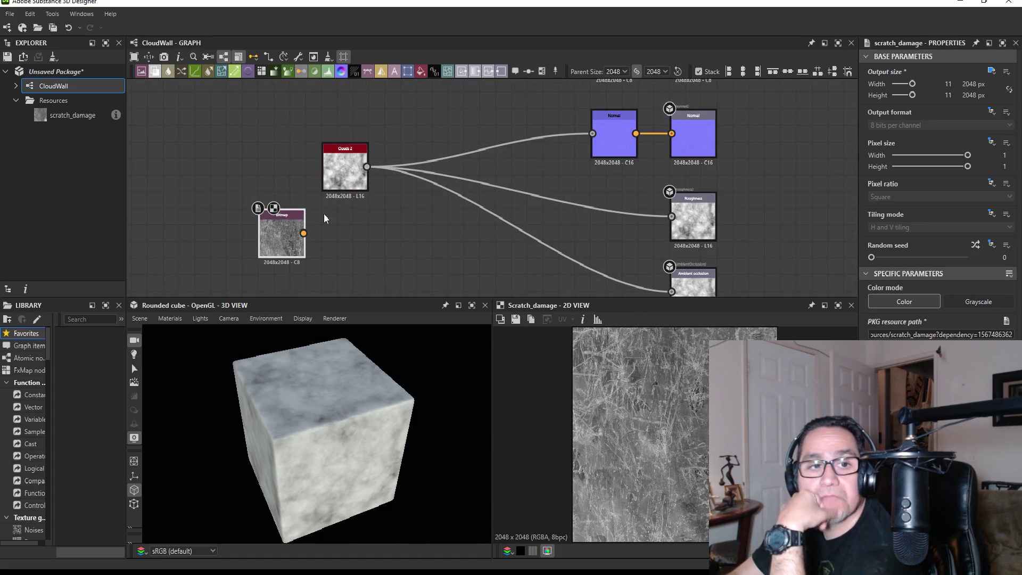
pyautogui.moveTo(421, 238); pyautogui.dragTo(427, 204)
pyautogui.moveTo(295, 184); pyautogui.dragTo(358, 184)
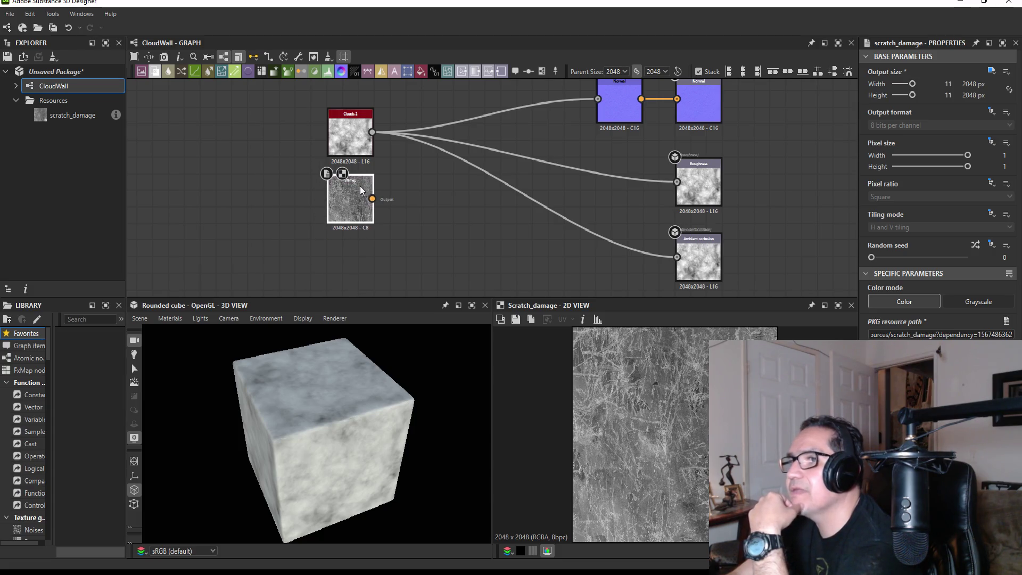
pyautogui.press('space')
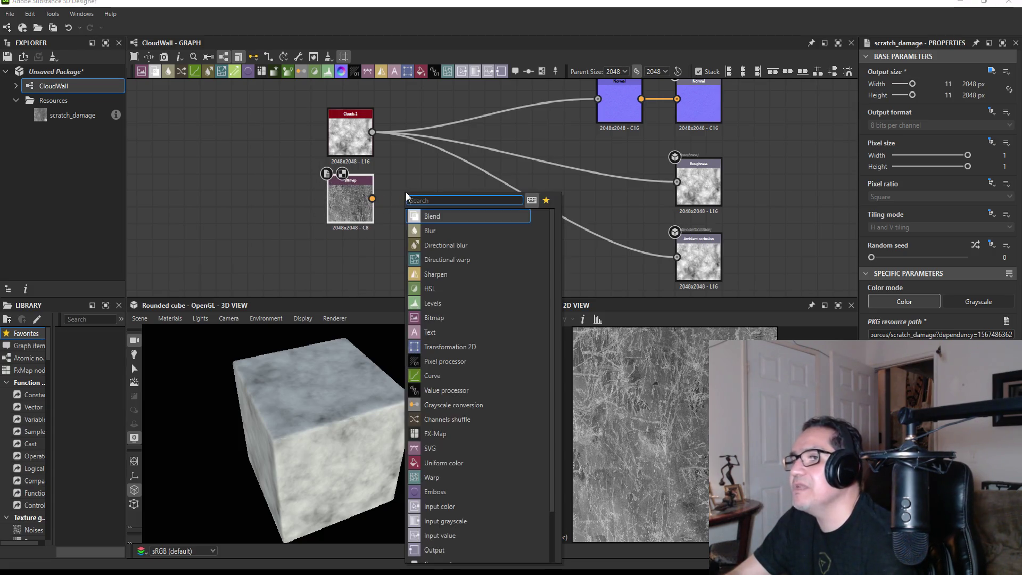
# Add a Blend node and reroute Clouds 2's output links through it
pyautogui.write('ble')
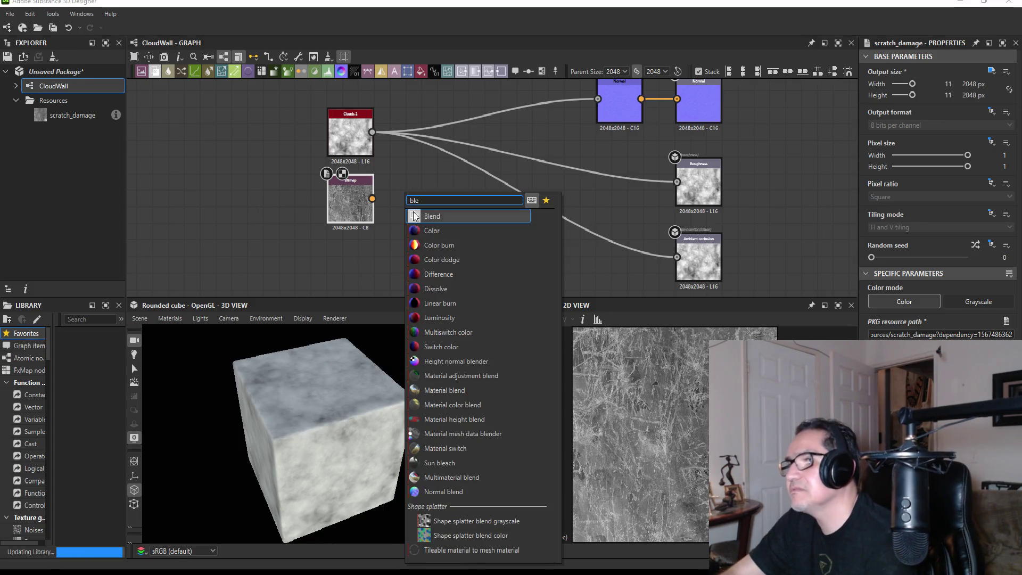
pyautogui.click(442, 217)
pyautogui.moveTo(369, 184); pyautogui.dragTo(321, 200)
pyautogui.moveTo(372, 130)
pyautogui.mouseDown()
pyautogui.moveTo(468, 200)
pyautogui.moveTo(423, 167)
pyautogui.moveTo(401, 189)
pyautogui.mouseUp()
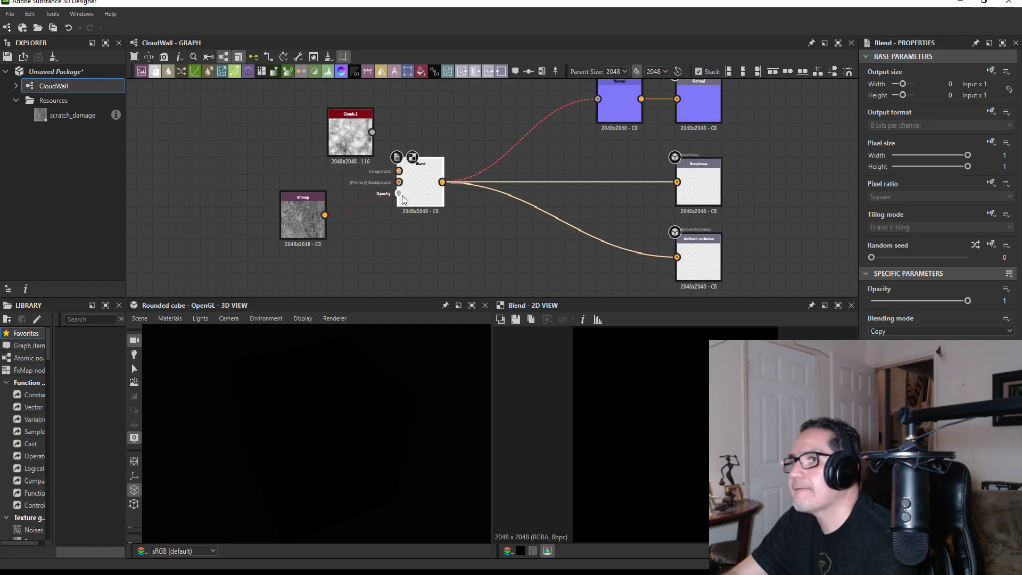
# Feed Clouds 2 into Blend's Background, and remove the scratch bitmap's link into Blend
pyautogui.moveTo(324, 215); pyautogui.dragTo(399, 171)
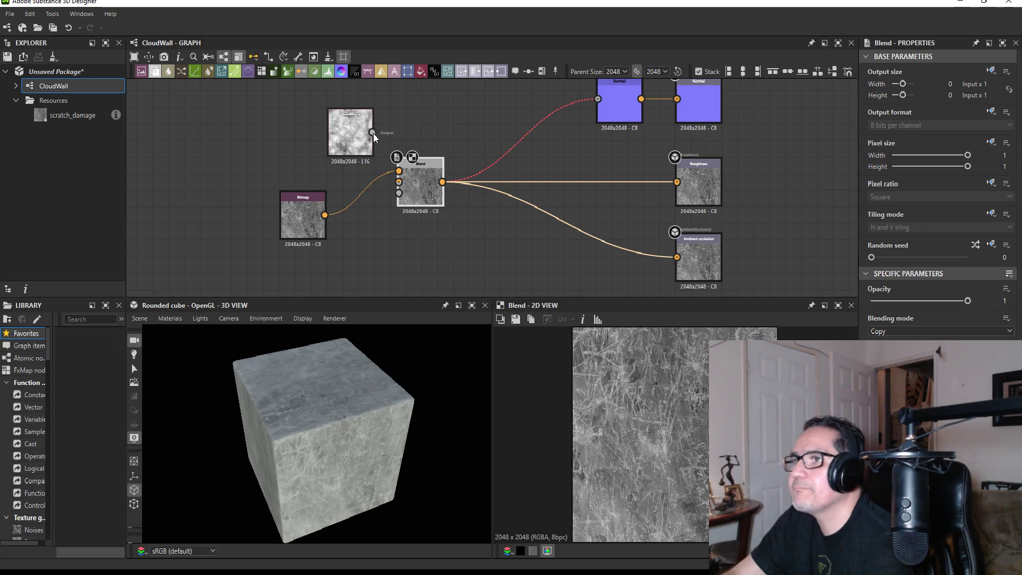
pyautogui.moveTo(371, 132)
pyautogui.mouseDown()
pyautogui.moveTo(399, 182)
pyautogui.moveTo(399, 171)
pyautogui.mouseUp()
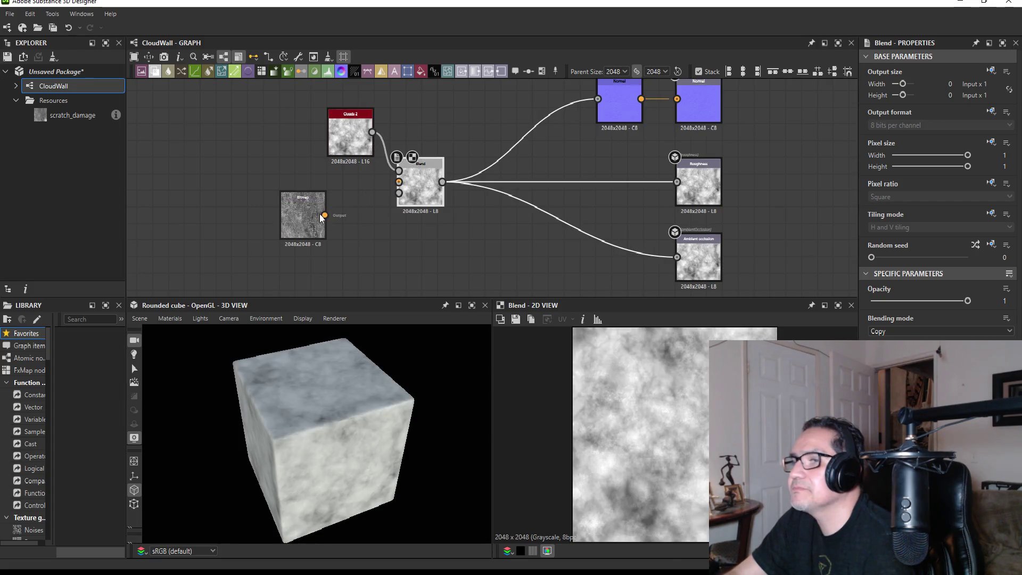
pyautogui.moveTo(324, 215); pyautogui.dragTo(399, 193)
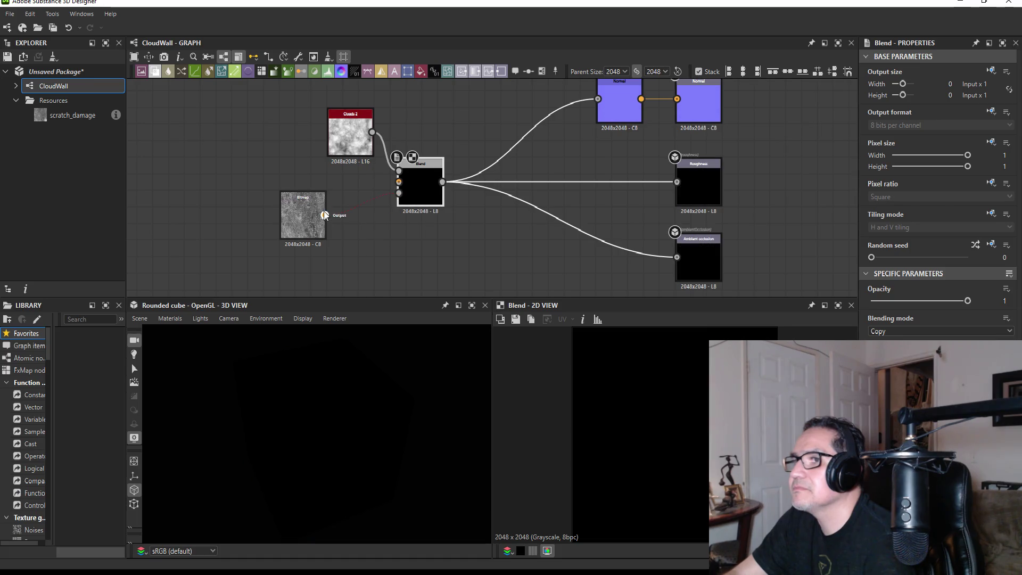
pyautogui.click(364, 211)
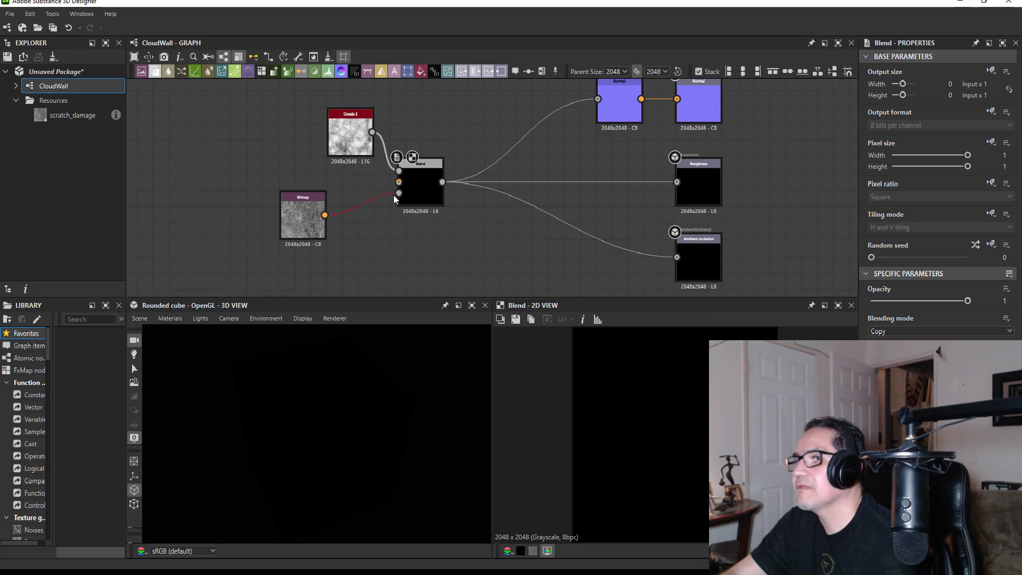
pyautogui.press('space')
pyautogui.press('Escape')
pyautogui.press('Delete')
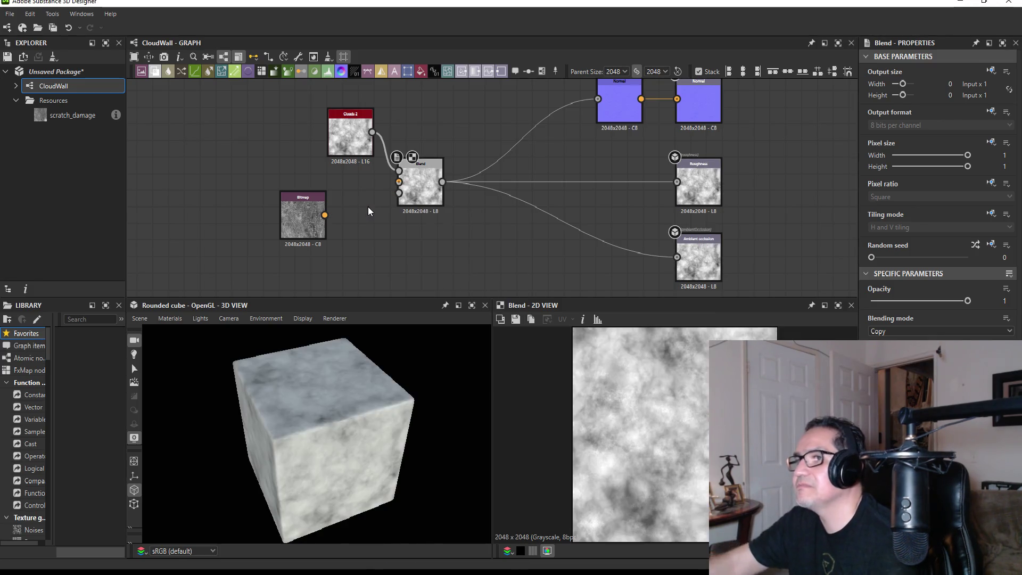
pyautogui.moveTo(519, 244)
pyautogui.mouseDown()
pyautogui.moveTo(468, 216)
pyautogui.moveTo(463, 246)
pyautogui.moveTo(468, 210)
pyautogui.mouseUp()
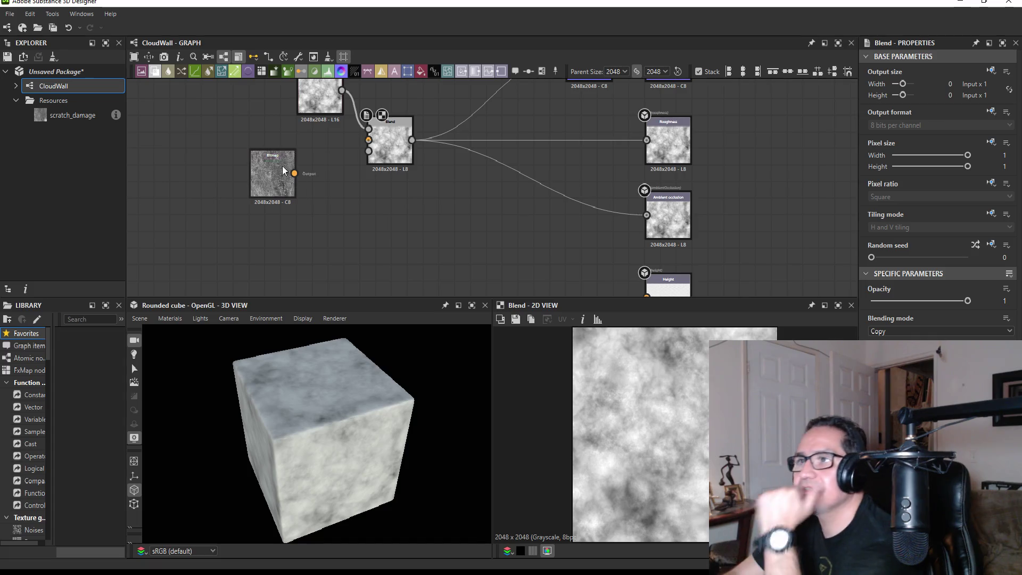
# Connect the scratch_damage bitmap directly to Ambient occlusion instead of Roughness
pyautogui.moveTo(282, 158); pyautogui.dragTo(373, 186)
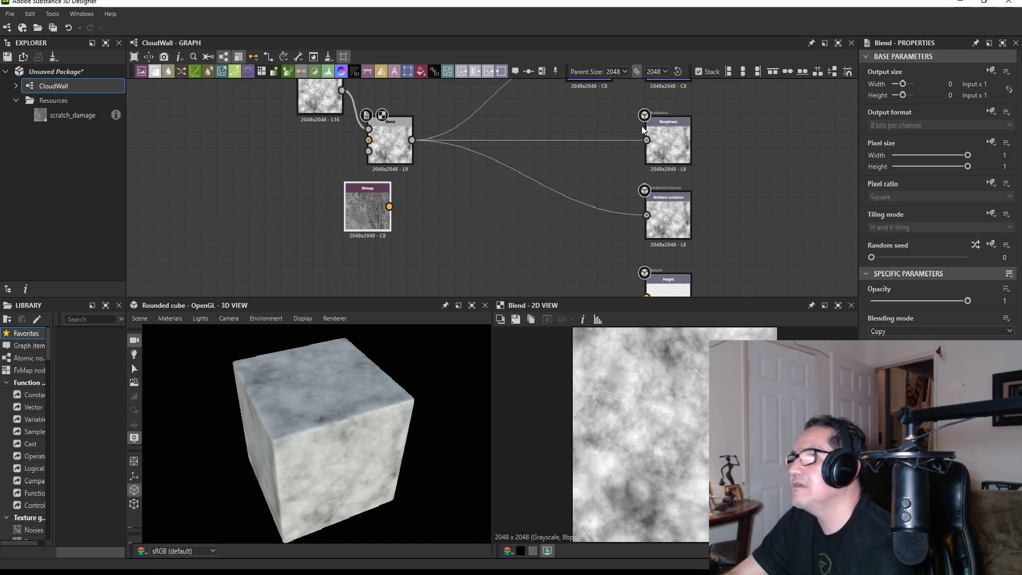
pyautogui.moveTo(646, 140); pyautogui.dragTo(390, 207)
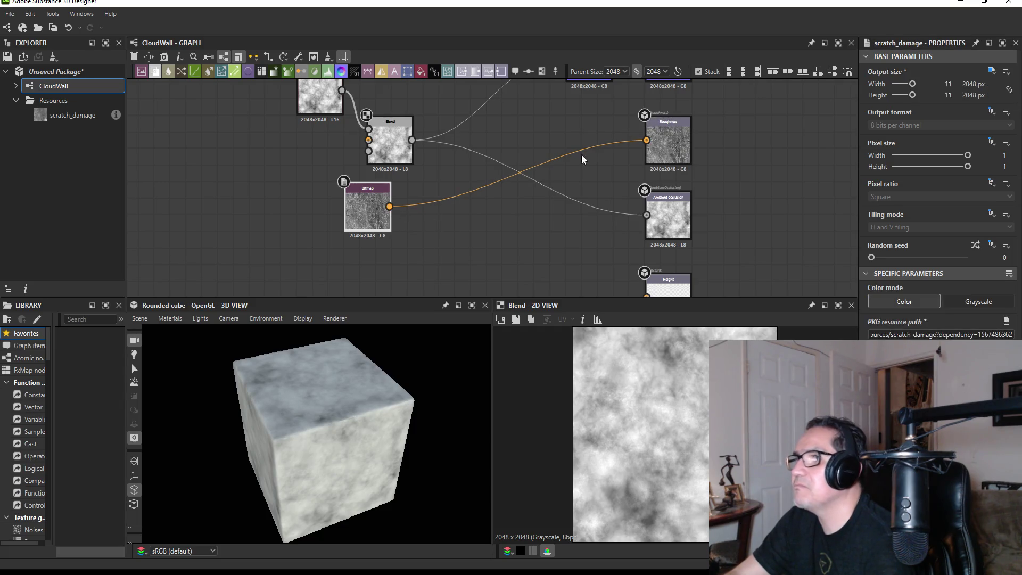
pyautogui.moveTo(389, 207); pyautogui.dragTo(411, 140)
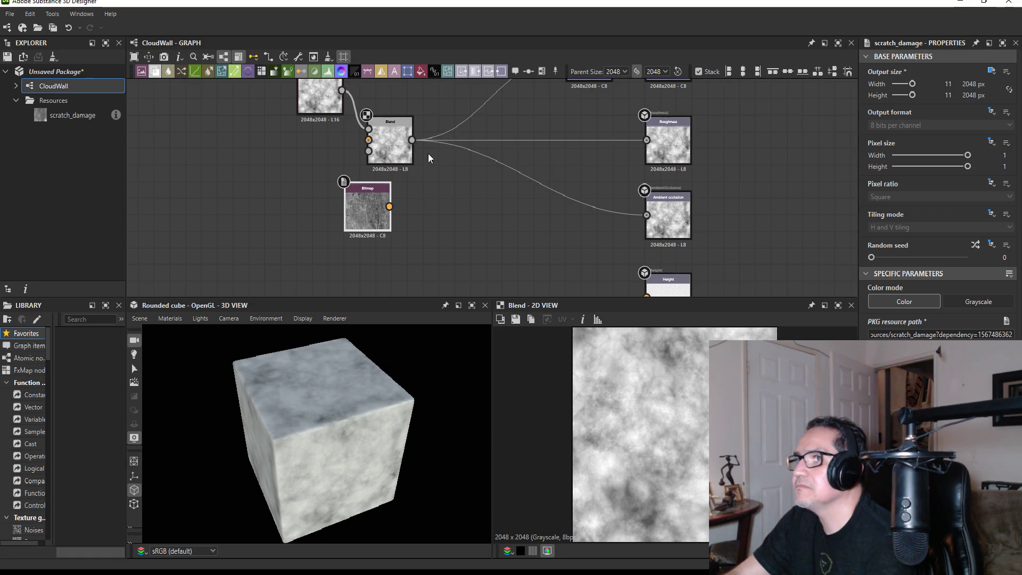
pyautogui.moveTo(390, 207); pyautogui.dragTo(647, 215)
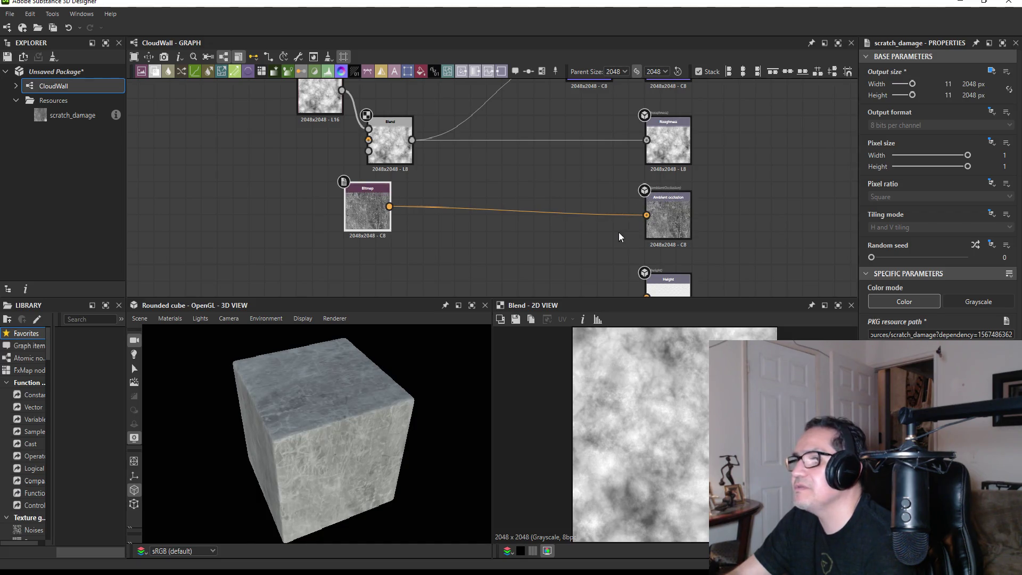
pyautogui.moveTo(373, 187)
pyautogui.mouseDown()
pyautogui.moveTo(403, 190)
pyautogui.moveTo(389, 203)
pyautogui.mouseUp()
pyautogui.moveTo(333, 443)
pyautogui.mouseDown()
pyautogui.moveTo(384, 372)
pyautogui.moveTo(471, 379)
pyautogui.moveTo(339, 426)
pyautogui.moveTo(318, 424)
pyautogui.moveTo(289, 378)
pyautogui.moveTo(211, 380)
pyautogui.moveTo(203, 391)
pyautogui.moveTo(247, 388)
pyautogui.mouseUp()
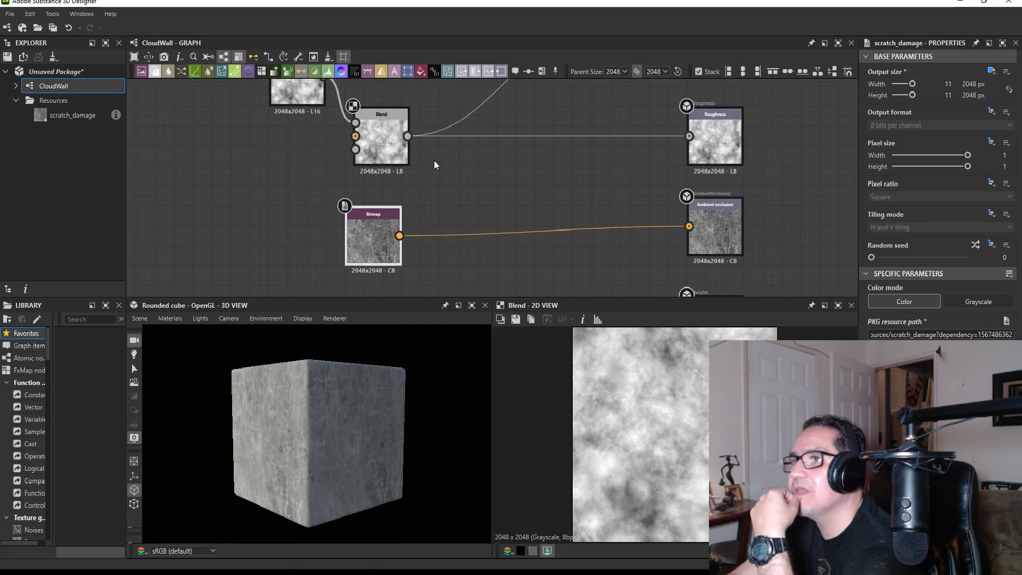
pyautogui.scroll(-3, 440, 183)
pyautogui.scroll(2, 429, 194)
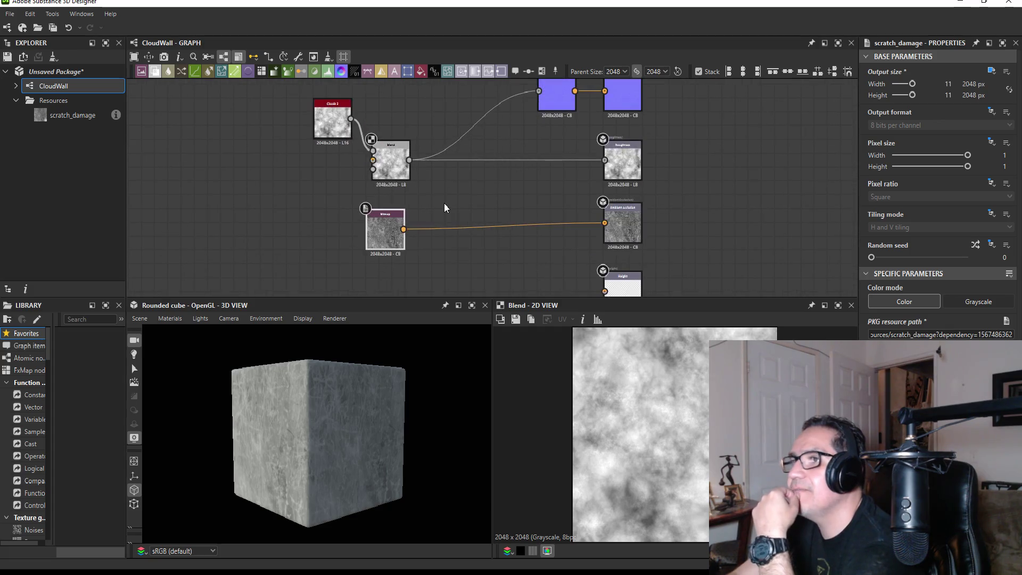
pyautogui.moveTo(377, 218)
pyautogui.mouseDown()
pyautogui.moveTo(312, 203)
pyautogui.moveTo(305, 217)
pyautogui.mouseUp()
pyautogui.rightClick(360, 200)
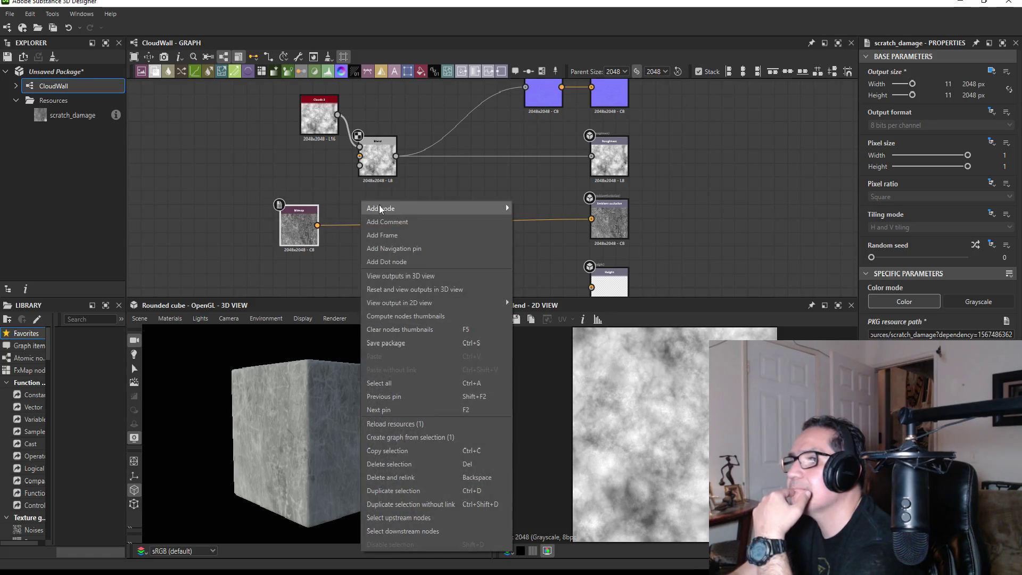
# Add a Grayscale conversion node between the scratch bitmap and Ambient occlusion, fed by the bitmap
pyautogui.press('space')
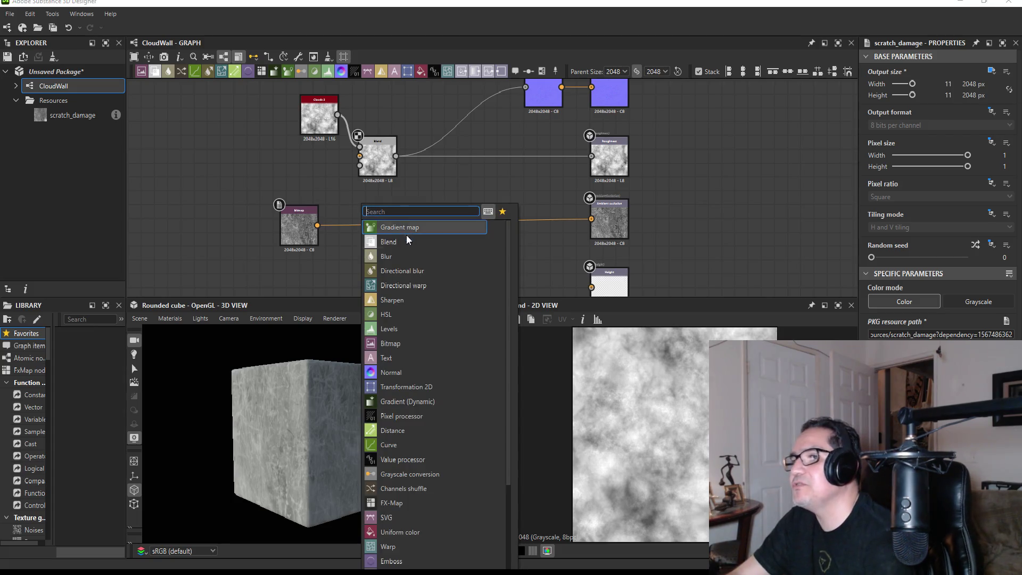
pyautogui.scroll(-1, 400, 330)
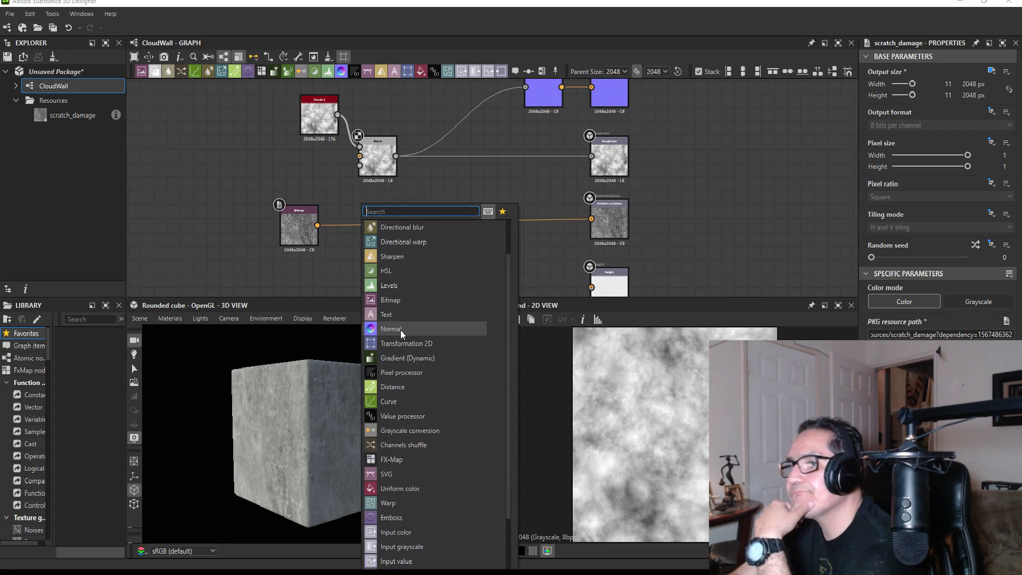
pyautogui.scroll(-1, 400, 304)
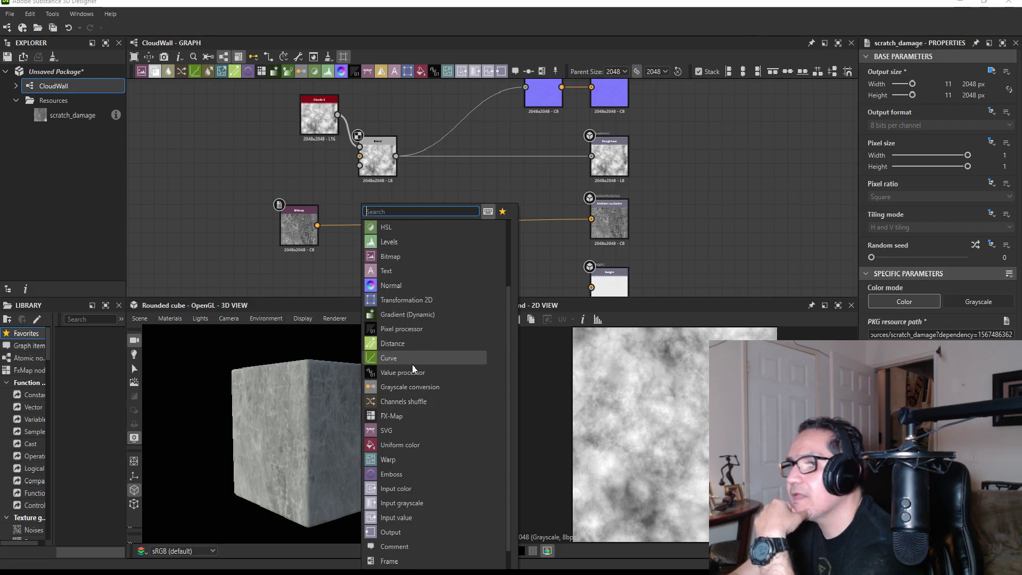
pyautogui.scroll(-1, 419, 373)
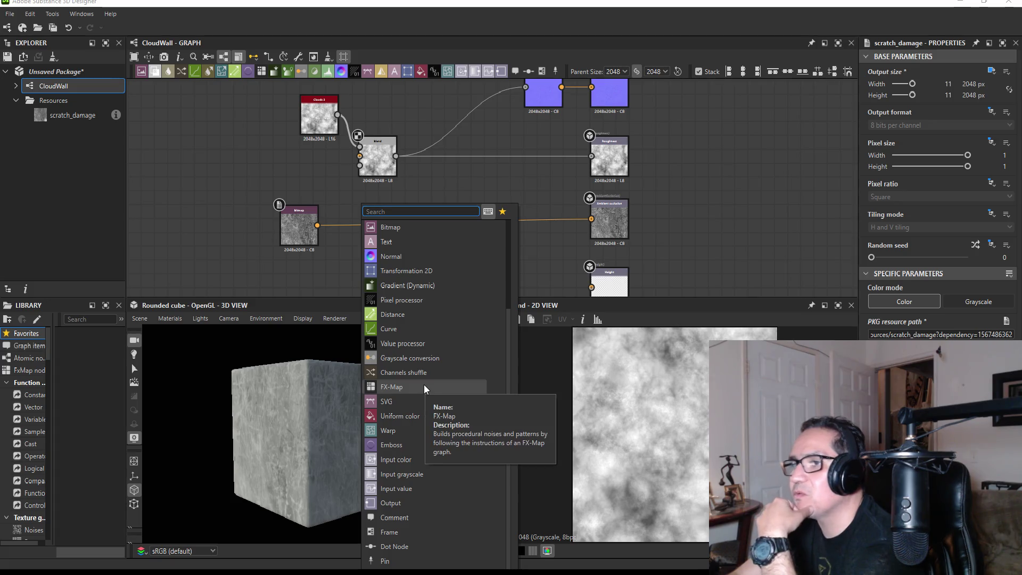
pyautogui.click(422, 357)
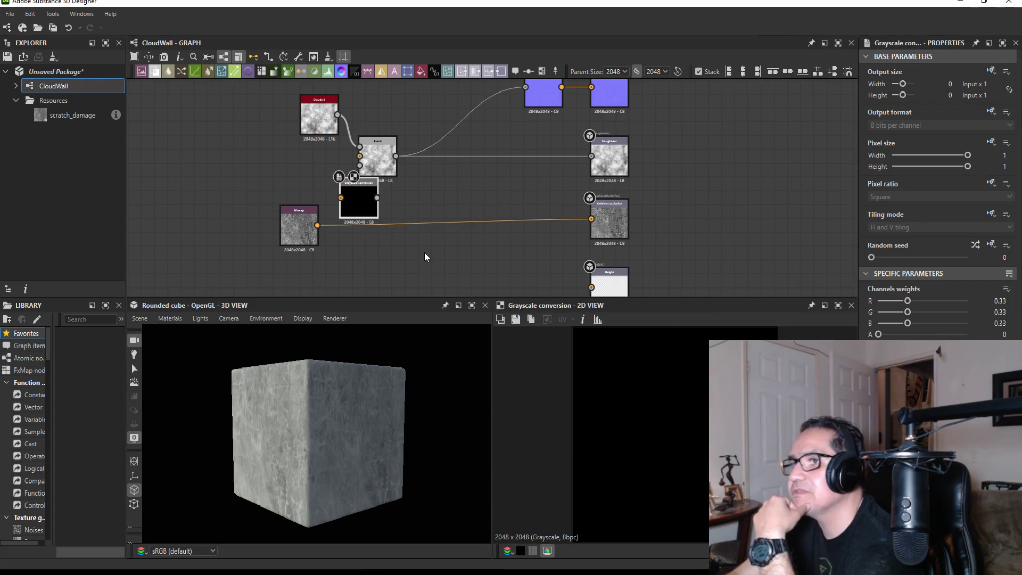
pyautogui.moveTo(363, 183); pyautogui.dragTo(374, 206)
pyautogui.moveTo(317, 225)
pyautogui.mouseDown()
pyautogui.moveTo(353, 225)
pyautogui.moveTo(390, 197)
pyautogui.moveTo(381, 184)
pyautogui.moveTo(372, 201)
pyautogui.moveTo(394, 213)
pyautogui.moveTo(397, 236)
pyautogui.mouseUp()
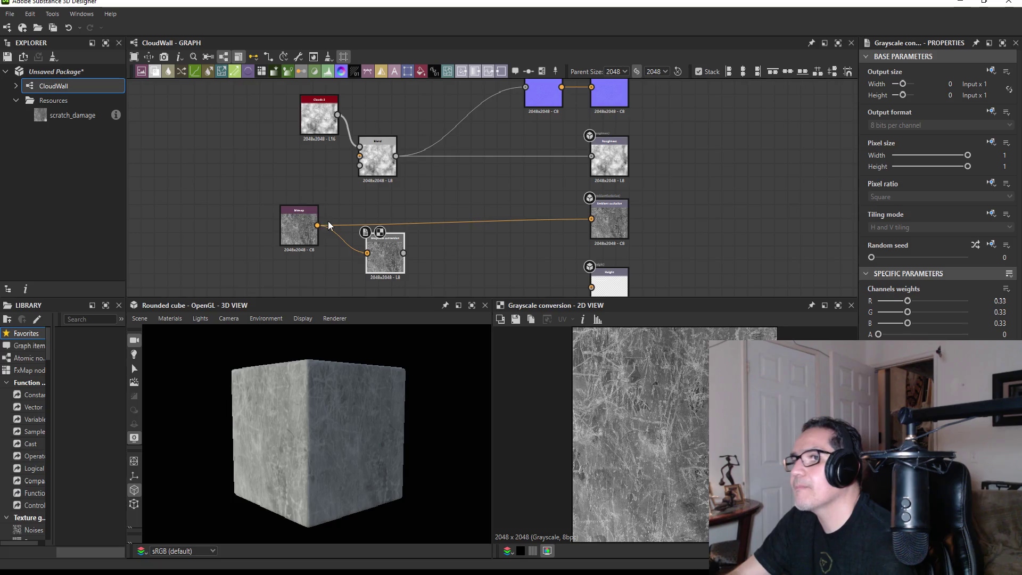
# Try linking Cloud 2 into the Grayscale conversion, then undo to restore the bitmap input
pyautogui.moveTo(317, 225)
pyautogui.mouseDown()
pyautogui.moveTo(375, 229)
pyautogui.moveTo(416, 255)
pyautogui.moveTo(375, 223)
pyautogui.mouseUp()
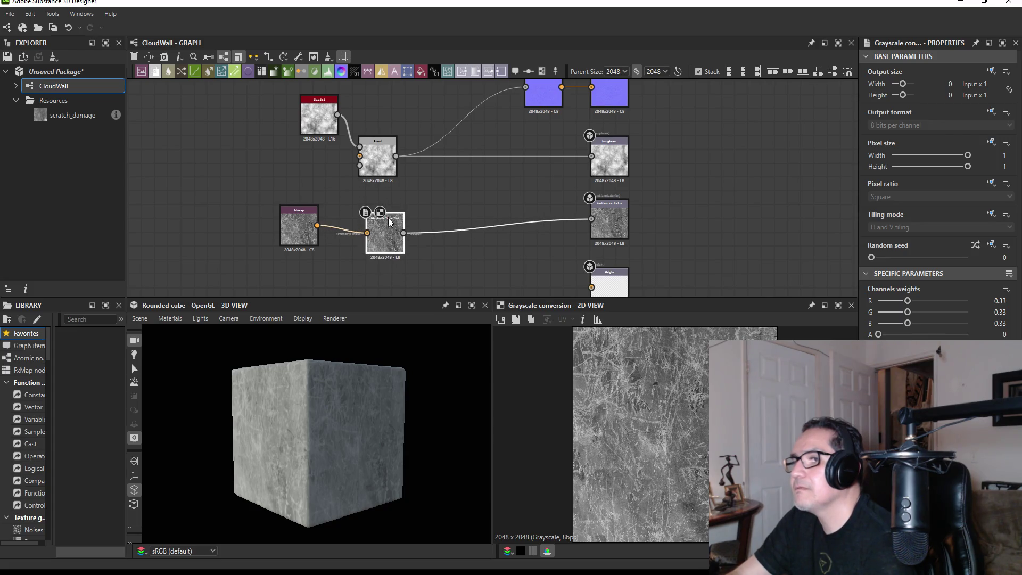
pyautogui.scroll(2, 416, 188)
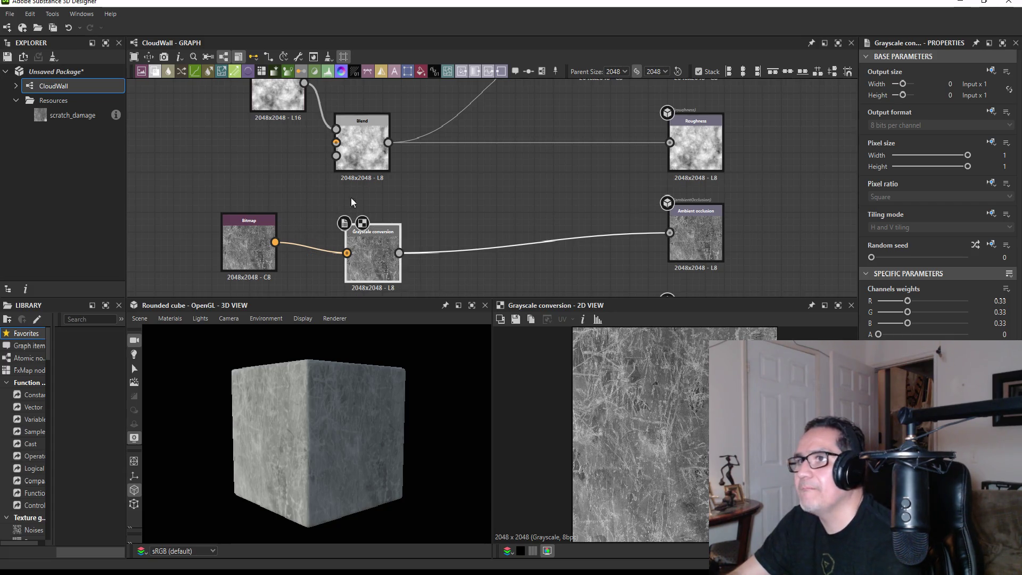
pyautogui.scroll(-2, 346, 162)
pyautogui.moveTo(317, 105); pyautogui.dragTo(348, 225)
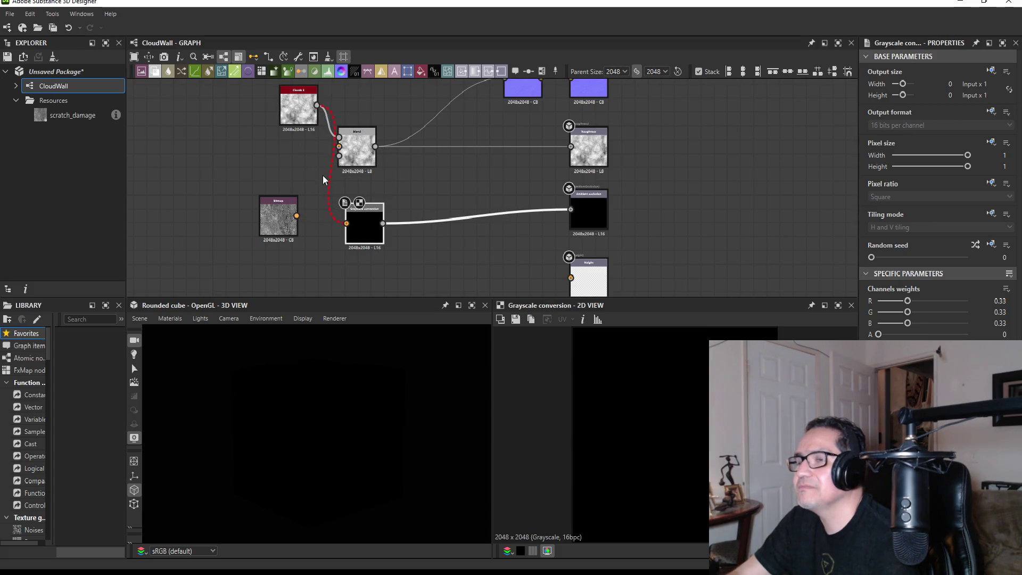
pyautogui.hotkey('ctrl', 'z')
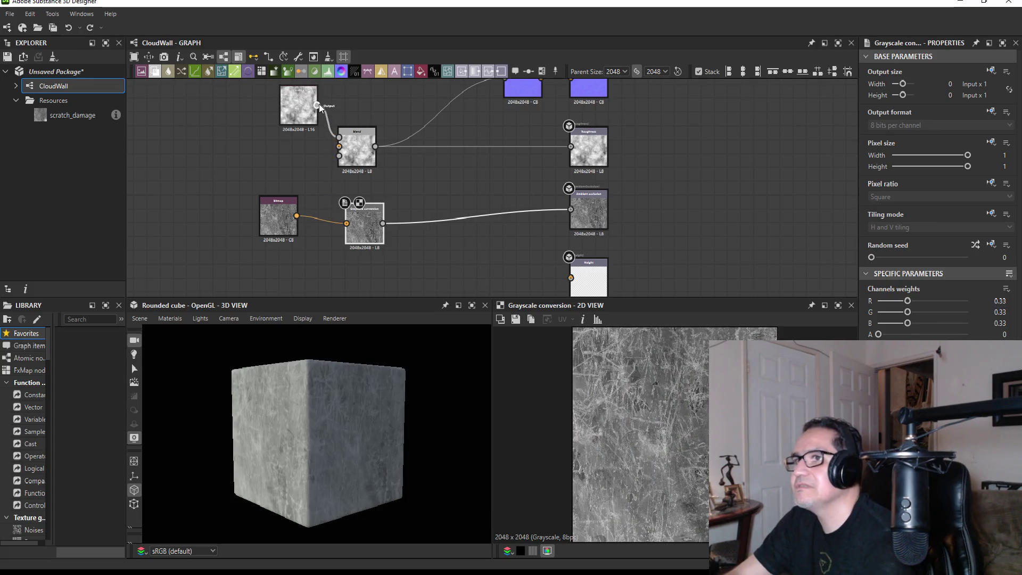
# Detach the Grayscale conversion from Ambient occlusion and trial it on Blend's Opacity input
pyautogui.moveTo(360, 206)
pyautogui.mouseDown()
pyautogui.moveTo(365, 185)
pyautogui.moveTo(378, 182)
pyautogui.mouseUp()
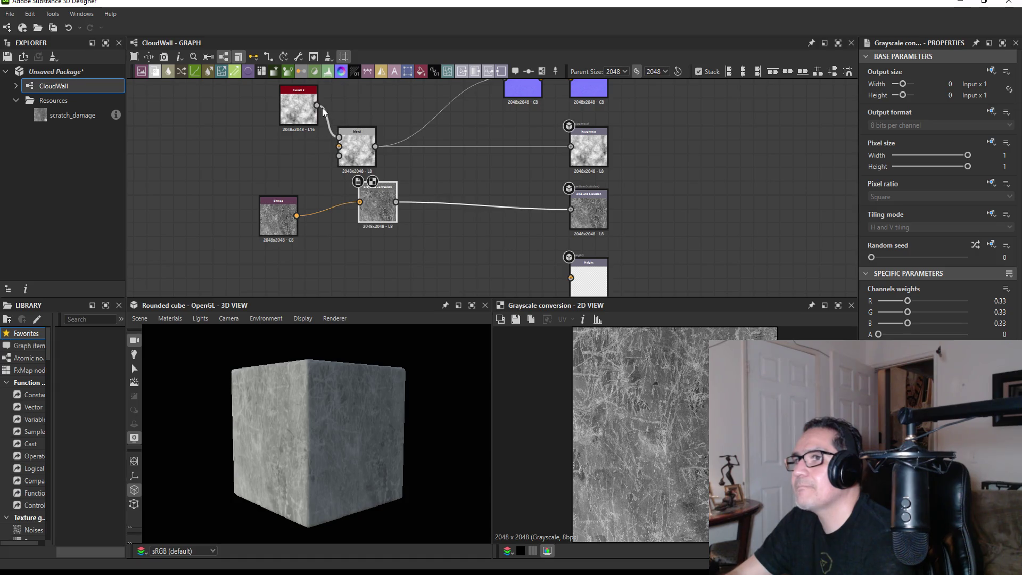
pyautogui.moveTo(317, 106)
pyautogui.mouseDown()
pyautogui.moveTo(365, 196)
pyautogui.moveTo(318, 130)
pyautogui.moveTo(344, 106)
pyautogui.mouseUp()
pyautogui.click(362, 94)
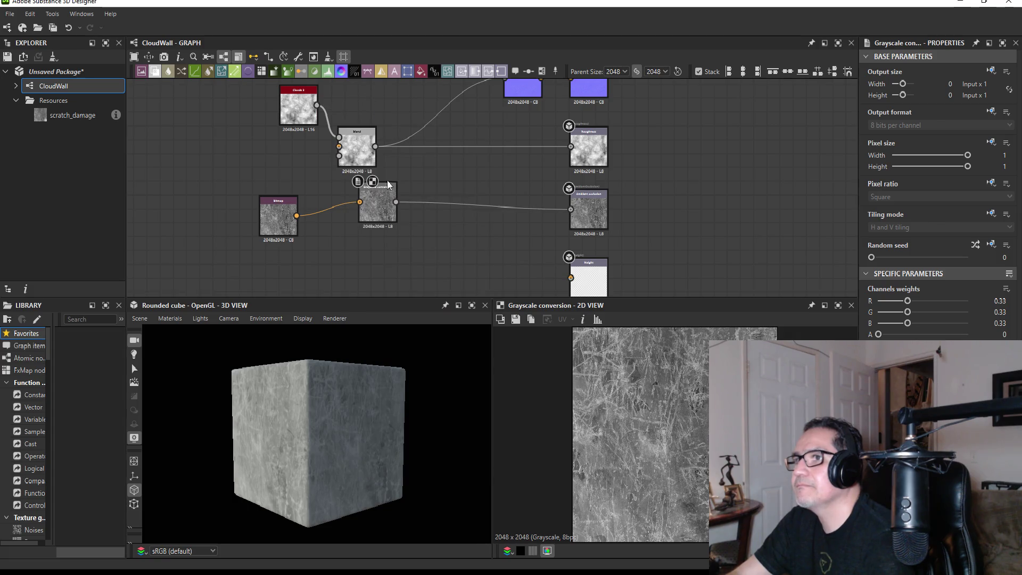
pyautogui.moveTo(372, 216)
pyautogui.mouseDown()
pyautogui.moveTo(341, 155)
pyautogui.moveTo(407, 193)
pyautogui.moveTo(369, 216)
pyautogui.mouseUp()
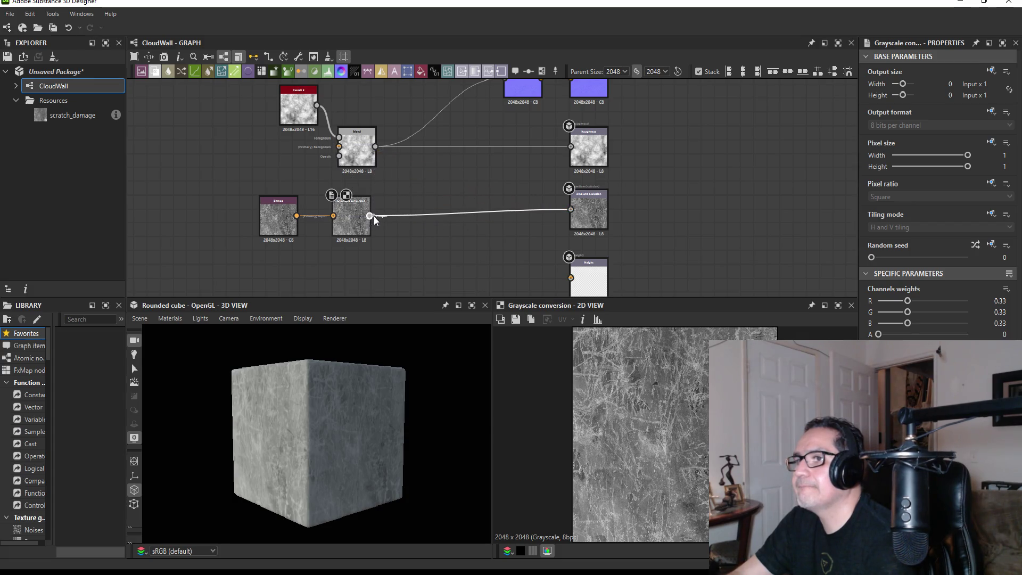
pyautogui.moveTo(369, 216); pyautogui.dragTo(339, 156)
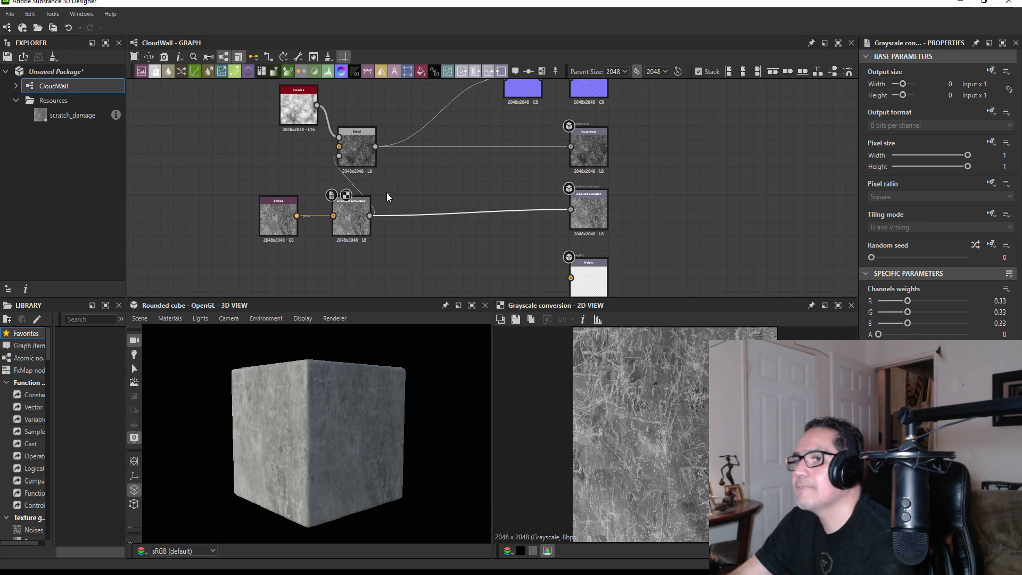
pyautogui.moveTo(357, 219); pyautogui.dragTo(342, 218)
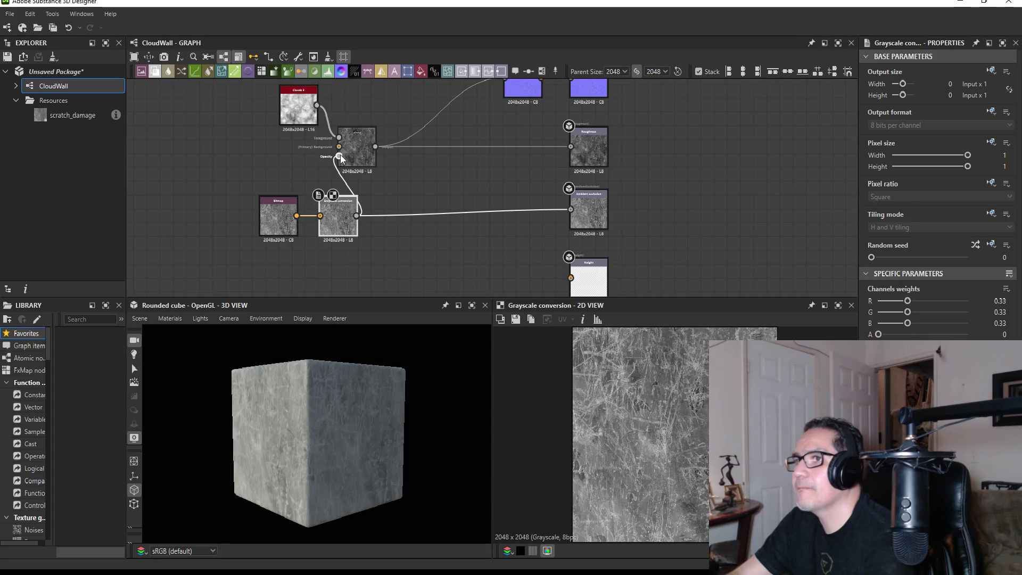
pyautogui.moveTo(340, 154); pyautogui.dragTo(401, 198)
# Feed Blend's output into Ambient occlusion and arrange the Bitmap and Grayscale nodes together
pyautogui.moveTo(371, 394); pyautogui.dragTo(381, 418)
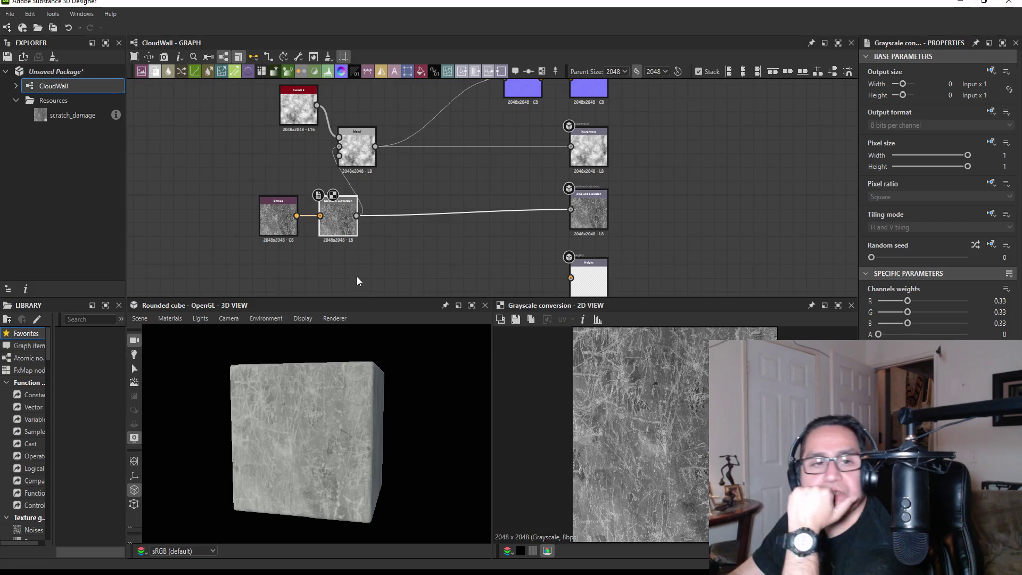
pyautogui.moveTo(570, 210); pyautogui.dragTo(375, 147)
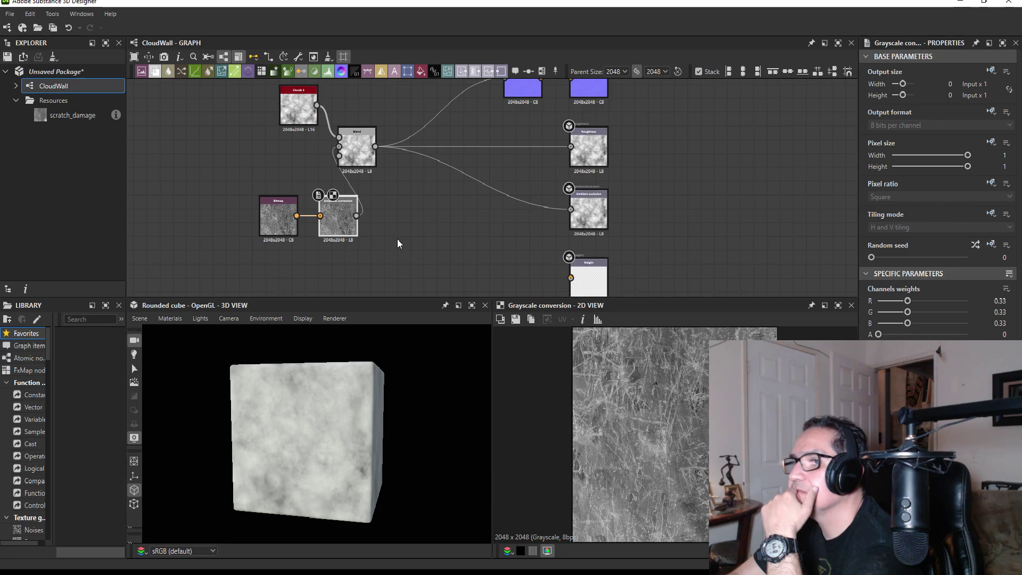
pyautogui.moveTo(326, 460)
pyautogui.mouseDown()
pyautogui.moveTo(473, 464)
pyautogui.moveTo(461, 458)
pyautogui.mouseUp()
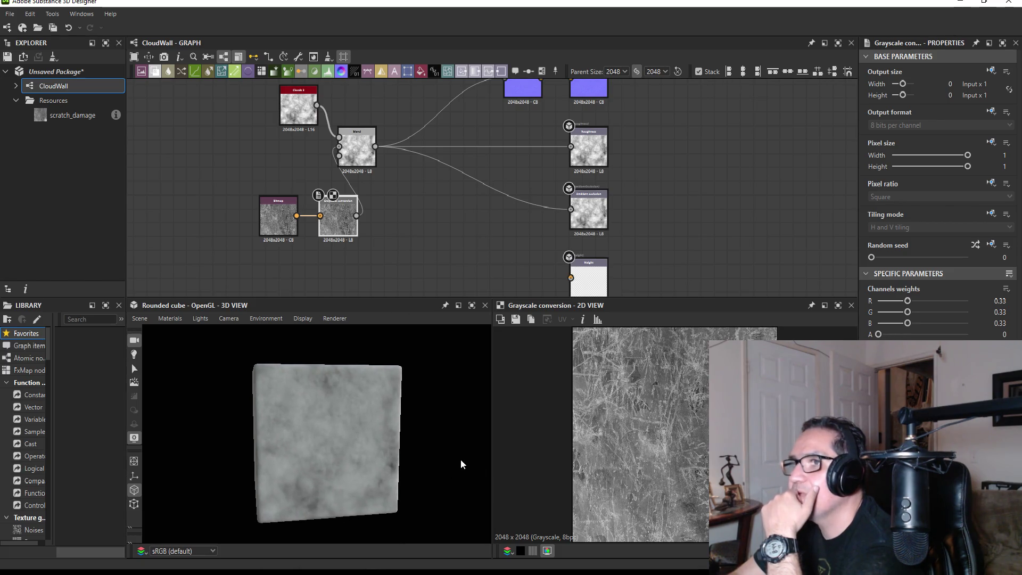
pyautogui.moveTo(278, 197); pyautogui.dragTo(235, 157)
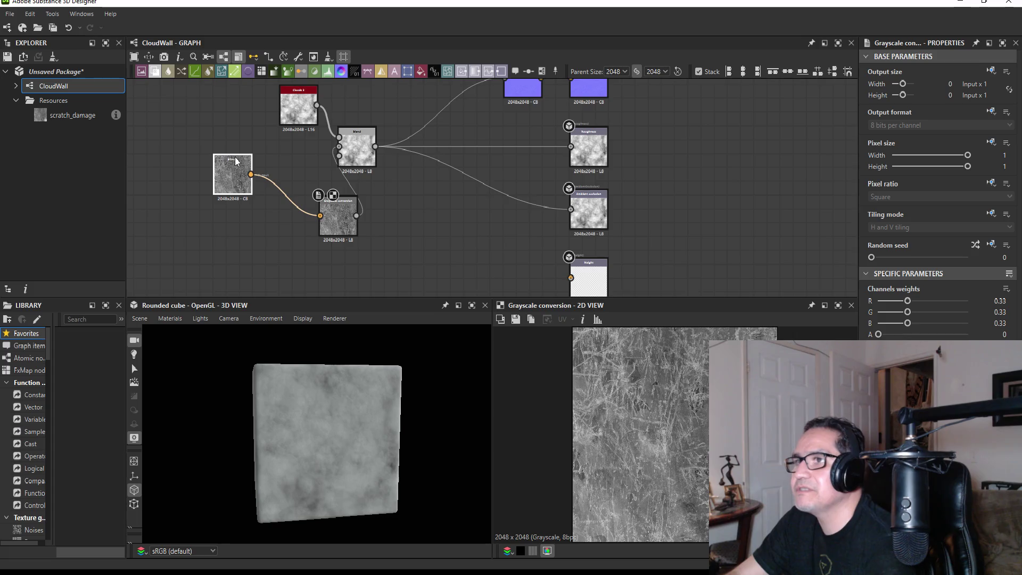
pyautogui.moveTo(346, 206); pyautogui.dragTo(293, 193)
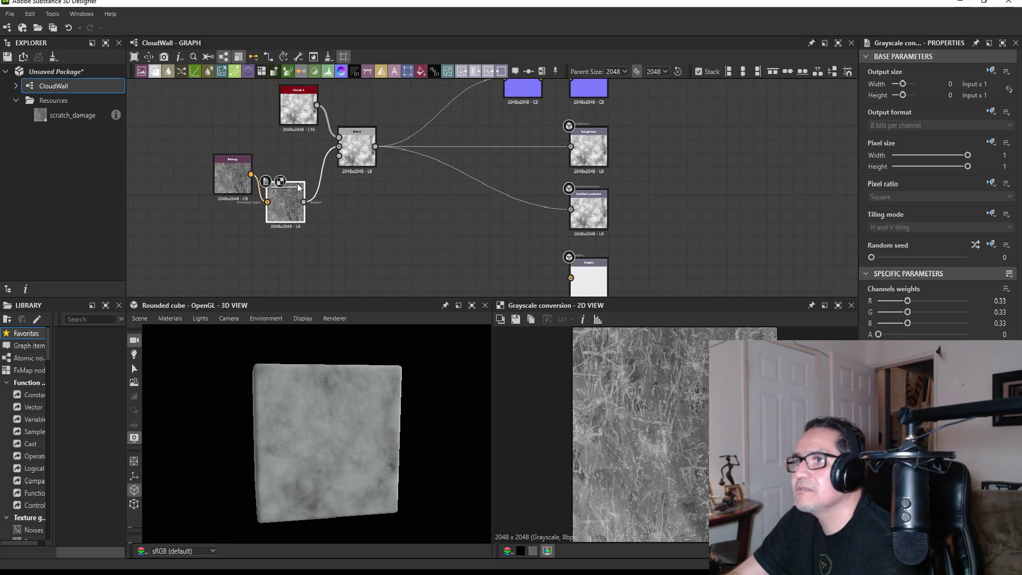
# Use the grayscale scratches as Blend's opacity mask and check the cube from several angles
pyautogui.scroll(3, 350, 132)
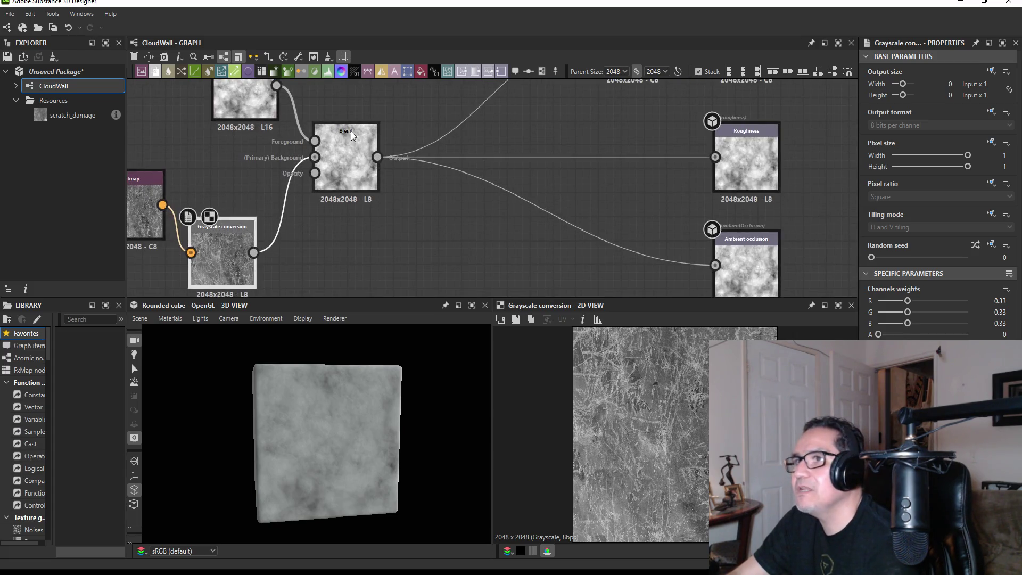
pyautogui.moveTo(340, 471)
pyautogui.mouseDown()
pyautogui.moveTo(437, 456)
pyautogui.moveTo(282, 513)
pyautogui.moveTo(310, 453)
pyautogui.moveTo(351, 437)
pyautogui.moveTo(428, 443)
pyautogui.mouseUp()
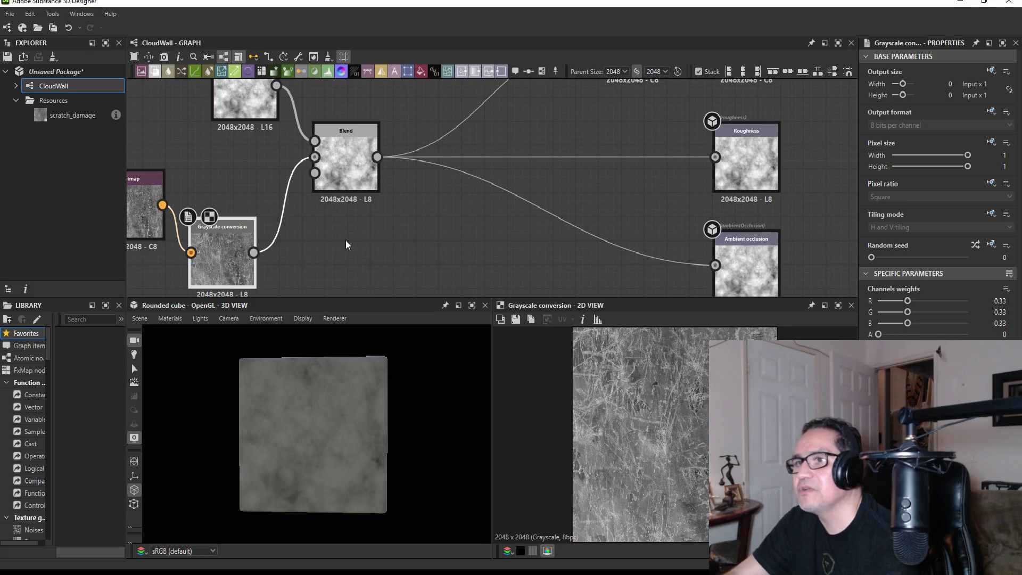
pyautogui.moveTo(345, 241); pyautogui.dragTo(401, 232)
pyautogui.moveTo(327, 429)
pyautogui.mouseDown()
pyautogui.moveTo(378, 449)
pyautogui.moveTo(426, 451)
pyautogui.moveTo(311, 506)
pyautogui.moveTo(330, 522)
pyautogui.mouseUp()
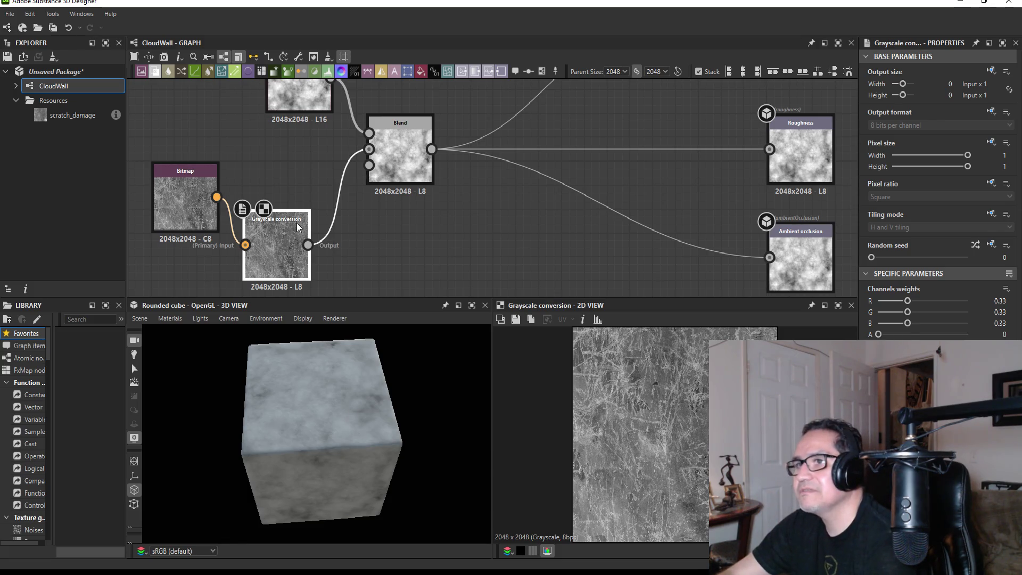
pyautogui.moveTo(353, 151)
pyautogui.mouseDown()
pyautogui.moveTo(366, 150)
pyautogui.moveTo(369, 165)
pyautogui.mouseUp()
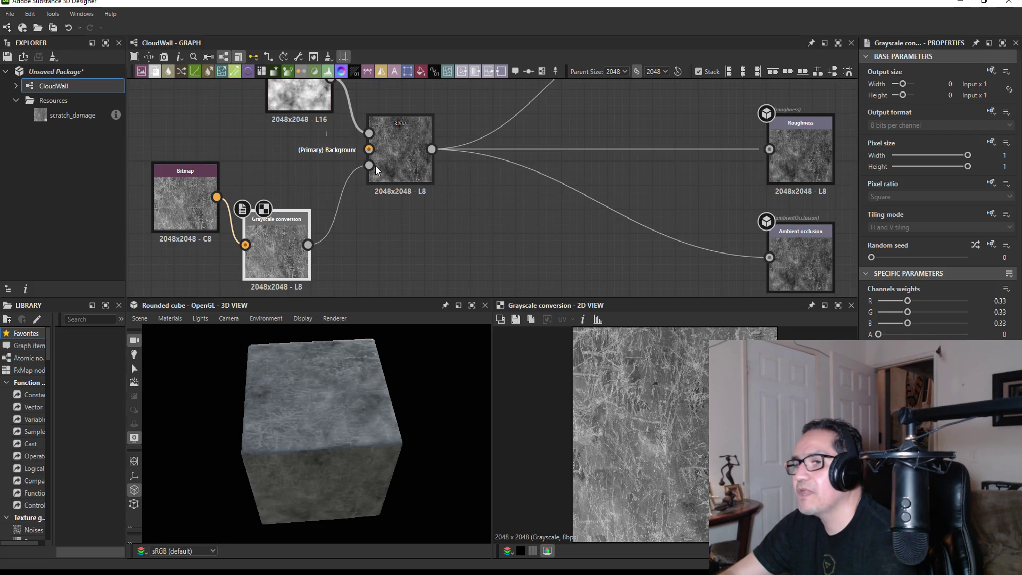
pyautogui.moveTo(301, 439)
pyautogui.mouseDown()
pyautogui.moveTo(367, 375)
pyautogui.moveTo(525, 362)
pyautogui.moveTo(271, 361)
pyautogui.moveTo(292, 425)
pyautogui.moveTo(385, 413)
pyautogui.mouseUp()
pyautogui.moveTo(337, 443)
pyautogui.mouseDown()
pyautogui.moveTo(398, 376)
pyautogui.moveTo(475, 385)
pyautogui.moveTo(452, 387)
pyautogui.mouseUp()
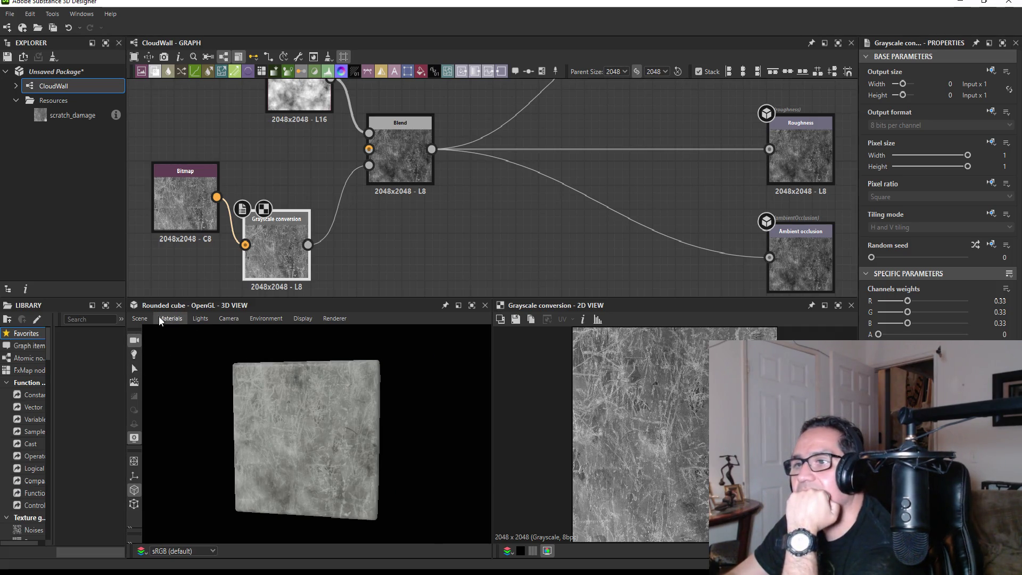
pyautogui.click(140, 318)
pyautogui.moveTo(168, 318)
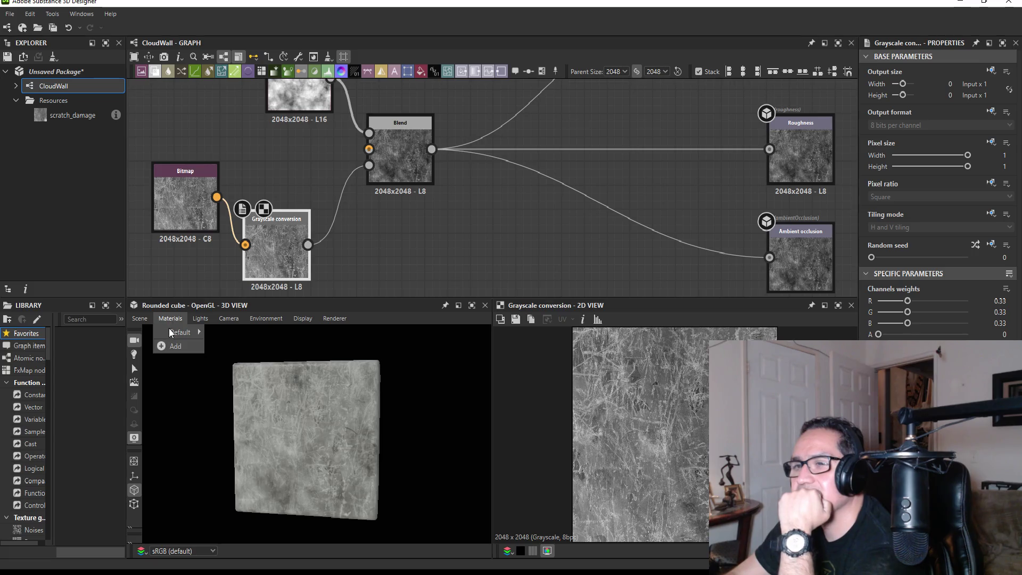
pyautogui.click(242, 333)
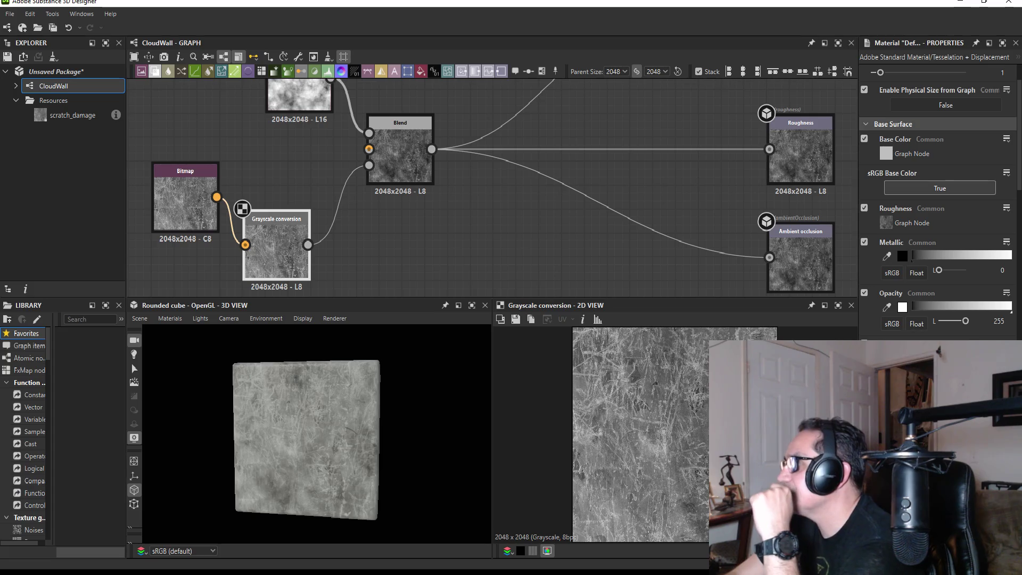
pyautogui.scroll(-2, 951, 324)
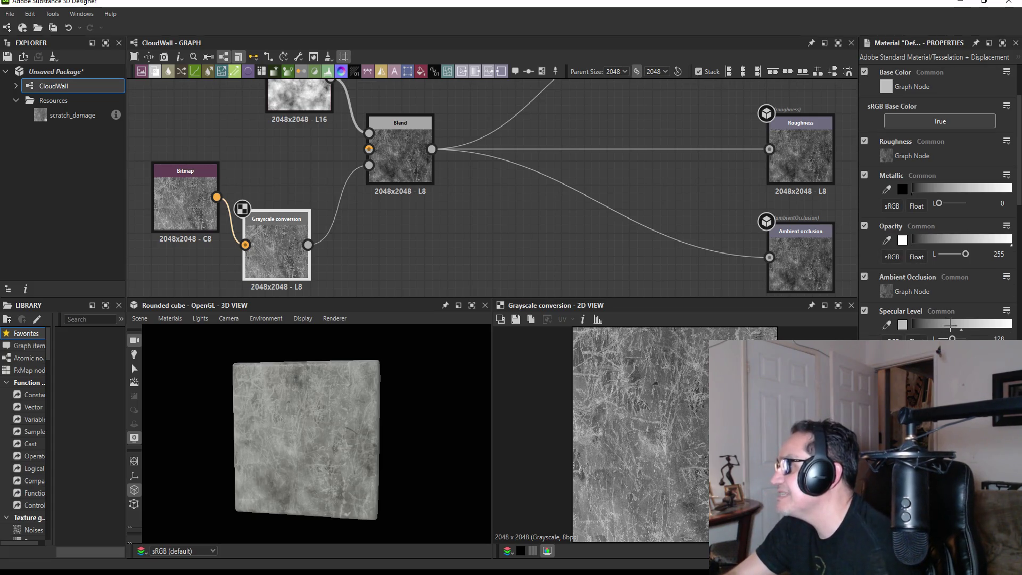
pyautogui.scroll(-7, 941, 203)
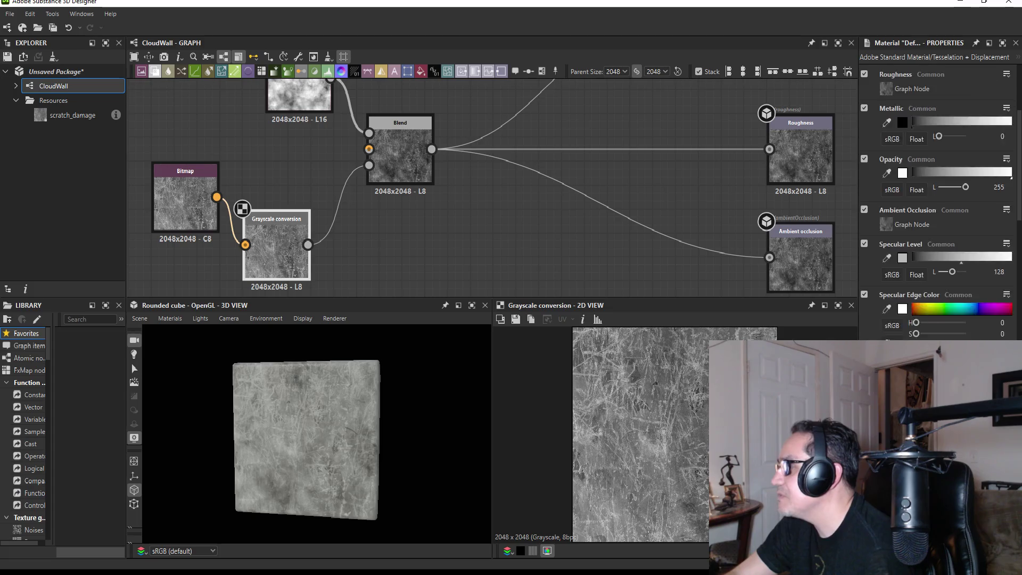
pyautogui.scroll(-5, 932, 289)
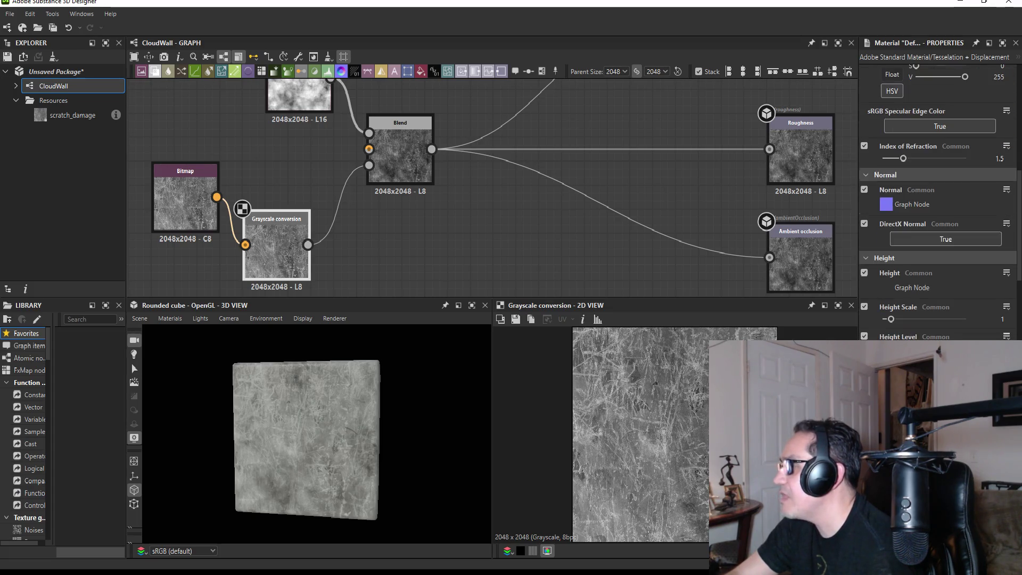
pyautogui.scroll(8, 932, 289)
pyautogui.scroll(5, 942, 287)
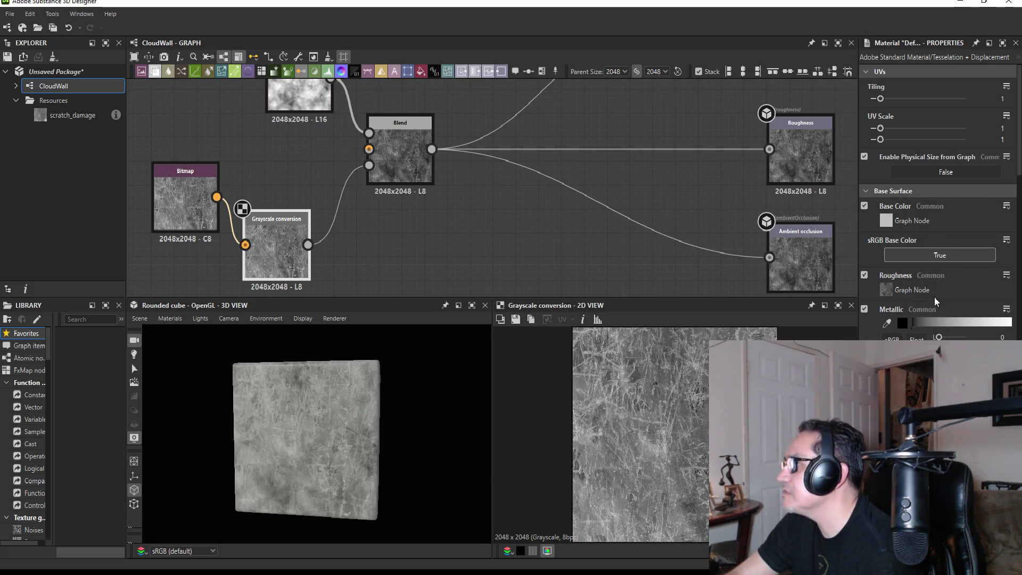
pyautogui.scroll(-1, 934, 296)
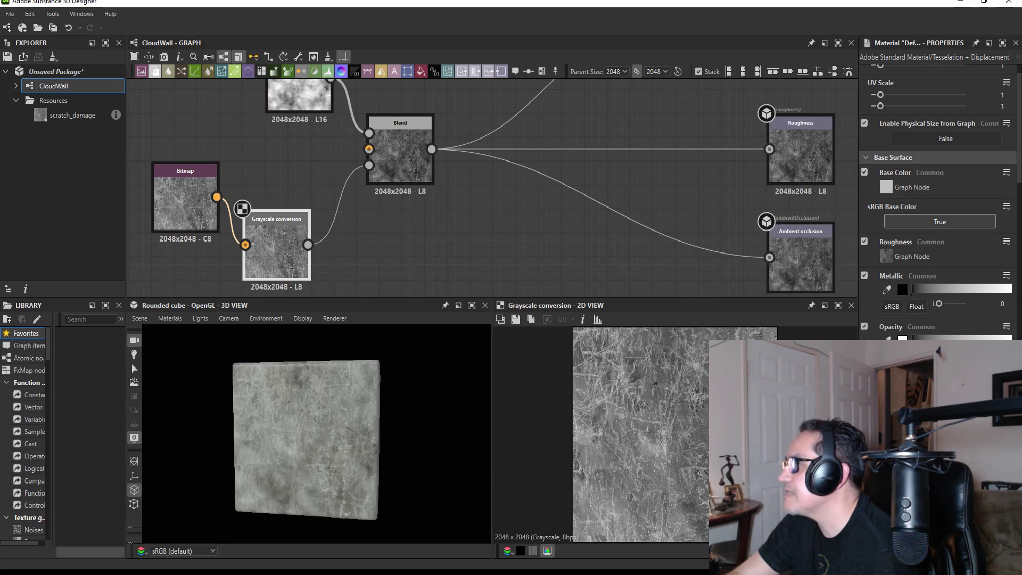
pyautogui.scroll(-1, 941, 203)
pyautogui.scroll(-3, 940, 208)
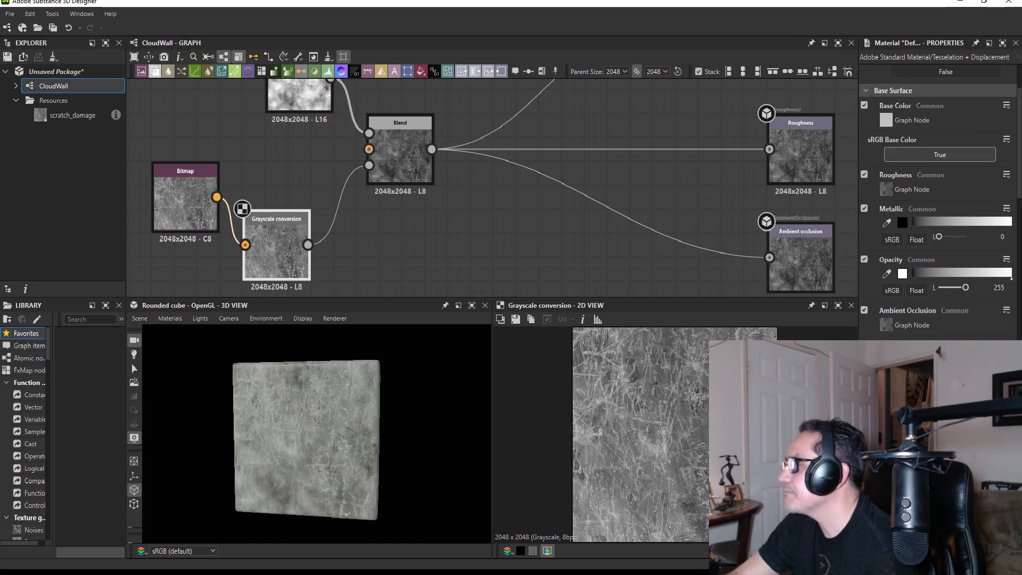
pyautogui.scroll(-2, 940, 208)
pyautogui.scroll(-6, 941, 202)
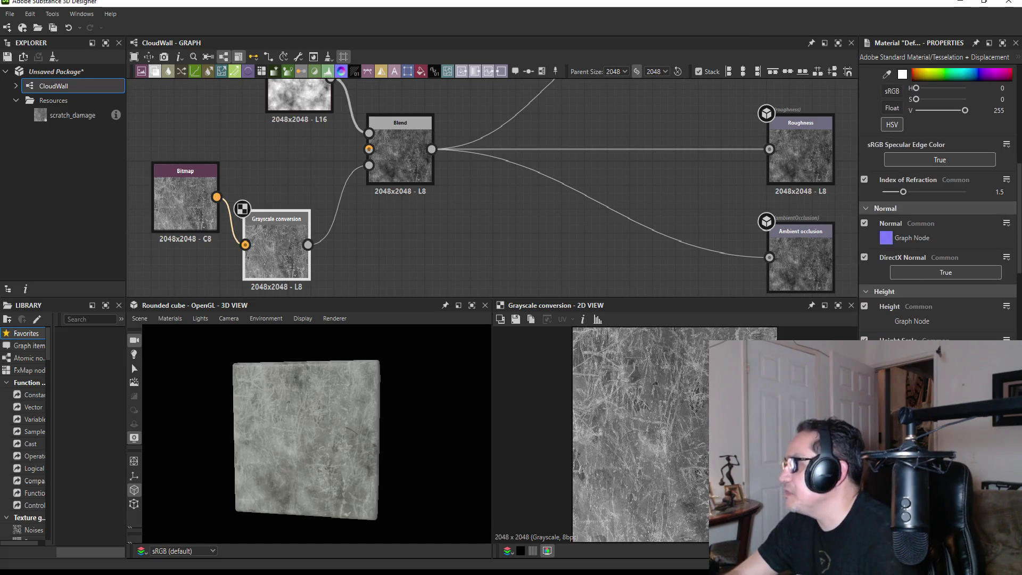
pyautogui.scroll(-6, 939, 202)
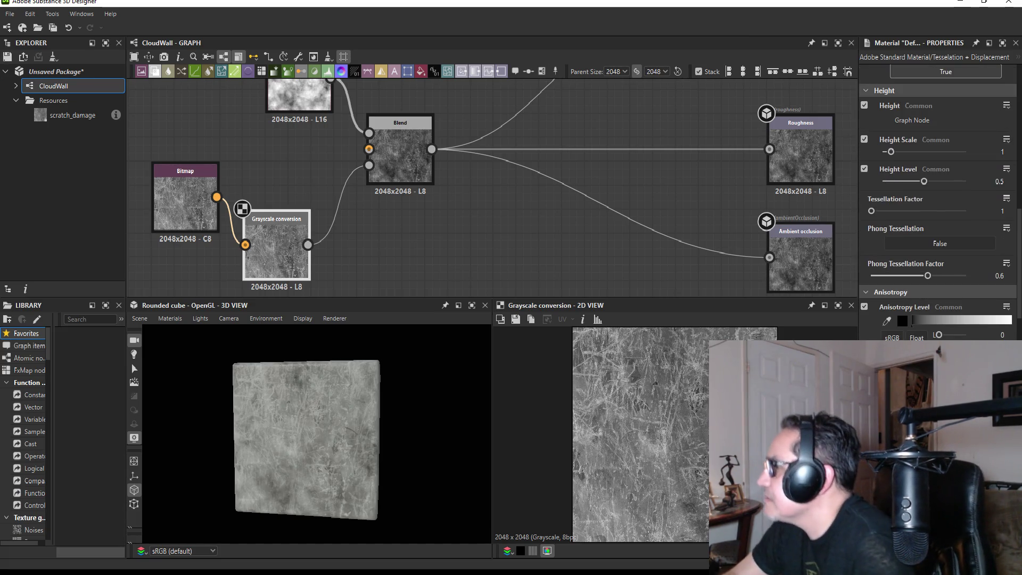
pyautogui.scroll(-5, 939, 202)
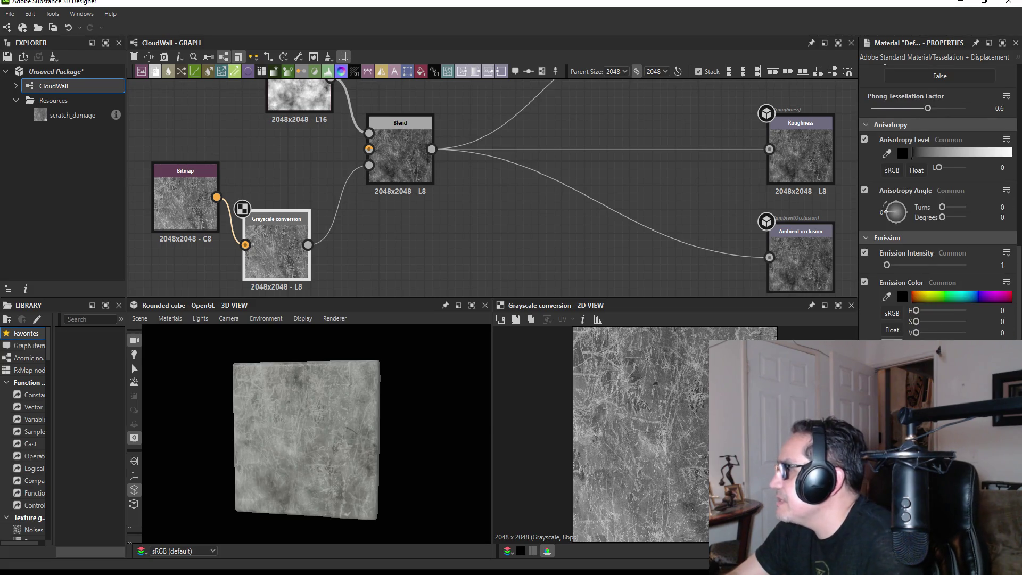
pyautogui.scroll(-1, 940, 202)
pyautogui.scroll(-7, 939, 202)
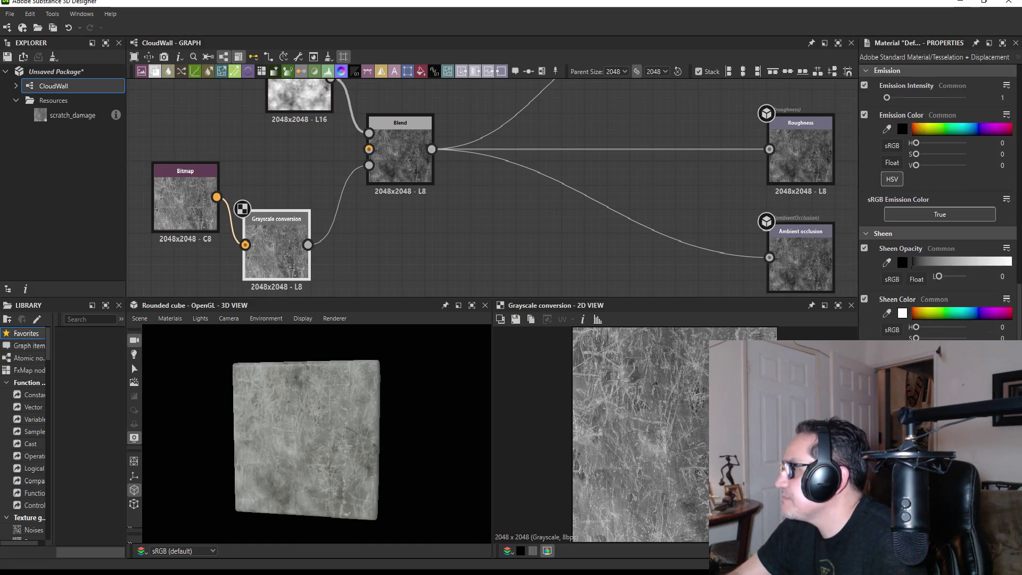
pyautogui.scroll(-5, 940, 202)
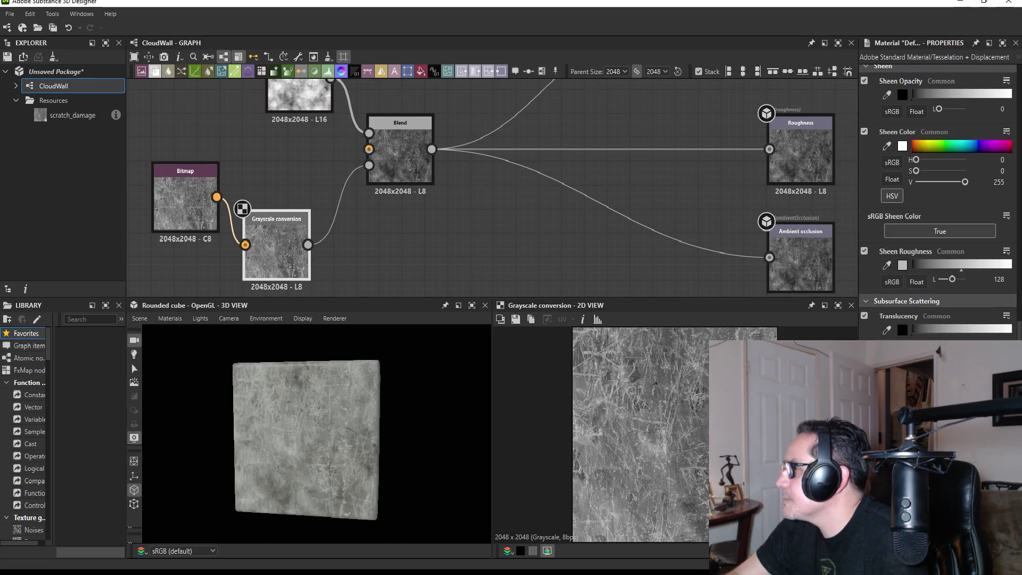
pyautogui.scroll(-2, 940, 202)
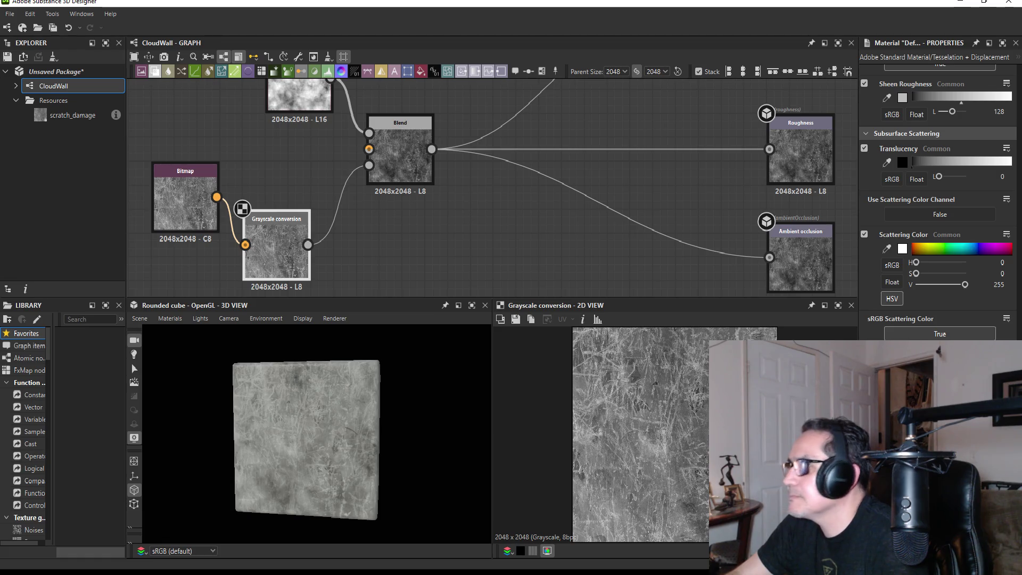
pyautogui.scroll(-6, 939, 203)
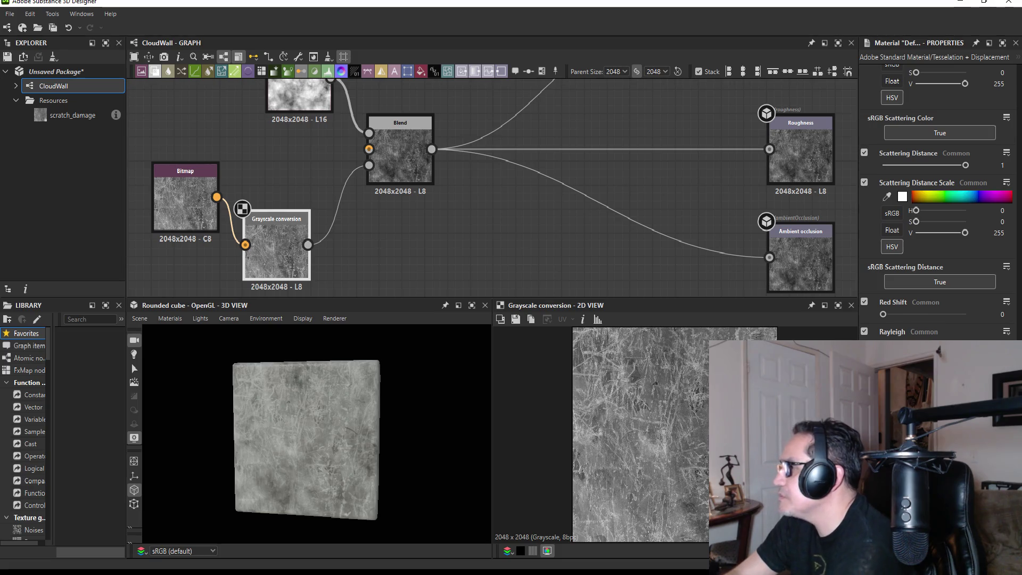
pyautogui.scroll(-4, 940, 202)
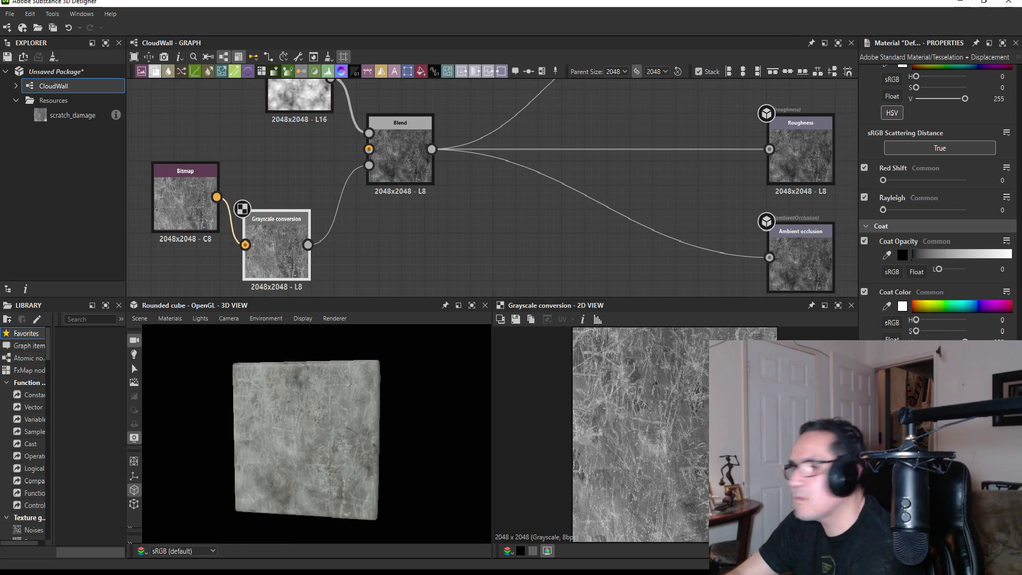
pyautogui.moveTo(379, 444)
pyautogui.mouseDown()
pyautogui.moveTo(440, 463)
pyautogui.moveTo(392, 500)
pyautogui.moveTo(448, 430)
pyautogui.moveTo(624, 405)
pyautogui.moveTo(686, 464)
pyautogui.moveTo(633, 432)
pyautogui.mouseUp()
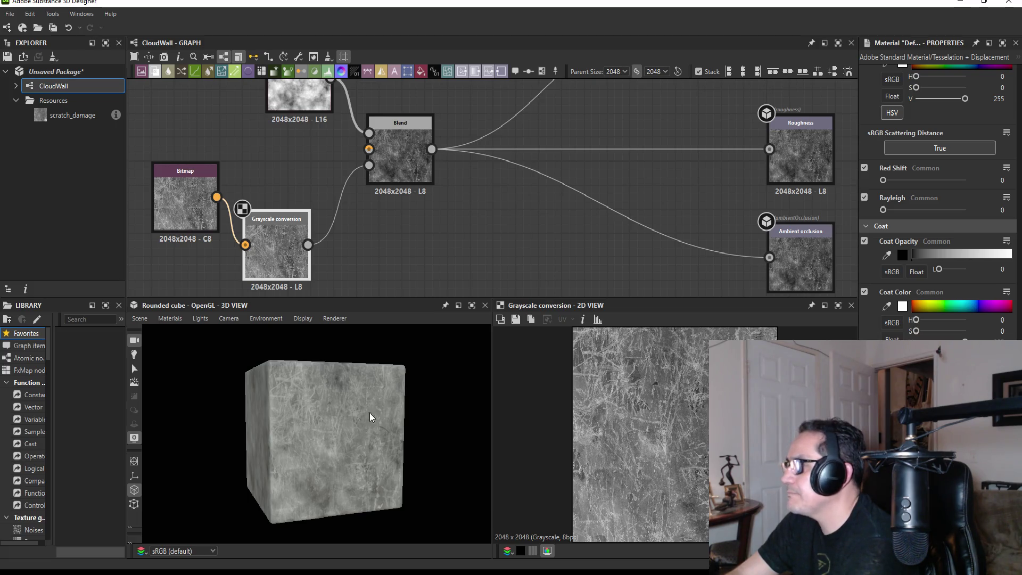
pyautogui.moveTo(357, 423); pyautogui.dragTo(447, 428)
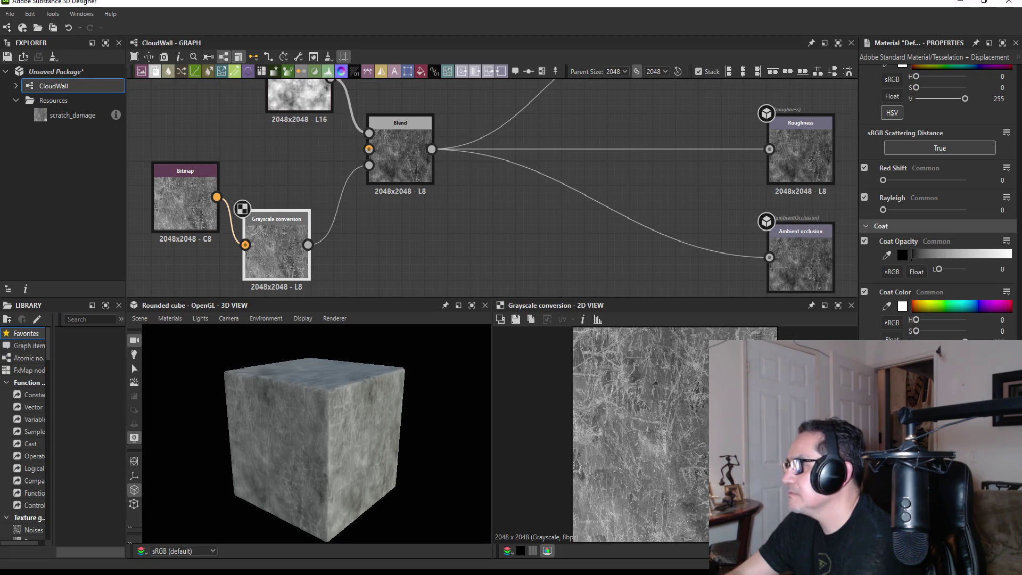
pyautogui.scroll(-3, 938, 202)
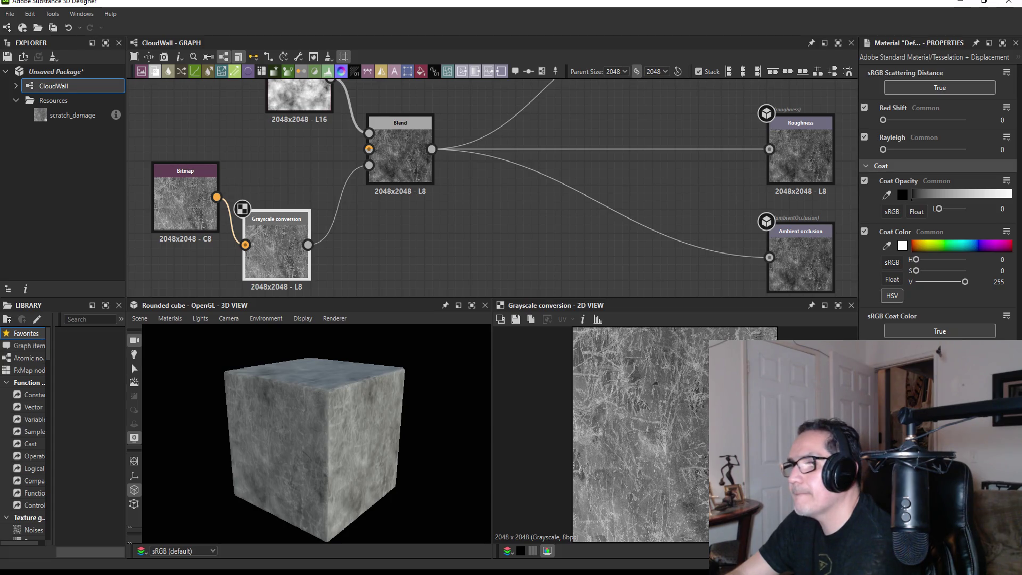
pyautogui.moveTo(407, 433)
pyautogui.mouseDown()
pyautogui.moveTo(419, 419)
pyautogui.moveTo(508, 395)
pyautogui.moveTo(548, 468)
pyautogui.moveTo(509, 428)
pyautogui.mouseUp()
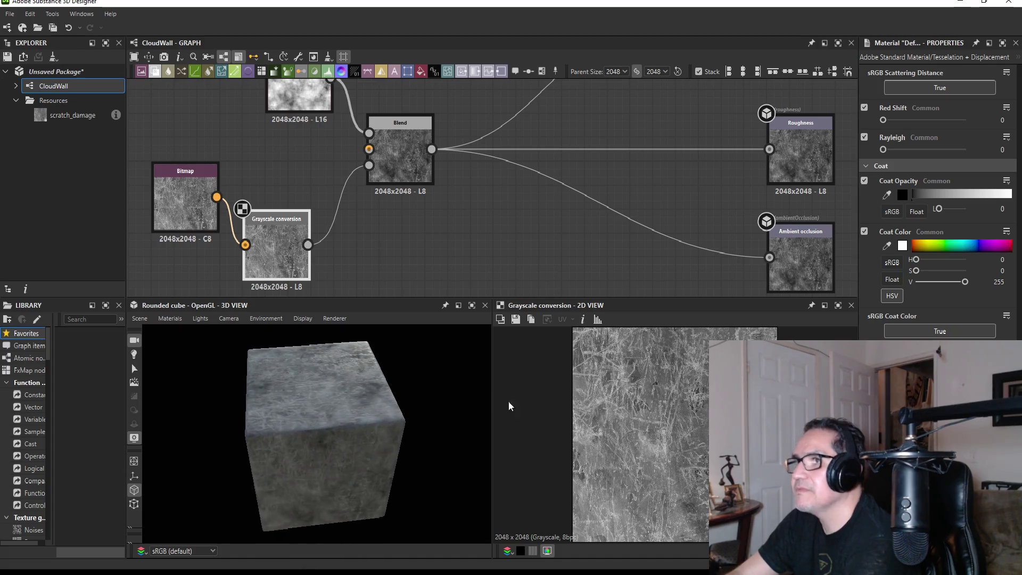
pyautogui.scroll(-3, 601, 255)
pyautogui.moveTo(675, 176); pyautogui.dragTo(436, 213)
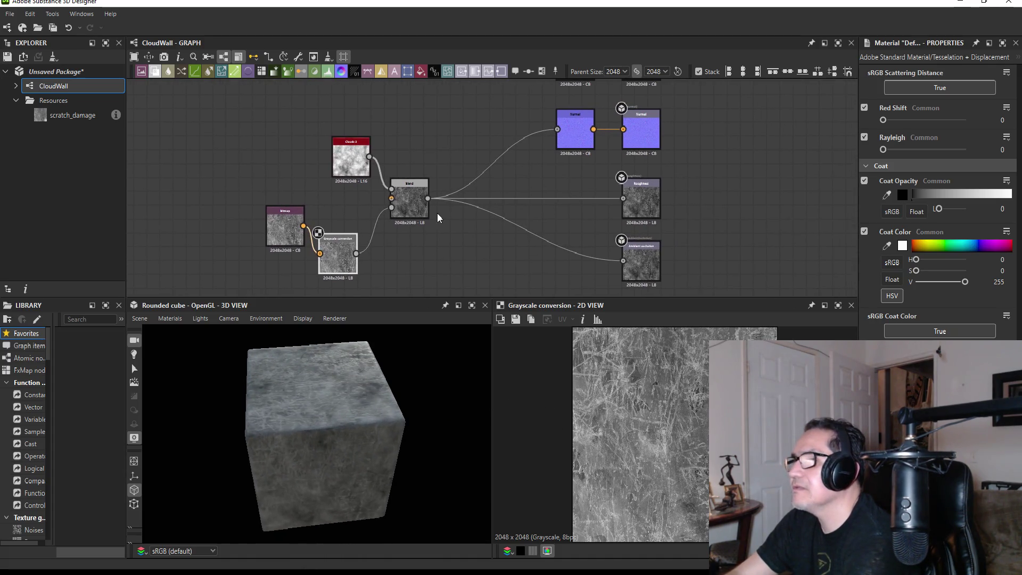
pyautogui.moveTo(320, 450)
pyautogui.mouseDown()
pyautogui.moveTo(371, 383)
pyautogui.moveTo(413, 395)
pyautogui.moveTo(365, 443)
pyautogui.moveTo(316, 452)
pyautogui.mouseUp()
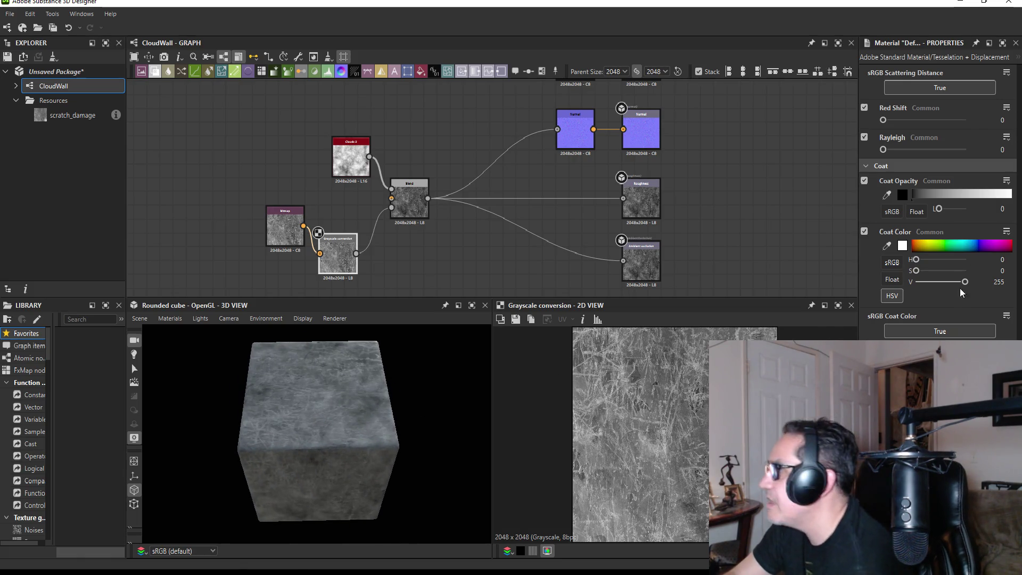
pyautogui.scroll(5, 958, 303)
pyautogui.scroll(-5, 936, 293)
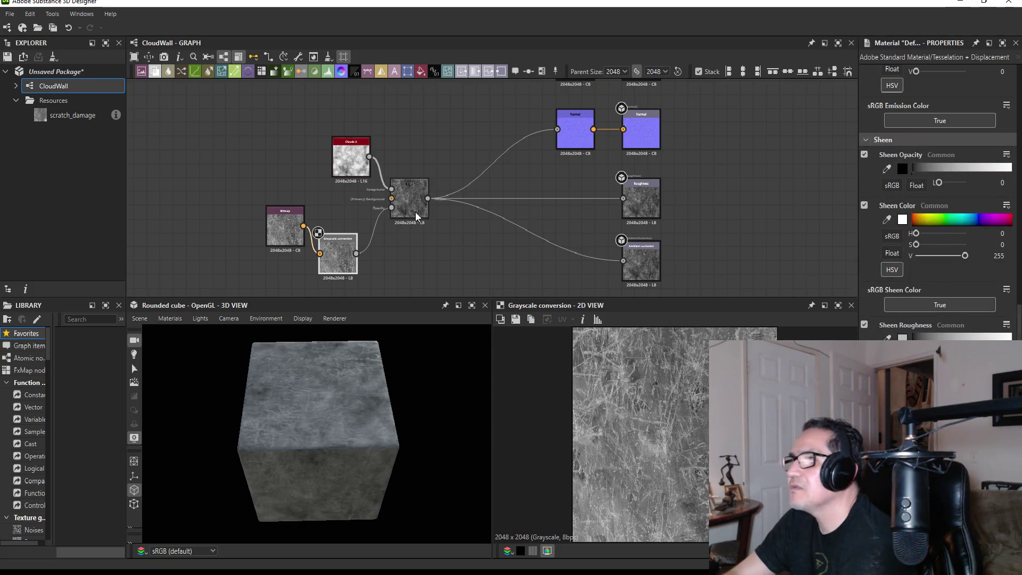
pyautogui.click(413, 190)
# Check the Grayscale conversion's parameters, keeping its output at 2048x2048, then select the Blend node
pyautogui.click(338, 238)
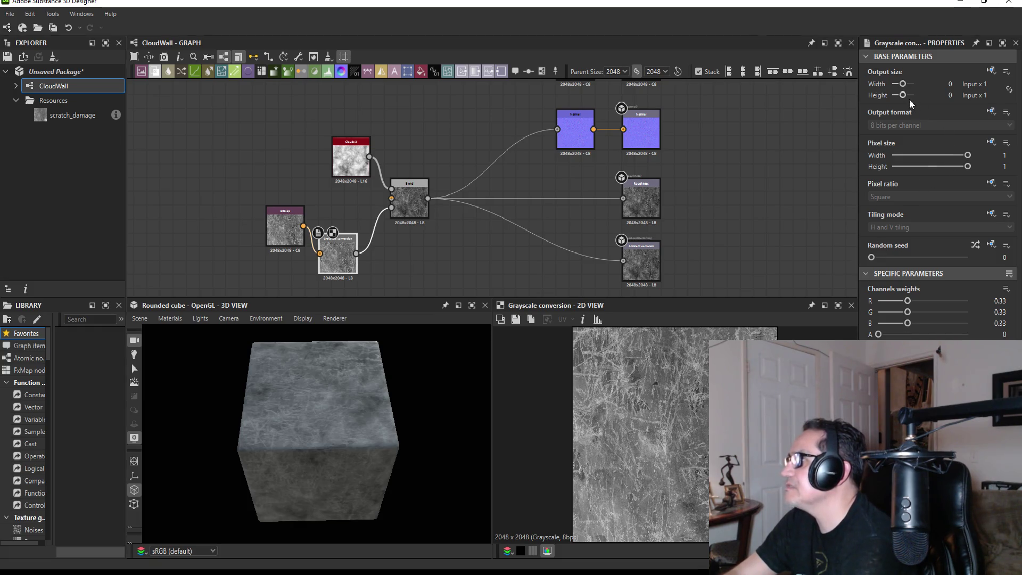
pyautogui.moveTo(904, 85); pyautogui.dragTo(896, 86)
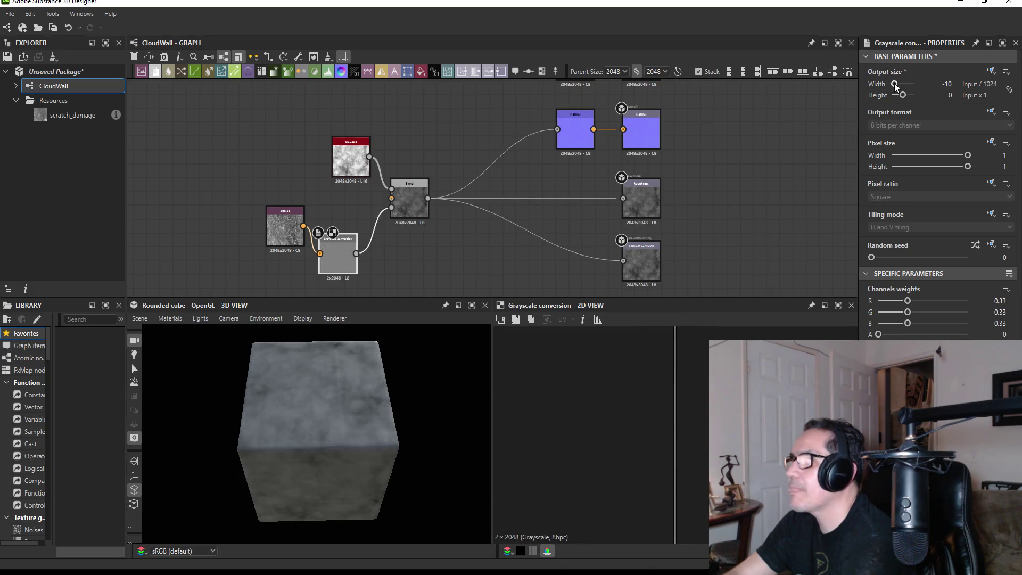
pyautogui.hotkey('ctrl', 'z')
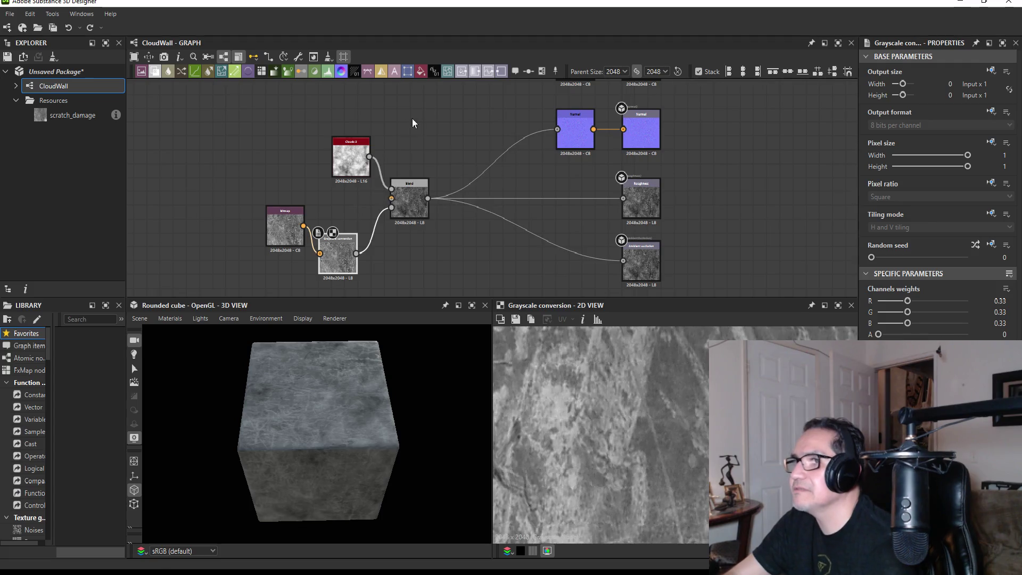
pyautogui.scroll(3, 462, 155)
pyautogui.moveTo(498, 135); pyautogui.dragTo(502, 134)
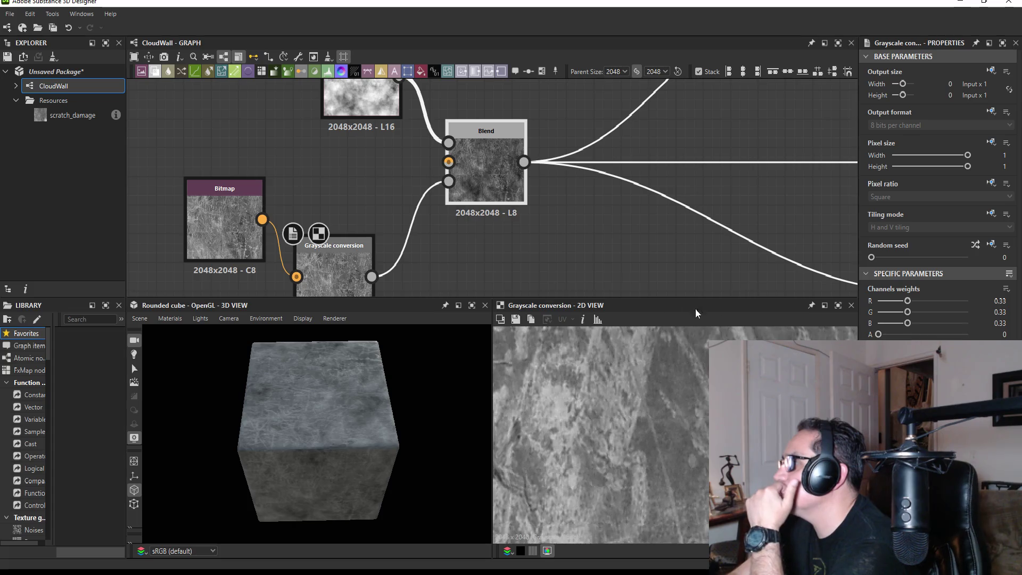
pyautogui.click(506, 142)
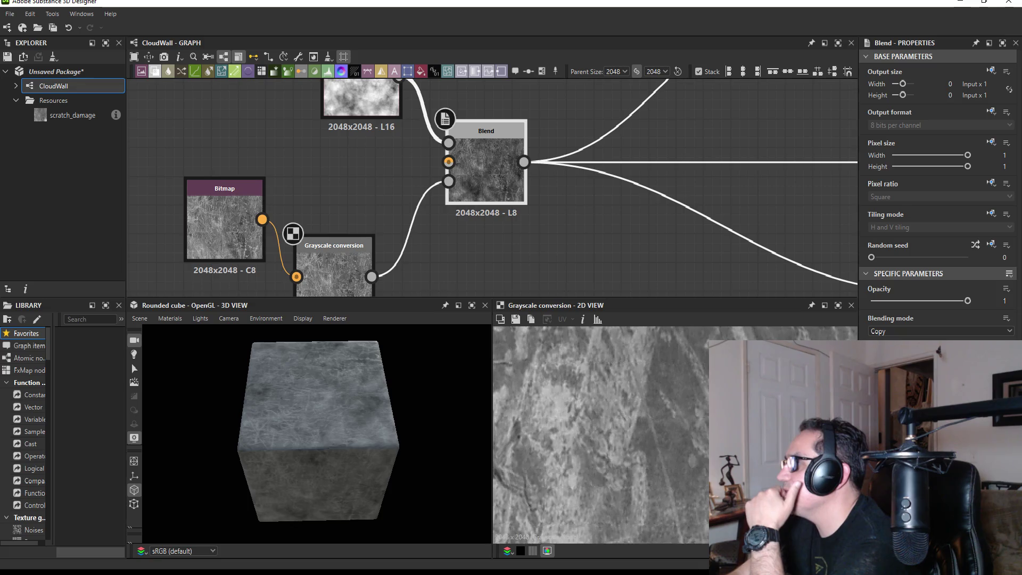
# Try Blend's Add, Subtract, Multiply and Add sub modes on the preview cube
pyautogui.click(913, 332)
pyautogui.click(914, 354)
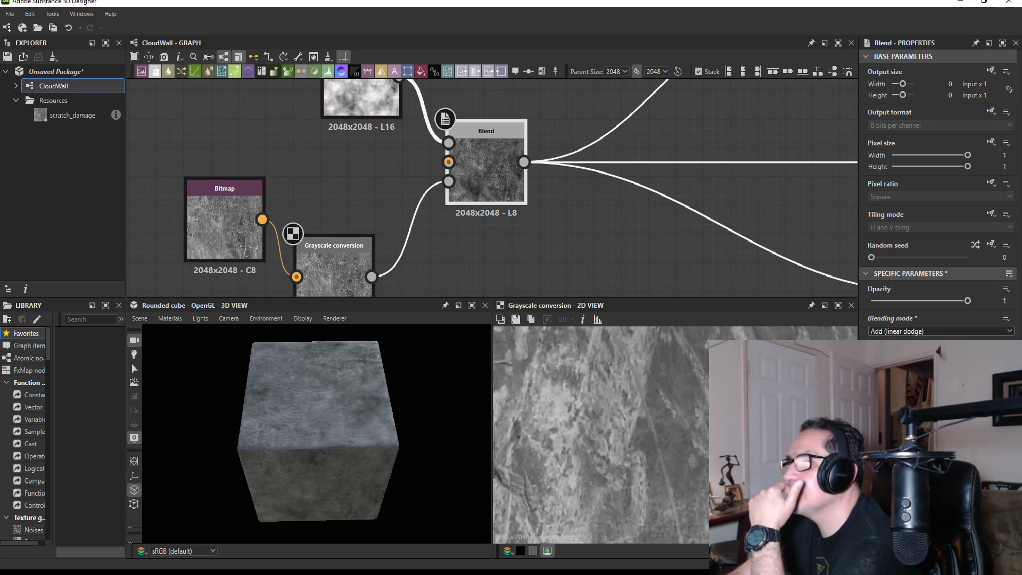
pyautogui.click(914, 331)
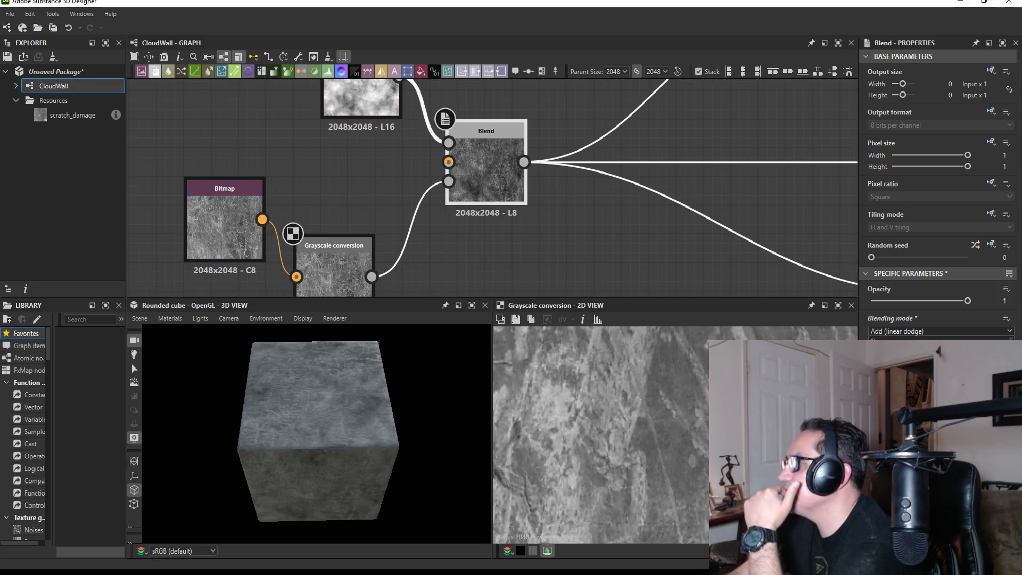
pyautogui.click(914, 364)
pyautogui.click(914, 332)
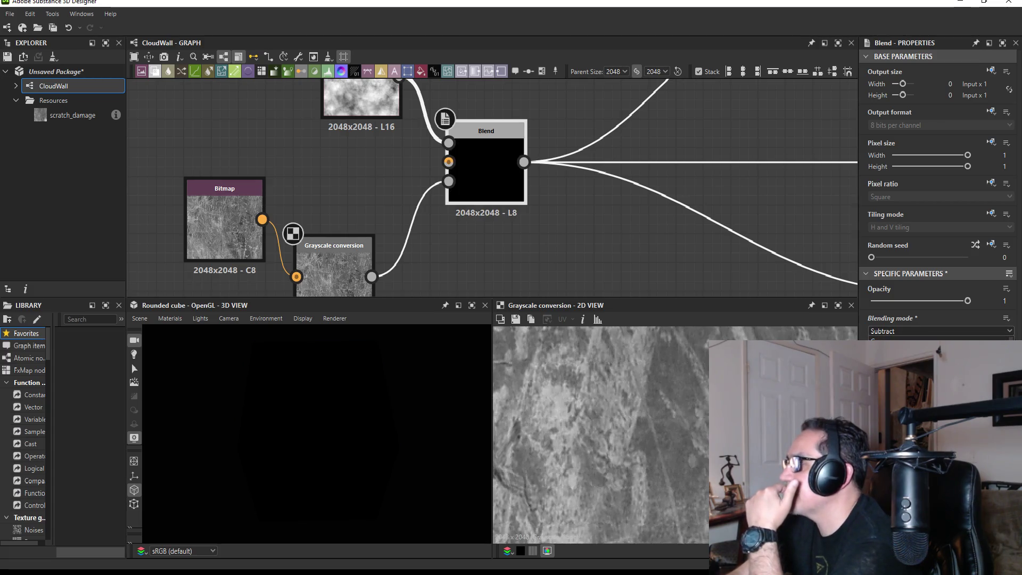
pyautogui.click(913, 375)
pyautogui.click(923, 331)
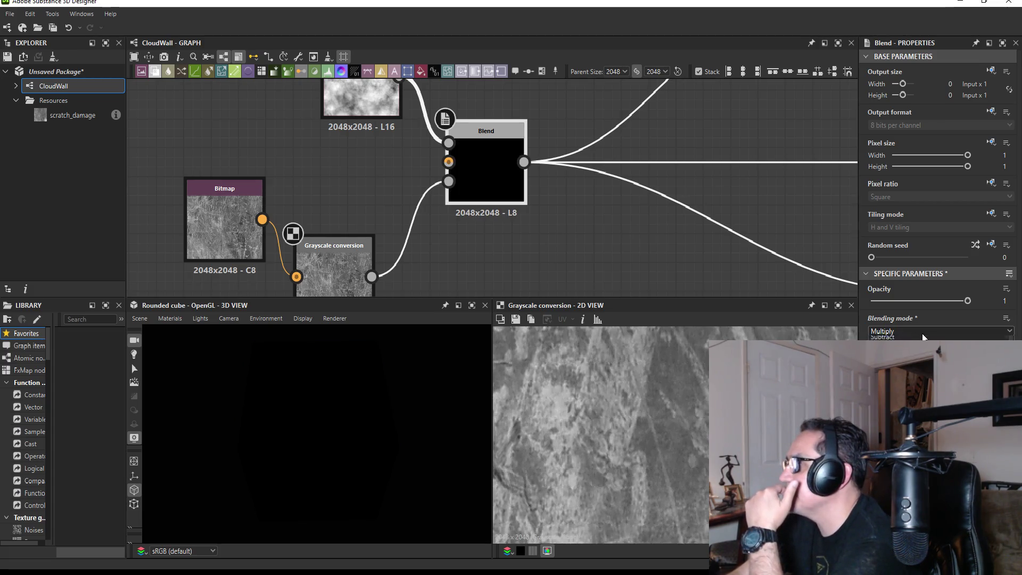
pyautogui.click(914, 385)
pyautogui.moveTo(448, 408)
pyautogui.mouseDown()
pyautogui.moveTo(384, 391)
pyautogui.moveTo(435, 353)
pyautogui.moveTo(371, 409)
pyautogui.mouseUp()
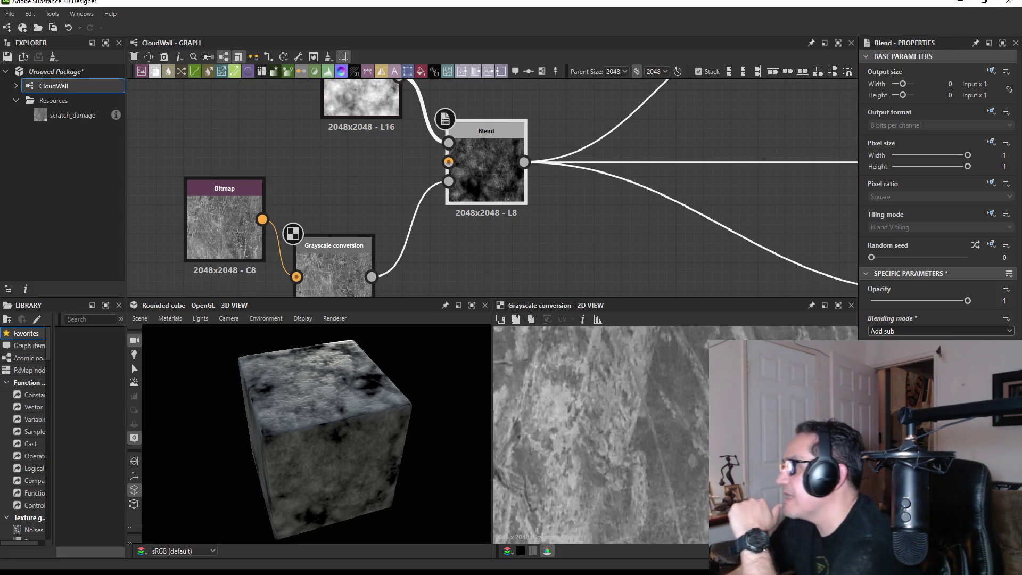
# Try Max (lighten) and Min (darken), then settle the Blend on Switch mode
pyautogui.click(923, 331)
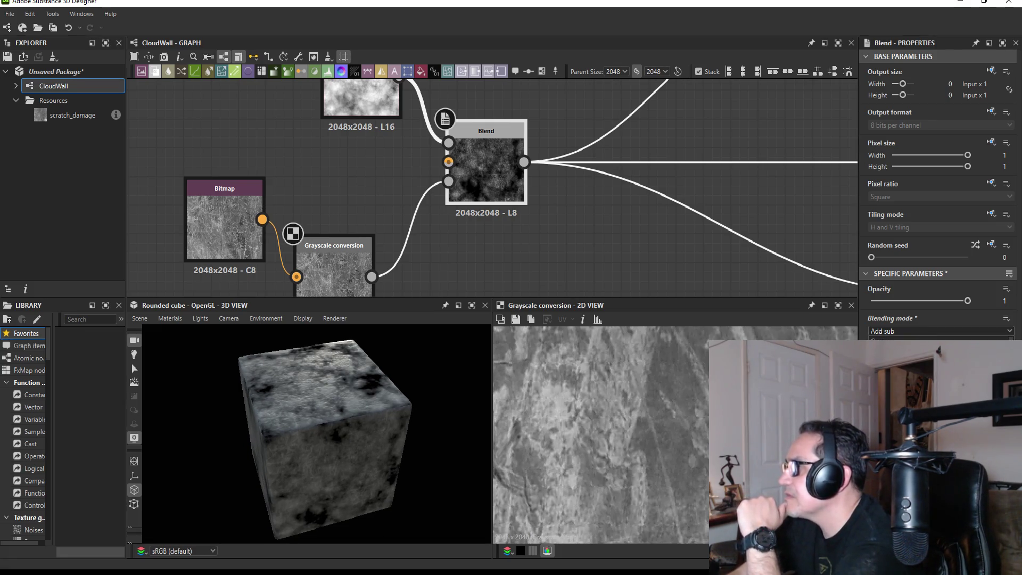
pyautogui.click(922, 394)
pyautogui.moveTo(299, 455)
pyautogui.mouseDown()
pyautogui.moveTo(426, 373)
pyautogui.moveTo(608, 385)
pyautogui.moveTo(474, 409)
pyautogui.mouseUp()
pyautogui.click(931, 334)
pyautogui.click(905, 405)
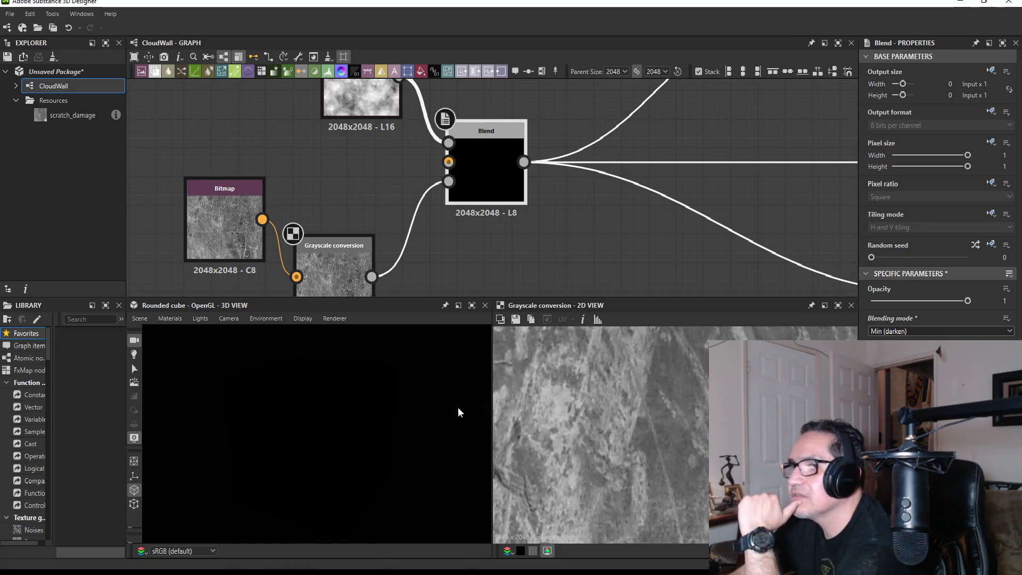
pyautogui.click(893, 332)
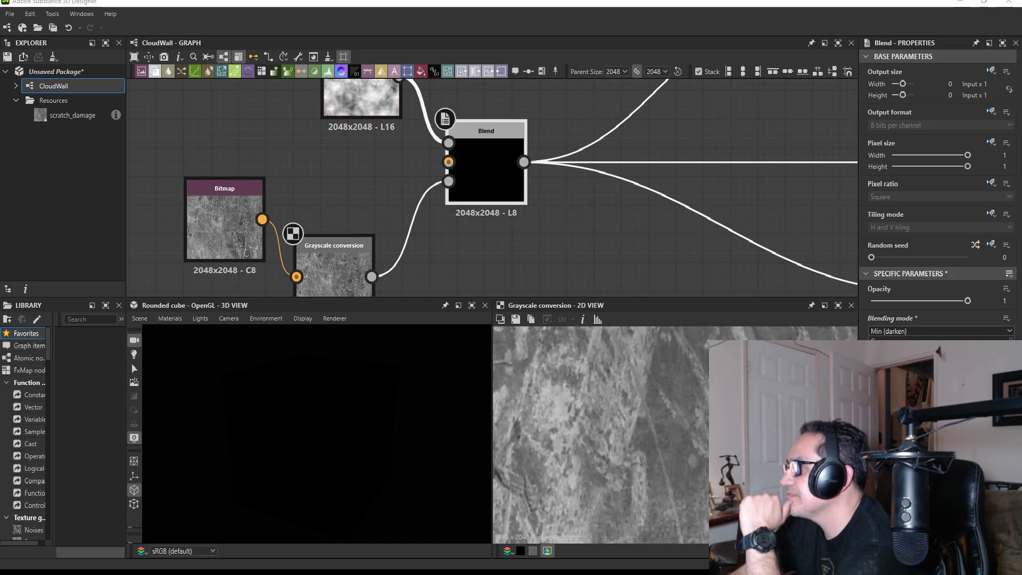
pyautogui.click(905, 417)
# Orbit the preview cube and pan the graph to review the material and its outputs
pyautogui.moveTo(444, 418)
pyautogui.mouseDown()
pyautogui.moveTo(637, 408)
pyautogui.moveTo(700, 450)
pyautogui.moveTo(758, 461)
pyautogui.mouseUp()
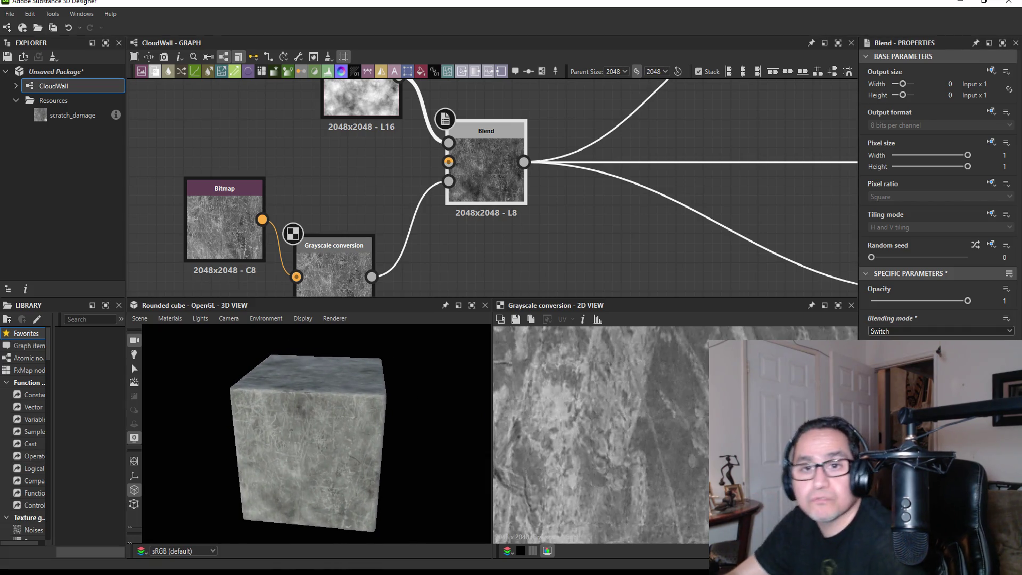
pyautogui.moveTo(324, 450)
pyautogui.mouseDown()
pyautogui.moveTo(357, 405)
pyautogui.moveTo(385, 405)
pyautogui.moveTo(316, 458)
pyautogui.moveTo(325, 404)
pyautogui.moveTo(417, 404)
pyautogui.moveTo(347, 400)
pyautogui.mouseUp()
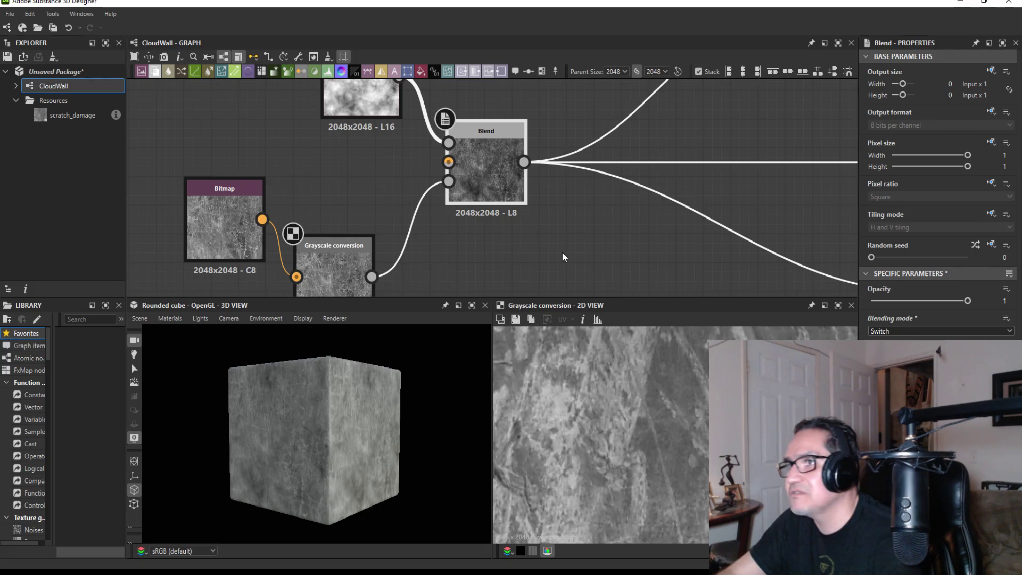
pyautogui.moveTo(589, 251)
pyautogui.mouseDown()
pyautogui.moveTo(591, 240)
pyautogui.moveTo(353, 239)
pyautogui.mouseUp()
pyautogui.moveTo(336, 409)
pyautogui.mouseDown()
pyautogui.moveTo(343, 426)
pyautogui.moveTo(459, 432)
pyautogui.moveTo(273, 419)
pyautogui.mouseUp()
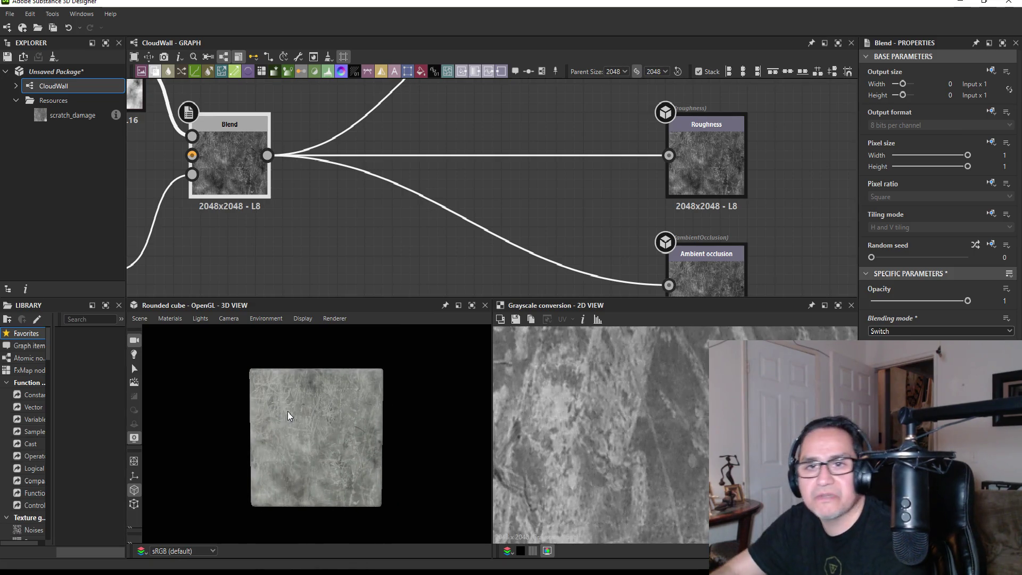
pyautogui.scroll(-2, 463, 337)
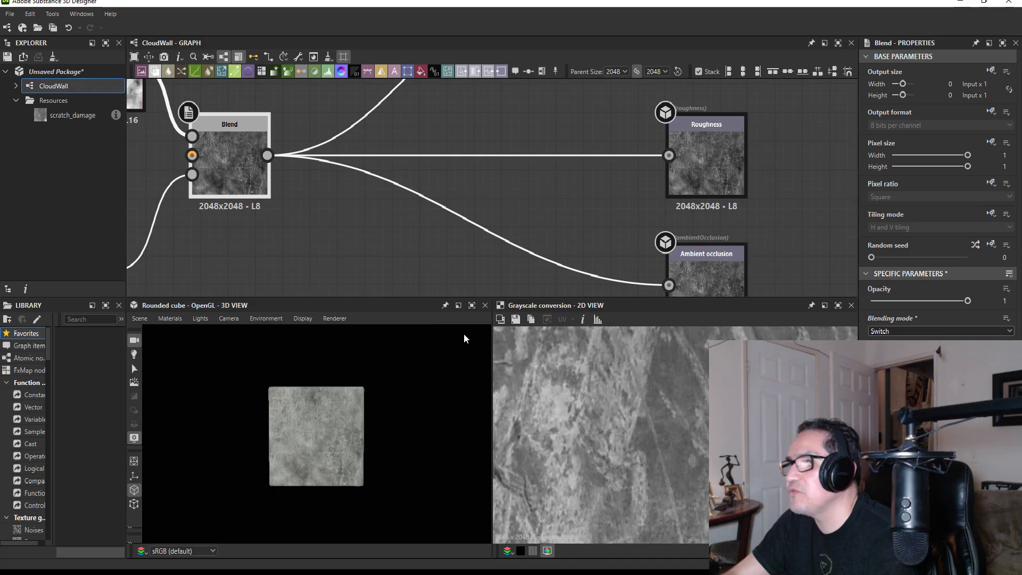
pyautogui.scroll(4, 367, 407)
pyautogui.moveTo(362, 403)
pyautogui.mouseDown()
pyautogui.moveTo(302, 403)
pyautogui.moveTo(362, 440)
pyautogui.moveTo(329, 525)
pyautogui.moveTo(349, 479)
pyautogui.moveTo(484, 389)
pyautogui.moveTo(688, 440)
pyautogui.moveTo(545, 432)
pyautogui.moveTo(384, 271)
pyautogui.mouseUp()
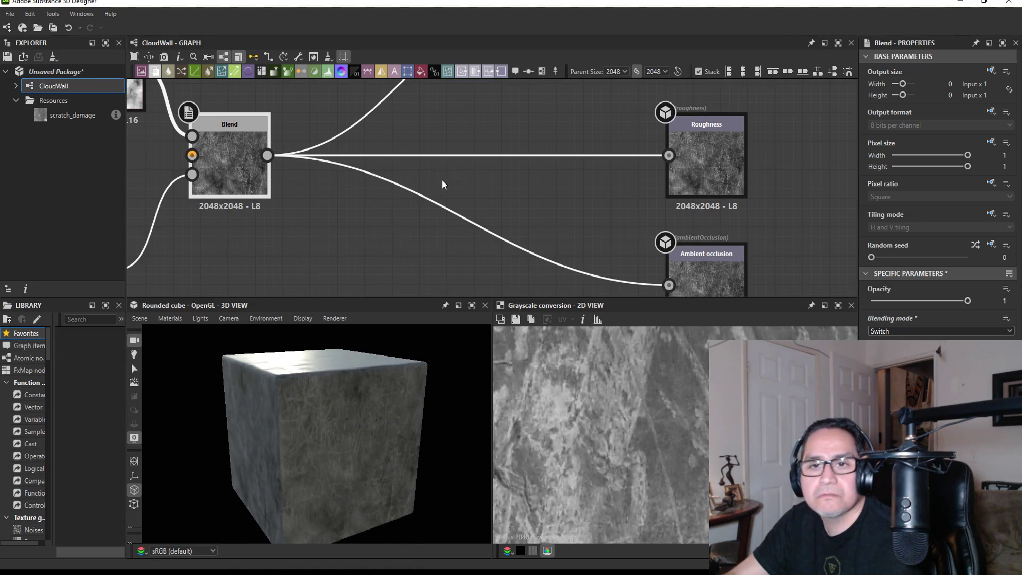
pyautogui.scroll(-8, 445, 183)
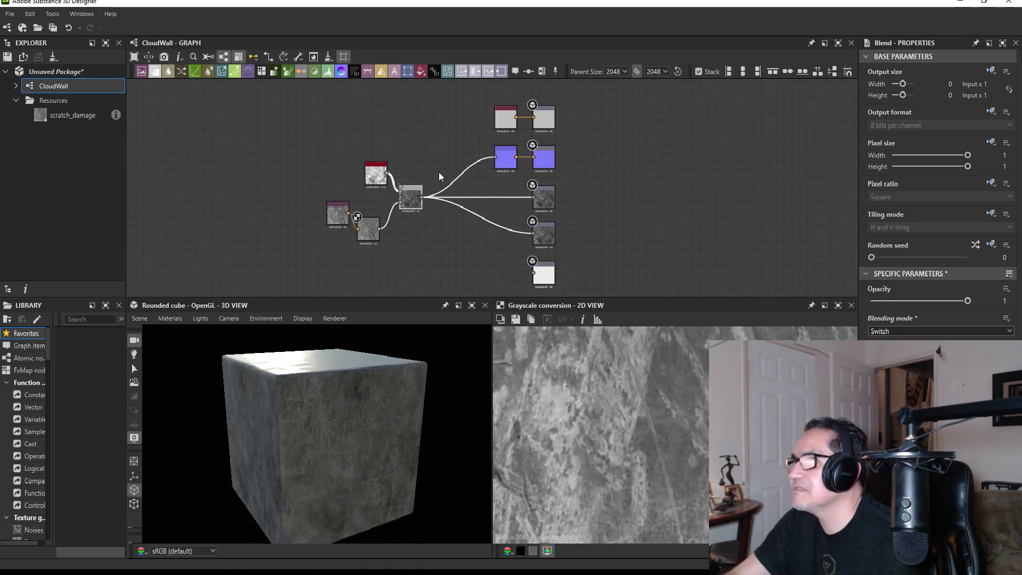
pyautogui.scroll(1, 438, 172)
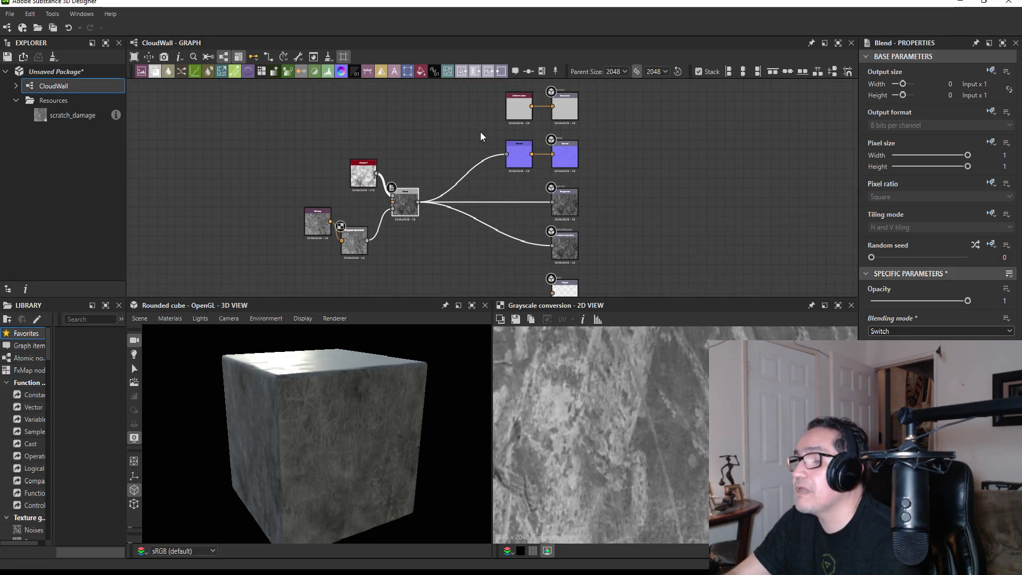
pyautogui.moveTo(341, 382)
pyautogui.mouseDown()
pyautogui.moveTo(314, 406)
pyautogui.moveTo(351, 409)
pyautogui.moveTo(331, 400)
pyautogui.moveTo(340, 359)
pyautogui.mouseUp()
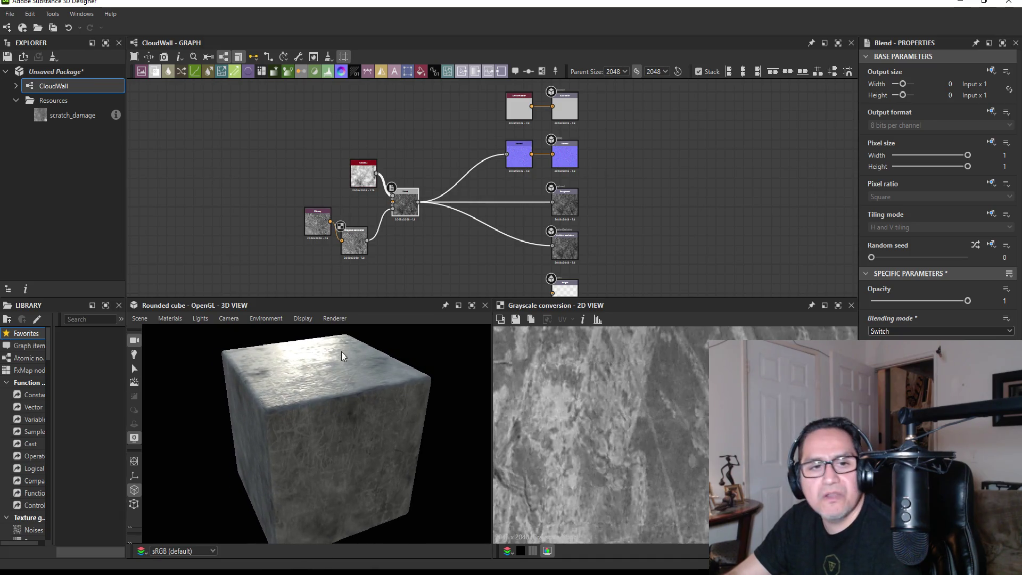
pyautogui.click(10, 14)
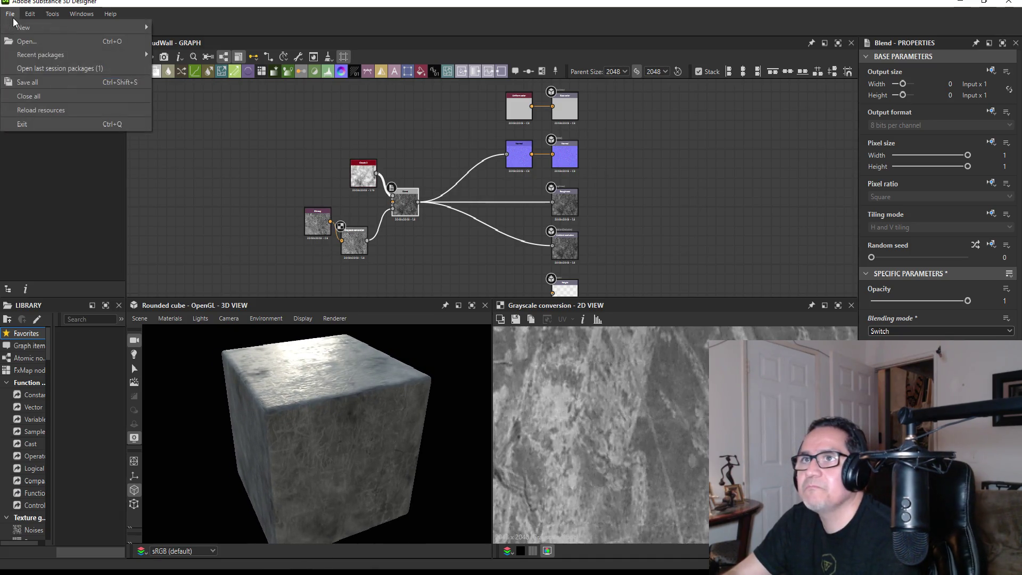
# Save the CloudWall package as Scraches.sbs in the Substance Des Materials folder
pyautogui.click(39, 85)
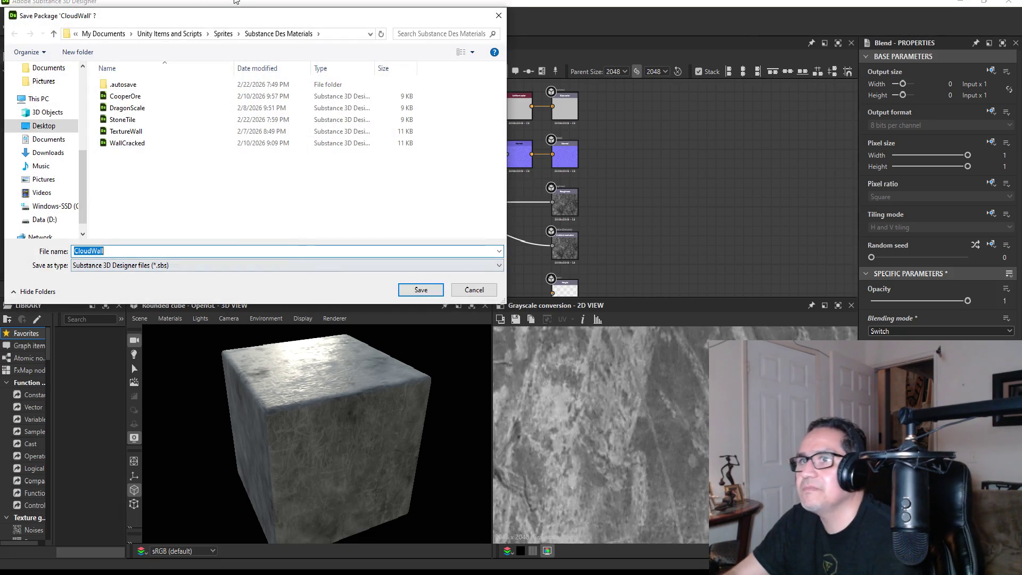
pyautogui.moveTo(241, 21)
pyautogui.mouseDown()
pyautogui.moveTo(341, 92)
pyautogui.moveTo(368, 125)
pyautogui.mouseUp()
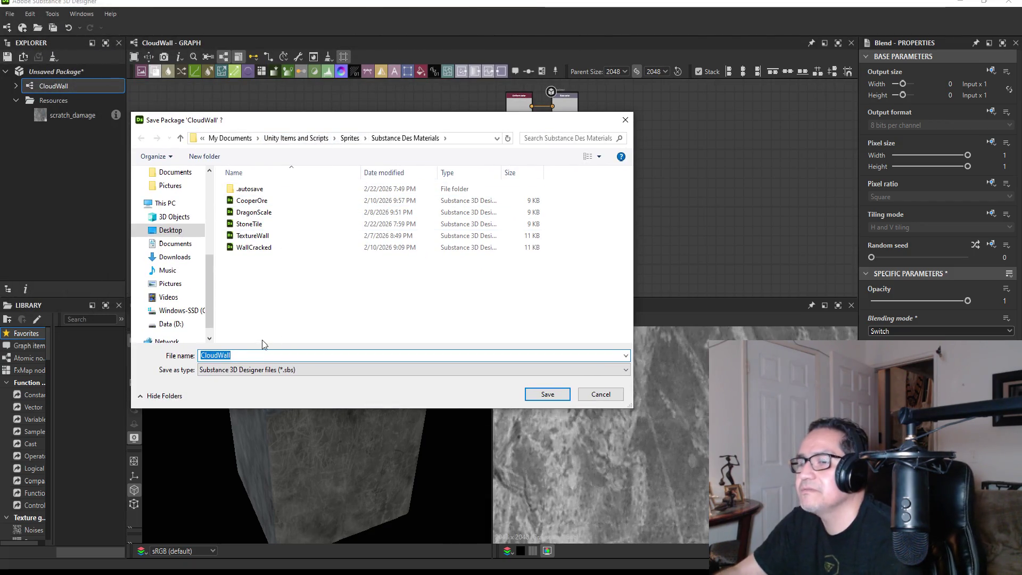
pyautogui.click(263, 355)
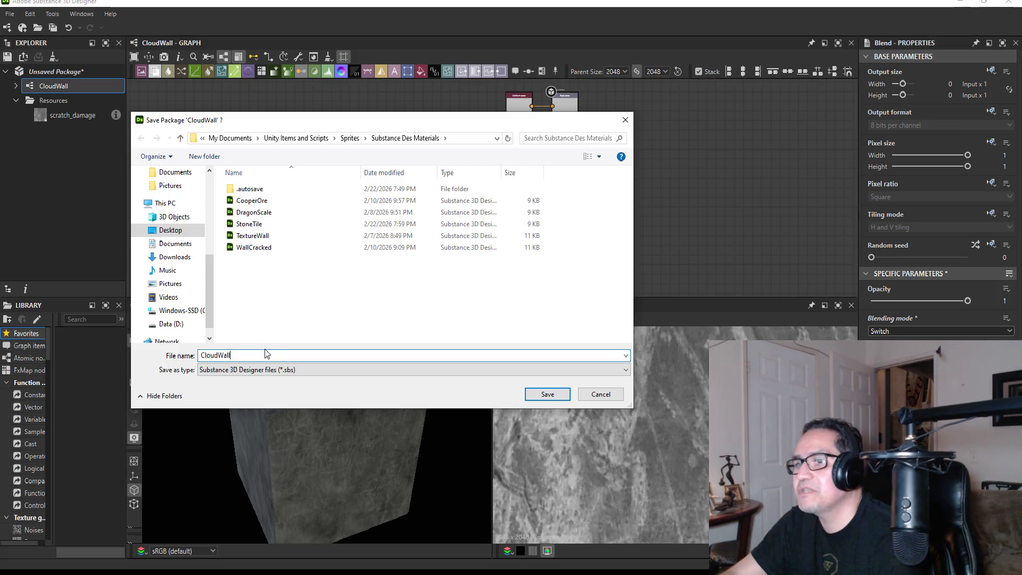
pyautogui.press('BackSpace')
pyautogui.press('BackSpace')
pyautogui.press('BackSpace')
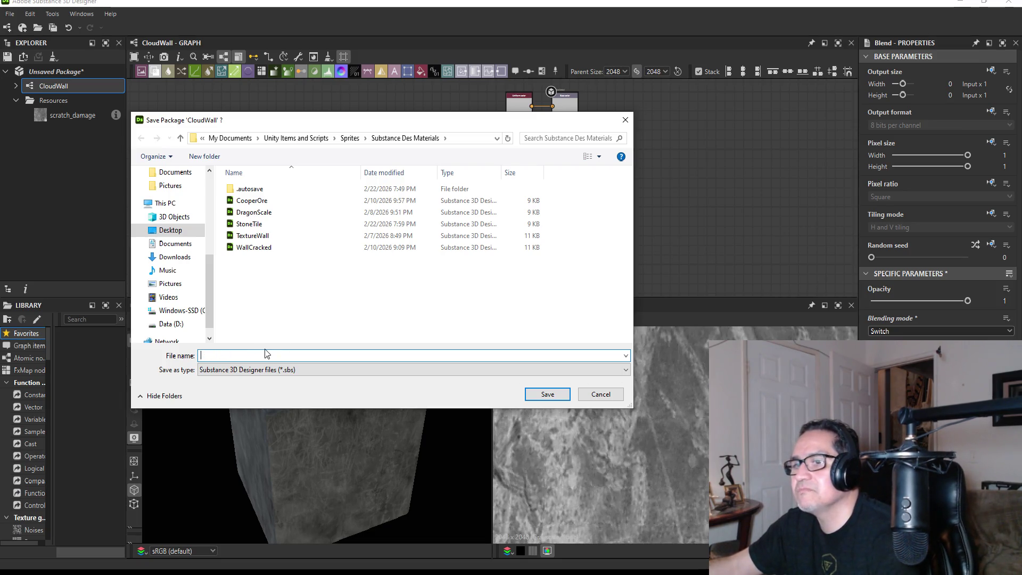
pyautogui.write('Scrac')
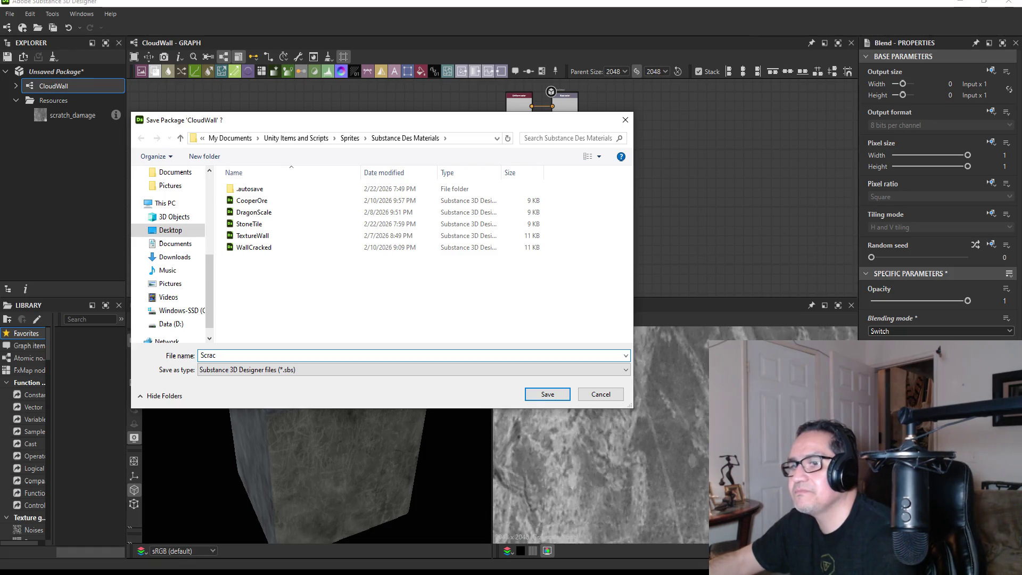
pyautogui.press('BackSpace')
pyautogui.press('BackSpace')
pyautogui.press('BackSpace')
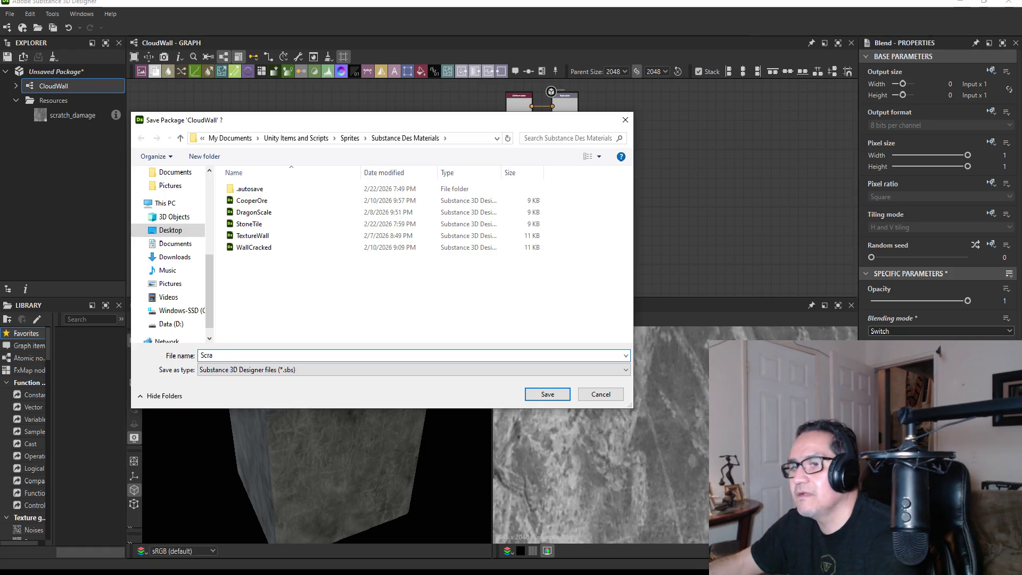
pyautogui.write('ches')
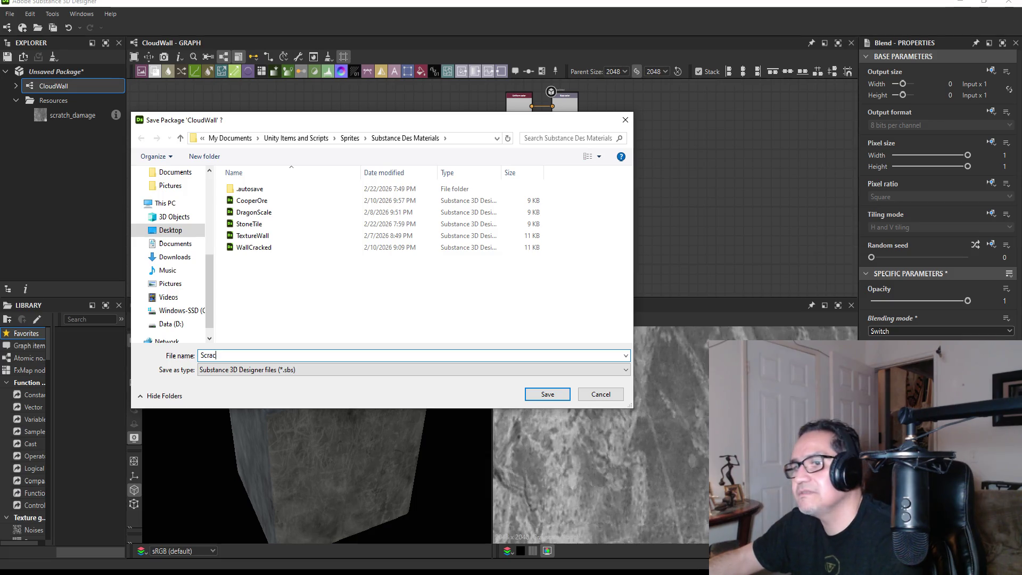
pyautogui.click(547, 394)
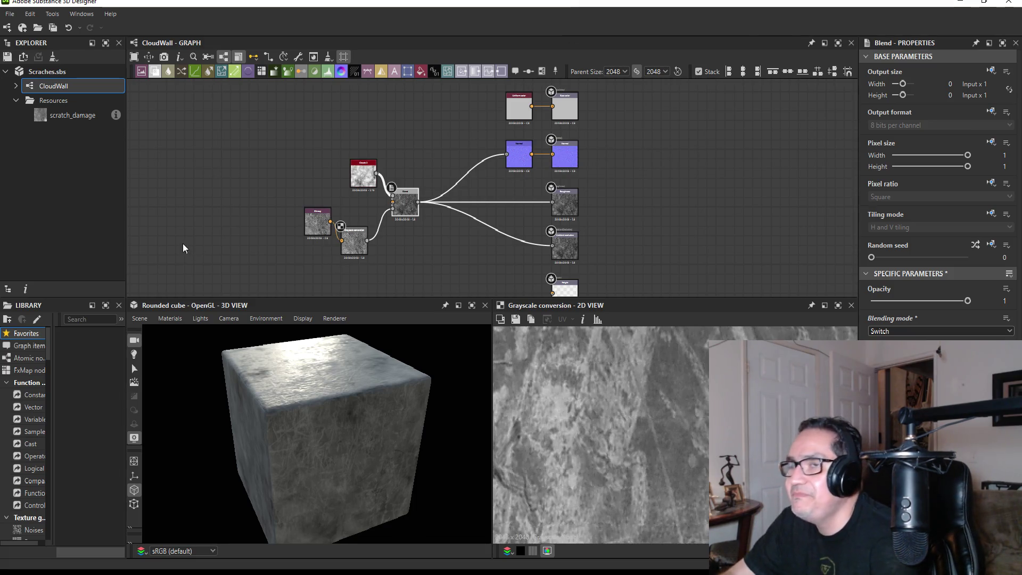
# Select the Scraches.sbs package and choose to publish it as an .sbsar file
pyautogui.click(68, 118)
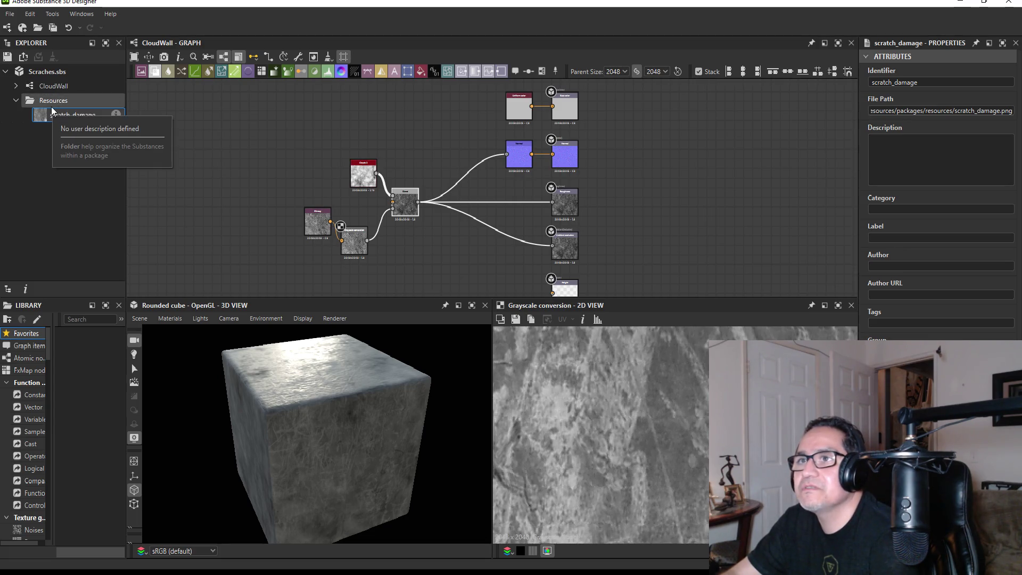
pyautogui.rightClick(67, 114)
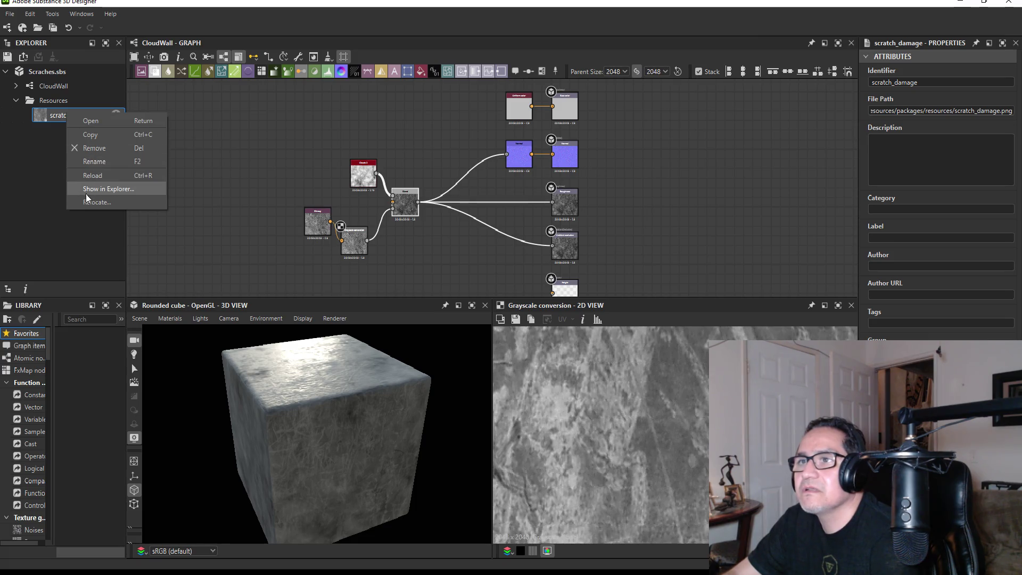
pyautogui.click(55, 89)
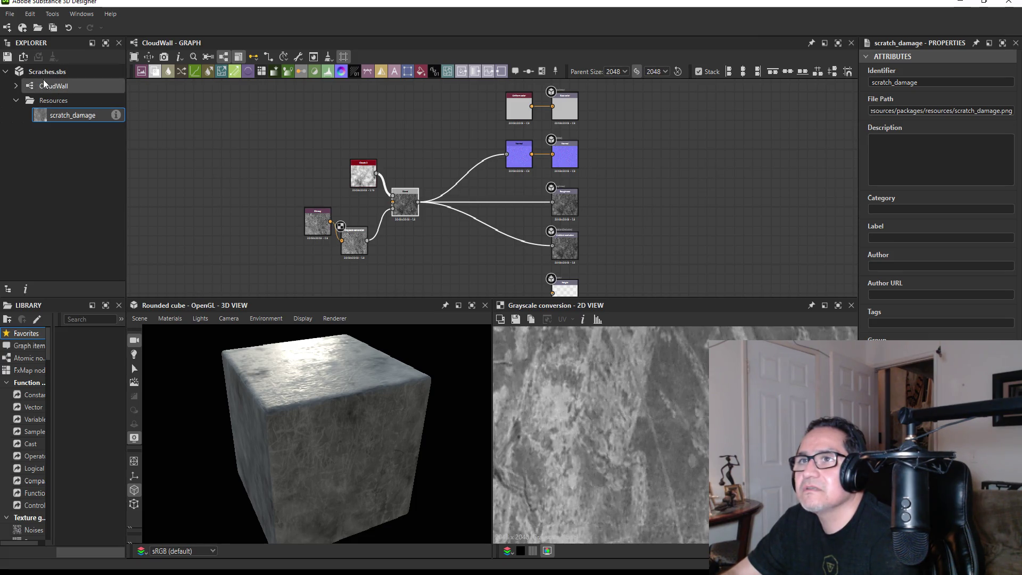
pyautogui.rightClick(49, 84)
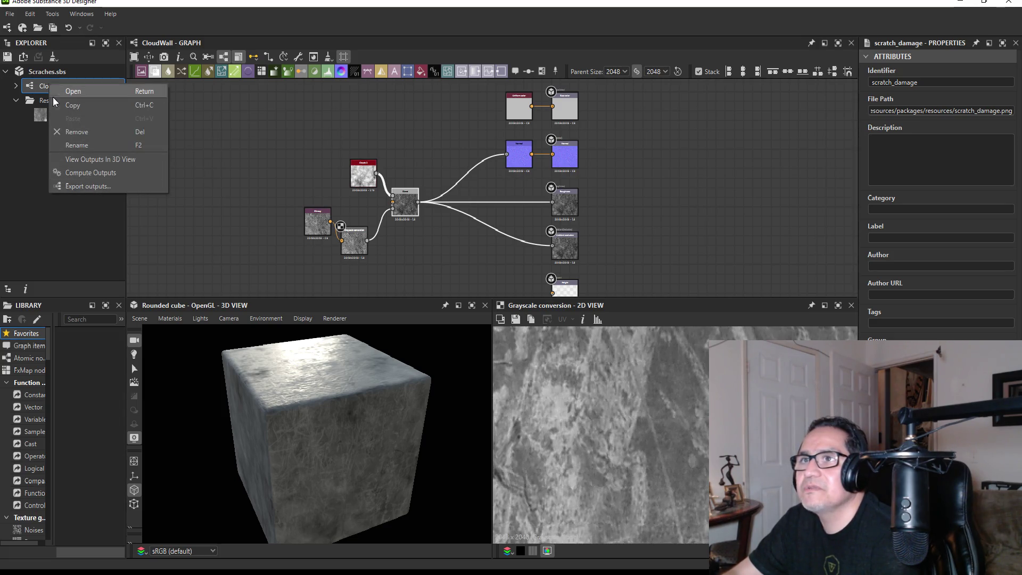
pyautogui.click(49, 72)
pyautogui.rightClick(52, 77)
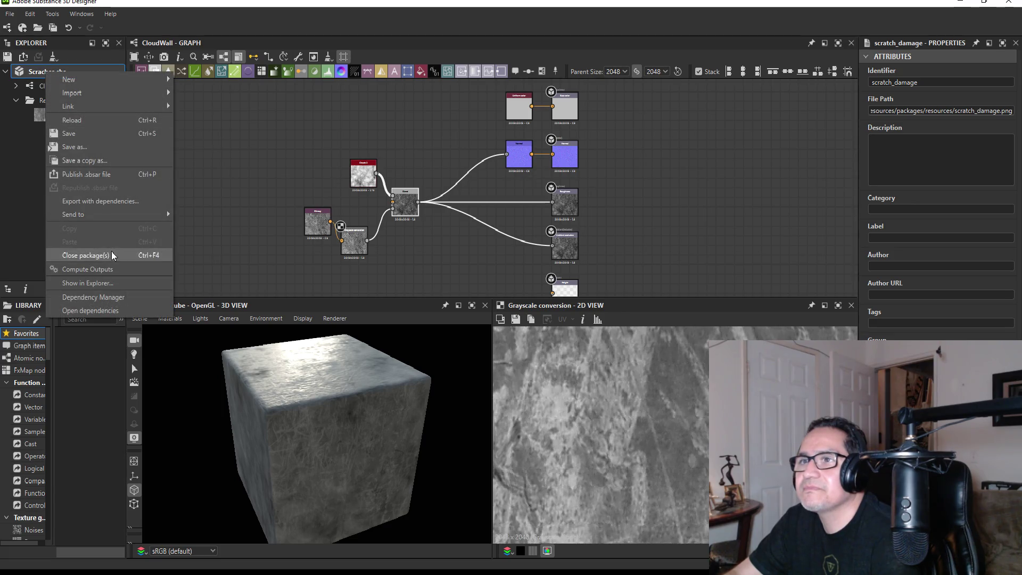
pyautogui.click(116, 176)
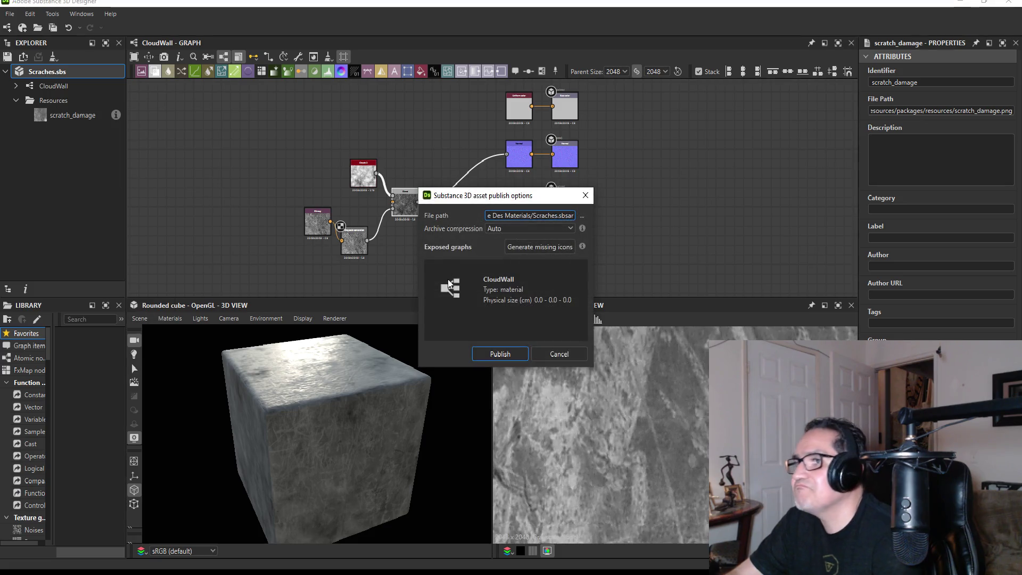
# Publish Scraches.sbsar into My Documents > Subtance Design Mat, then minimize Substance Designer
pyautogui.click(583, 219)
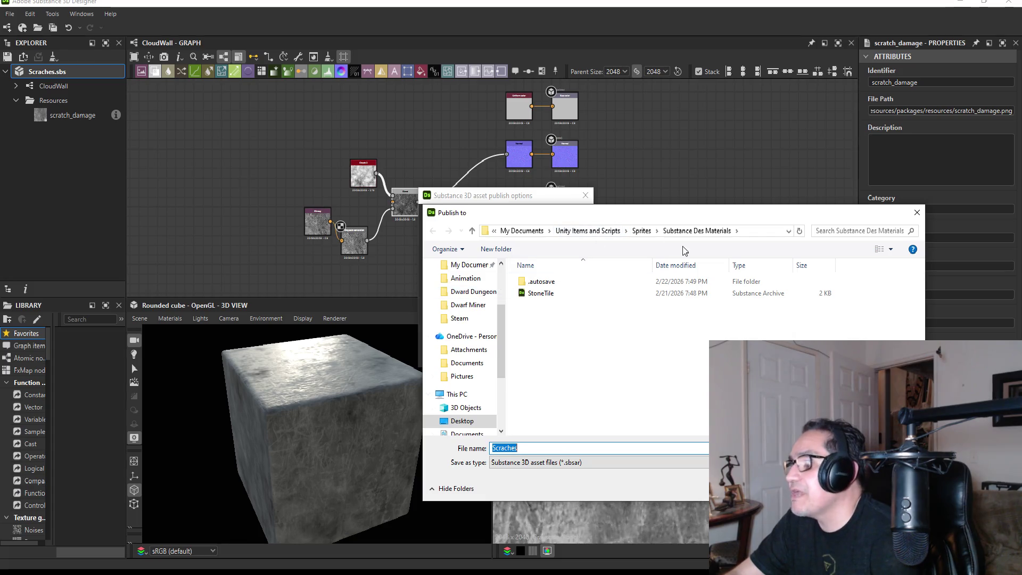
pyautogui.click(596, 231)
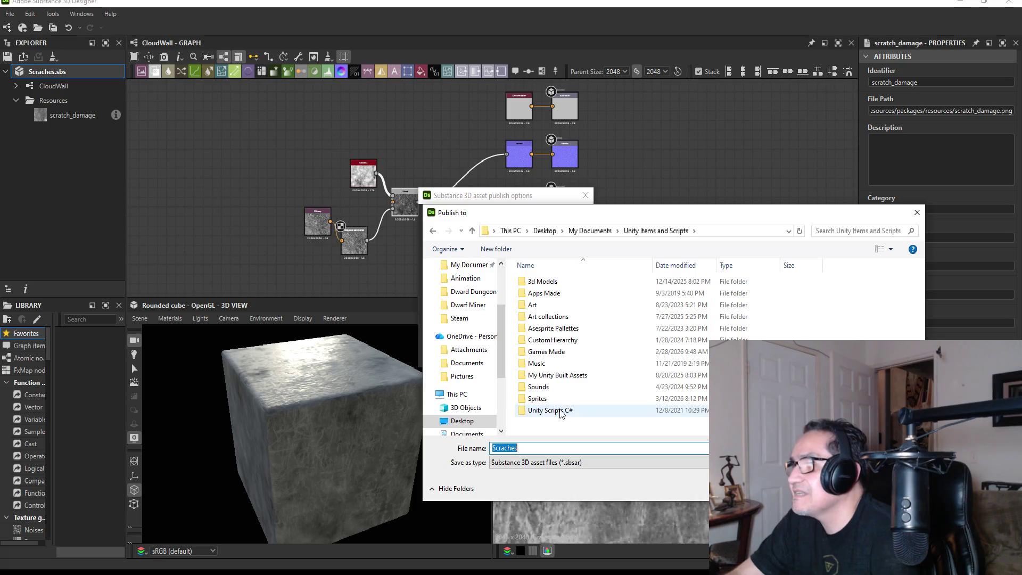
pyautogui.click(591, 231)
pyautogui.scroll(-10, 580, 367)
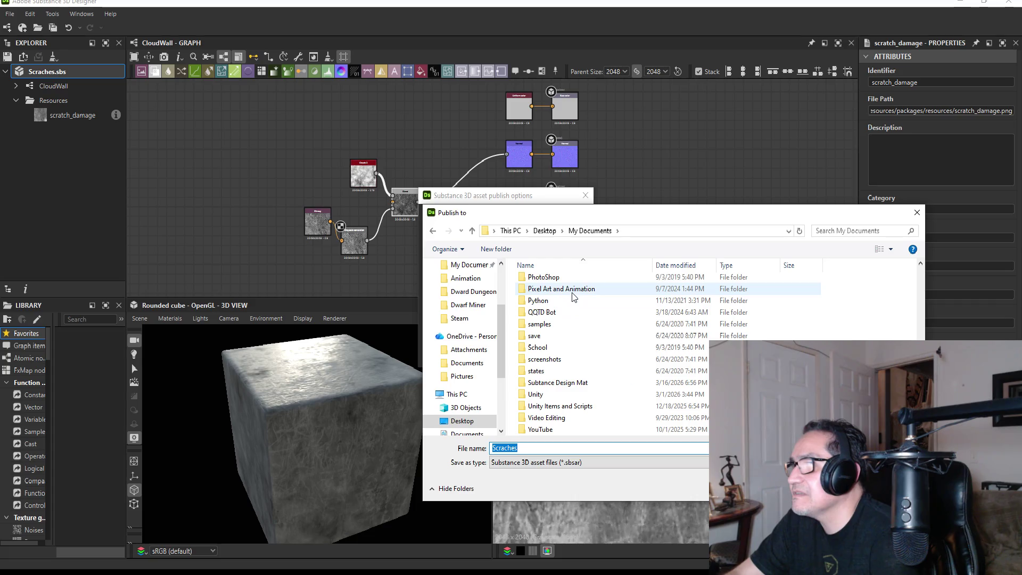
pyautogui.click(574, 384)
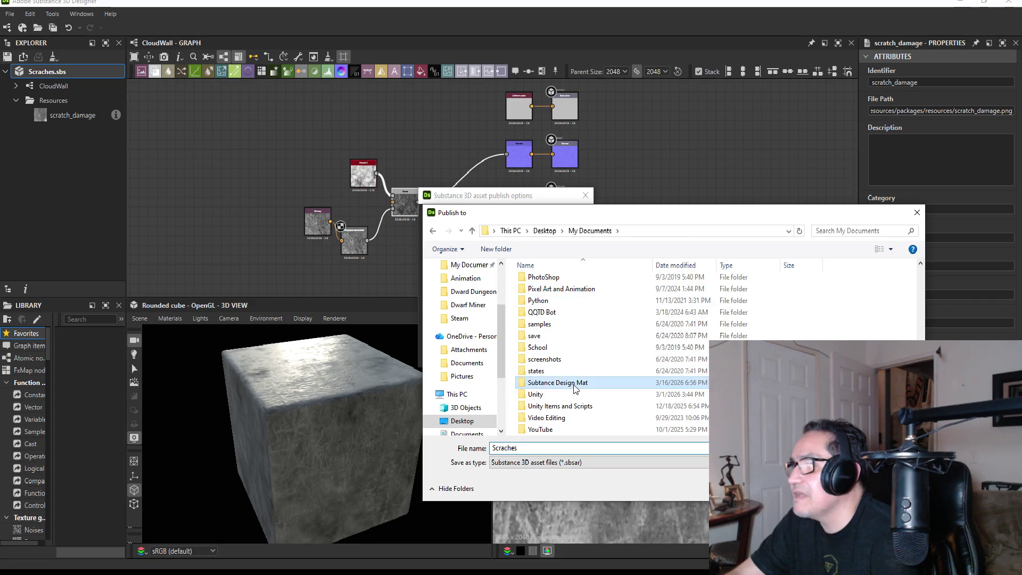
pyautogui.doubleClick(574, 384)
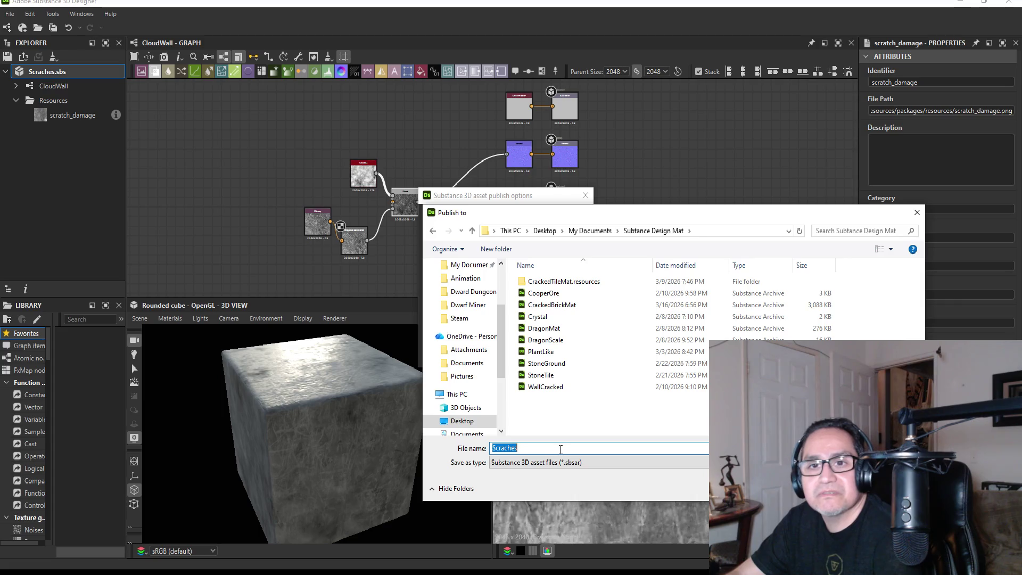
pyautogui.click(584, 446)
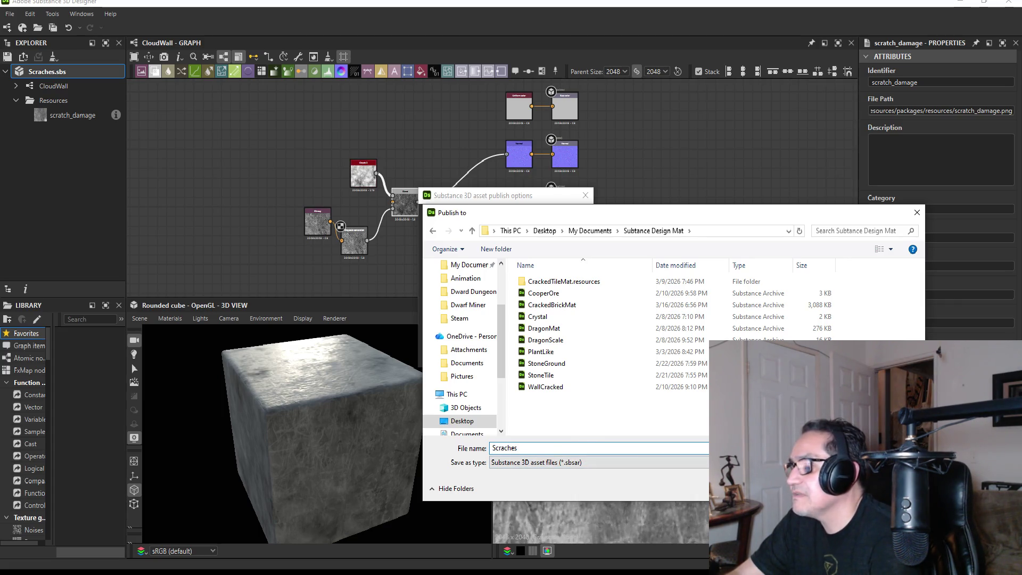
pyautogui.press('Return')
pyautogui.click(500, 353)
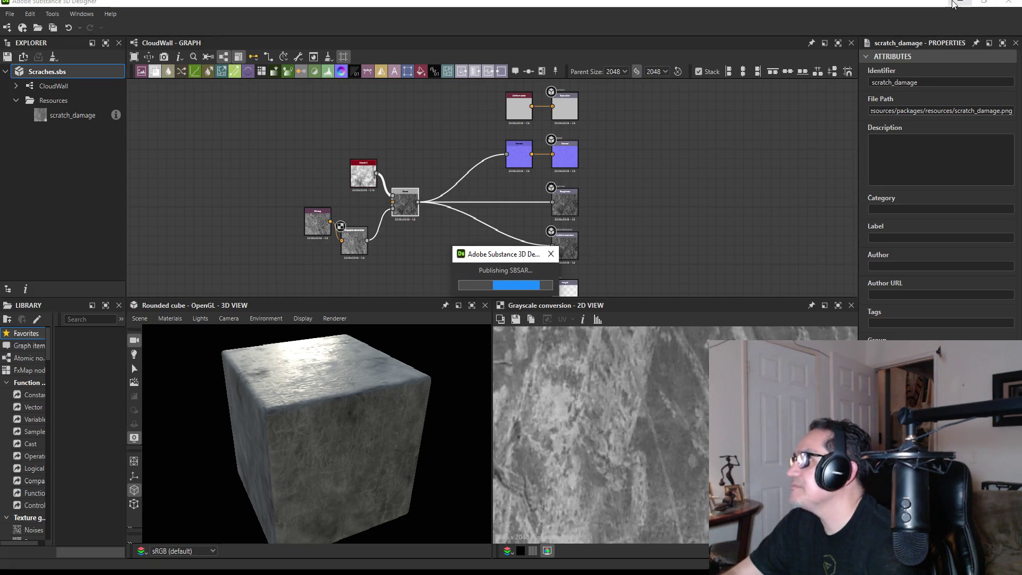
pyautogui.click(961, 3)
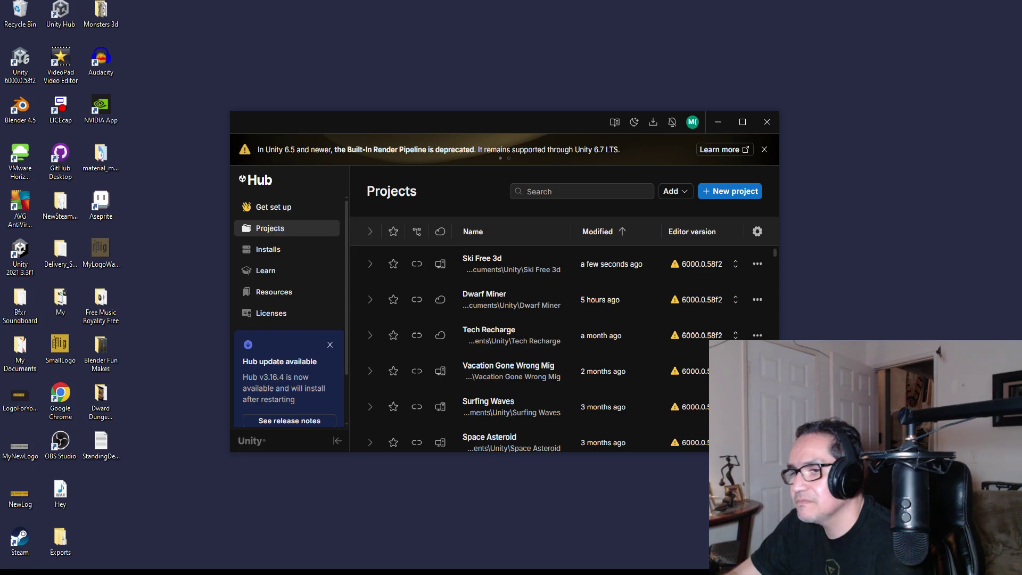
# Return to the Unity editor and open the Sustance Mat assets folder
pyautogui.hotkey('alt', 'Tab')
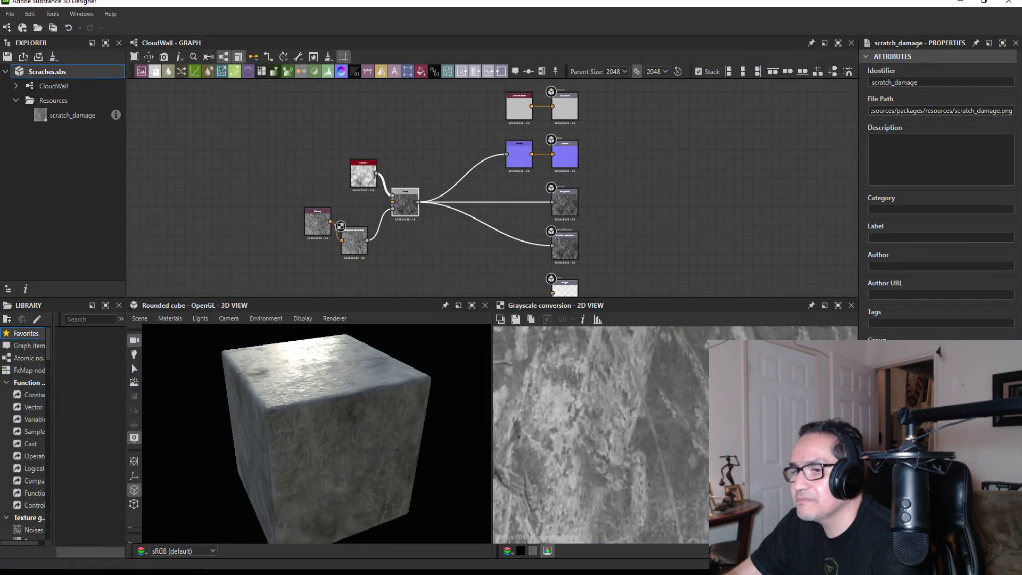
pyautogui.hotkey('alt', 'Tab')
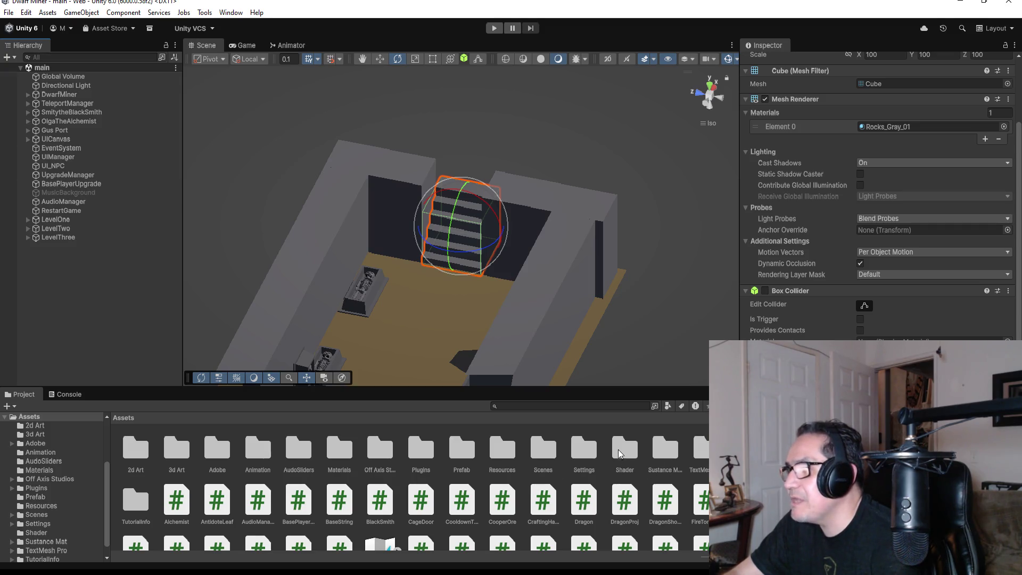
pyautogui.doubleClick(665, 449)
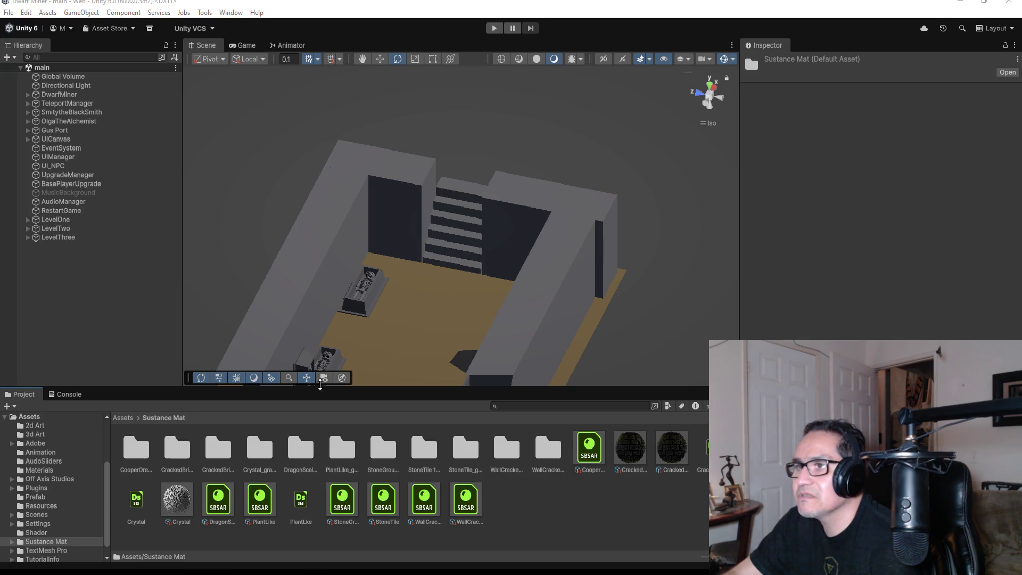
# Locate Scraches.sbsar in My Documents > Subtance Design Mat and bring it into Unity
pyautogui.press('super+e')
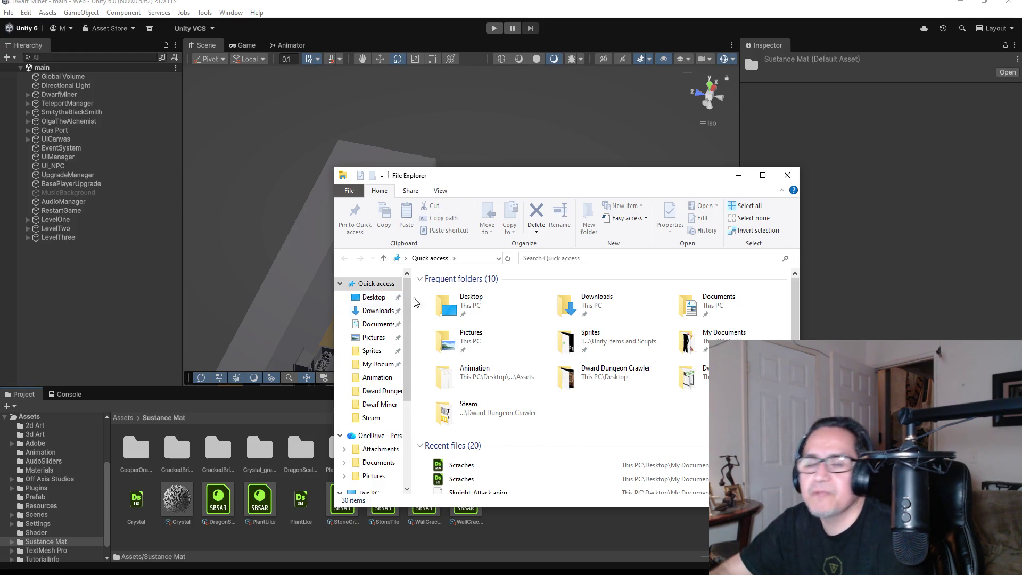
pyautogui.click(378, 364)
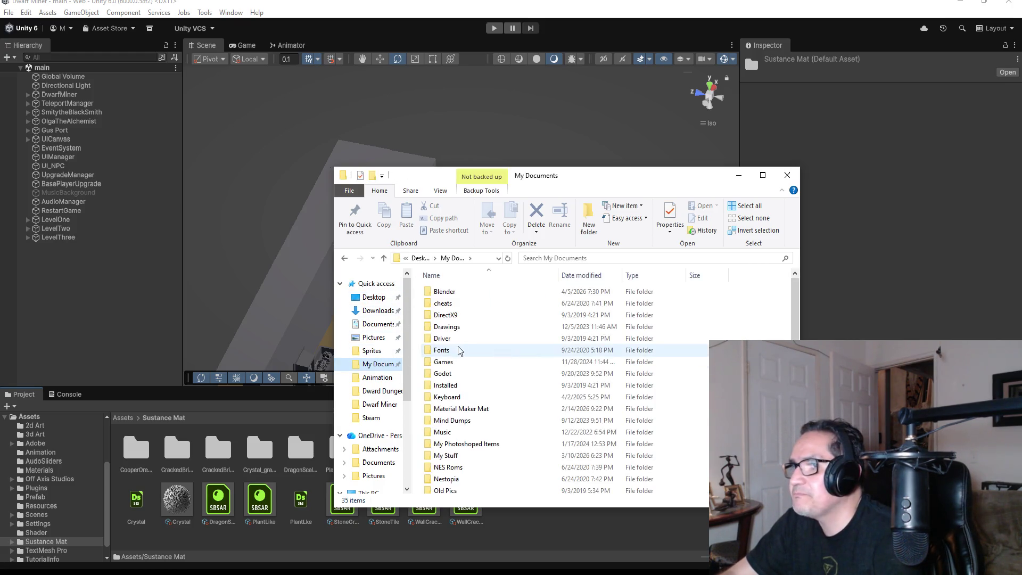
pyautogui.scroll(-6, 474, 383)
pyautogui.click(475, 418)
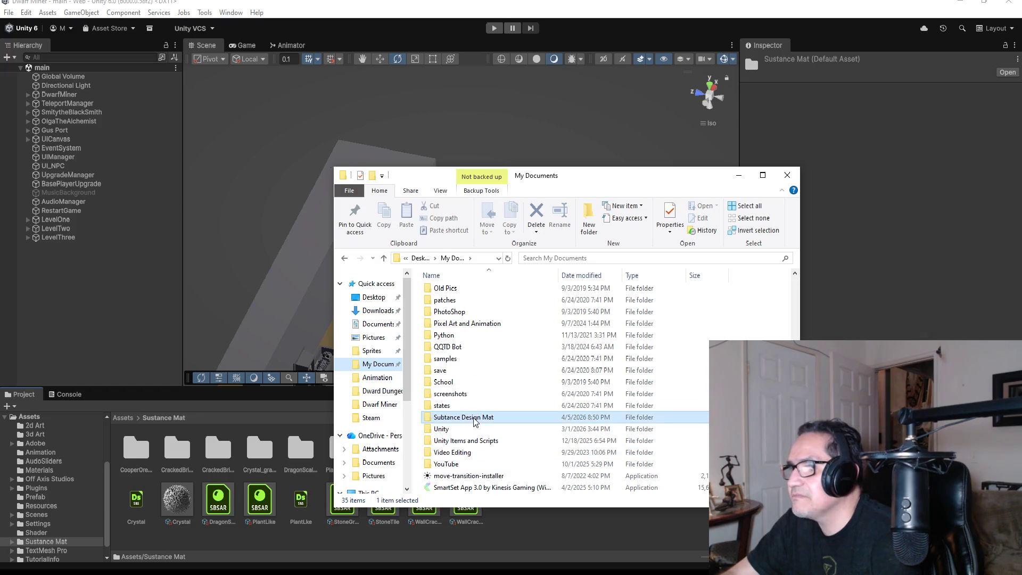
pyautogui.doubleClick(474, 419)
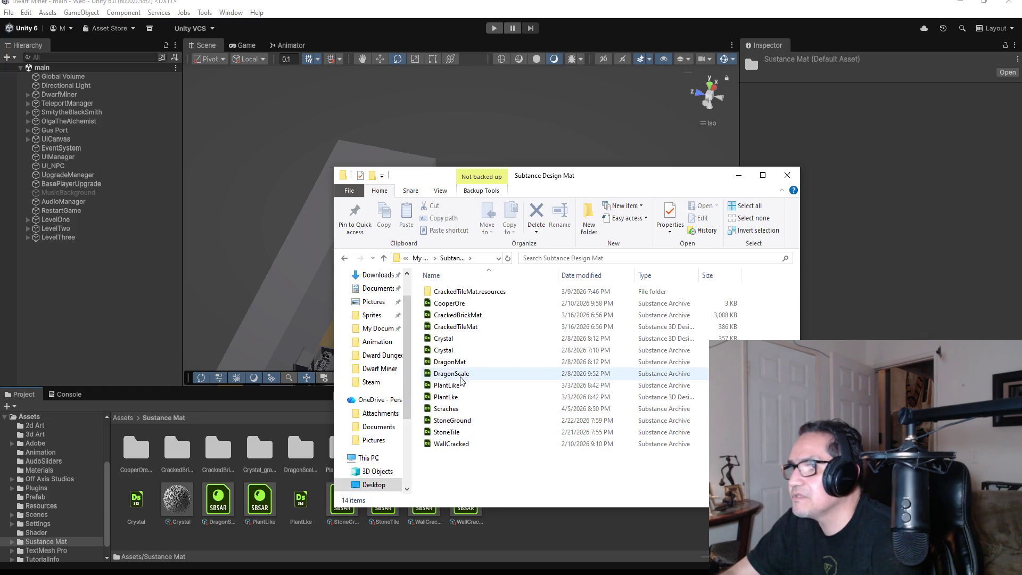
pyautogui.click(455, 409)
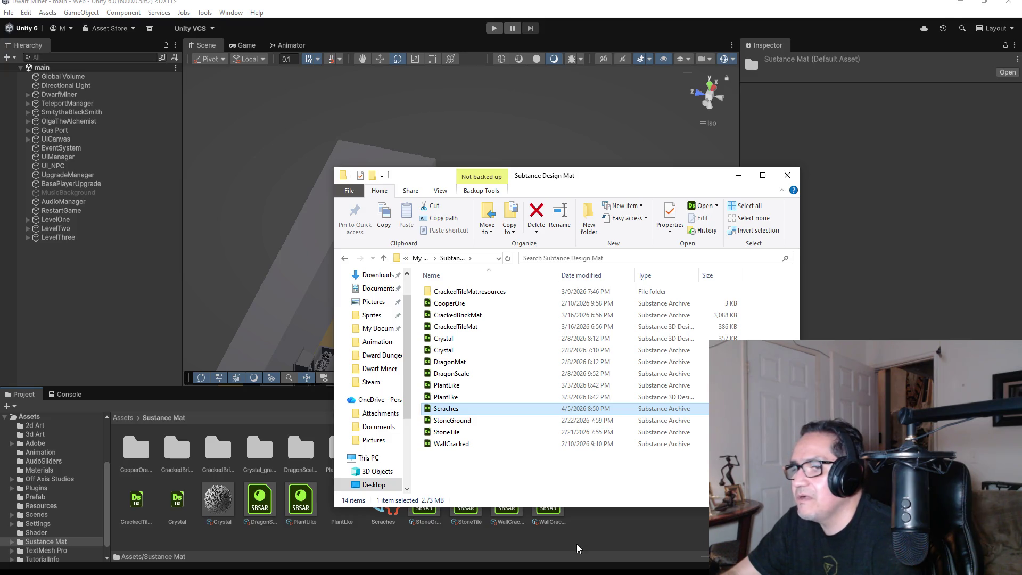
pyautogui.click(739, 175)
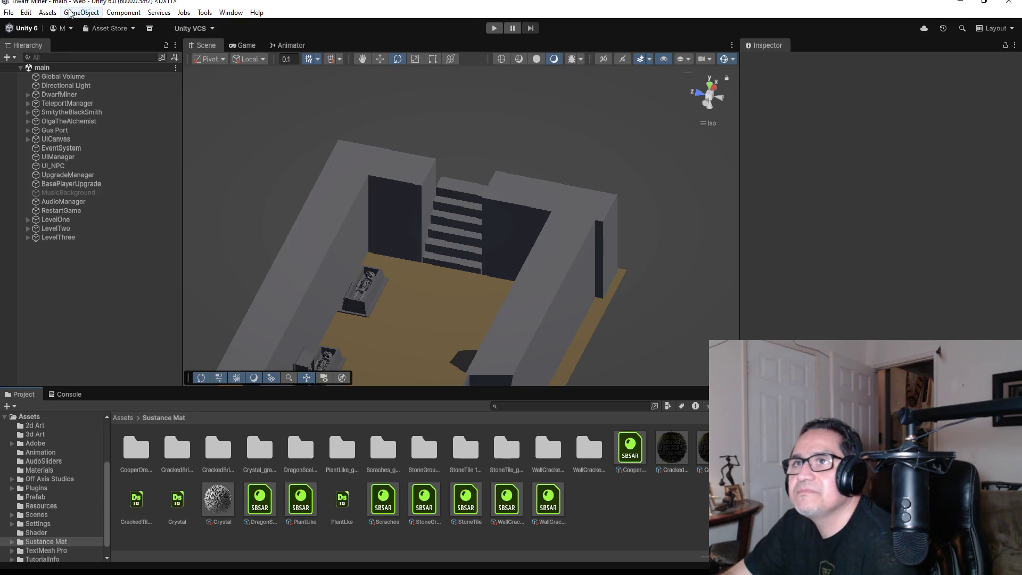
# Save the scene and try the Scraches material on the level floor
pyautogui.click(9, 12)
pyautogui.click(26, 68)
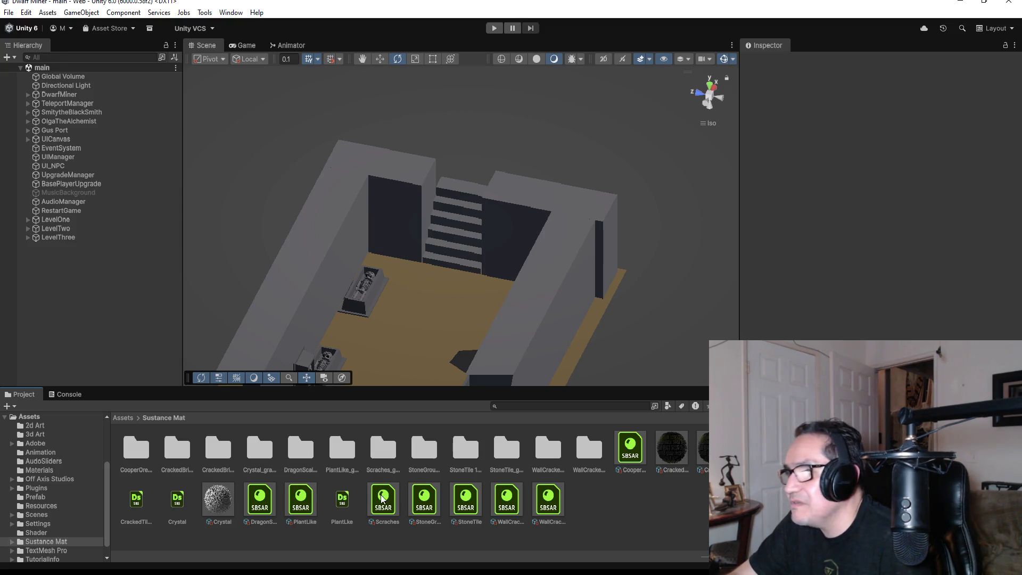
pyautogui.moveTo(434, 520)
pyautogui.mouseDown()
pyautogui.moveTo(407, 210)
pyautogui.moveTo(374, 213)
pyautogui.moveTo(350, 236)
pyautogui.mouseUp()
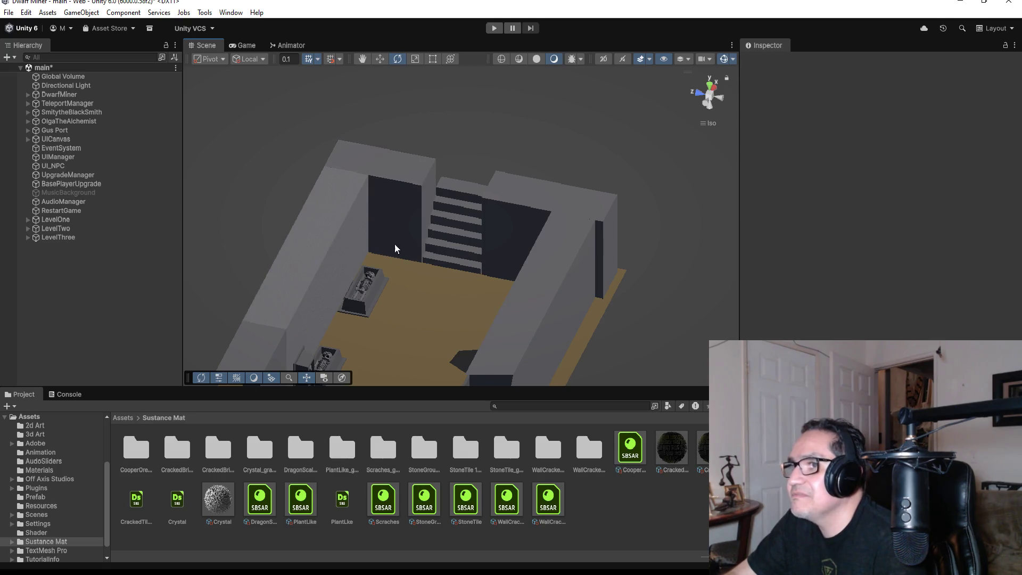
pyautogui.moveTo(468, 274)
pyautogui.keyDown('alt'); pyautogui.mouseDown()
pyautogui.moveTo(348, 214)
pyautogui.moveTo(420, 210)
pyautogui.mouseUp(); pyautogui.keyUp('alt')
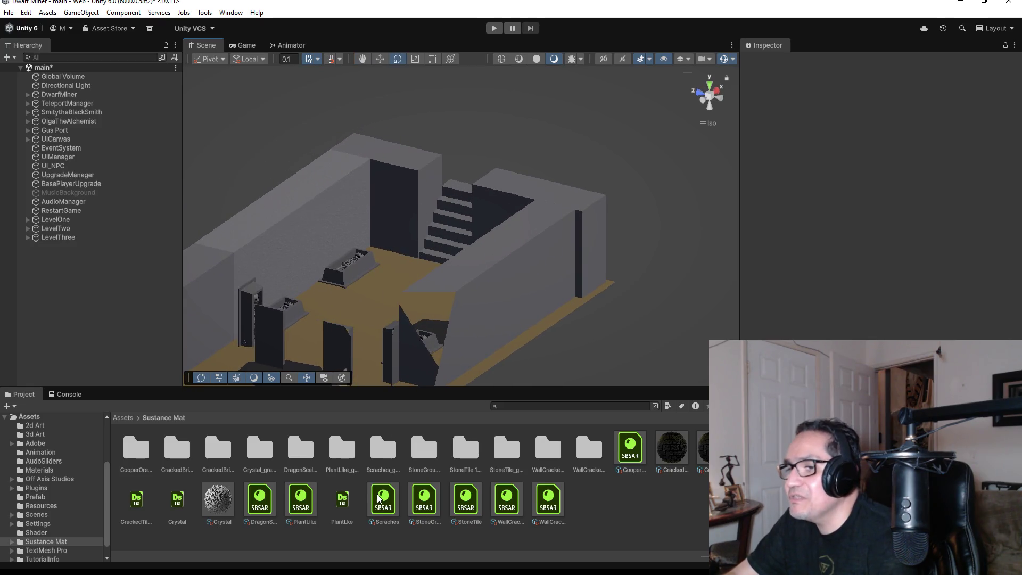
pyautogui.moveTo(385, 500)
pyautogui.mouseDown()
pyautogui.moveTo(409, 196)
pyautogui.moveTo(412, 216)
pyautogui.mouseUp()
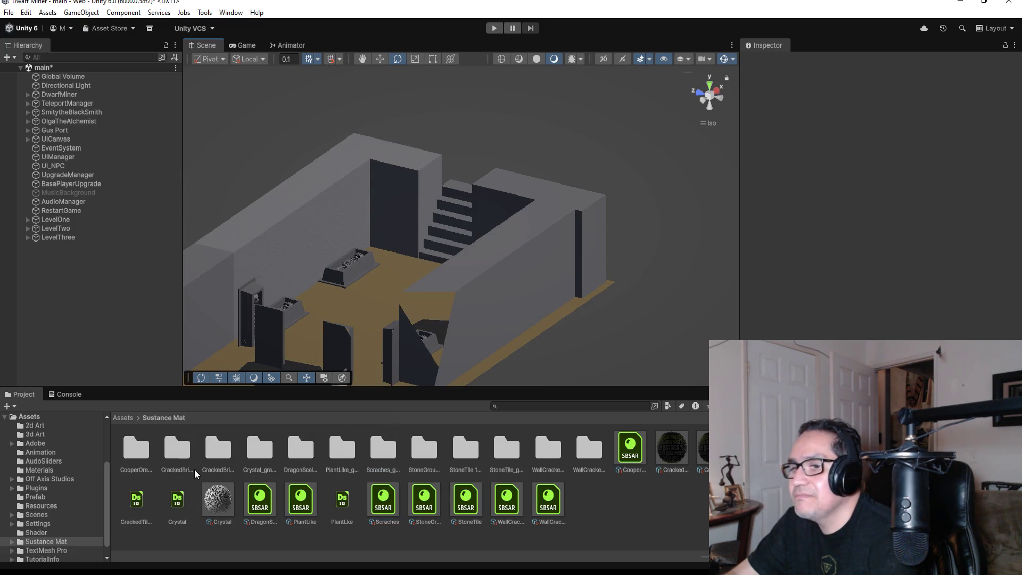
# Open Scraches_graph_0_material, preview it on the walls, and set Smoothness Source to Metallic Alpha
pyautogui.doubleClick(398, 452)
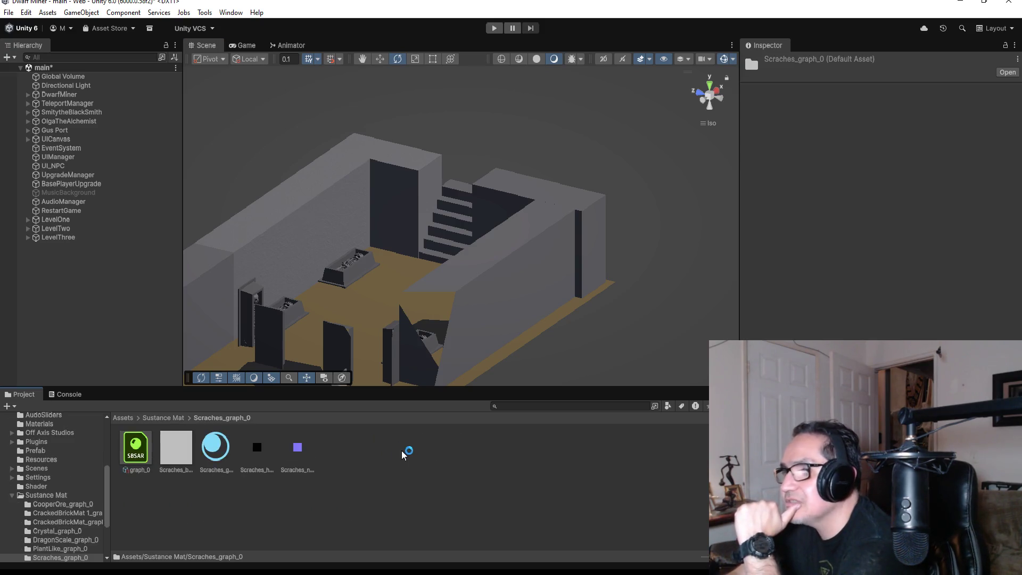
pyautogui.click(210, 453)
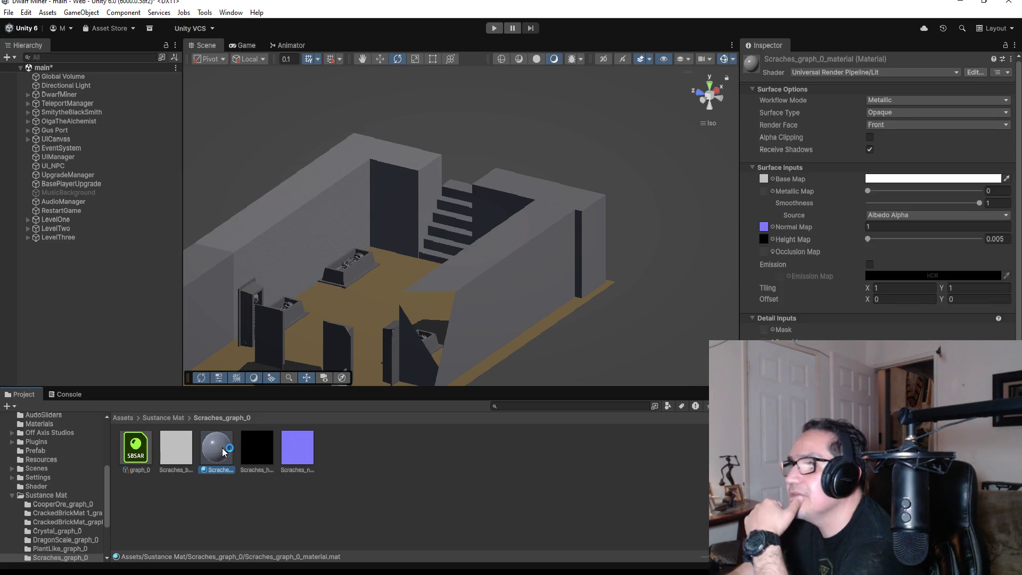
pyautogui.moveTo(297, 404)
pyautogui.mouseDown()
pyautogui.moveTo(404, 200)
pyautogui.moveTo(498, 213)
pyautogui.moveTo(480, 256)
pyautogui.mouseUp()
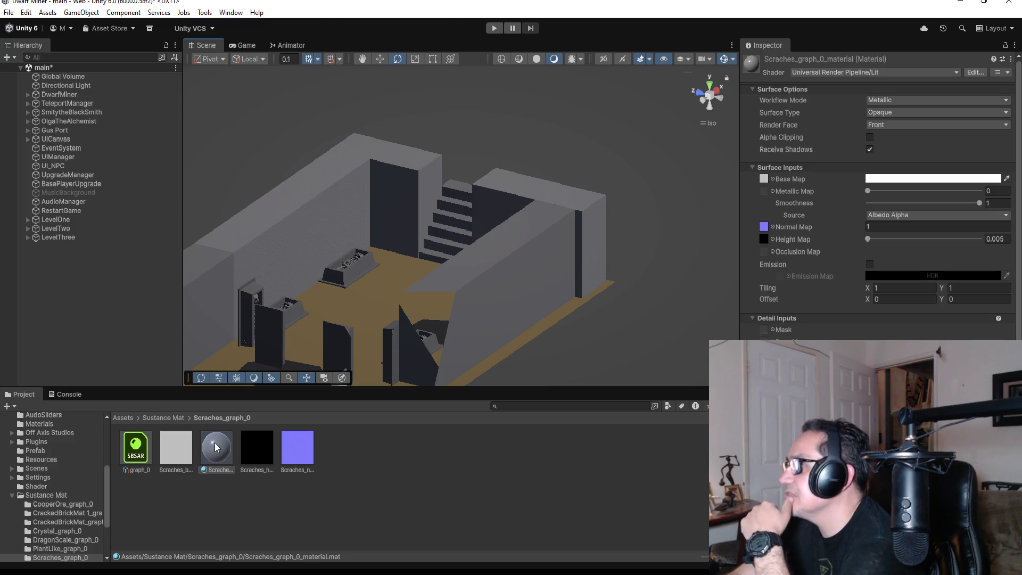
pyautogui.moveTo(872, 237)
pyautogui.mouseDown()
pyautogui.moveTo(917, 244)
pyautogui.moveTo(846, 250)
pyautogui.mouseUp()
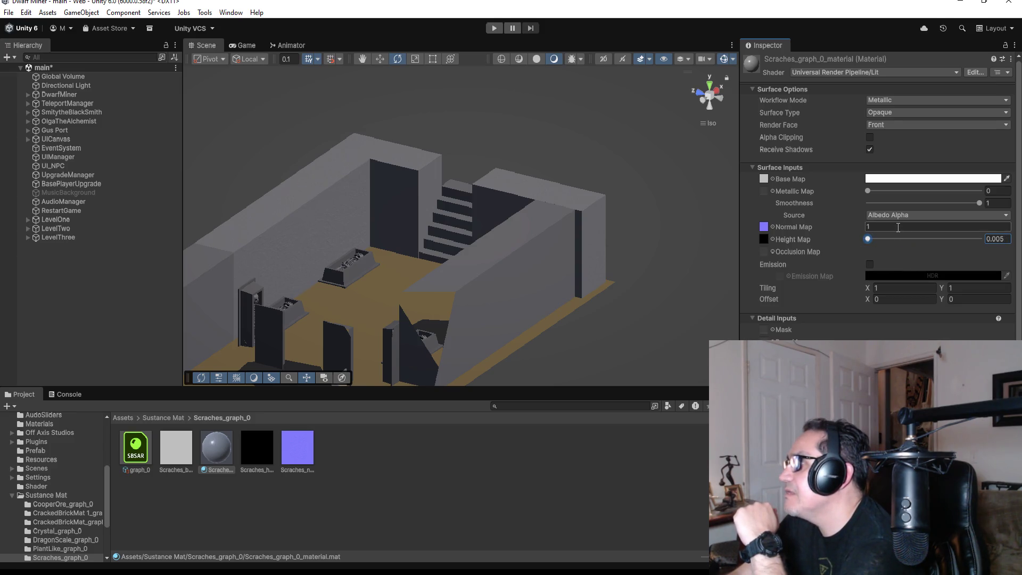
pyautogui.click(912, 215)
pyautogui.click(914, 226)
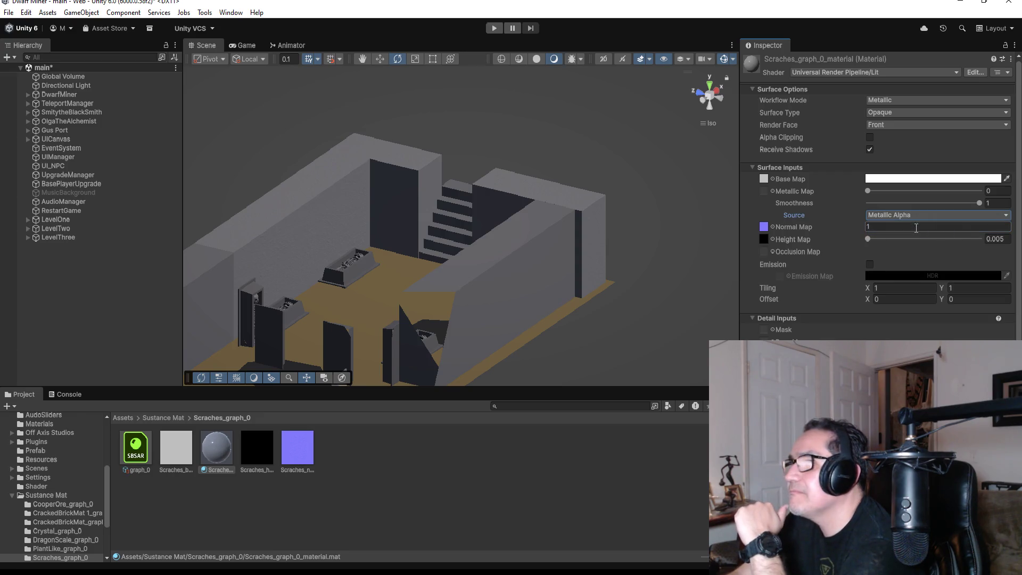
# Set Scraches_graph_0_material's Smoothness Source to Albedo Alpha, ending with Metallic 0 and Smoothness 1
pyautogui.click(915, 214)
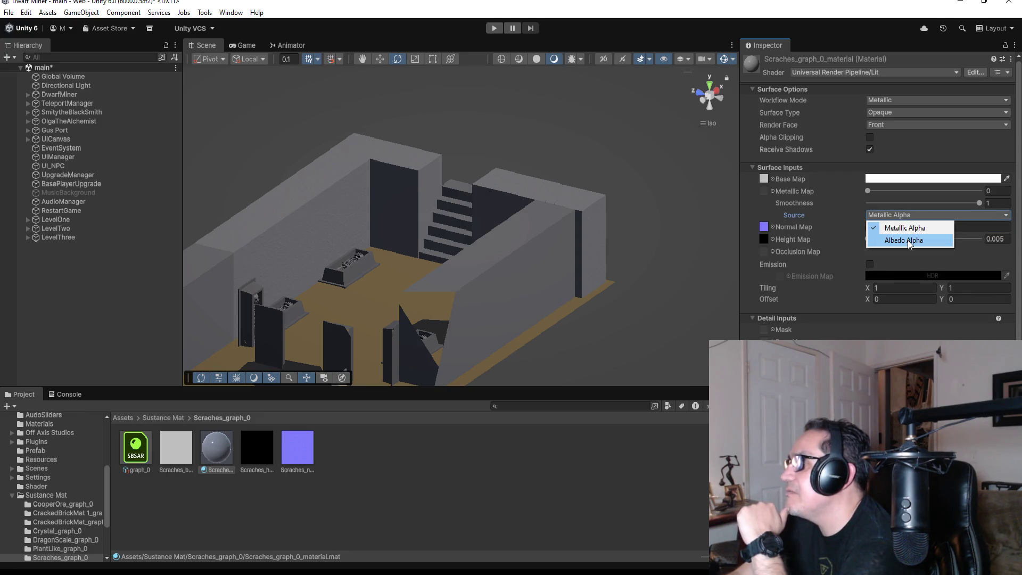
pyautogui.click(909, 241)
pyautogui.click(898, 181)
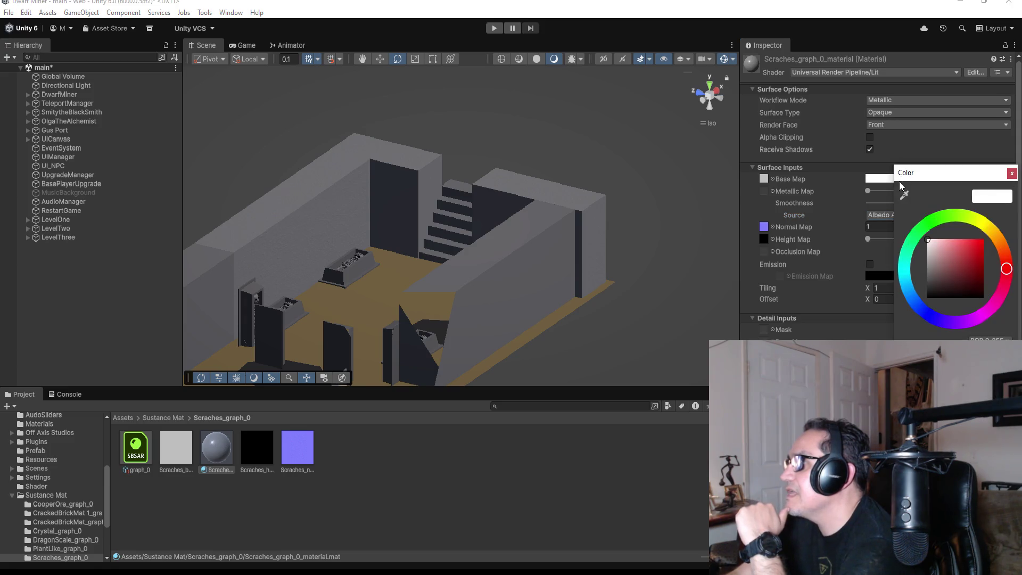
pyautogui.moveTo(938, 253)
pyautogui.mouseDown()
pyautogui.moveTo(911, 256)
pyautogui.moveTo(901, 231)
pyautogui.mouseUp()
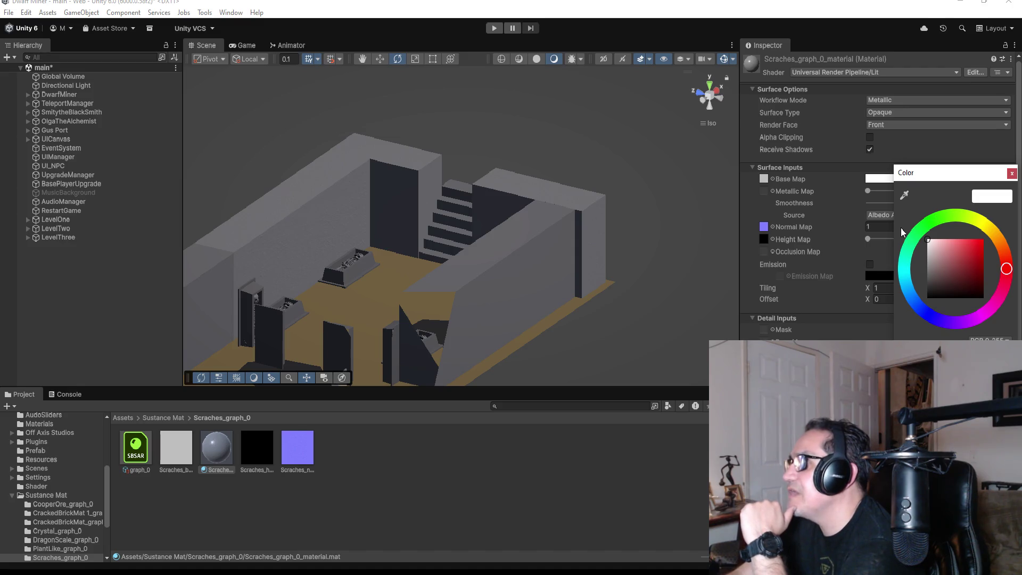
pyautogui.click(1012, 174)
pyautogui.moveTo(869, 190)
pyautogui.mouseDown()
pyautogui.moveTo(946, 194)
pyautogui.moveTo(834, 199)
pyautogui.mouseUp()
pyautogui.moveTo(966, 202)
pyautogui.mouseDown()
pyautogui.moveTo(851, 203)
pyautogui.moveTo(989, 203)
pyautogui.mouseUp()
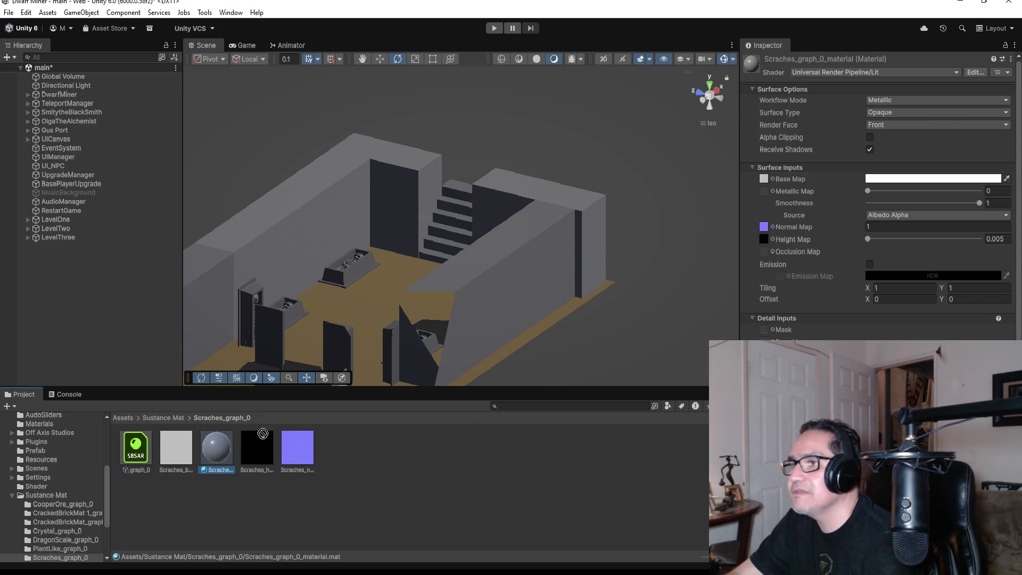
# Preview the Scraches material on the scene walls, then enter Play mode and dismiss the settings overlay
pyautogui.scroll(-3, 509, 299)
pyautogui.scroll(-2, 500, 302)
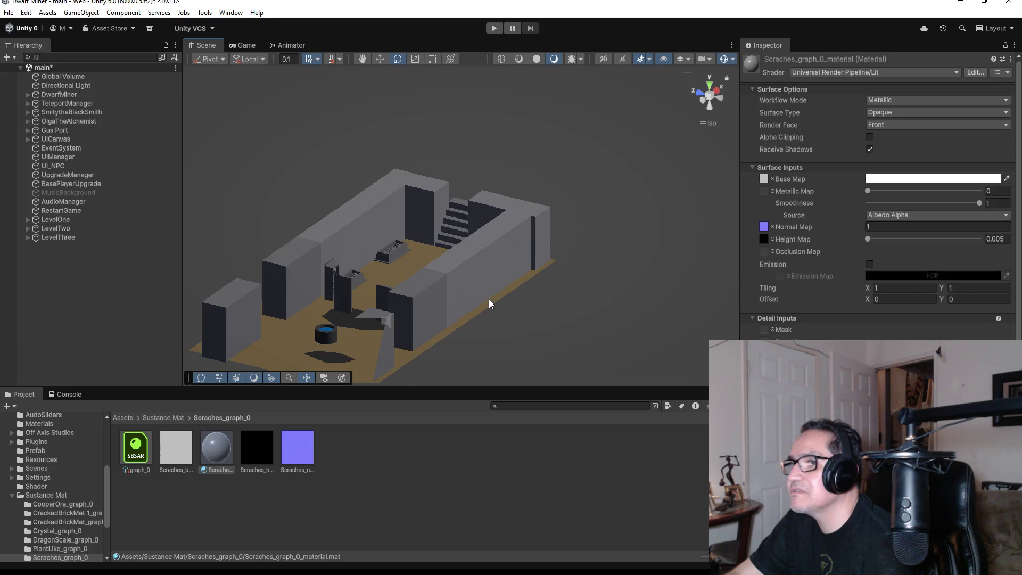
pyautogui.moveTo(222, 451)
pyautogui.mouseDown()
pyautogui.moveTo(417, 306)
pyautogui.moveTo(255, 452)
pyautogui.moveTo(306, 260)
pyautogui.mouseUp()
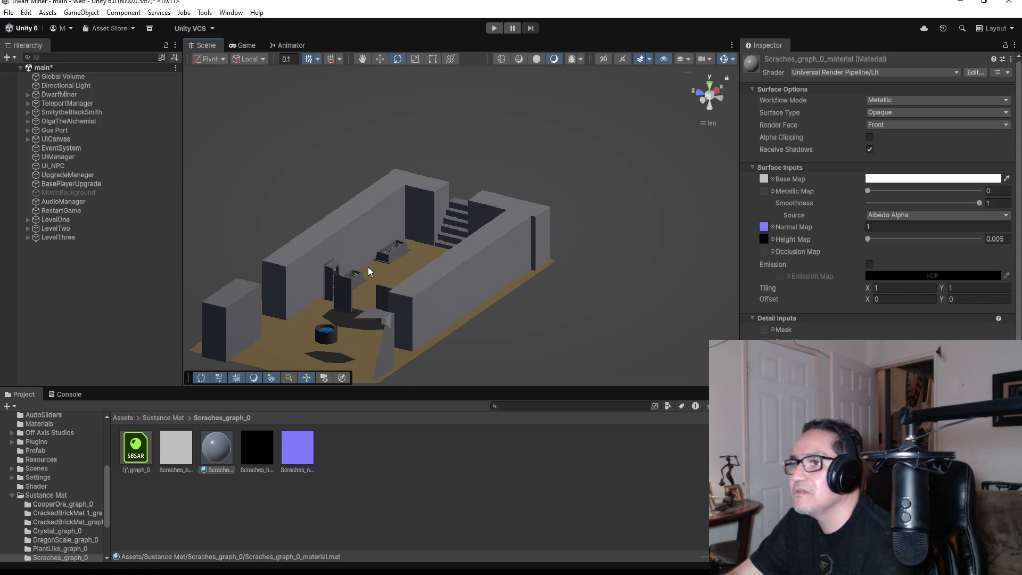
pyautogui.click(494, 28)
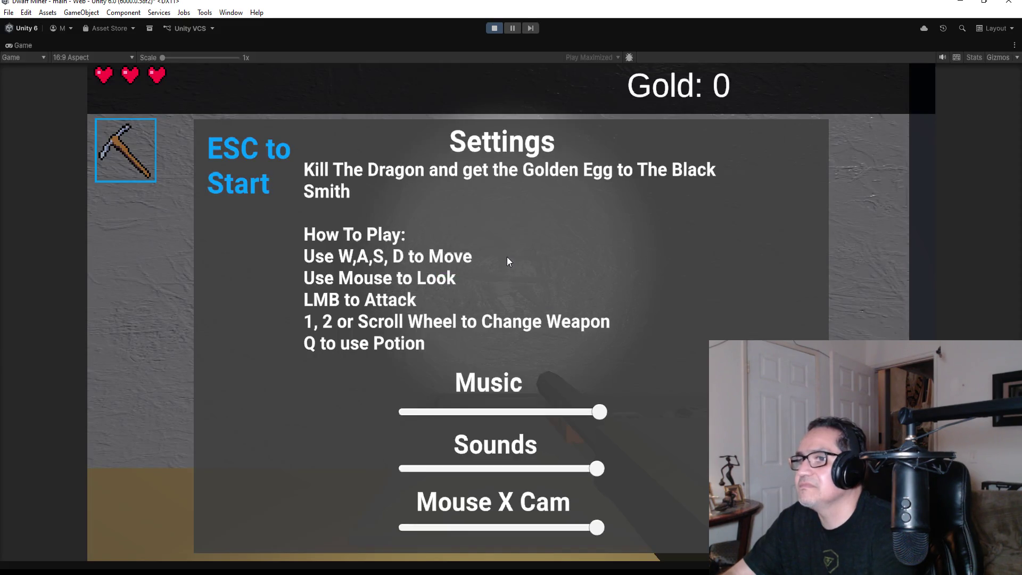
pyautogui.press('Escape')
# Walk down the corridor toward the skeleton doorways, switching to the axe and backing away
pyautogui.click(485, 287)
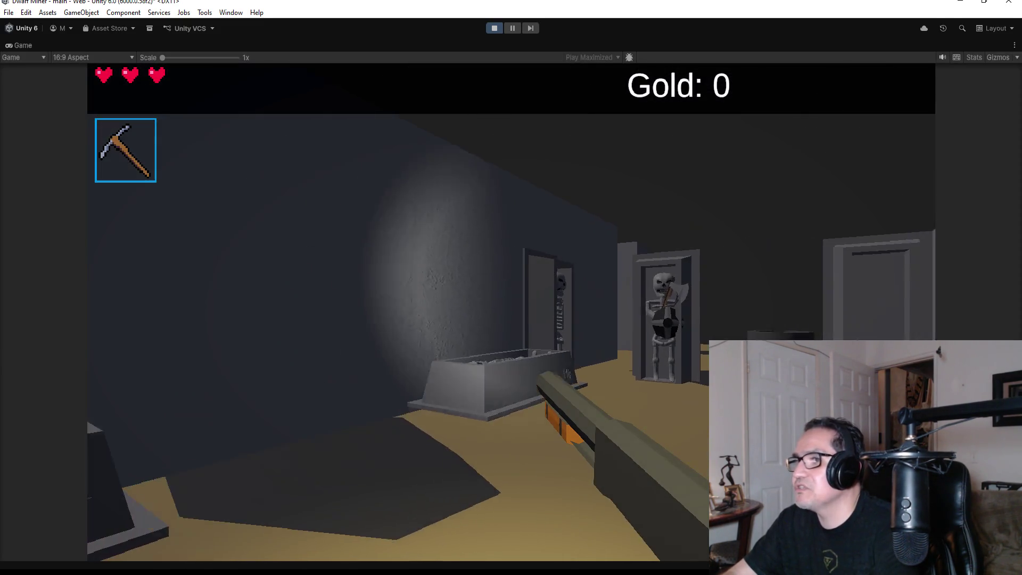
pyautogui.press('w')
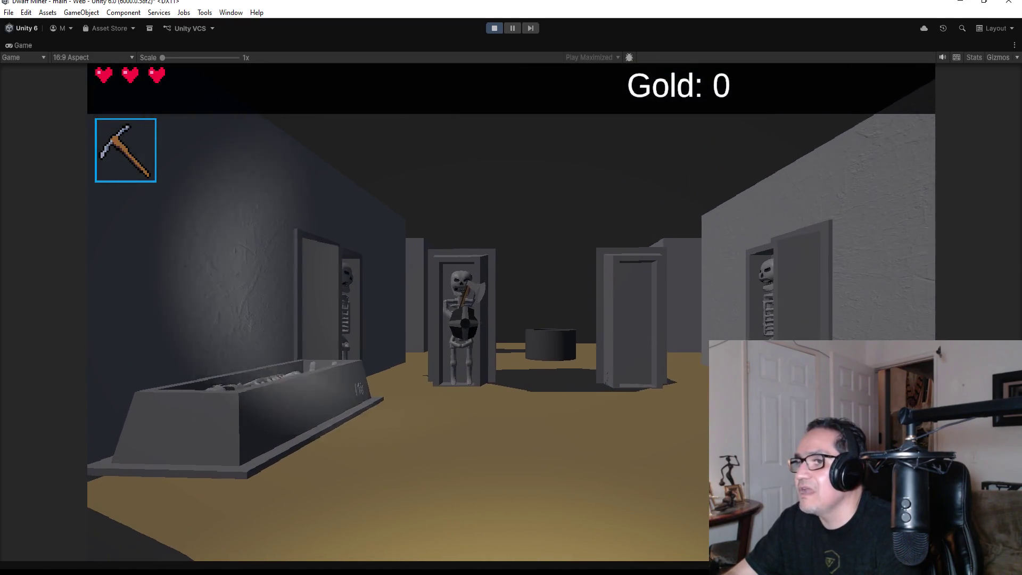
pyautogui.press('w')
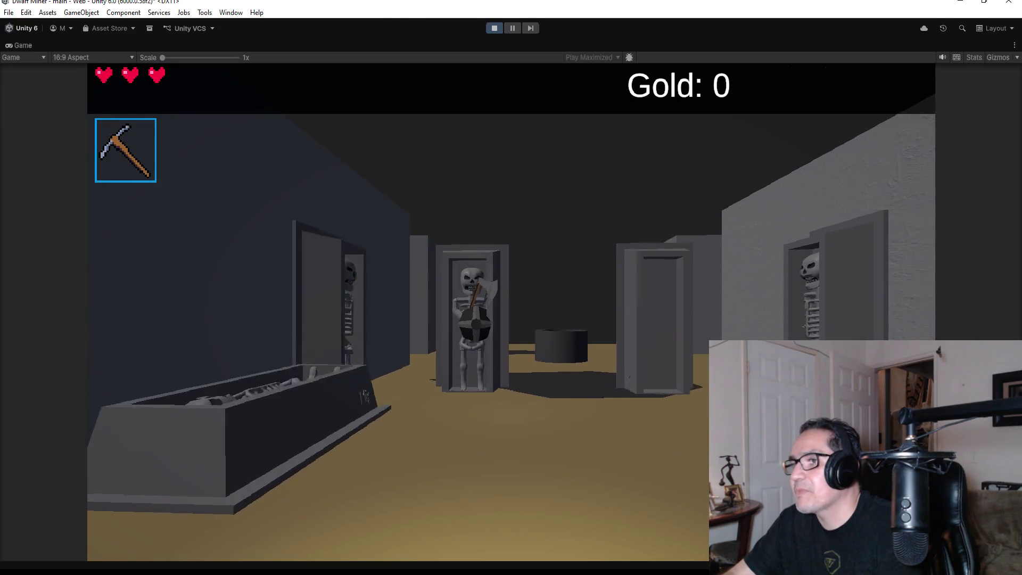
pyautogui.press('w')
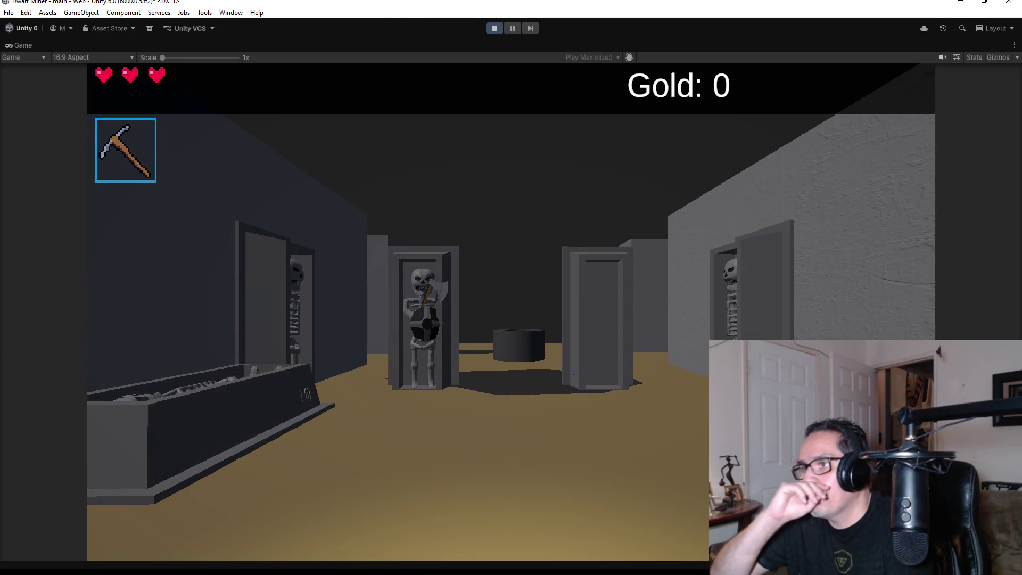
pyautogui.press('w')
pyautogui.press('2')
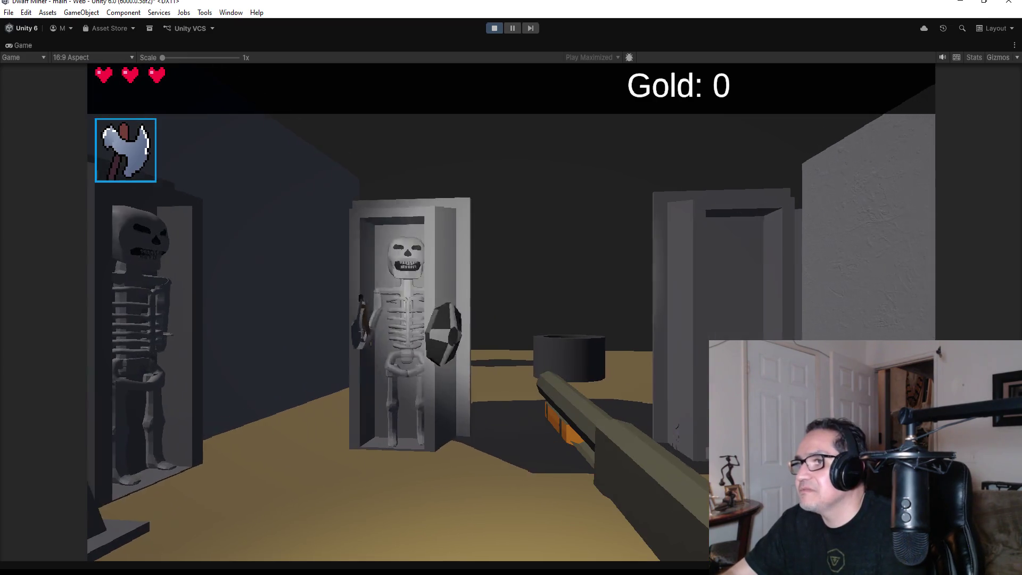
pyautogui.press('s')
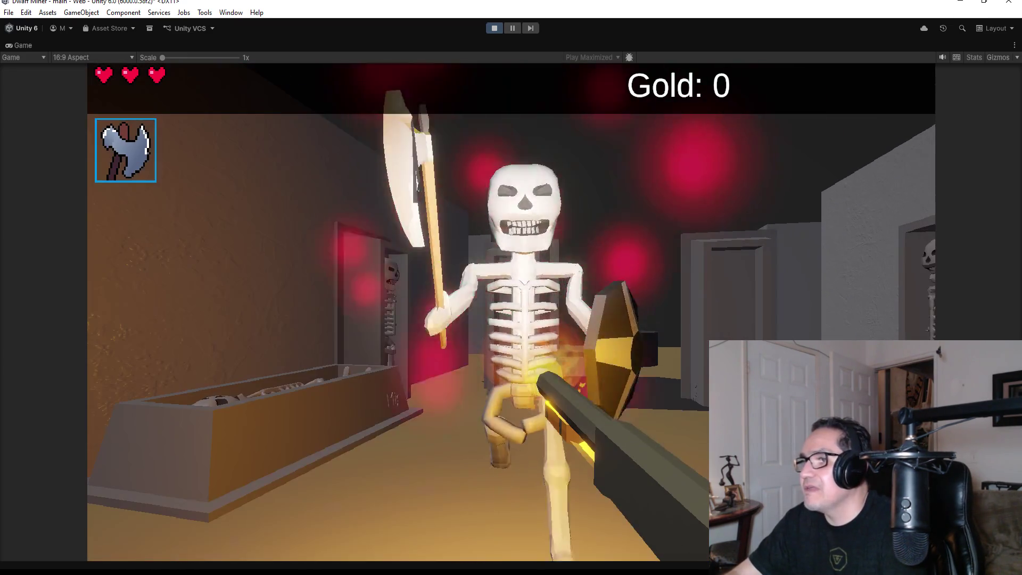
pyautogui.press('w')
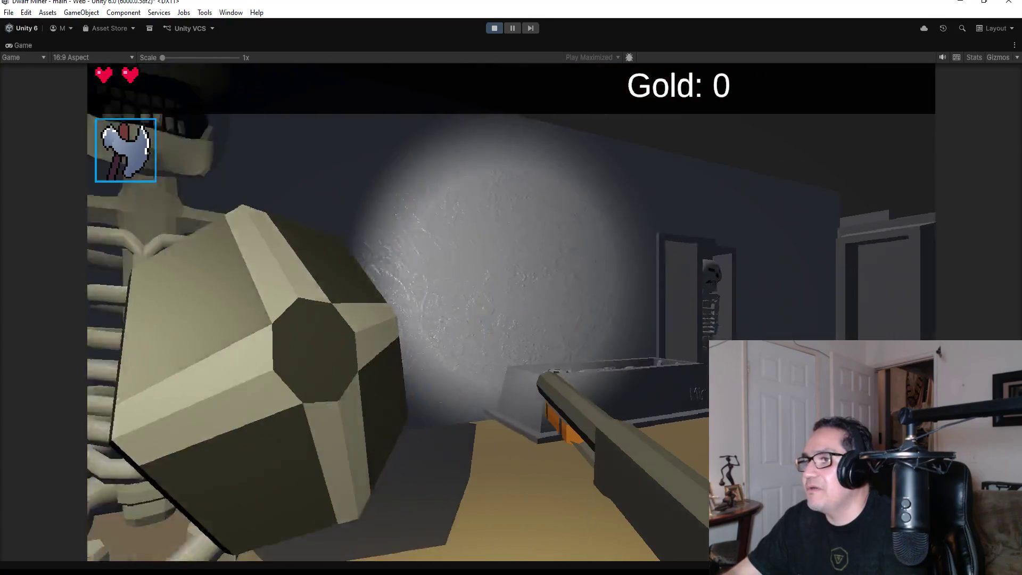
# Explore past the coffin and skeleton to a lit wall, then stop Play mode
pyautogui.press('w')
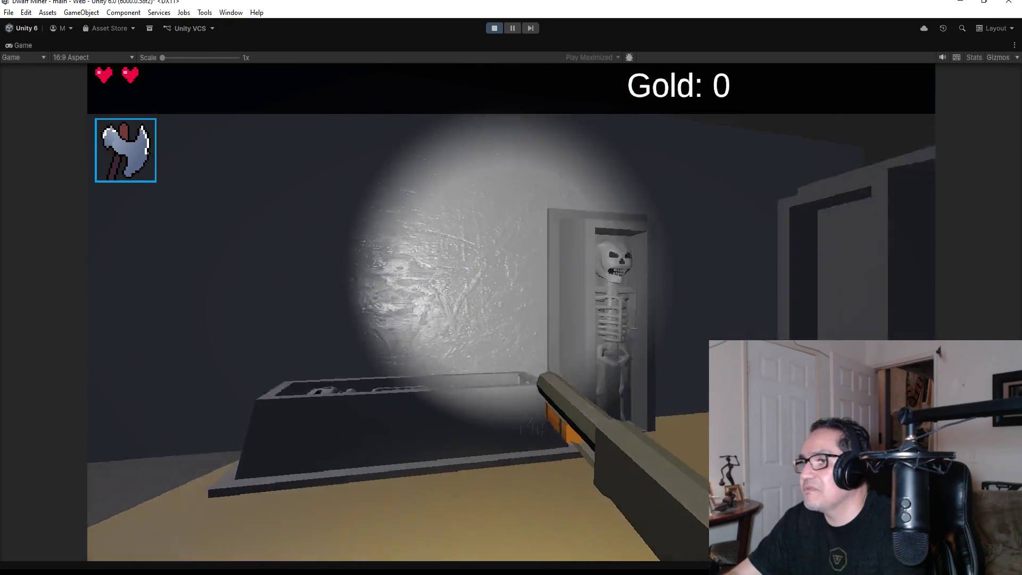
pyautogui.press('w')
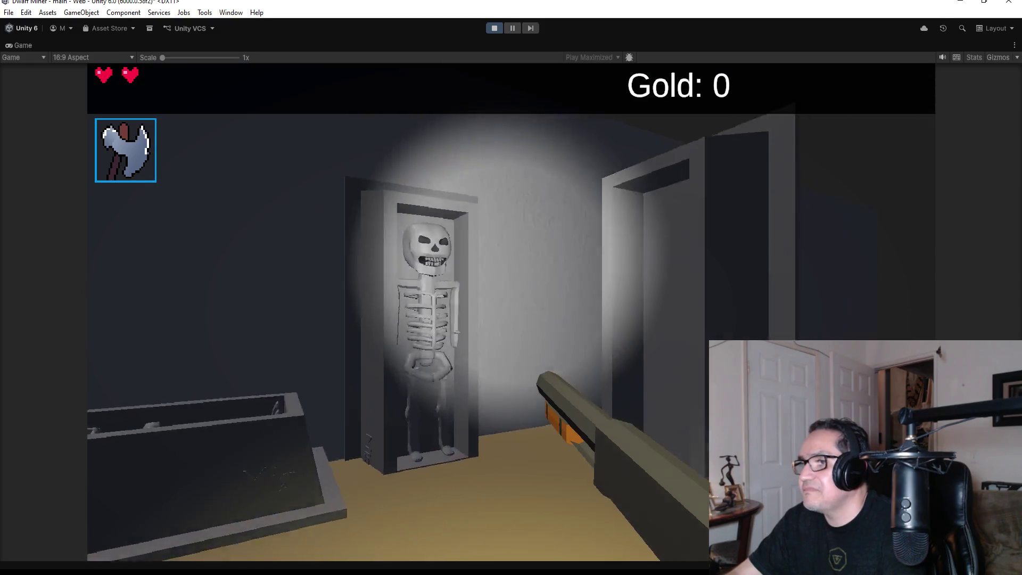
pyautogui.press('s')
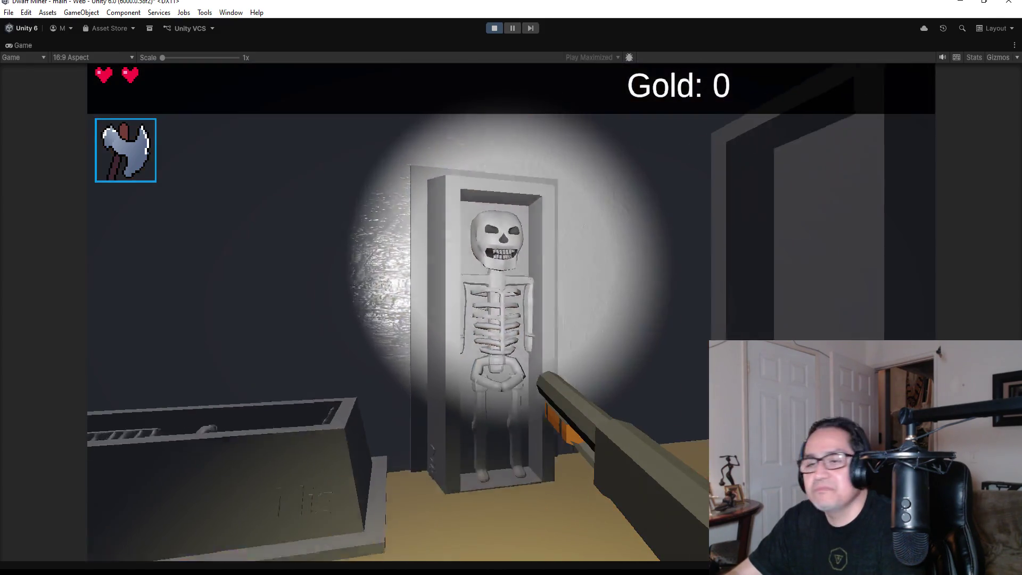
pyautogui.press('w')
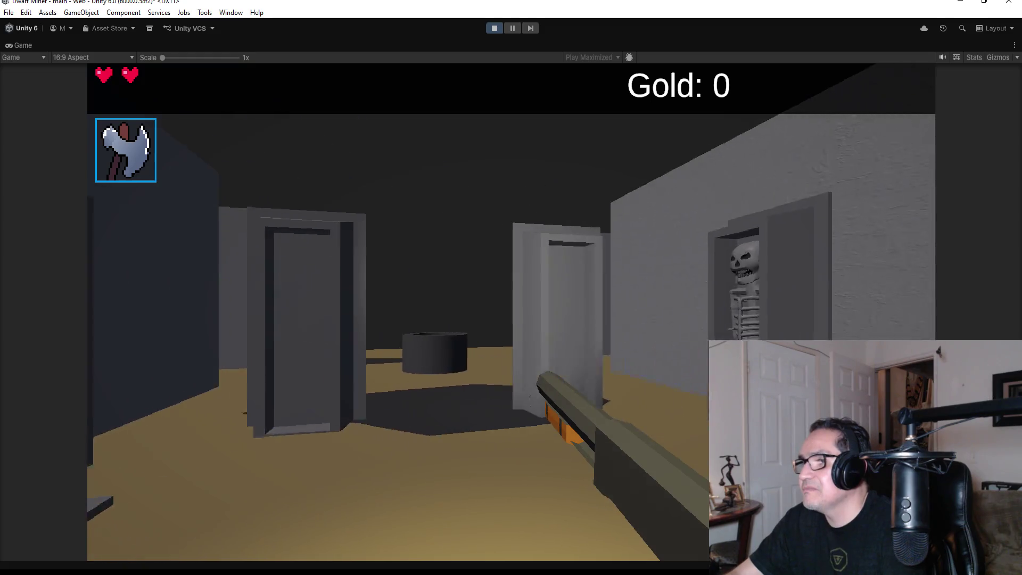
pyautogui.press('w')
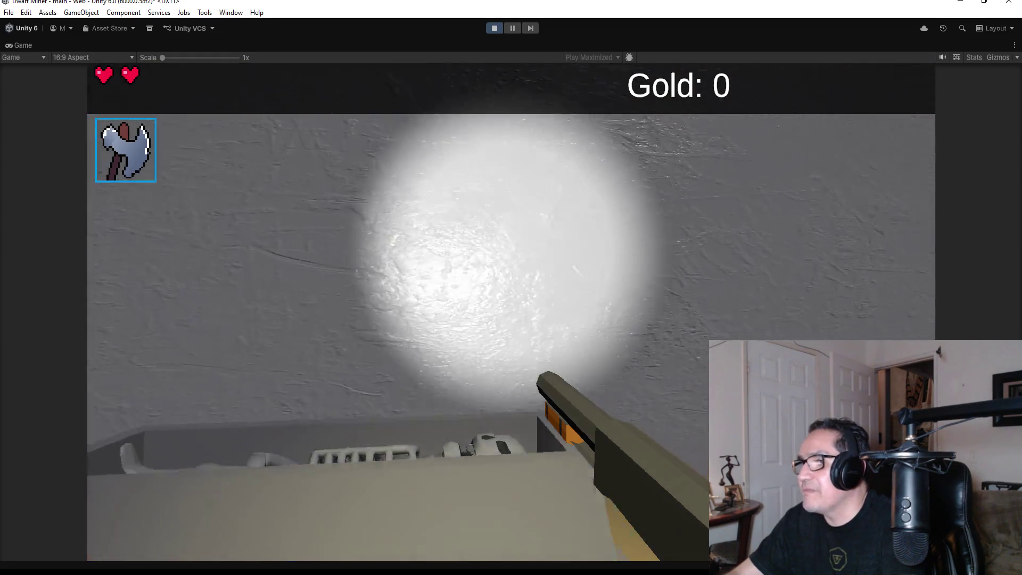
pyautogui.press('w')
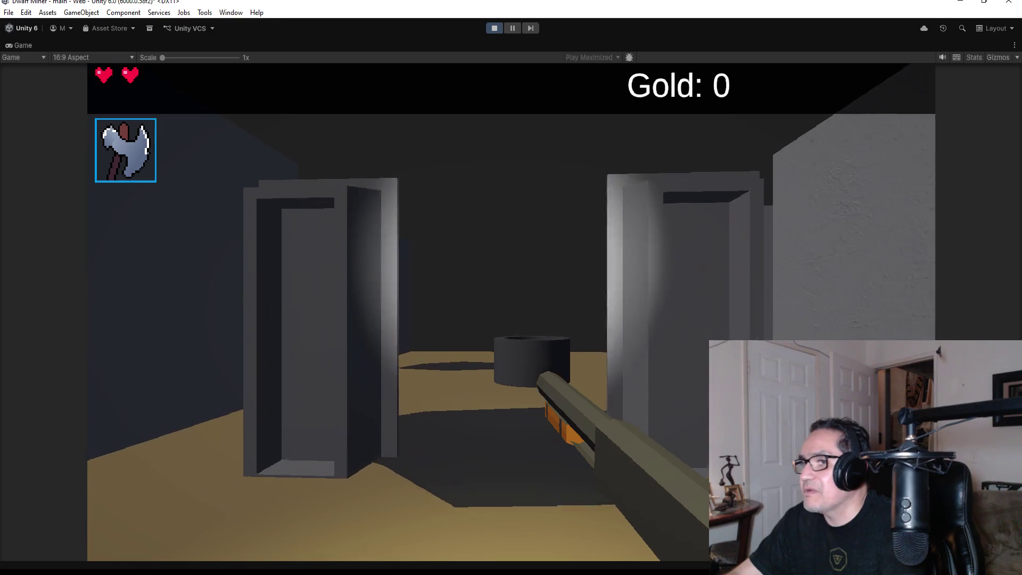
pyautogui.press('w')
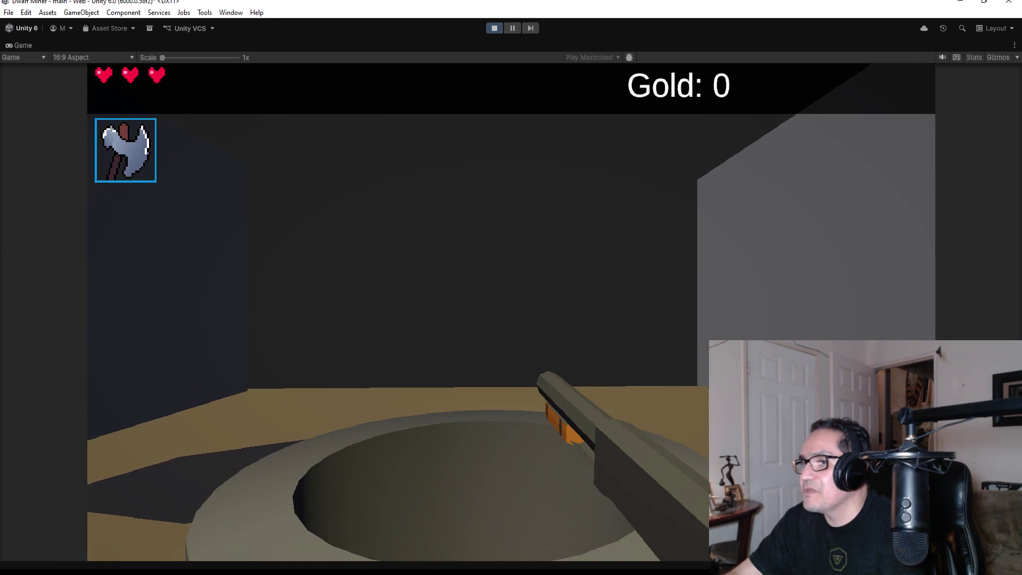
pyautogui.press('w')
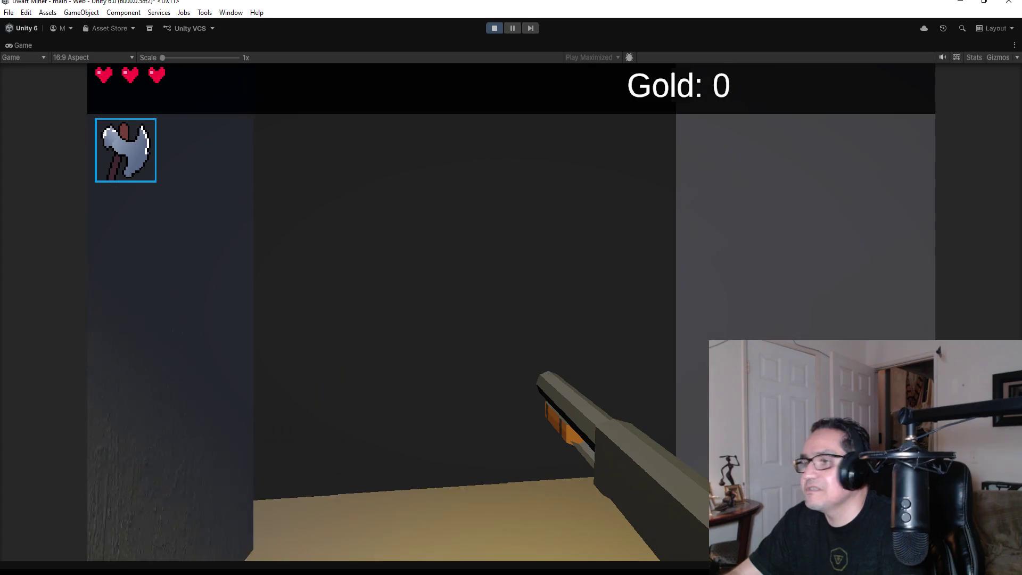
pyautogui.press('w')
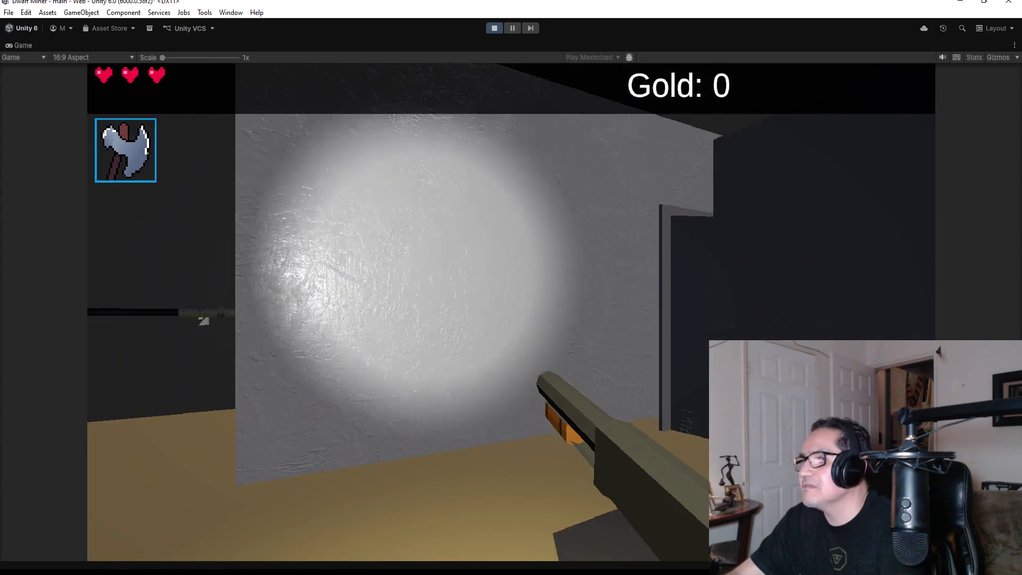
pyautogui.press('Escape')
pyautogui.click(491, 27)
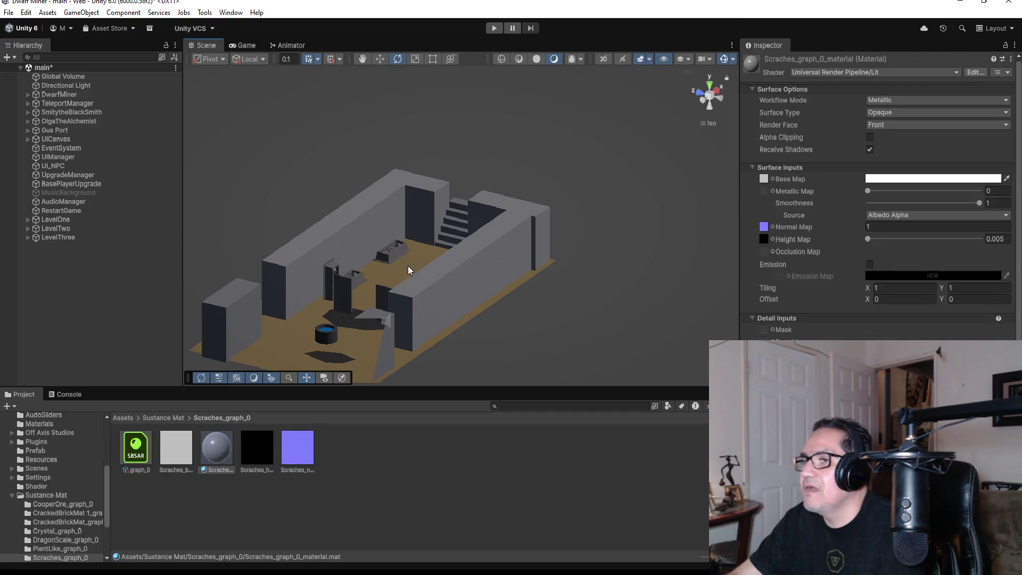
# Select the sarcophagus cube and collapse the three expanded Sarcophagus entries in the Hierarchy
pyautogui.scroll(3, 420, 256)
pyautogui.moveTo(518, 218)
pyautogui.mouseDown()
pyautogui.moveTo(383, 297)
pyautogui.moveTo(460, 276)
pyautogui.mouseUp()
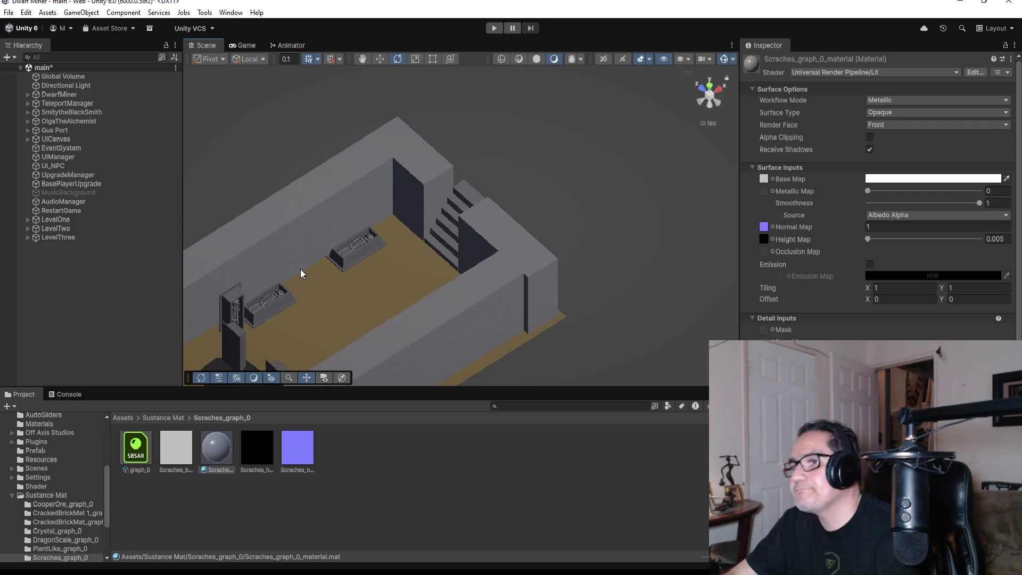
pyautogui.click(358, 256)
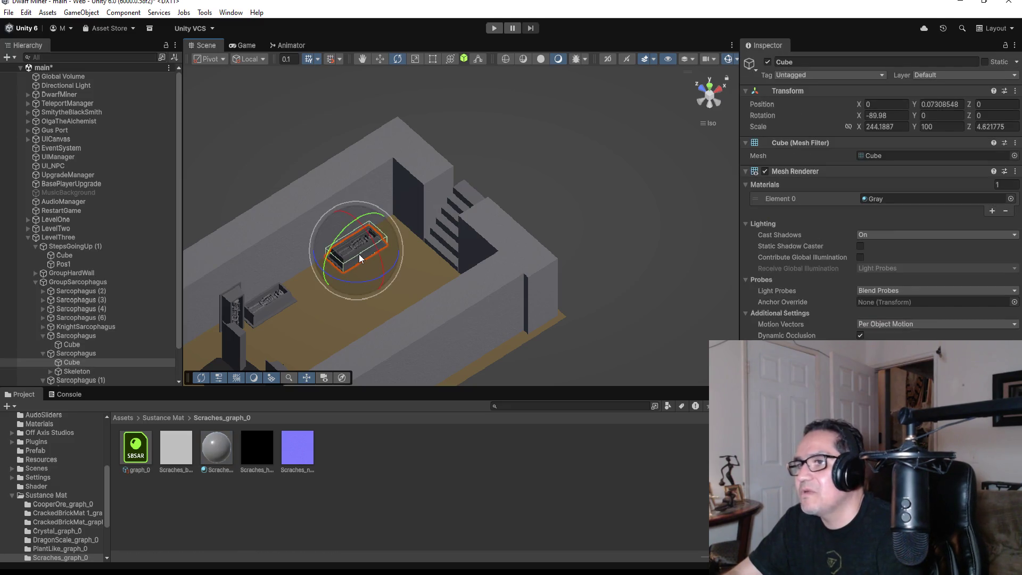
pyautogui.click(45, 350)
pyautogui.click(43, 337)
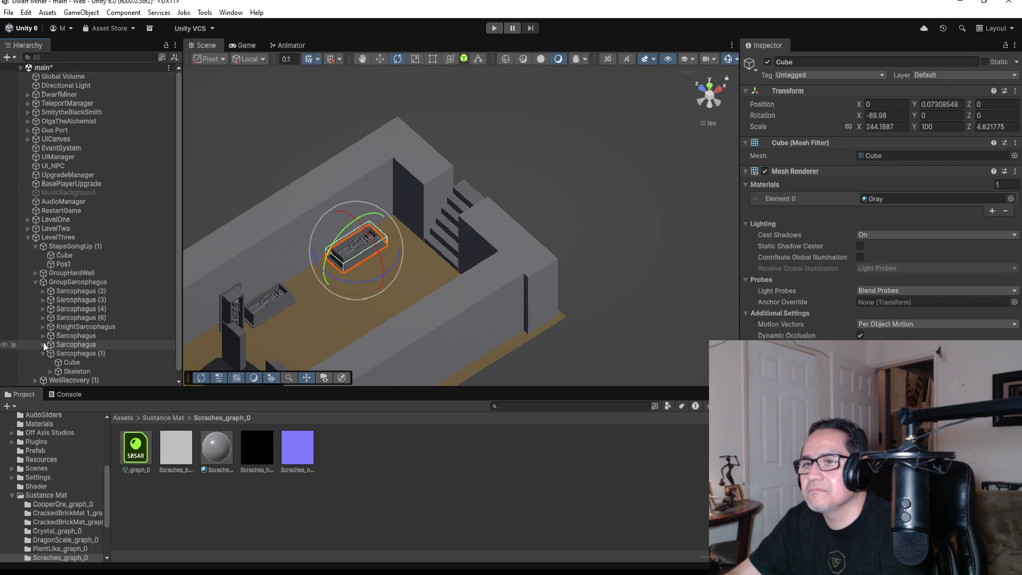
pyautogui.click(42, 353)
# Switch the Scene view to Top view, preview the scratches material over the level, then return to an angled view
pyautogui.scroll(-5, 436, 223)
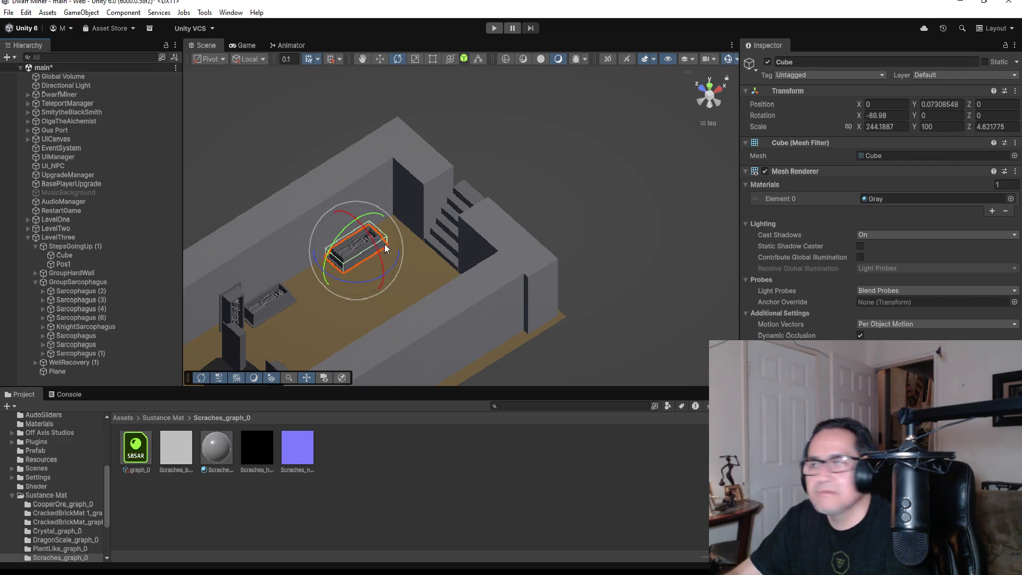
pyautogui.scroll(-2, 384, 301)
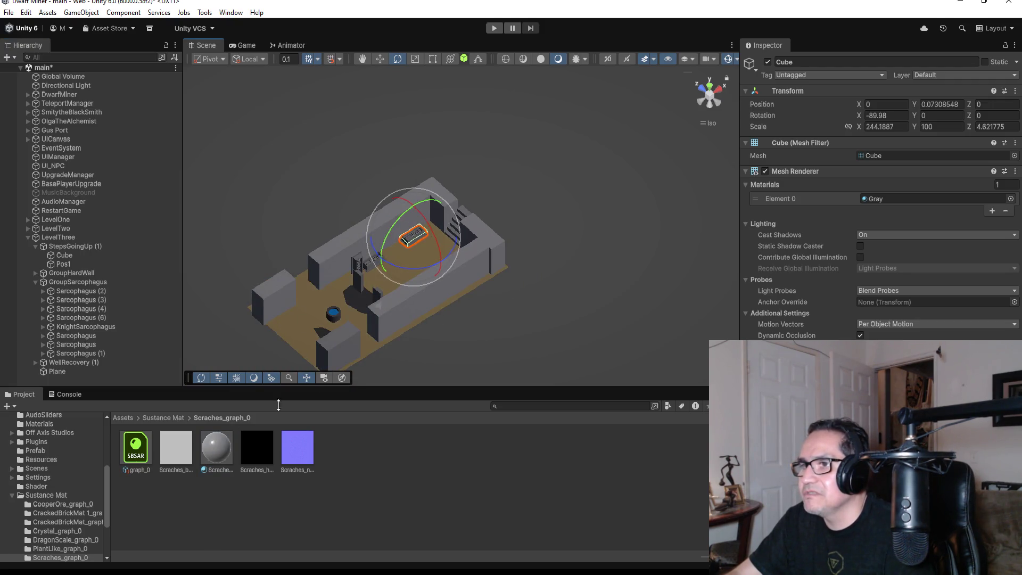
pyautogui.scroll(-3, 360, 349)
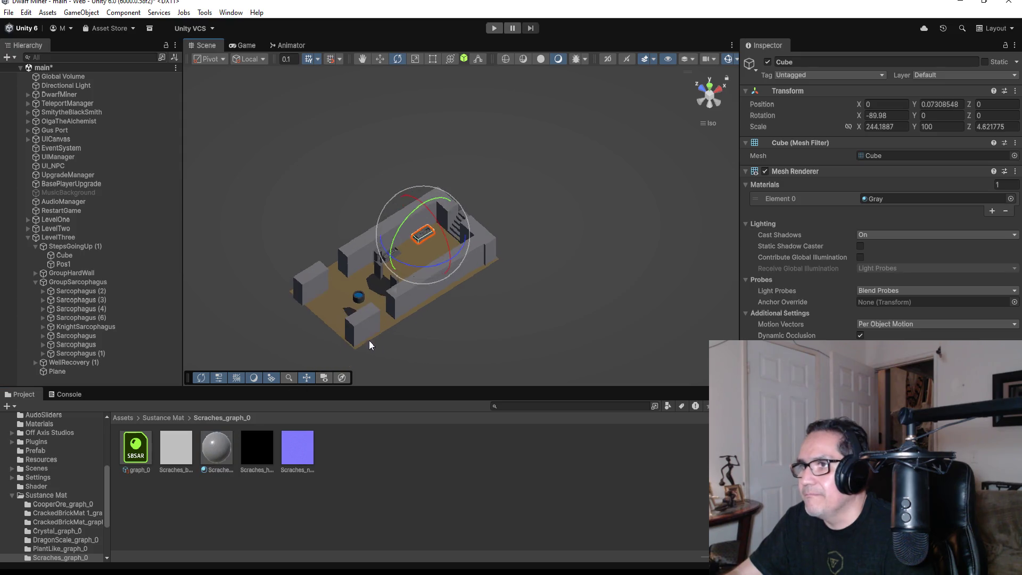
pyautogui.moveTo(516, 283)
pyautogui.mouseDown()
pyautogui.moveTo(420, 229)
pyautogui.moveTo(307, 262)
pyautogui.moveTo(399, 292)
pyautogui.moveTo(535, 184)
pyautogui.mouseUp()
pyautogui.scroll(3, 468, 250)
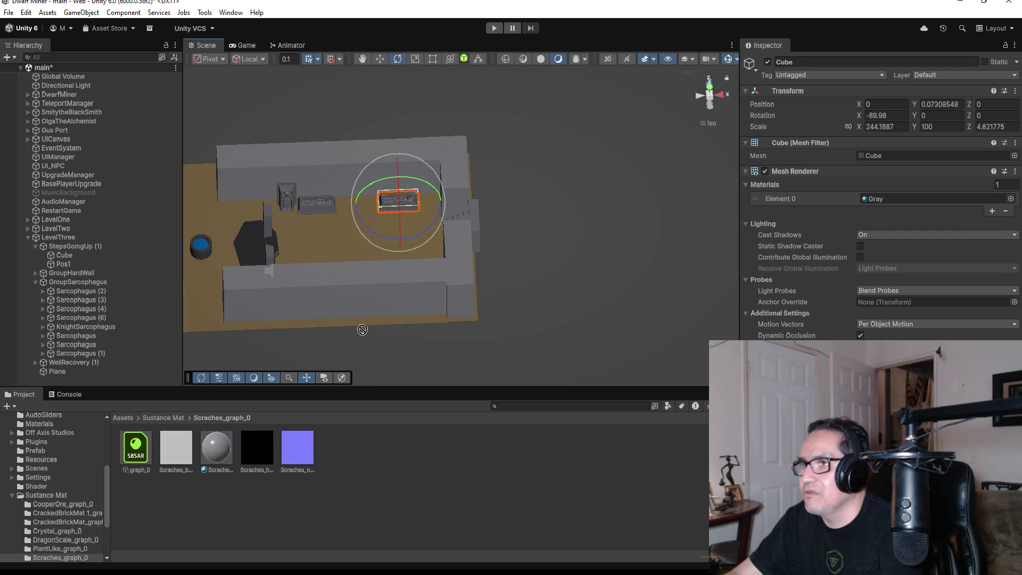
pyautogui.scroll(-3, 436, 251)
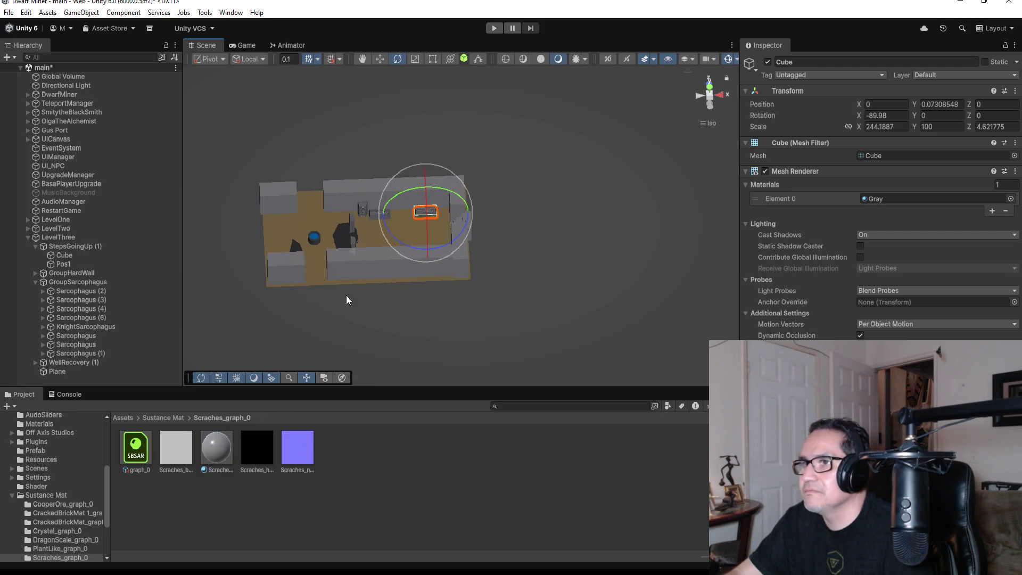
pyautogui.click(712, 92)
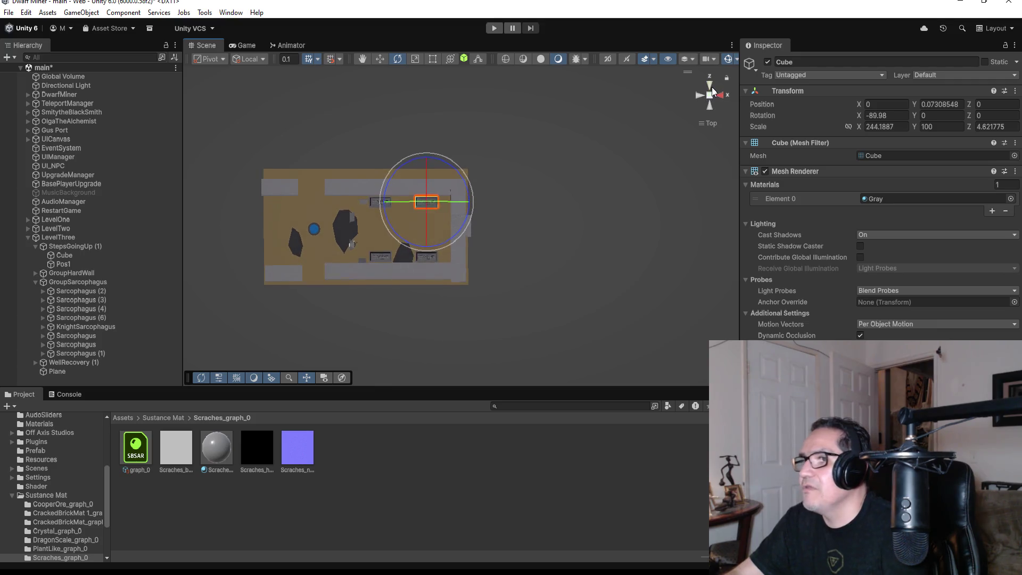
pyautogui.moveTo(206, 443)
pyautogui.mouseDown()
pyautogui.moveTo(290, 266)
pyautogui.moveTo(280, 187)
pyautogui.mouseUp()
pyautogui.moveTo(220, 446)
pyautogui.mouseDown()
pyautogui.moveTo(292, 257)
pyautogui.moveTo(284, 273)
pyautogui.mouseUp()
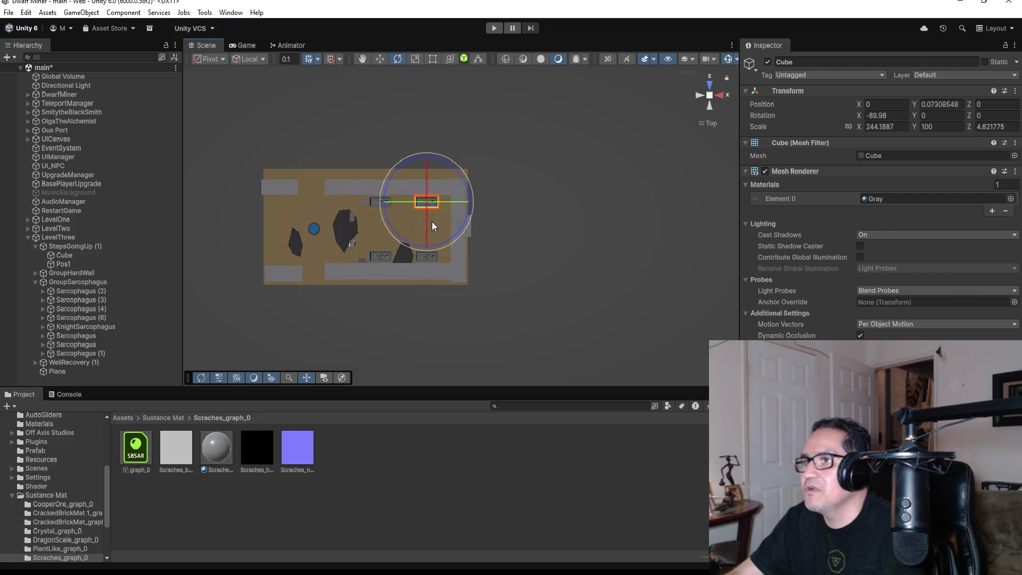
pyautogui.scroll(3, 432, 223)
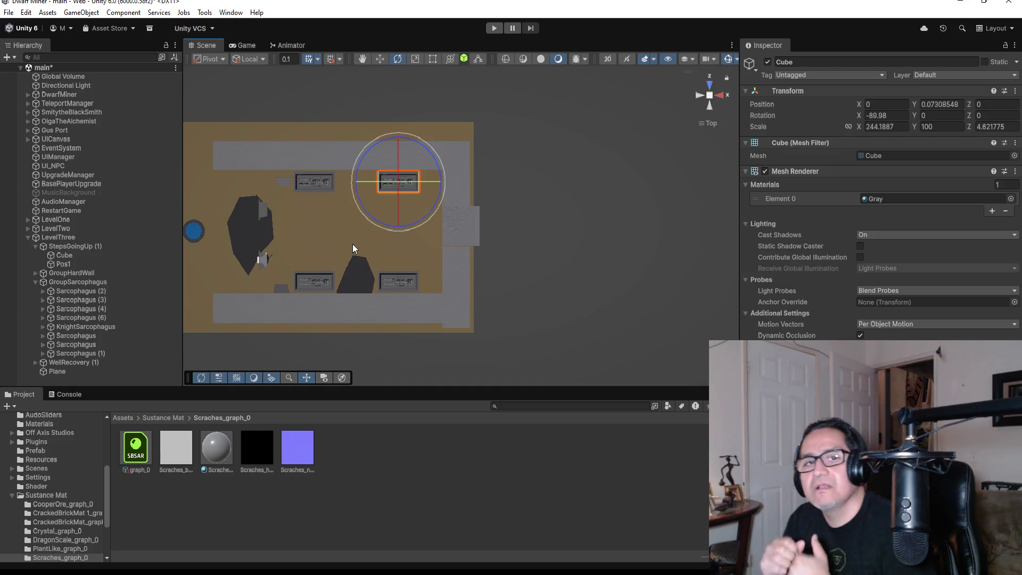
pyautogui.moveTo(372, 234)
pyautogui.mouseDown()
pyautogui.moveTo(362, 227)
pyautogui.moveTo(437, 271)
pyautogui.moveTo(542, 192)
pyautogui.moveTo(634, 32)
pyautogui.moveTo(676, 43)
pyautogui.moveTo(802, 121)
pyautogui.moveTo(569, 122)
pyautogui.mouseUp()
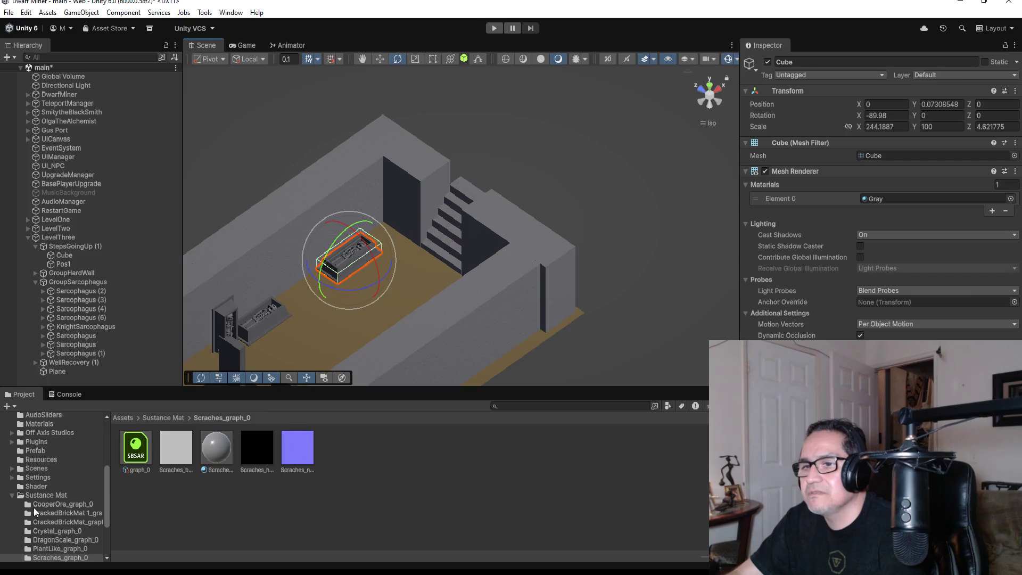
# Collapse the Sustance Mat folder in the Project folder tree and scroll back to the top
pyautogui.scroll(5, 36, 471)
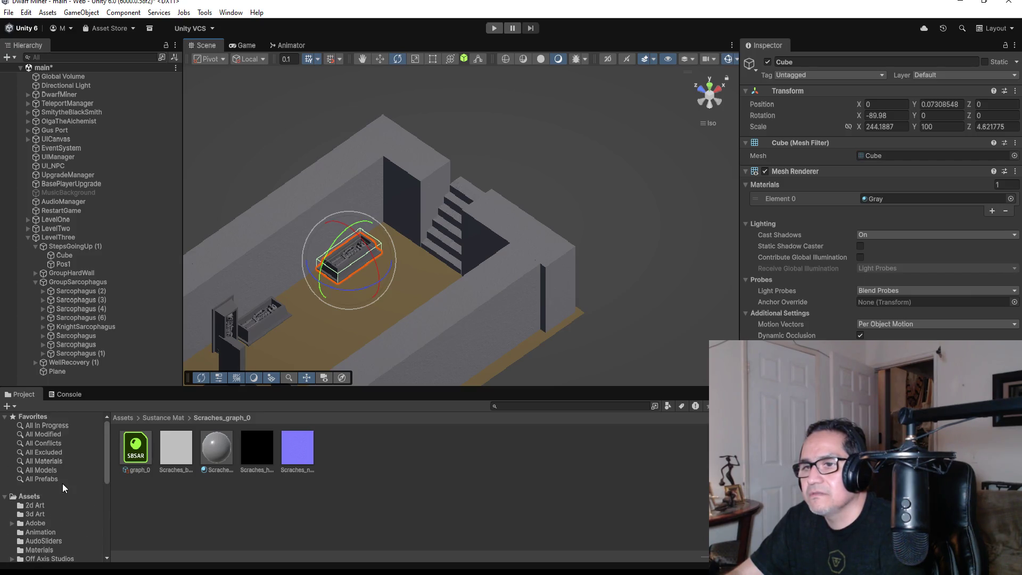
pyautogui.scroll(-5, 27, 518)
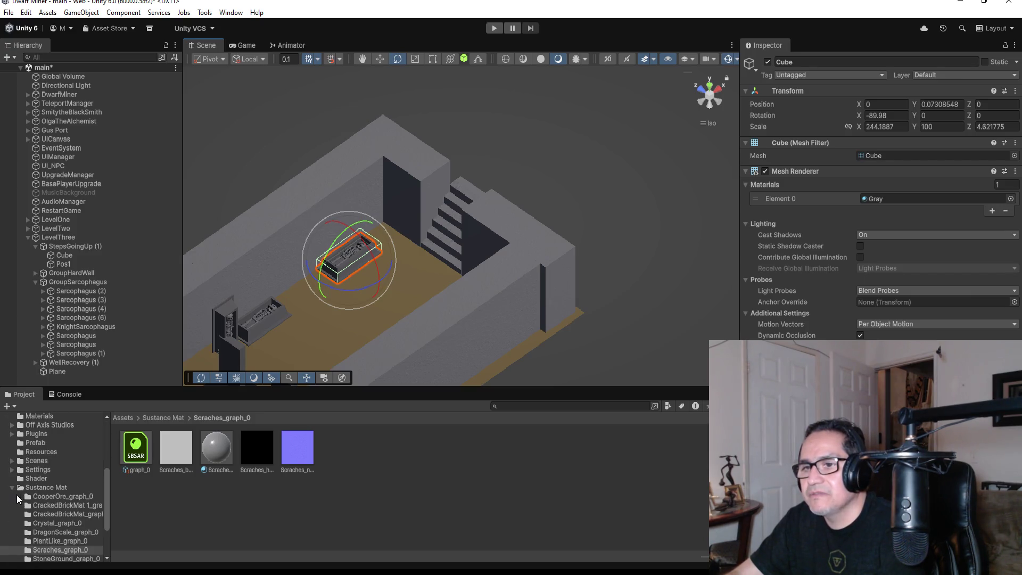
pyautogui.click(12, 487)
pyautogui.scroll(5, 42, 484)
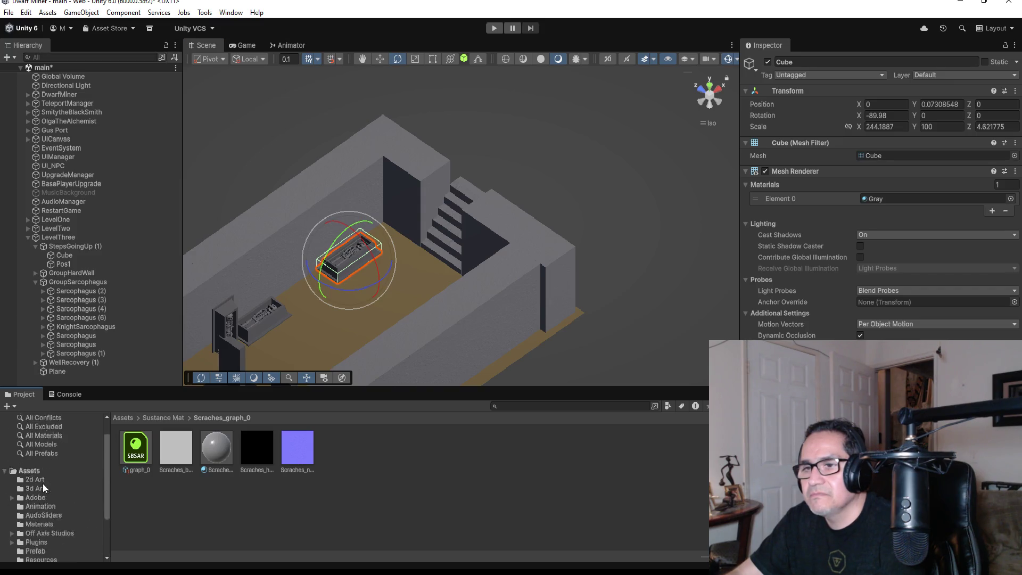
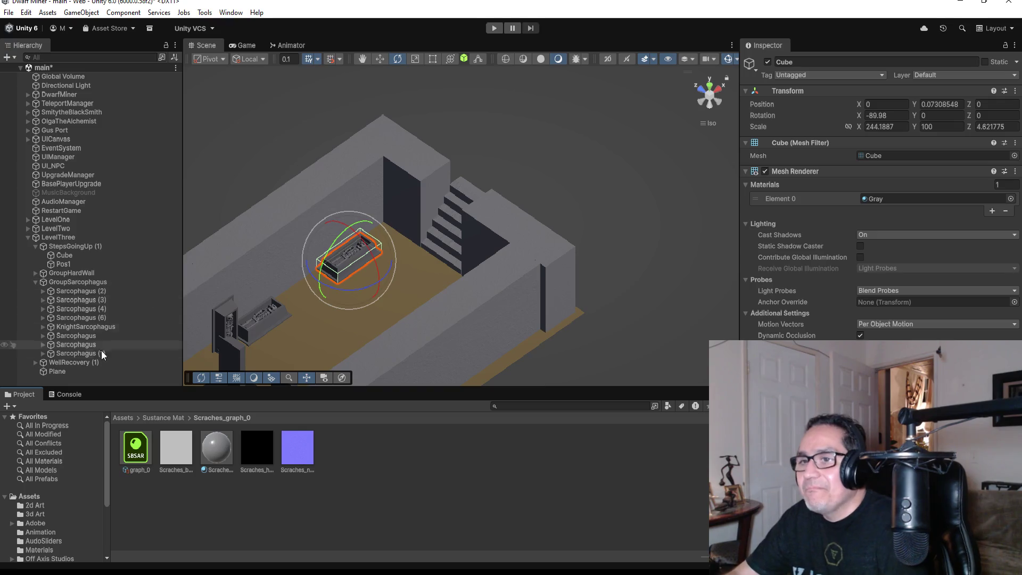
# Frame Sarcophagus (2) close up from its front, then expand it and select its box
pyautogui.doubleClick(81, 291)
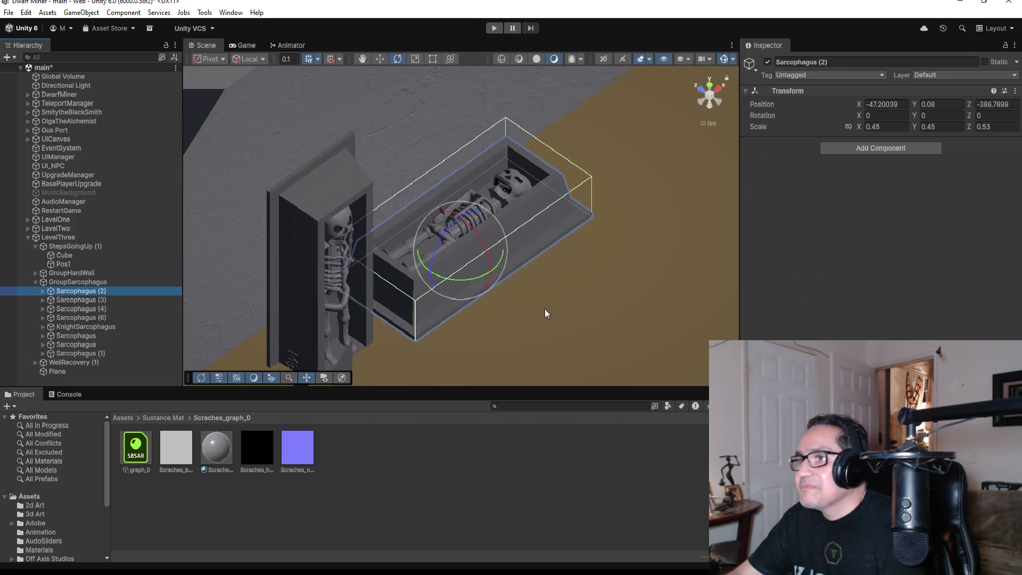
pyautogui.scroll(5, 645, 192)
pyautogui.moveTo(603, 178)
pyautogui.mouseDown()
pyautogui.moveTo(586, 133)
pyautogui.moveTo(554, 245)
pyautogui.mouseUp()
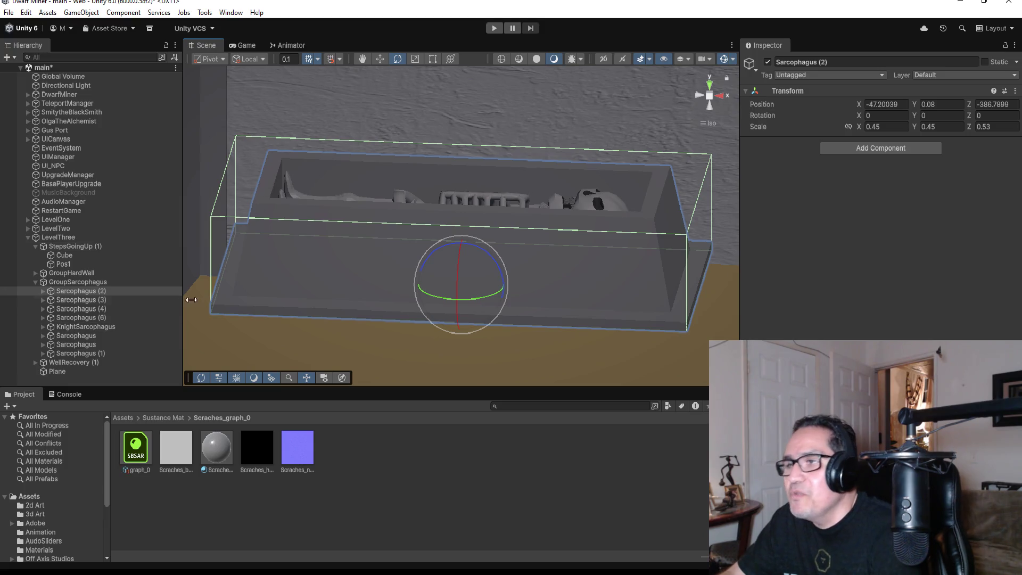
pyautogui.scroll(-3, 548, 238)
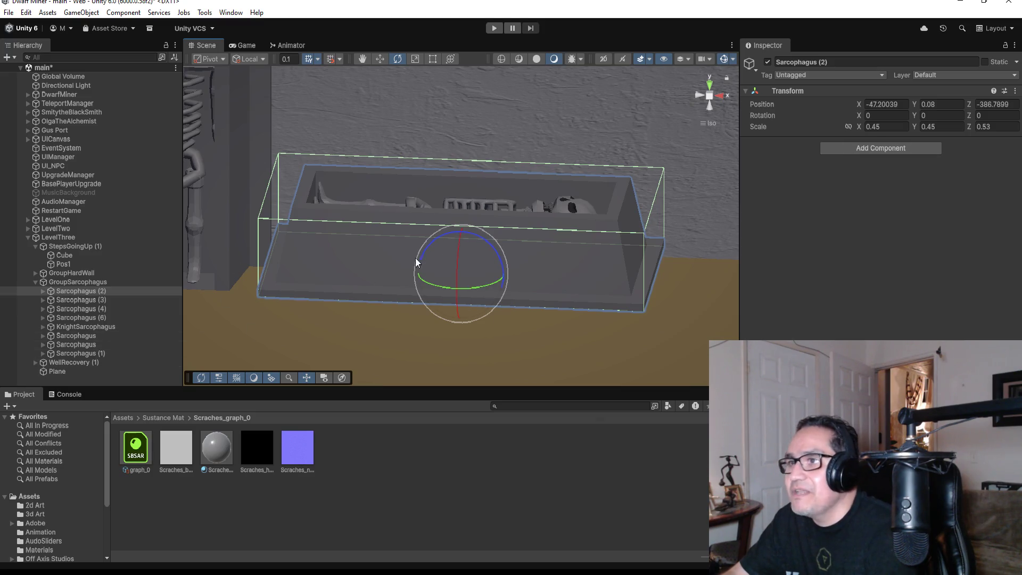
pyautogui.click(45, 292)
pyautogui.click(70, 300)
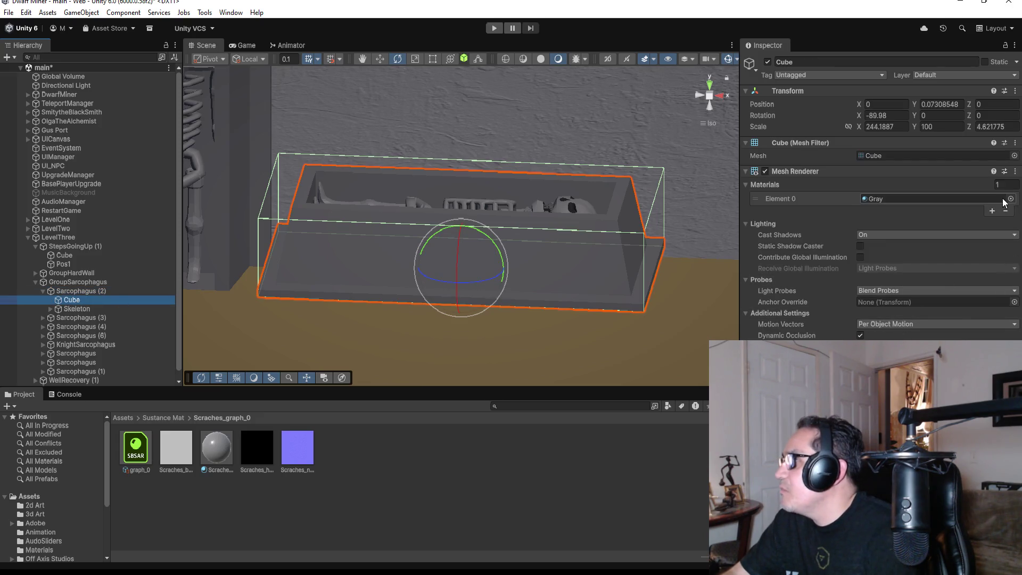
# Try Yellow on the Sarcophagus (2) box, then settle on the darker Gray material
pyautogui.click(1010, 199)
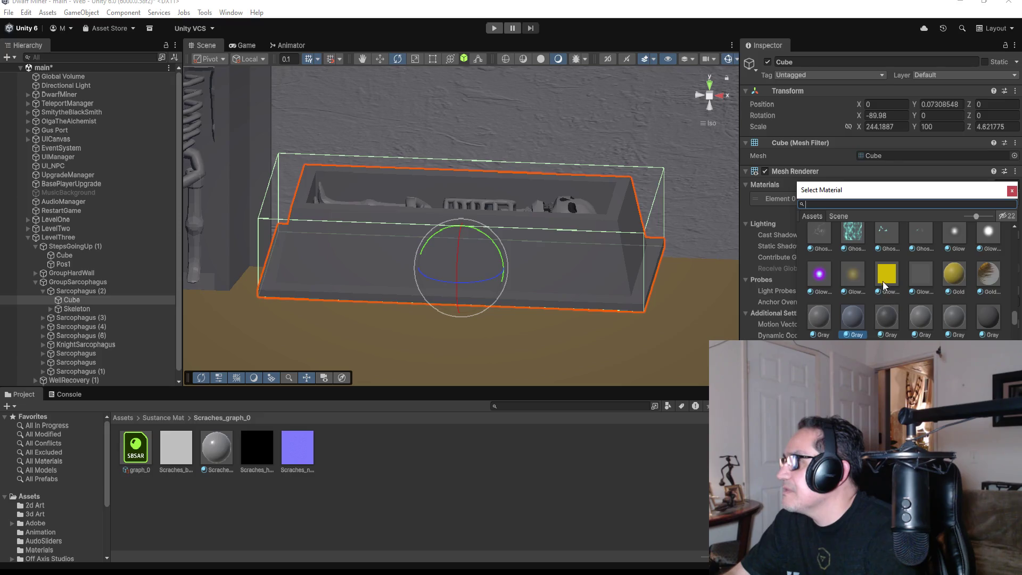
pyautogui.click(885, 278)
pyautogui.scroll(-2, 896, 292)
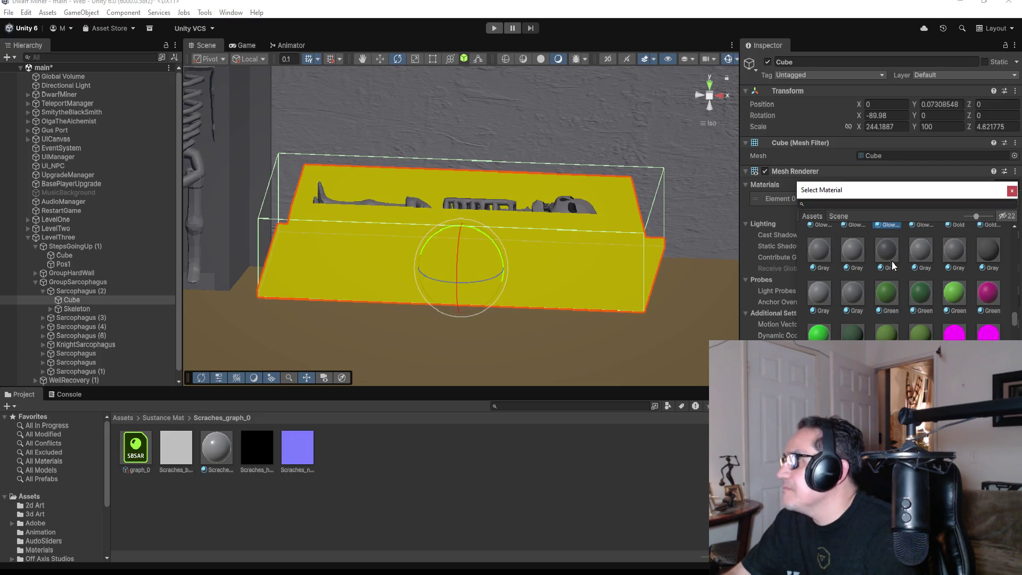
pyautogui.click(891, 258)
pyautogui.scroll(-10, 603, 232)
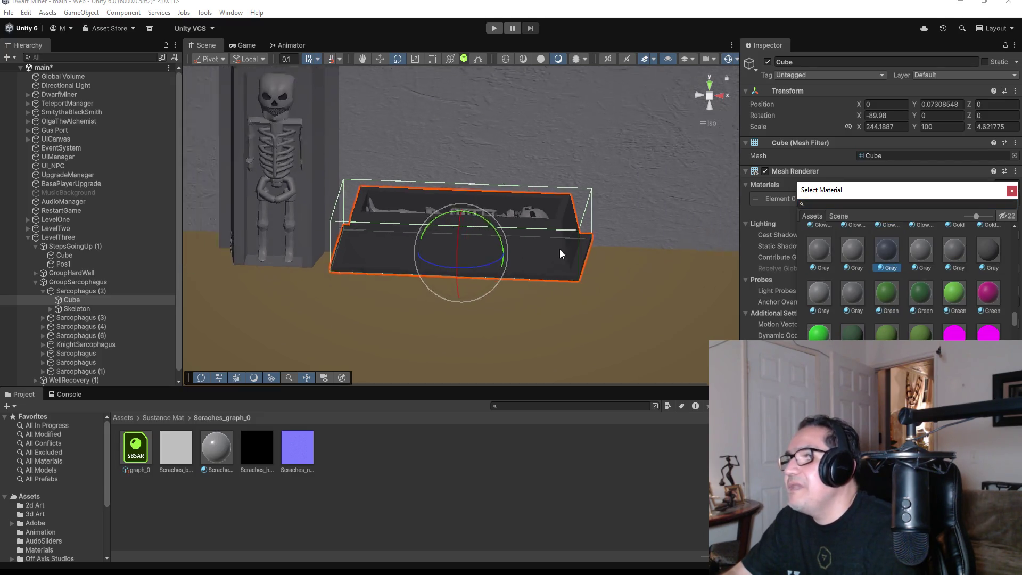
pyautogui.scroll(7, 415, 219)
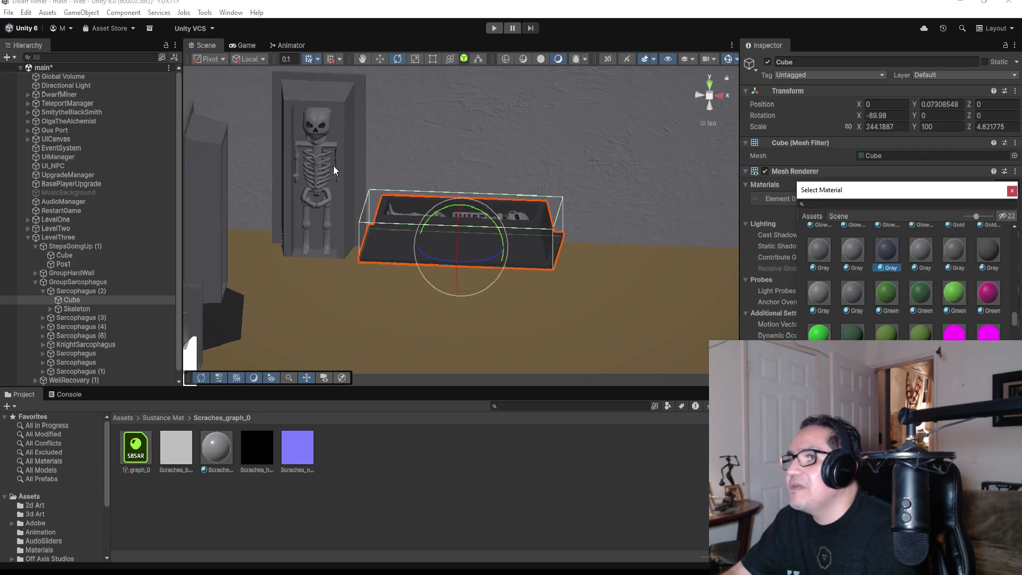
pyautogui.click(350, 120)
pyautogui.scroll(-5, 426, 274)
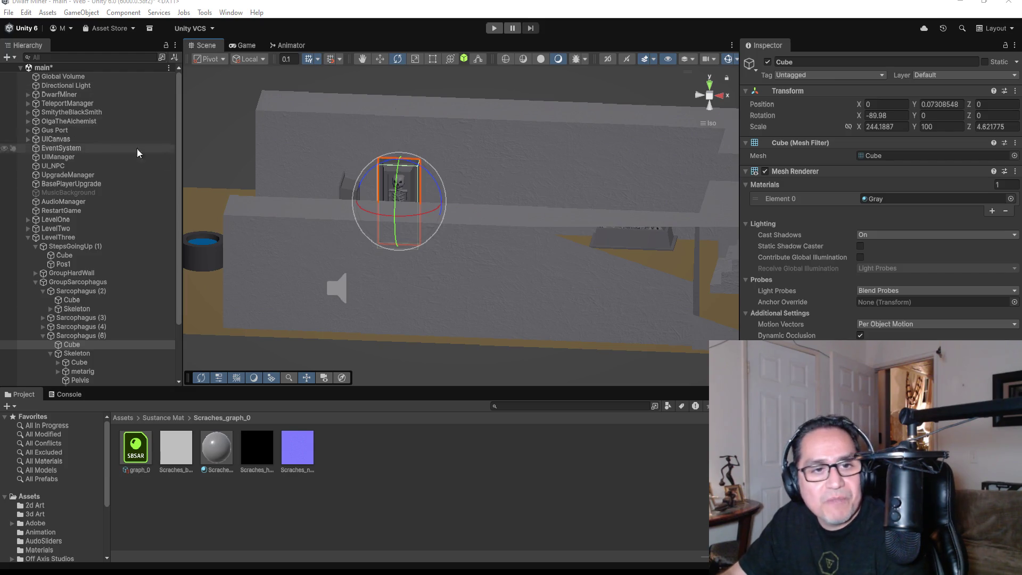
# Assign the darker Gray material to the standing Sarcophagus (6) box
pyautogui.moveTo(496, 199); pyautogui.dragTo(422, 171)
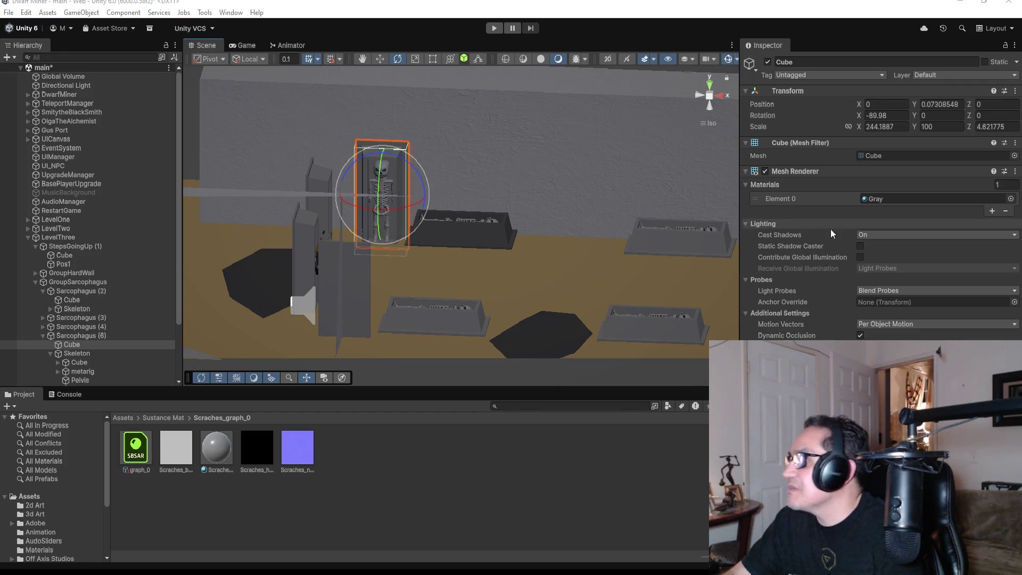
pyautogui.click(480, 233)
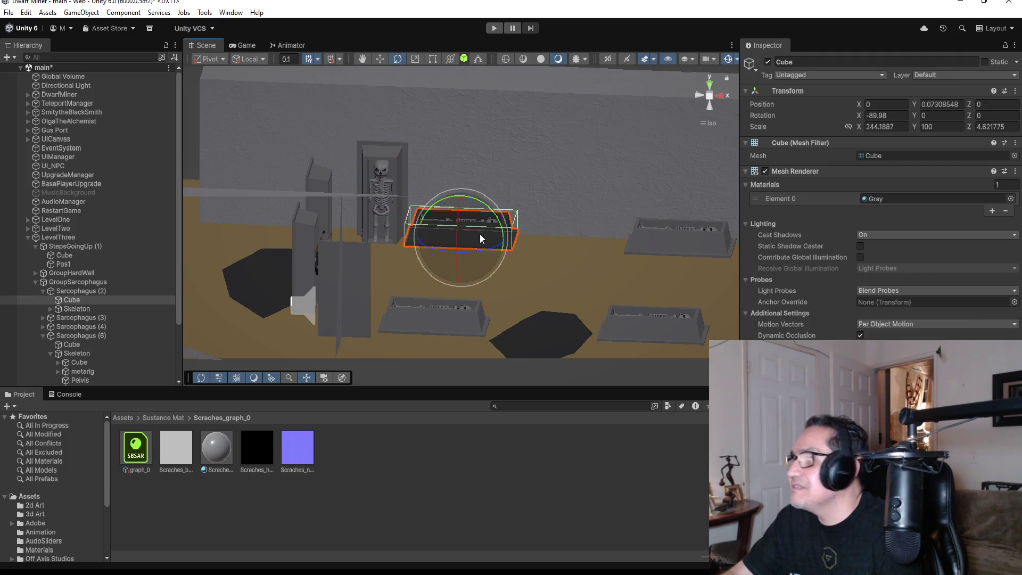
pyautogui.click(392, 154)
pyautogui.click(1010, 199)
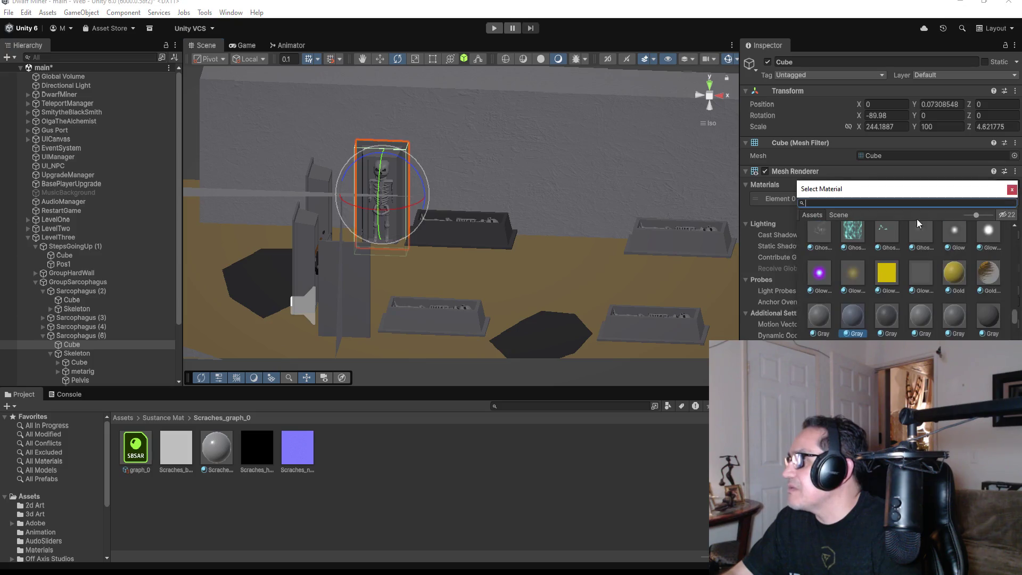
pyautogui.click(897, 319)
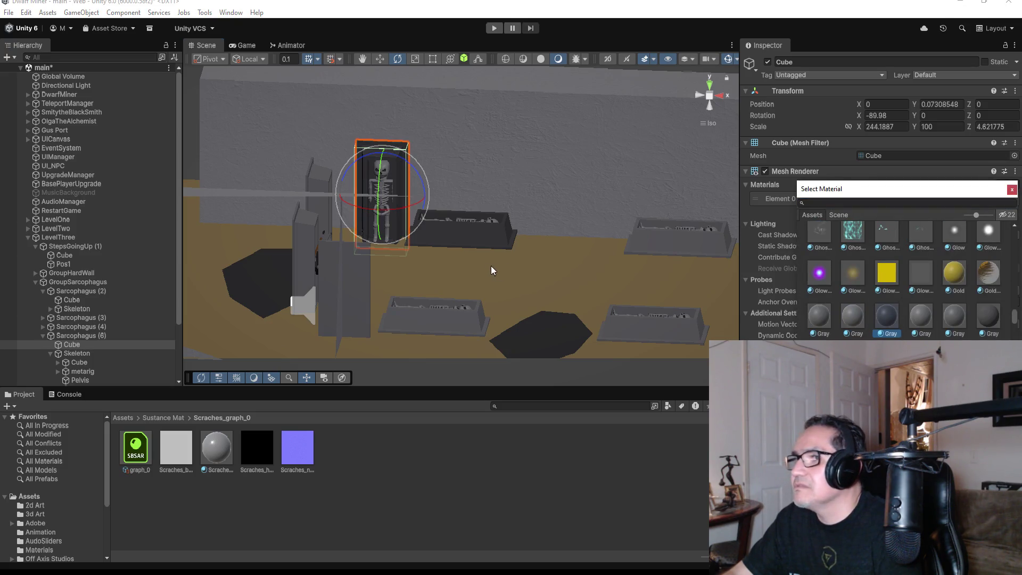
# Switch to a top-down view of the level and select HardWall (36)
pyautogui.moveTo(510, 246)
pyautogui.mouseDown()
pyautogui.moveTo(541, 206)
pyautogui.moveTo(316, 192)
pyautogui.moveTo(611, 212)
pyautogui.moveTo(692, 133)
pyautogui.mouseUp()
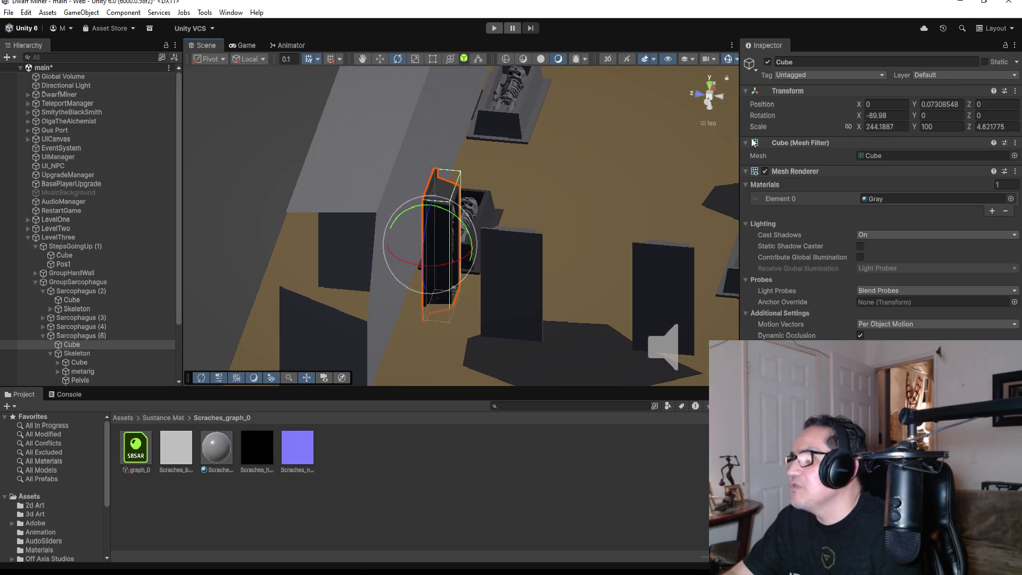
pyautogui.click(722, 94)
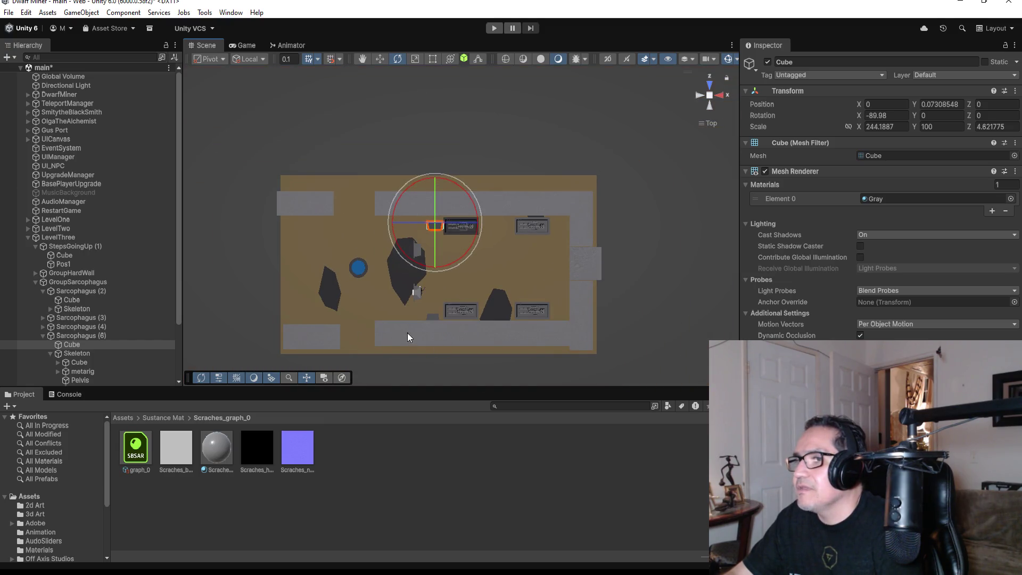
pyautogui.click(407, 335)
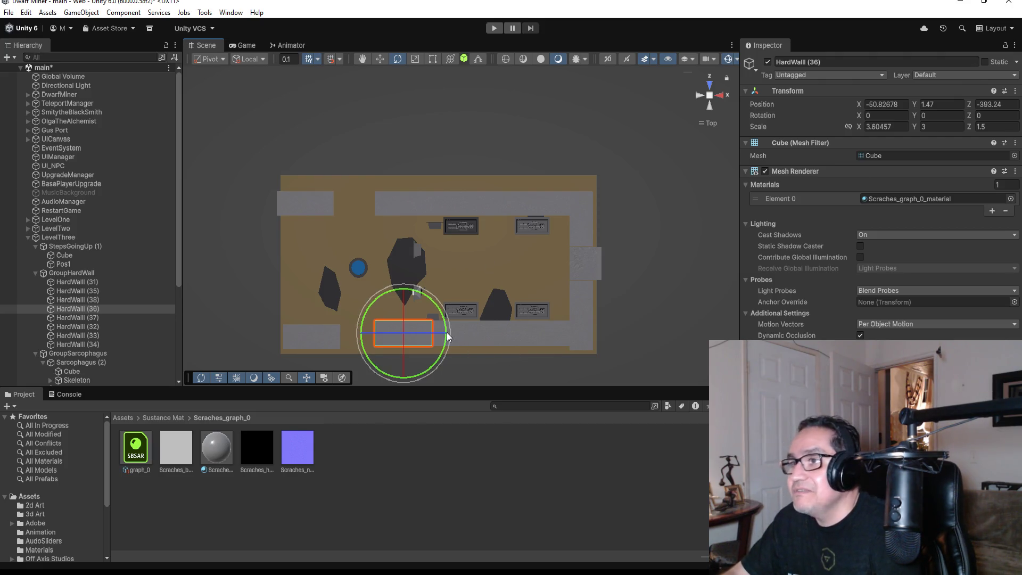
# Duplicate HardWall (36) as HardWall (39), rotate it 90° on Y, and move it inside the room
pyautogui.click(97, 308)
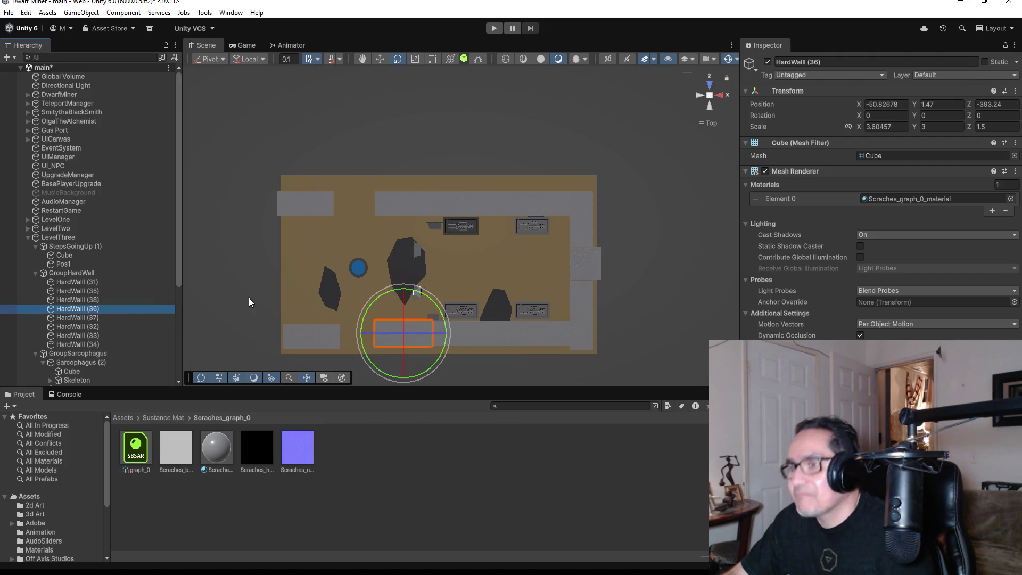
pyautogui.hotkey('ctrl', 'd')
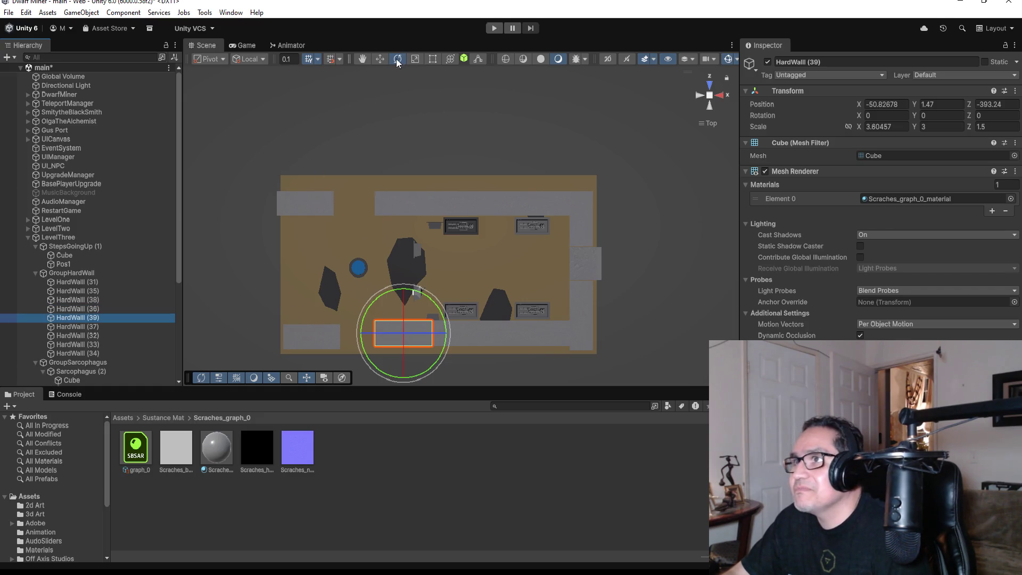
pyautogui.click(385, 62)
pyautogui.moveTo(398, 297); pyautogui.dragTo(405, 250)
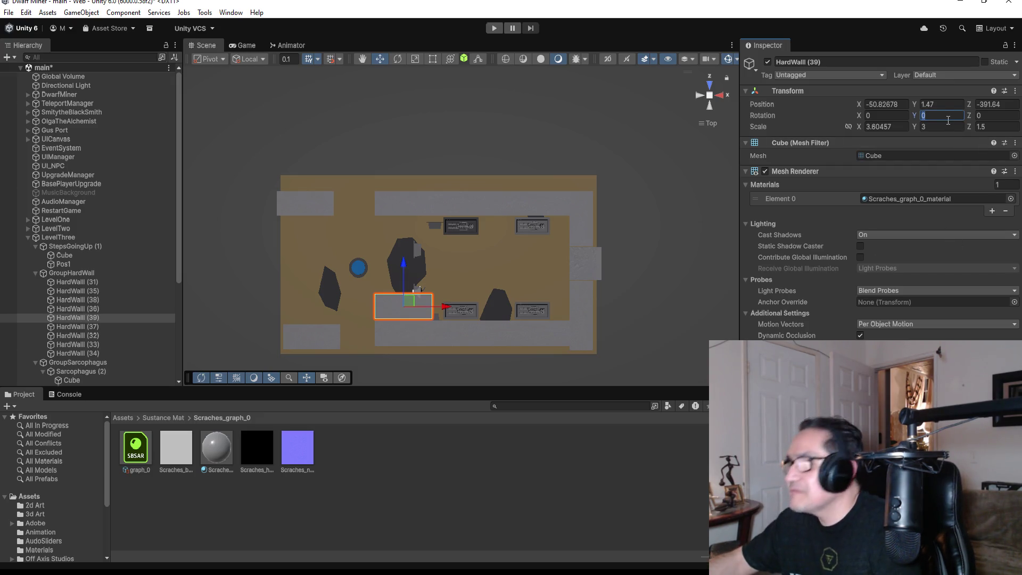
pyautogui.write('90')
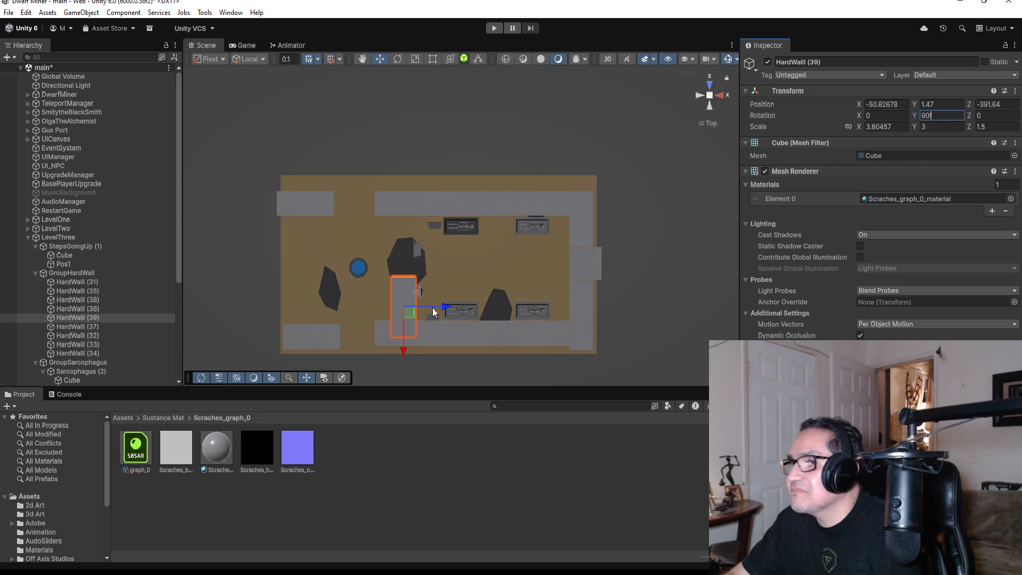
pyautogui.doubleClick(115, 318)
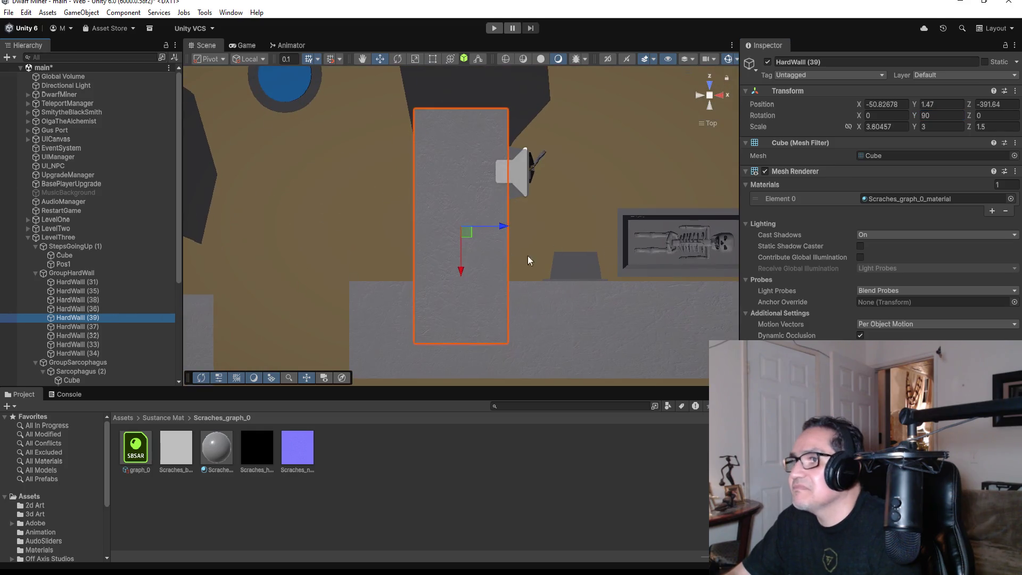
pyautogui.moveTo(456, 270)
pyautogui.mouseDown()
pyautogui.moveTo(464, 192)
pyautogui.moveTo(462, 205)
pyautogui.mouseUp()
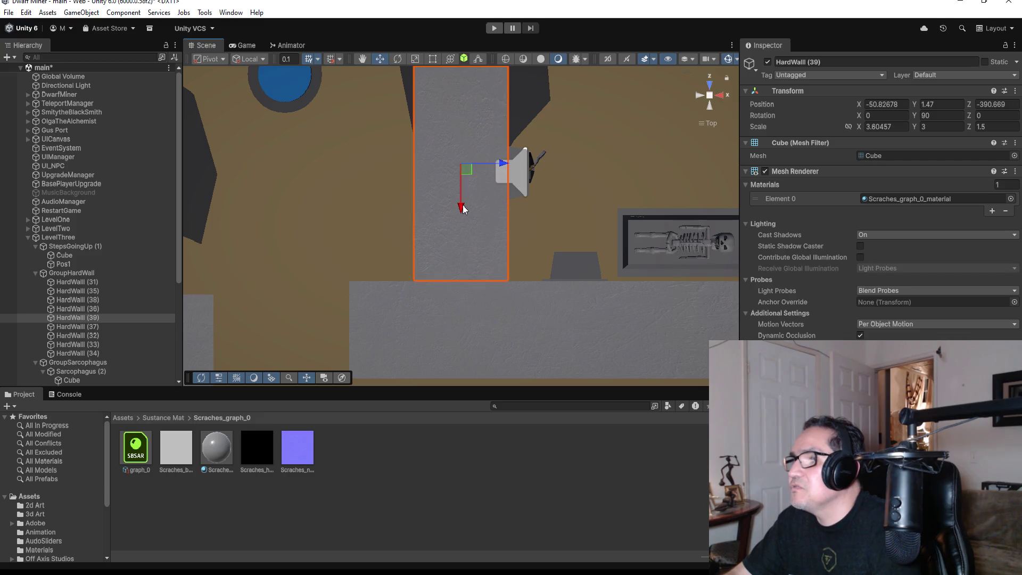
pyautogui.moveTo(499, 161)
pyautogui.mouseDown()
pyautogui.moveTo(462, 161)
pyautogui.moveTo(495, 164)
pyautogui.mouseUp()
pyautogui.moveTo(541, 241)
pyautogui.keyDown('alt'); pyautogui.mouseDown()
pyautogui.moveTo(616, 153)
pyautogui.moveTo(601, 159)
pyautogui.moveTo(568, 291)
pyautogui.mouseUp(); pyautogui.keyUp('alt')
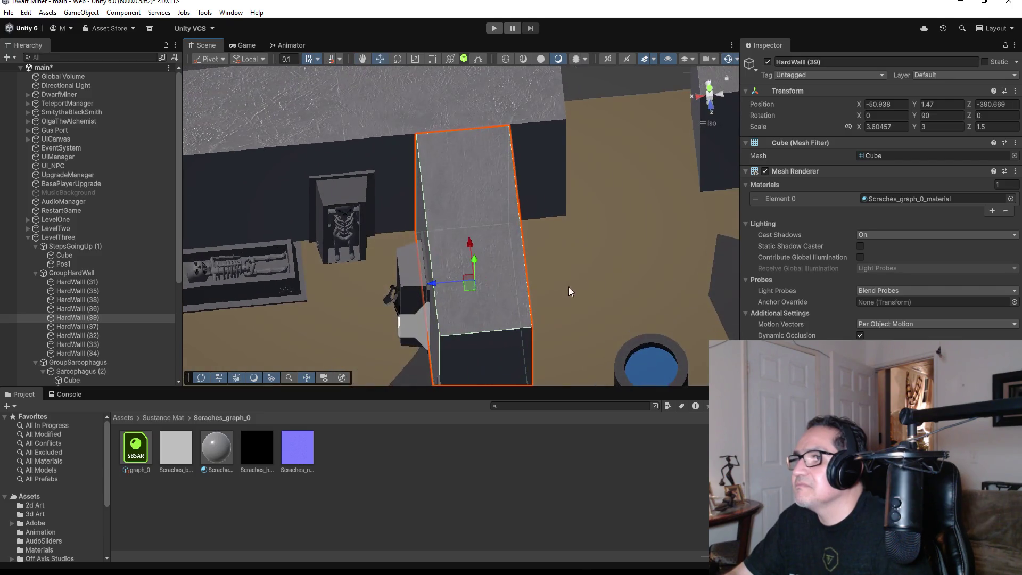
# In Top view, use the Rect tool to shrink HardWall (39) to Scale X about 2.28
pyautogui.click(709, 91)
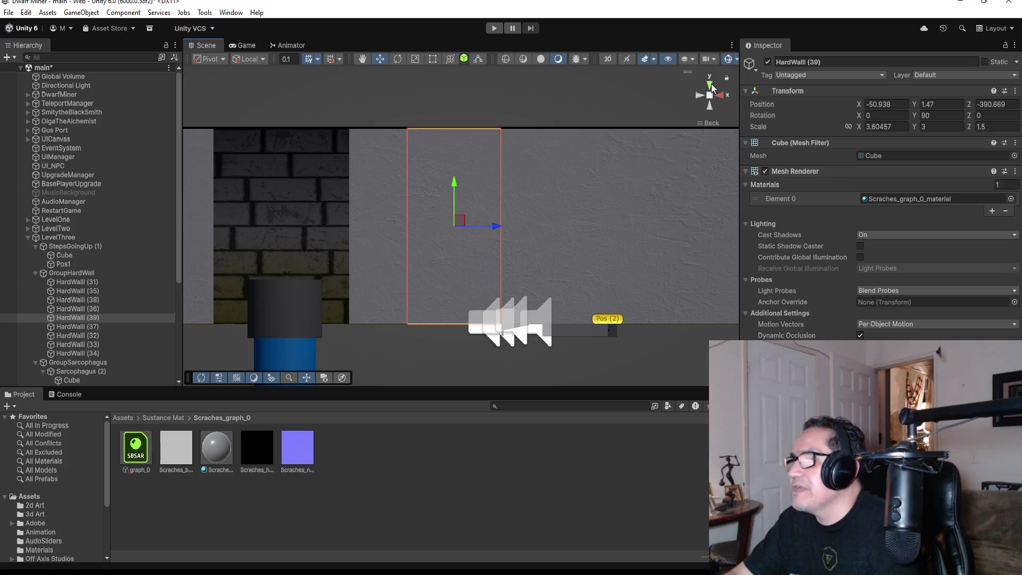
pyautogui.click(709, 85)
pyautogui.scroll(-5, 440, 181)
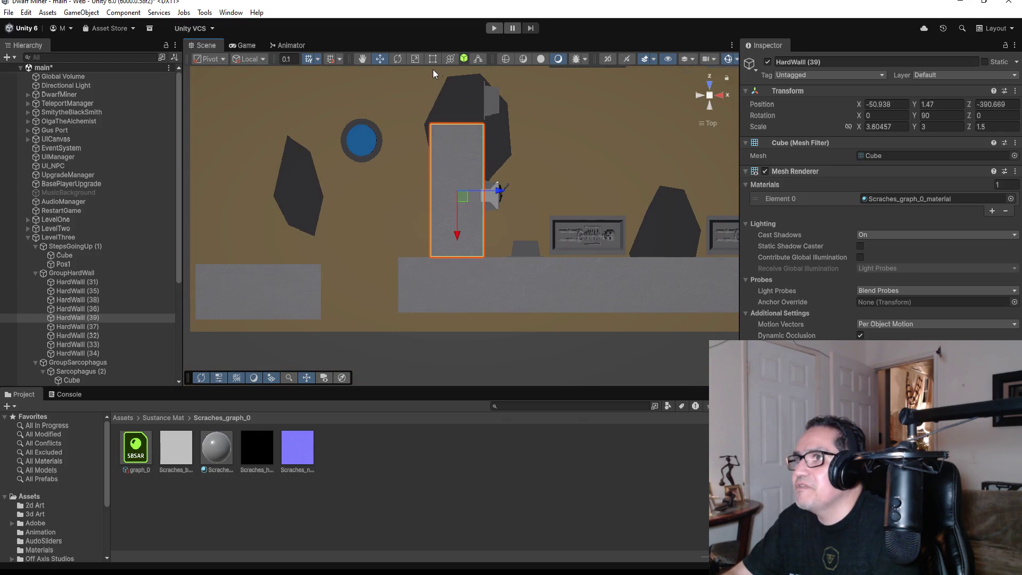
pyautogui.scroll(-2, 442, 131)
pyautogui.click(433, 58)
pyautogui.moveTo(470, 143); pyautogui.dragTo(471, 109)
pyautogui.scroll(-3, 484, 130)
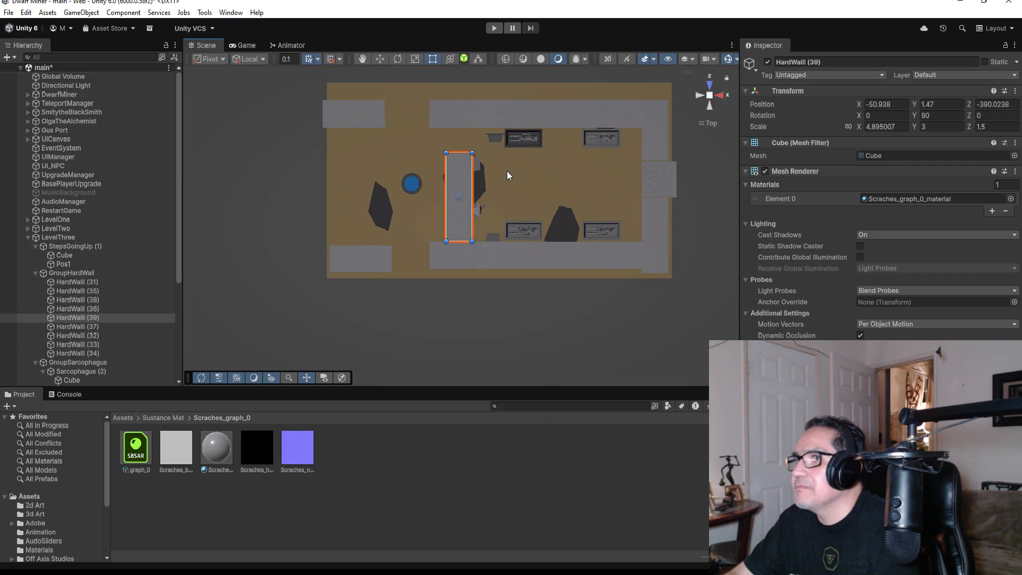
pyautogui.moveTo(458, 154)
pyautogui.mouseDown()
pyautogui.moveTo(460, 211)
pyautogui.moveTo(461, 197)
pyautogui.mouseUp()
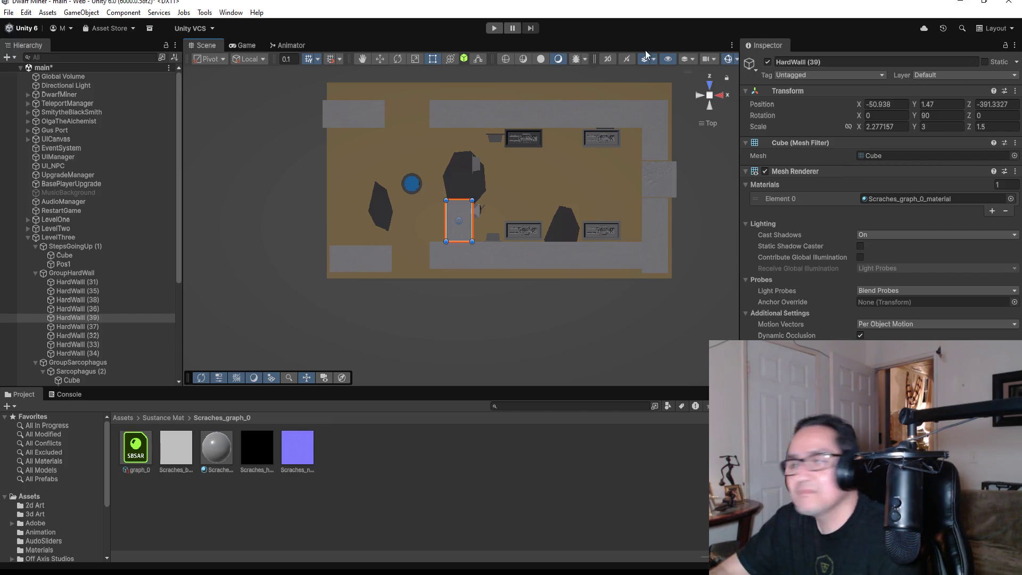
# Reselect and frame HardWall (39), then nudge it slightly left
pyautogui.scroll(5, 477, 249)
pyautogui.click(477, 222)
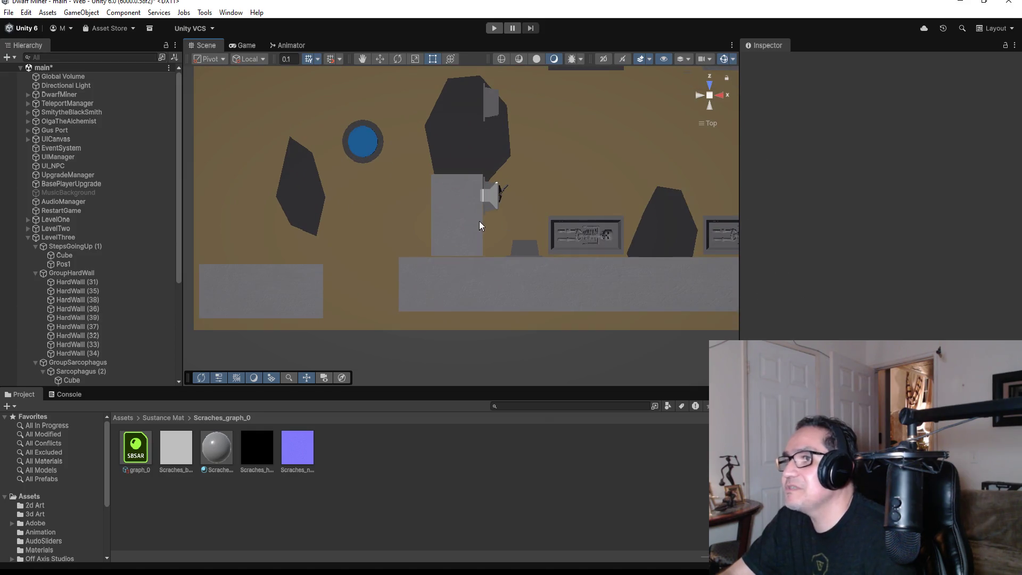
pyautogui.click(450, 212)
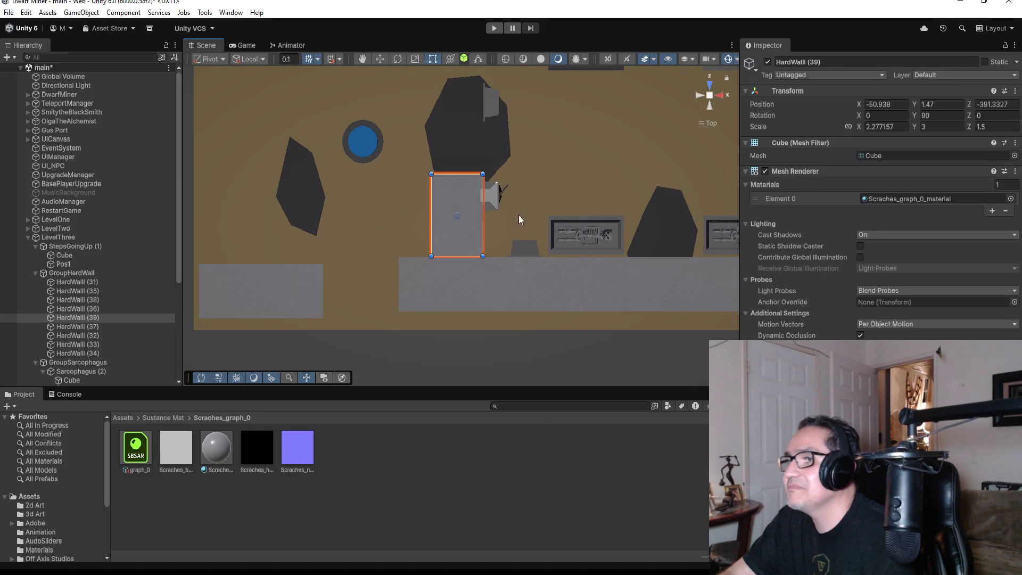
pyautogui.press('f')
pyautogui.moveTo(557, 219)
pyautogui.mouseDown()
pyautogui.moveTo(550, 191)
pyautogui.moveTo(301, 111)
pyautogui.moveTo(471, 85)
pyautogui.mouseUp()
pyautogui.click(382, 58)
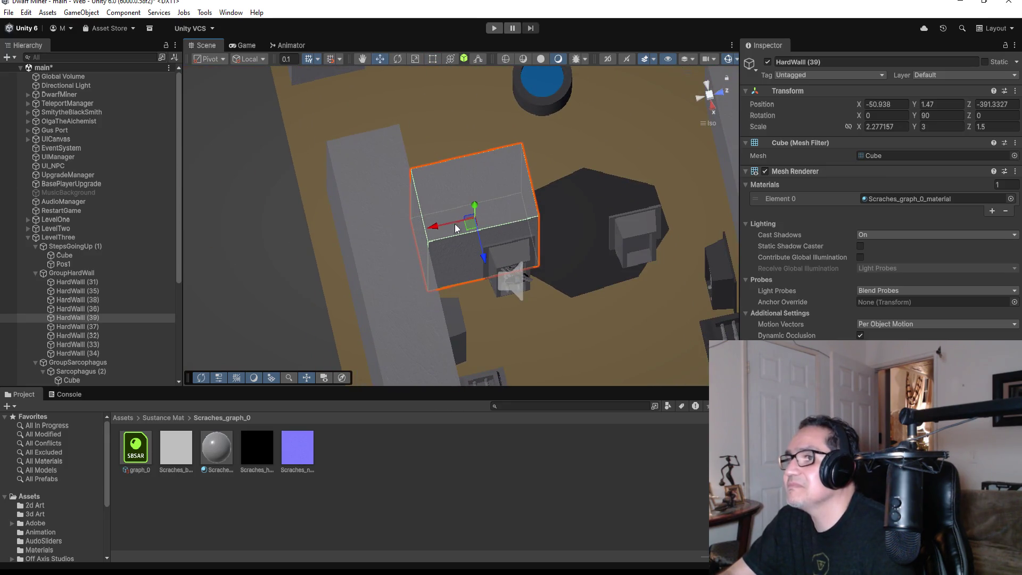
pyautogui.moveTo(442, 226); pyautogui.dragTo(438, 226)
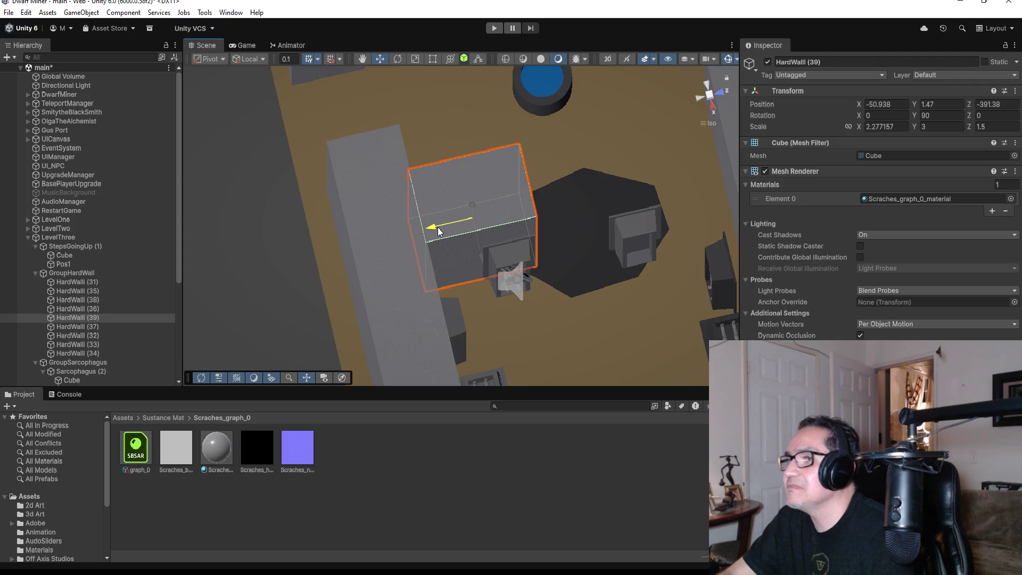
pyautogui.scroll(-3, 550, 194)
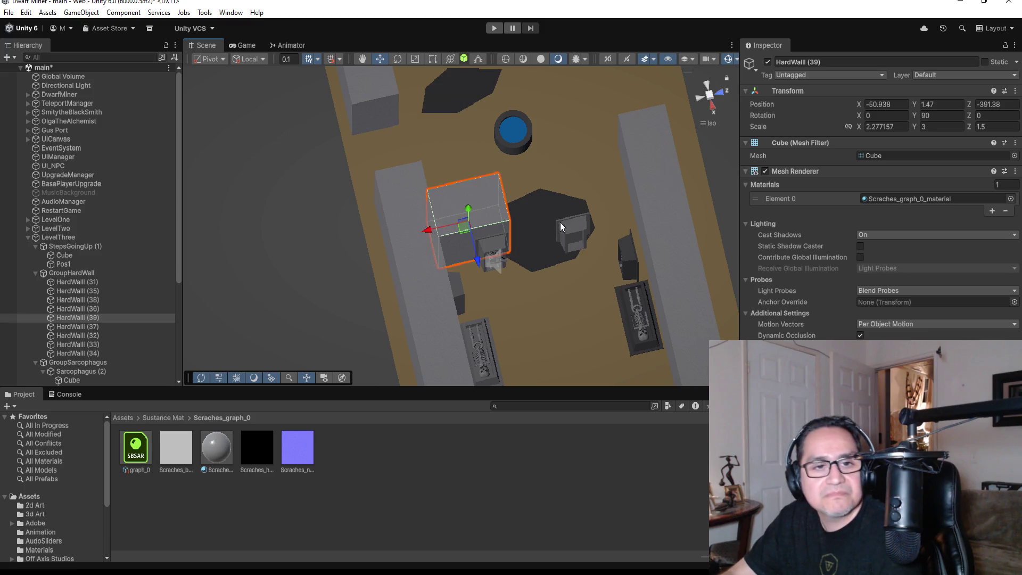
# Duplicate HardWall (39) as HardWall (40), slide it alongside, and widen it to Scale X about 2.9
pyautogui.click(75, 318)
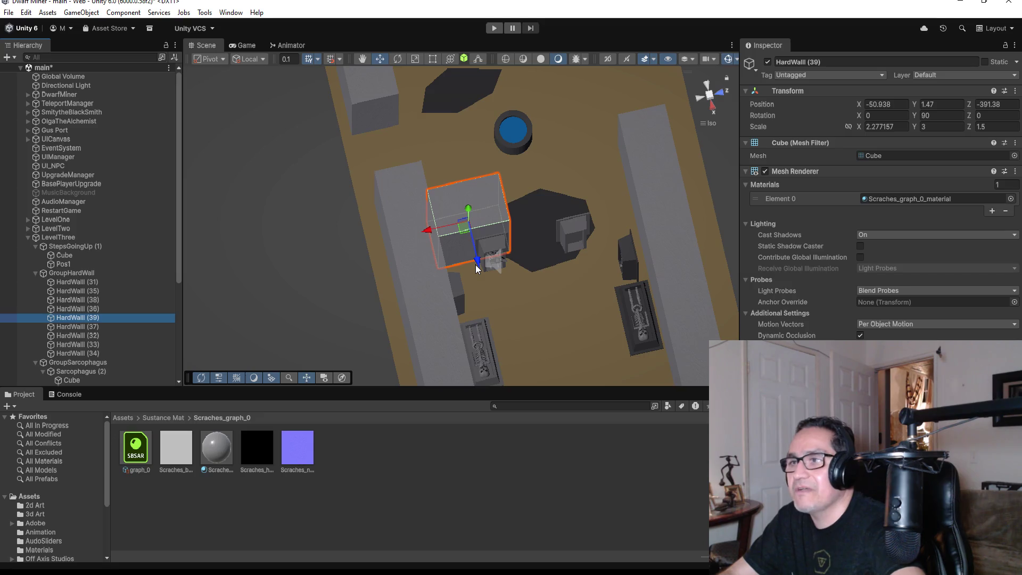
pyautogui.hotkey('ctrl', 'd')
pyautogui.moveTo(426, 232)
pyautogui.mouseDown()
pyautogui.moveTo(549, 209)
pyautogui.moveTo(542, 213)
pyautogui.mouseUp()
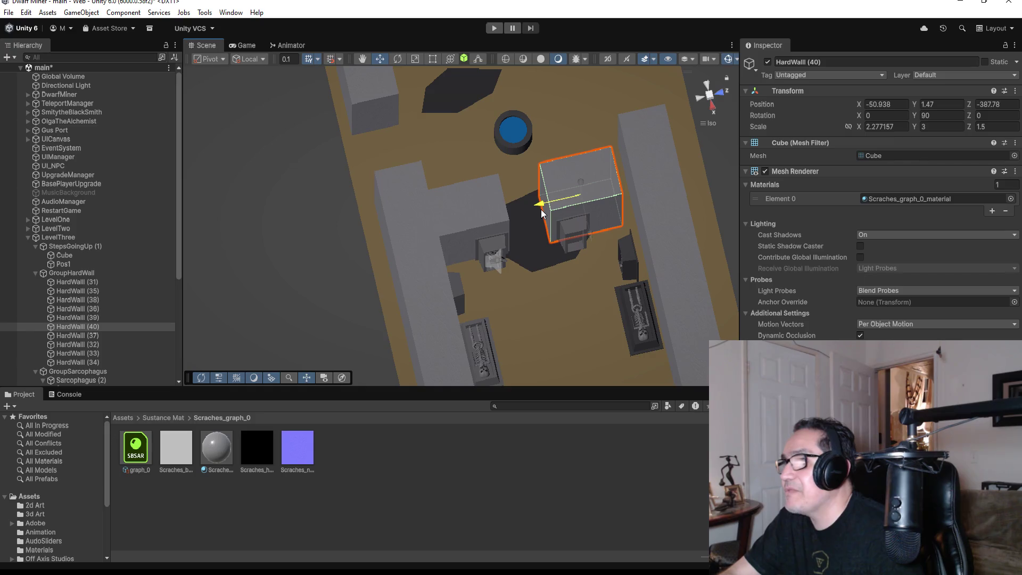
pyautogui.click(494, 219)
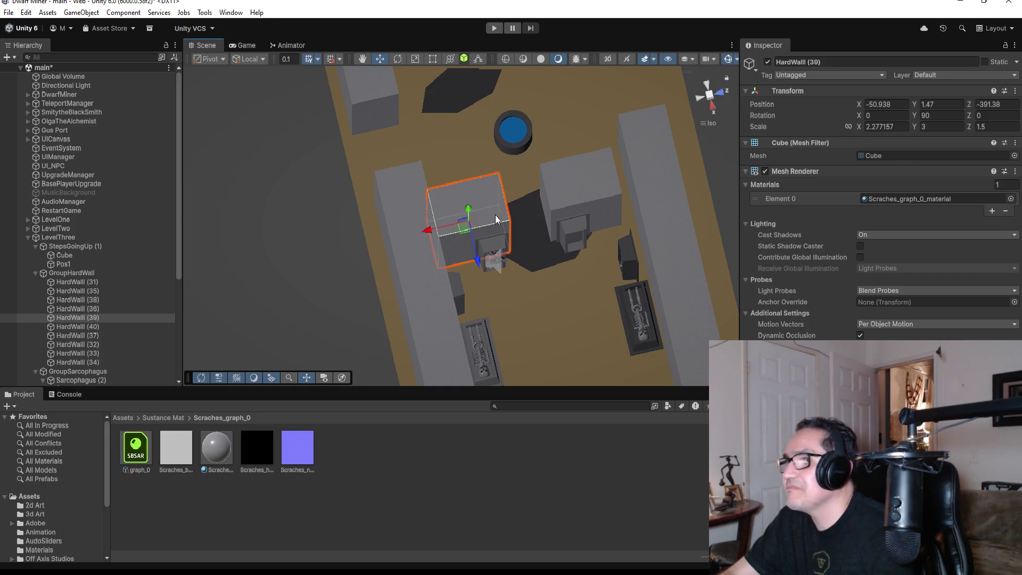
pyautogui.click(606, 190)
pyautogui.click(433, 59)
pyautogui.moveTo(617, 182); pyautogui.dragTo(639, 179)
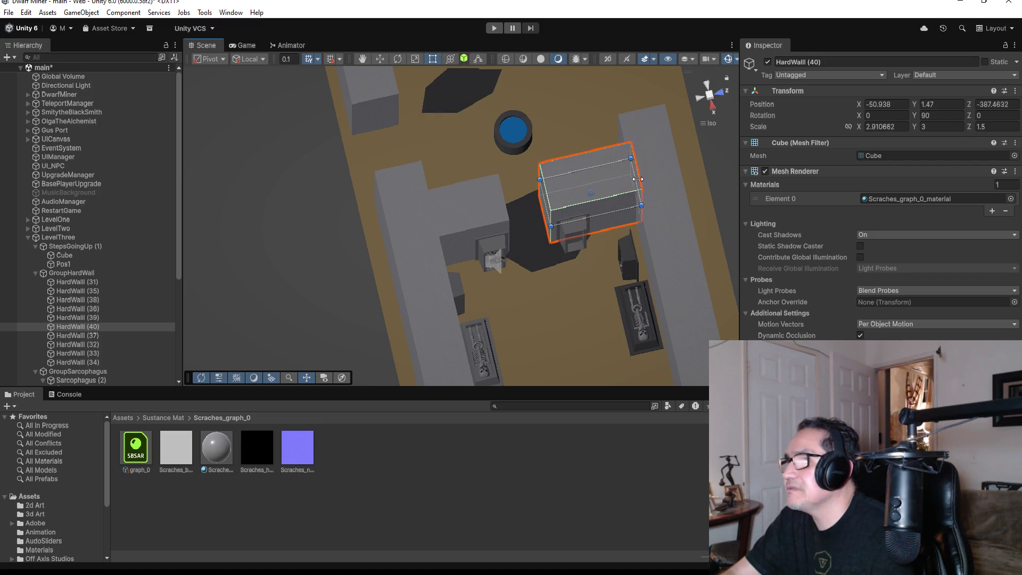
pyautogui.moveTo(599, 231); pyautogui.dragTo(509, 207)
pyautogui.click(506, 207)
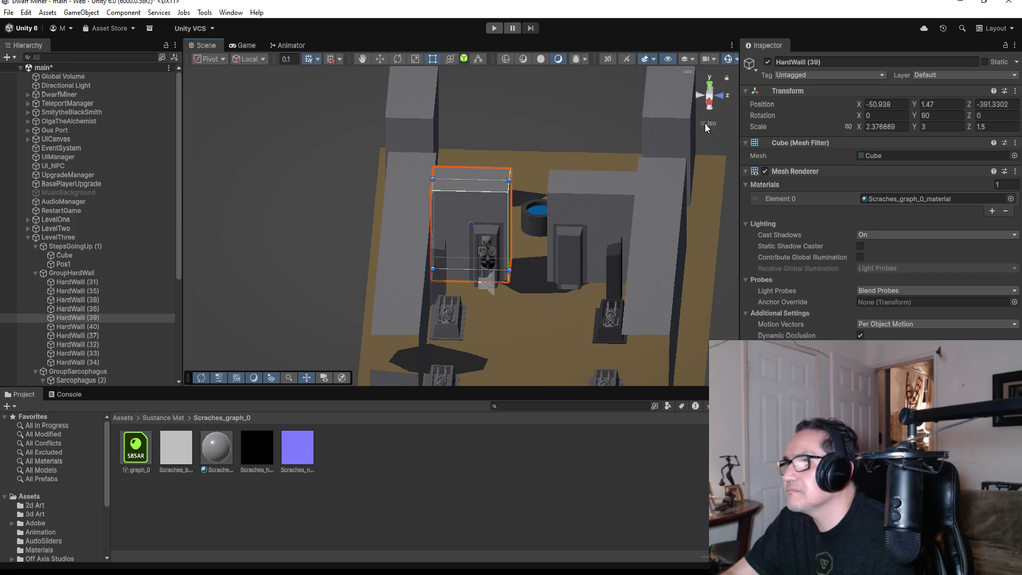
# Return to Top view and save the scene
pyautogui.click(710, 94)
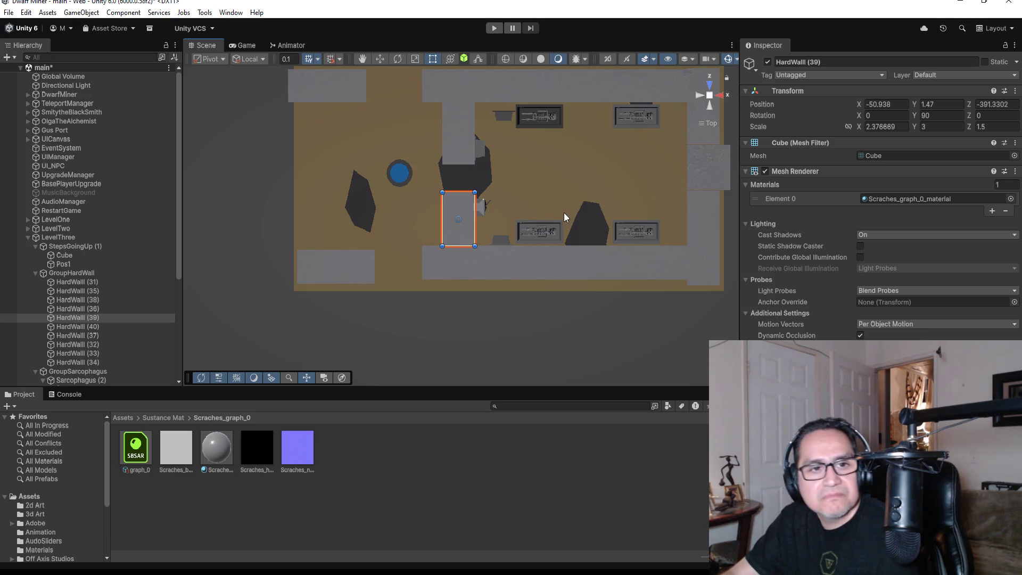
pyautogui.click(8, 12)
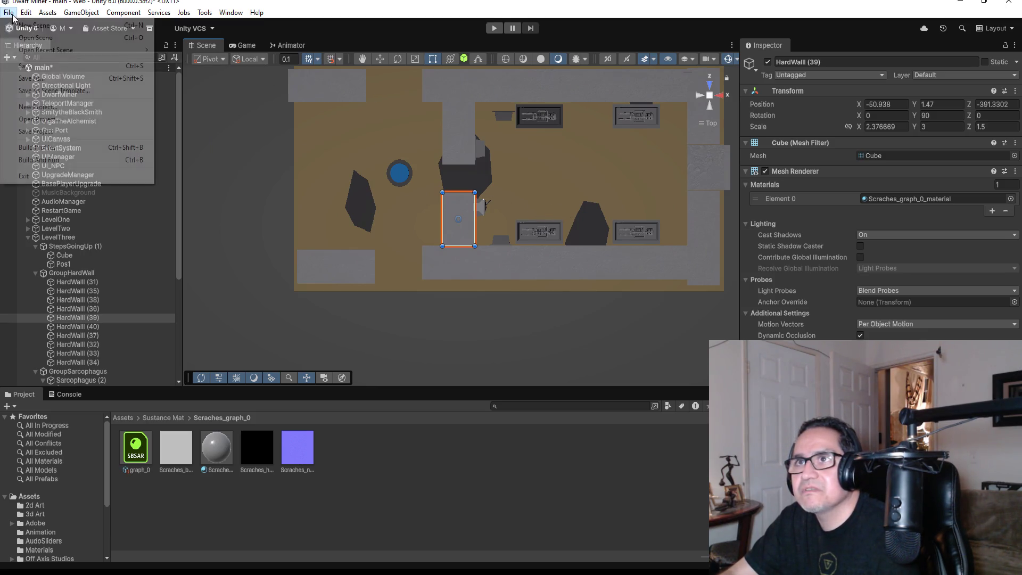
pyautogui.click(27, 65)
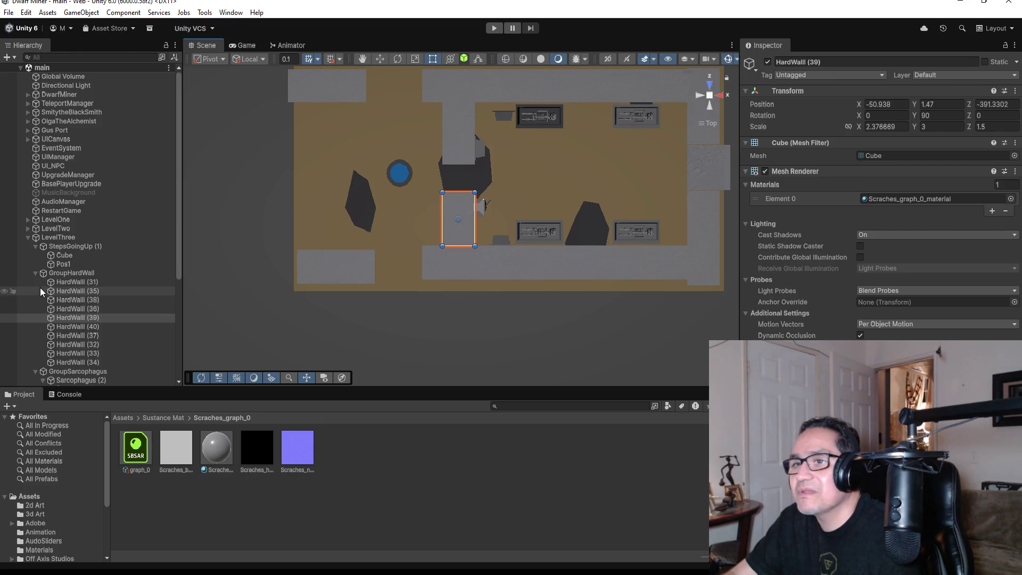
# Collapse the LevelThree group foldouts and expand LevelTwo to list its children
pyautogui.click(36, 246)
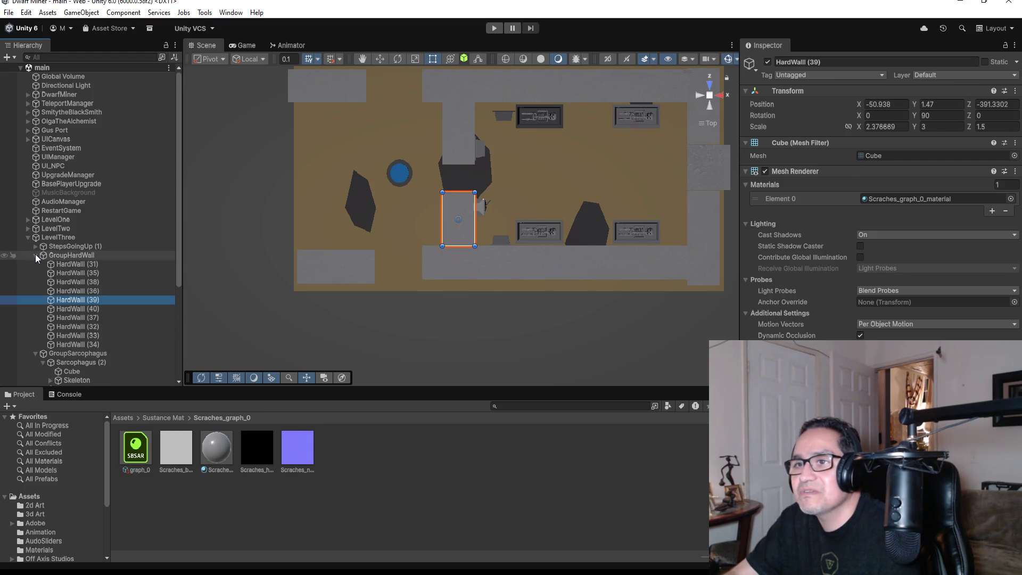
pyautogui.click(35, 255)
pyautogui.click(35, 264)
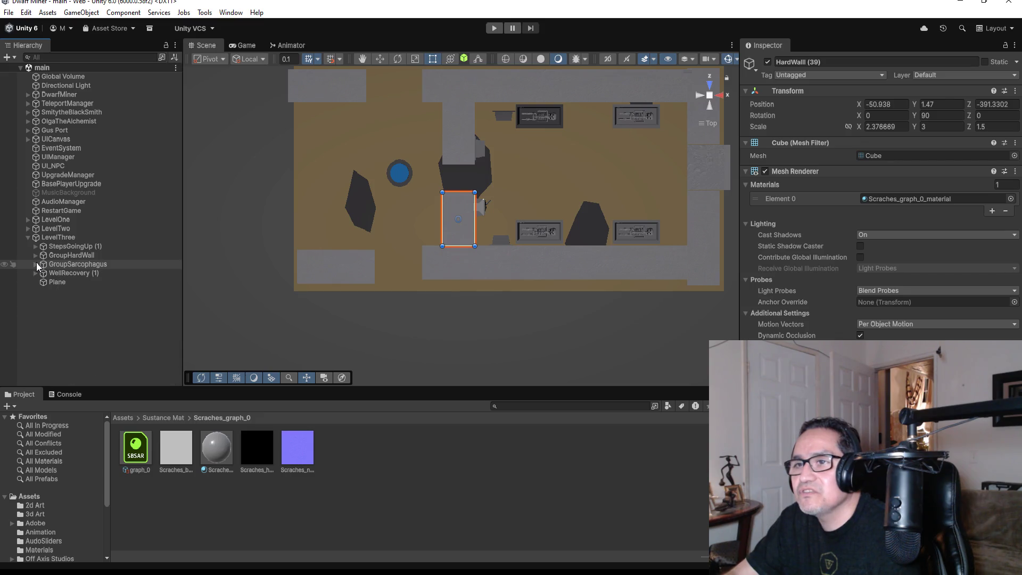
pyautogui.click(36, 264)
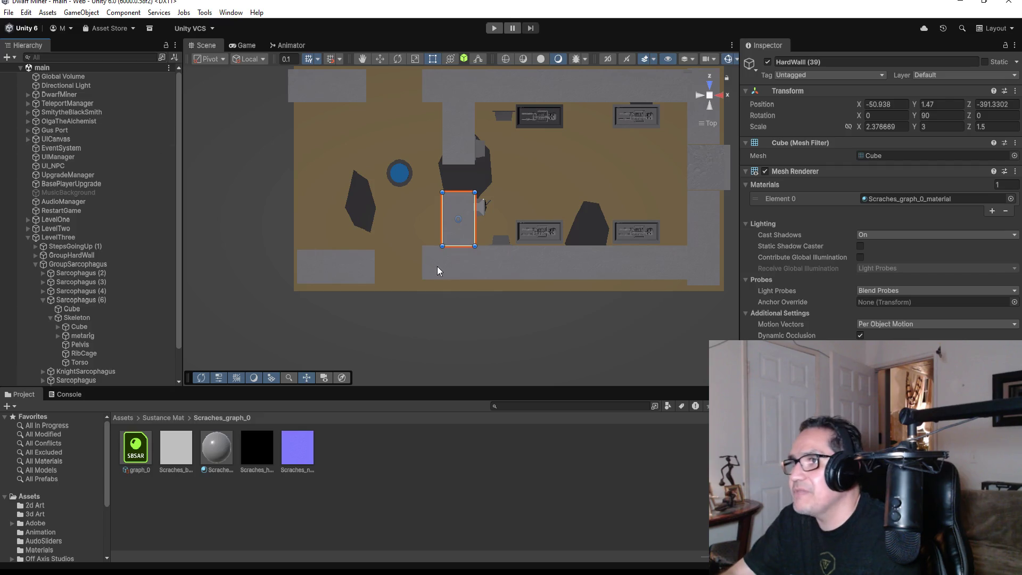
pyautogui.scroll(1, 521, 127)
pyautogui.scroll(2, 522, 132)
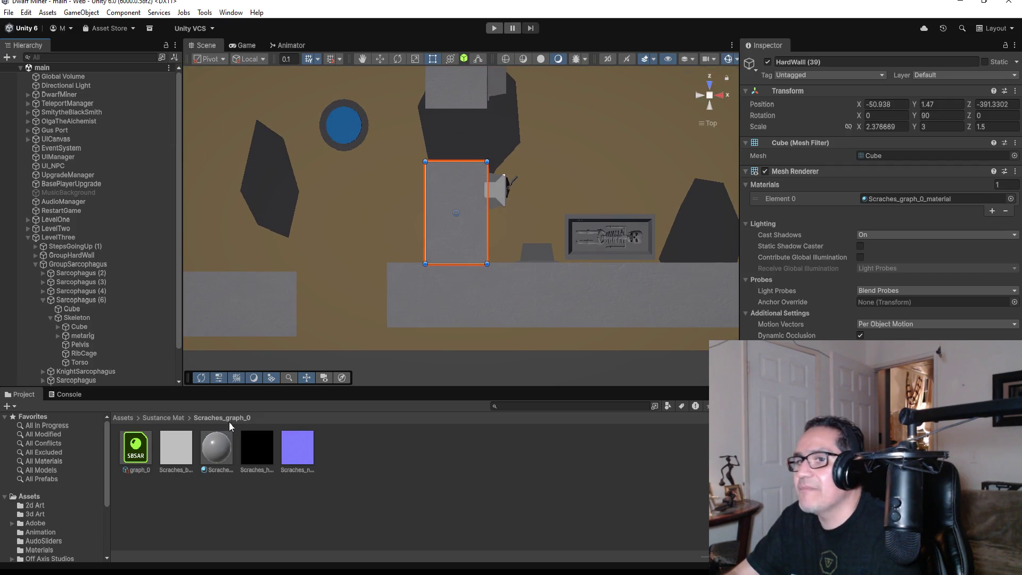
pyautogui.click(33, 264)
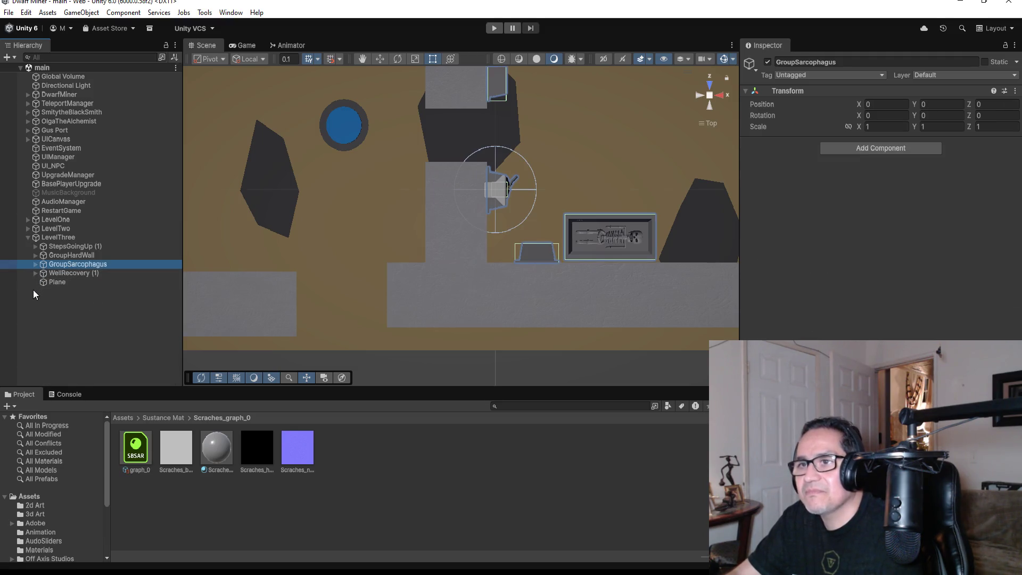
pyautogui.click(27, 237)
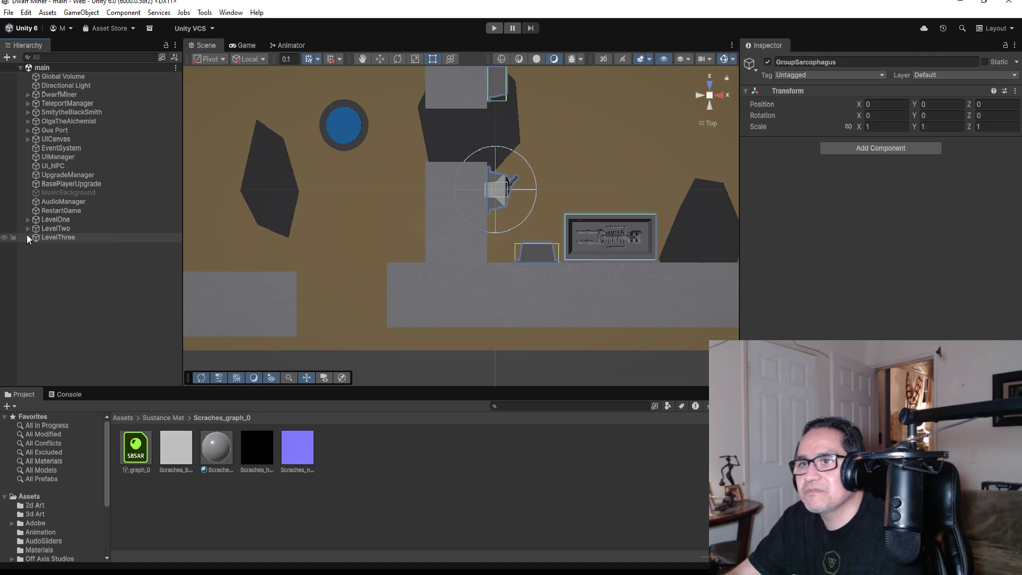
pyautogui.click(27, 236)
pyautogui.click(29, 229)
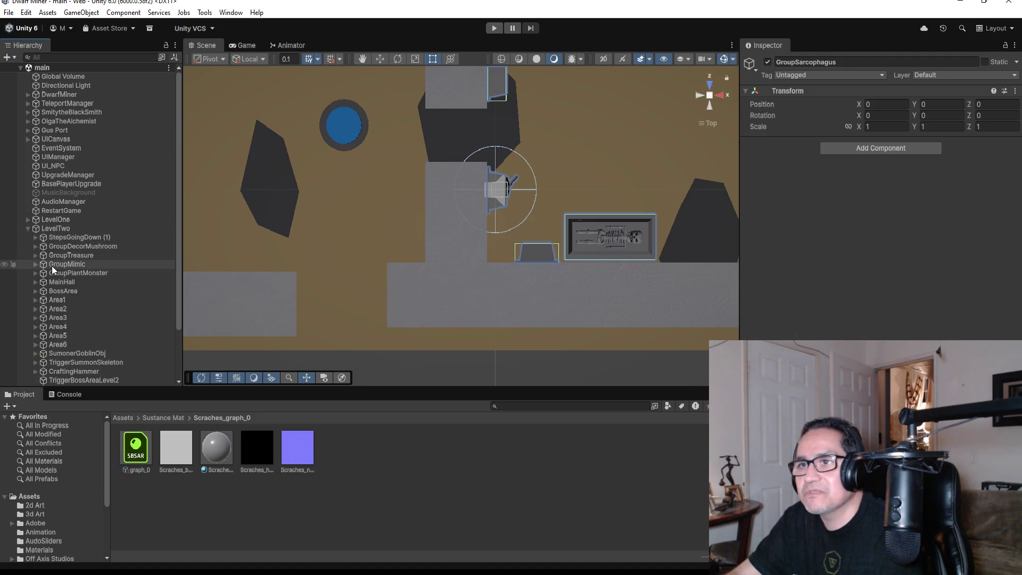
# Inspect Area6's GroupMiningCube cubes, collapse them, and frame the whole LevelTwo map
pyautogui.scroll(-3, 63, 298)
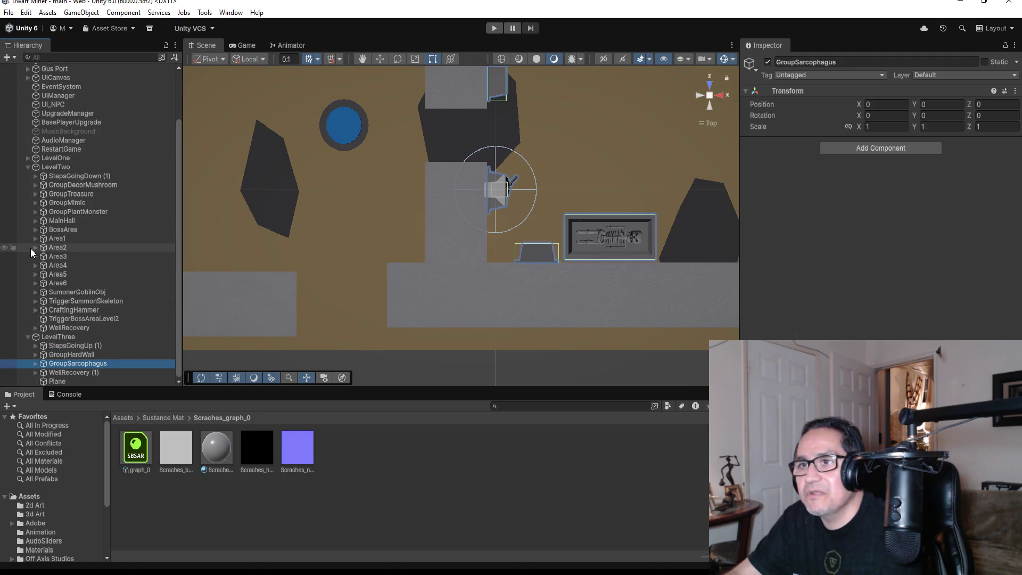
pyautogui.click(36, 283)
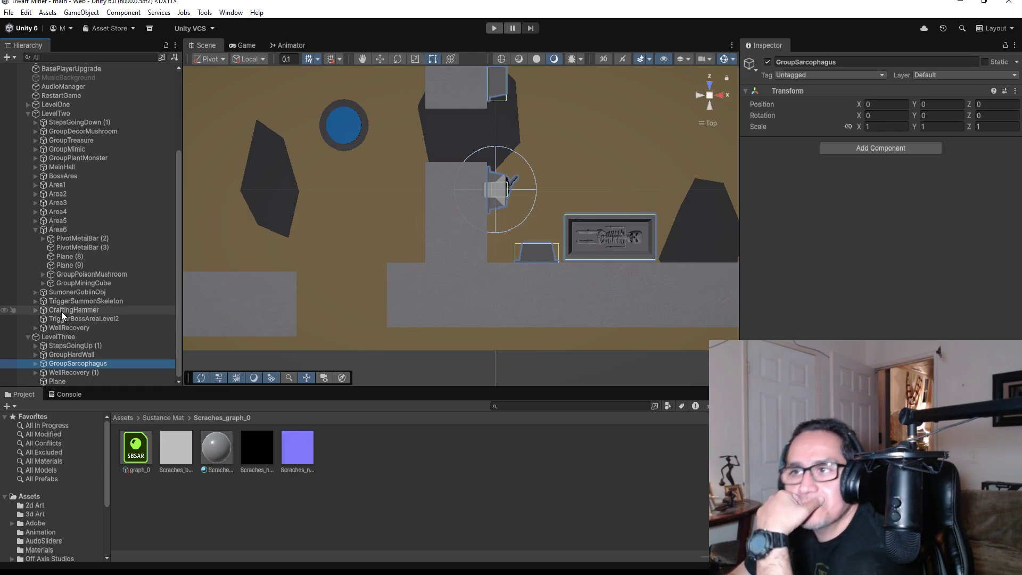
pyautogui.click(44, 284)
pyautogui.click(91, 313)
pyautogui.scroll(-10, 110, 331)
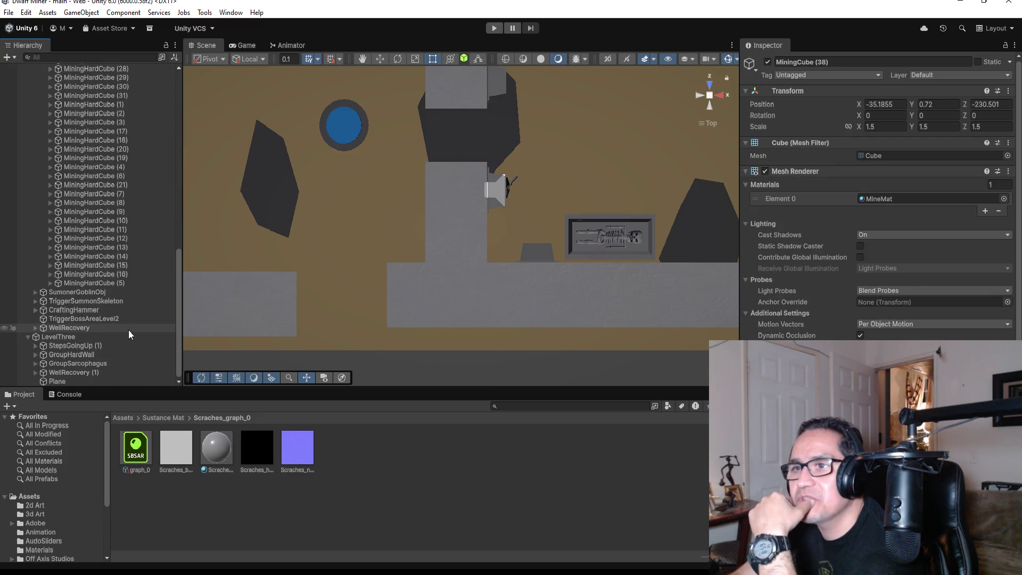
pyautogui.scroll(10, 112, 277)
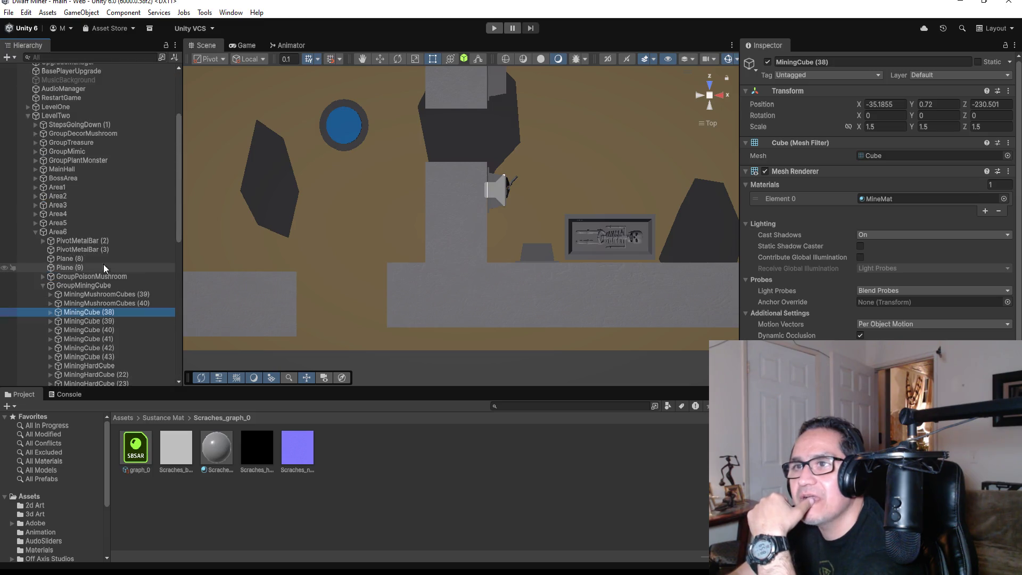
pyautogui.click(44, 285)
pyautogui.click(35, 231)
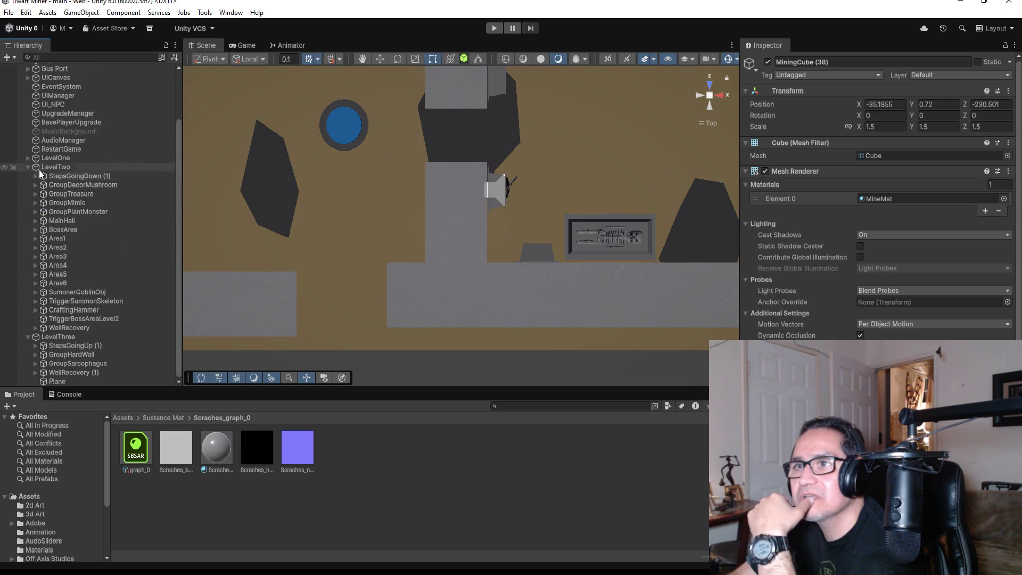
pyautogui.doubleClick(65, 168)
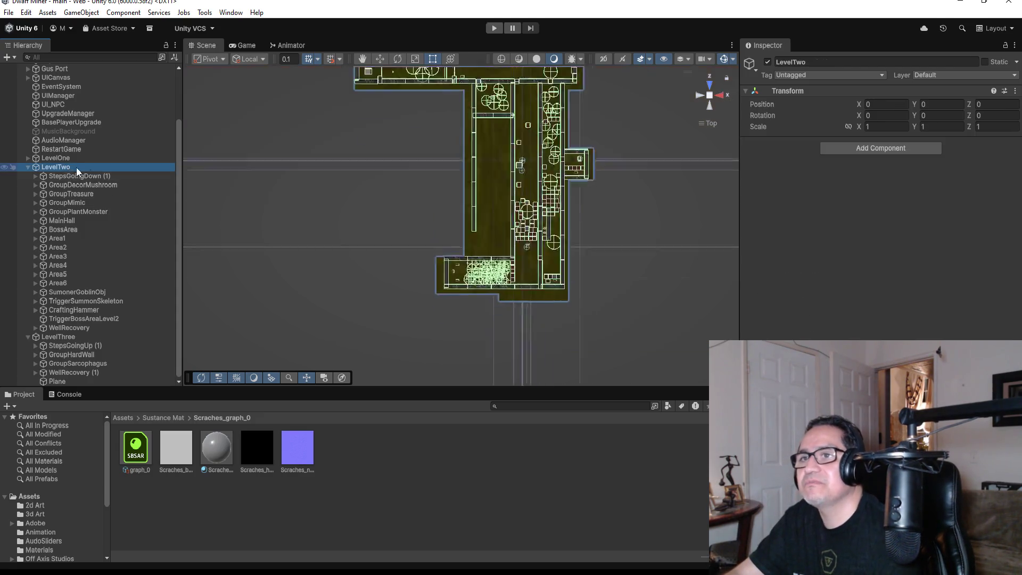
# Frame MiningHardCube (32), duplicate it as MiningHardCube (33), and drag the copy out of LevelTwo
pyautogui.scroll(8, 457, 228)
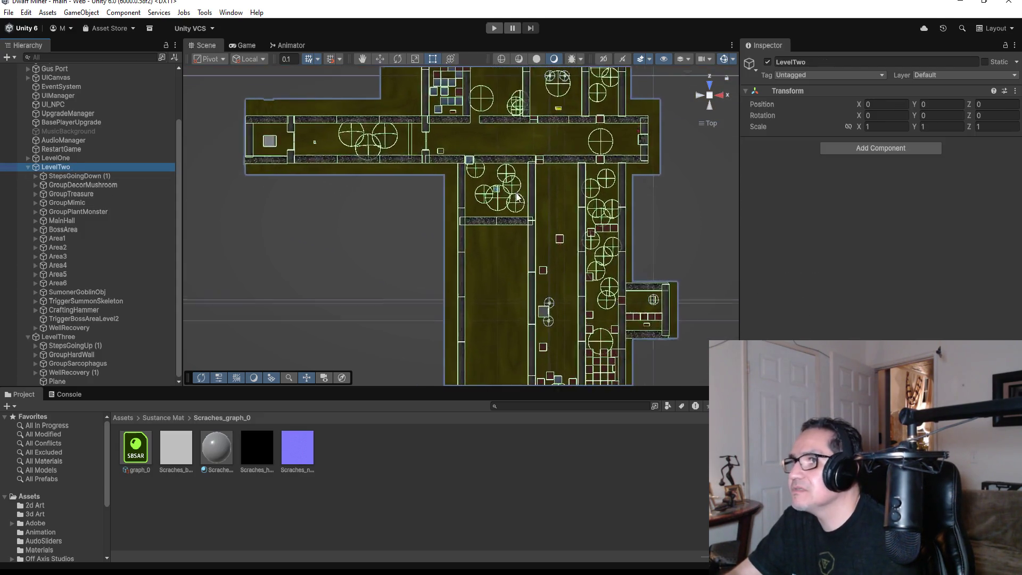
pyautogui.click(473, 133)
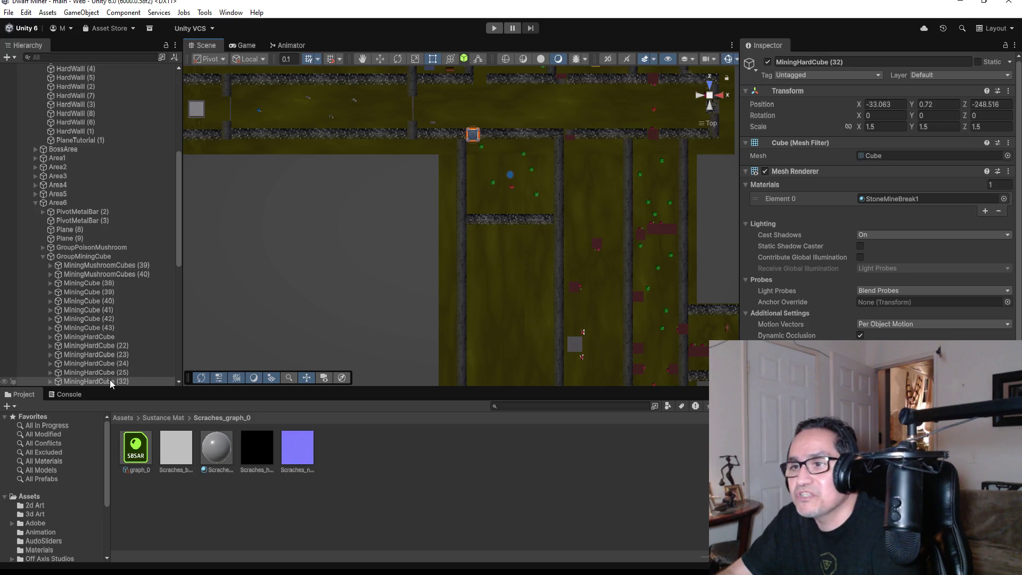
pyautogui.scroll(-3, 139, 299)
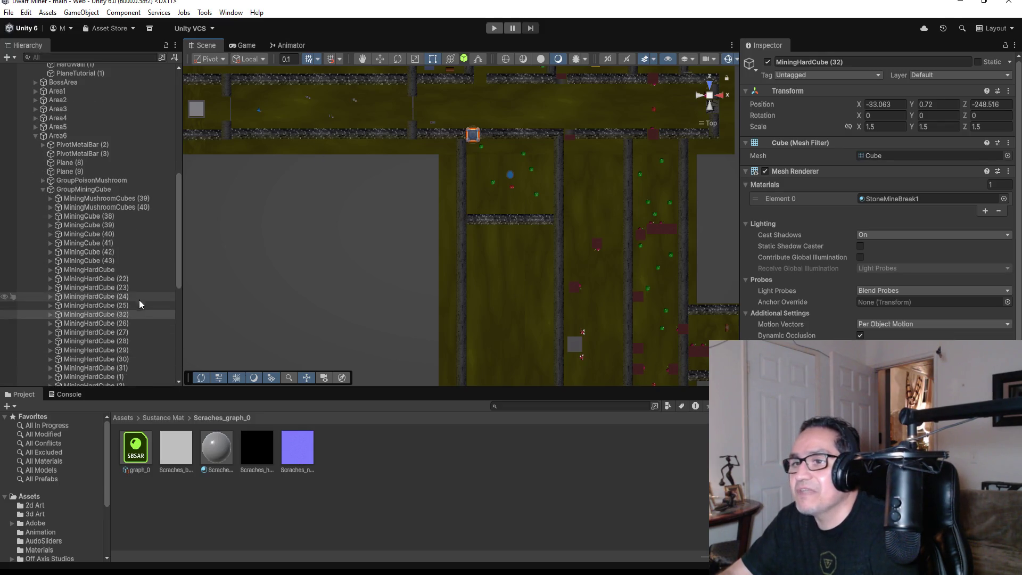
pyautogui.click(107, 314)
pyautogui.press('f')
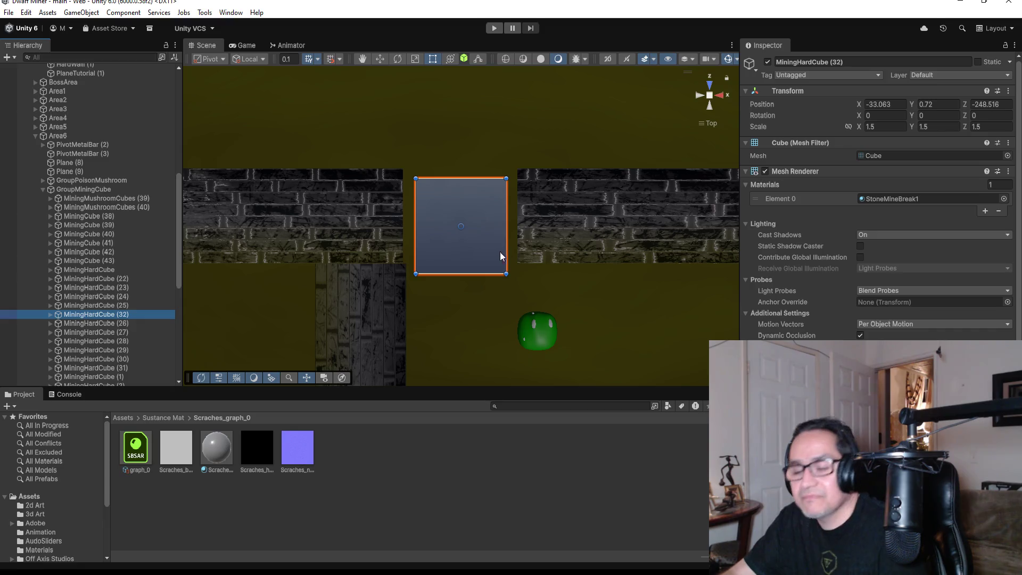
pyautogui.hotkey('ctrl', 'd')
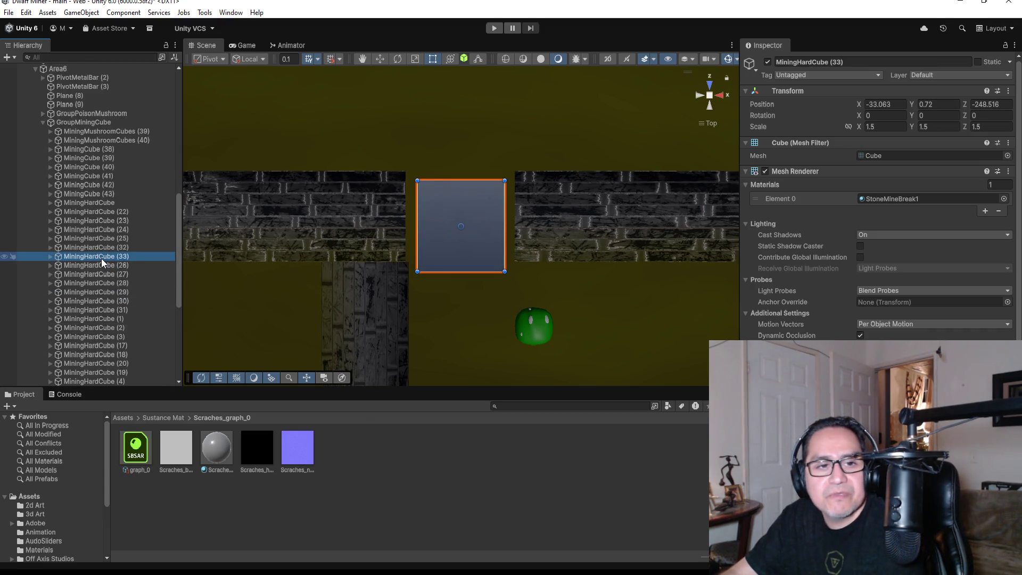
pyautogui.moveTo(94, 257)
pyautogui.mouseDown()
pyautogui.moveTo(73, 63)
pyautogui.moveTo(94, 94)
pyautogui.moveTo(83, 143)
pyautogui.mouseUp()
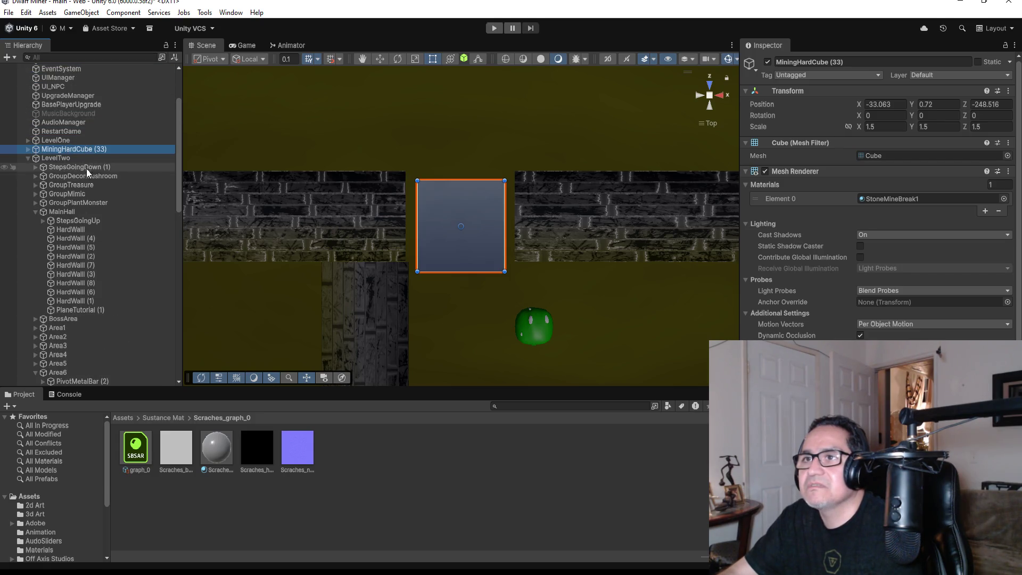
# Make MiningHardCube (33) the first child of LevelThree and return to the top-down view
pyautogui.click(28, 158)
pyautogui.moveTo(76, 225); pyautogui.dragTo(78, 250)
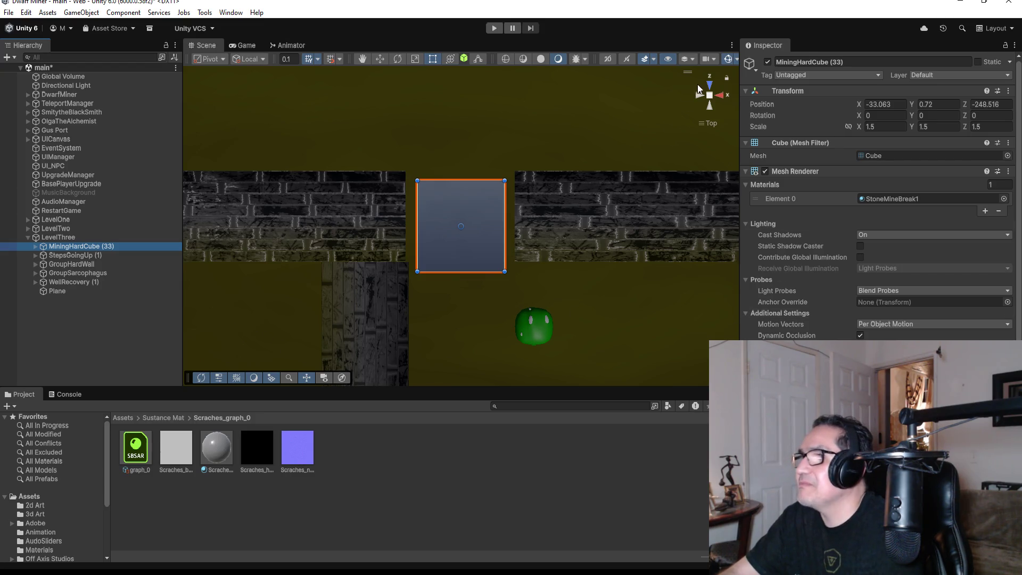
pyautogui.click(710, 86)
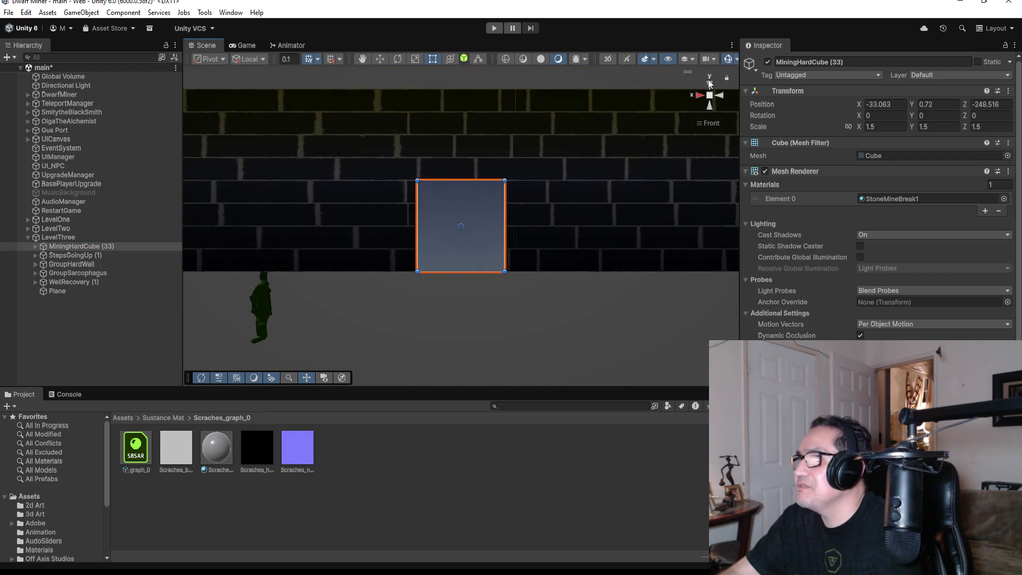
pyautogui.click(709, 83)
pyautogui.scroll(-4, 557, 222)
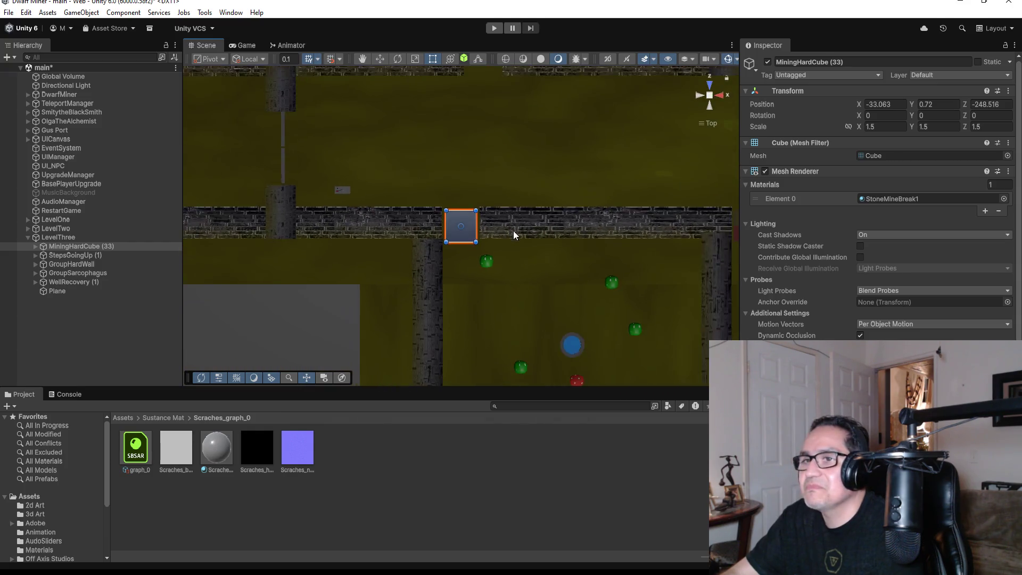
pyautogui.scroll(-8, 513, 230)
pyautogui.scroll(-8, 498, 207)
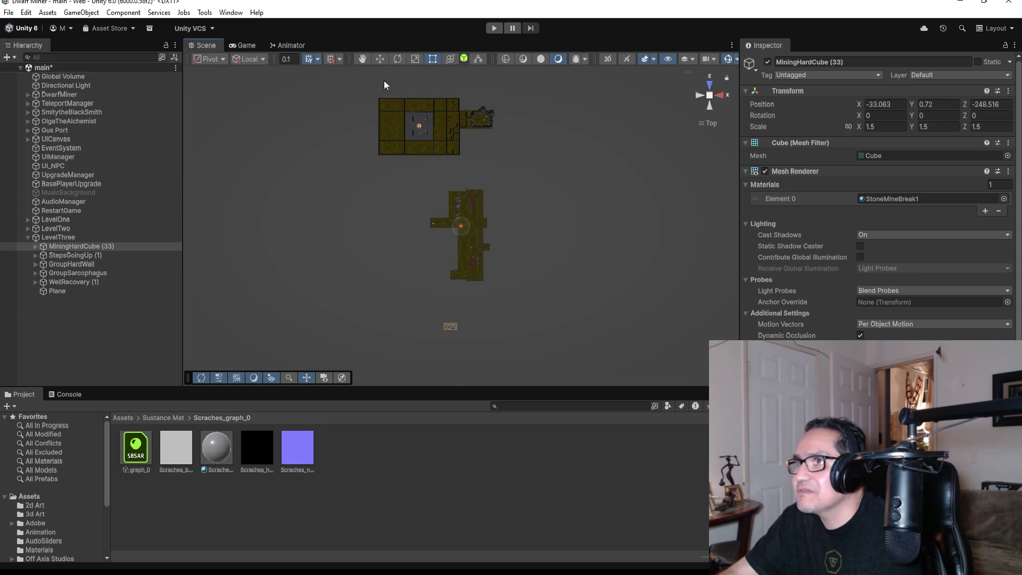
# Move MiningHardCube (33) into the corridor beside the well, at X -50.98, Z -389.48
pyautogui.click(379, 57)
pyautogui.moveTo(461, 185); pyautogui.dragTo(467, 235)
pyautogui.moveTo(470, 281); pyautogui.dragTo(468, 281)
pyautogui.moveTo(502, 324); pyautogui.dragTo(490, 336)
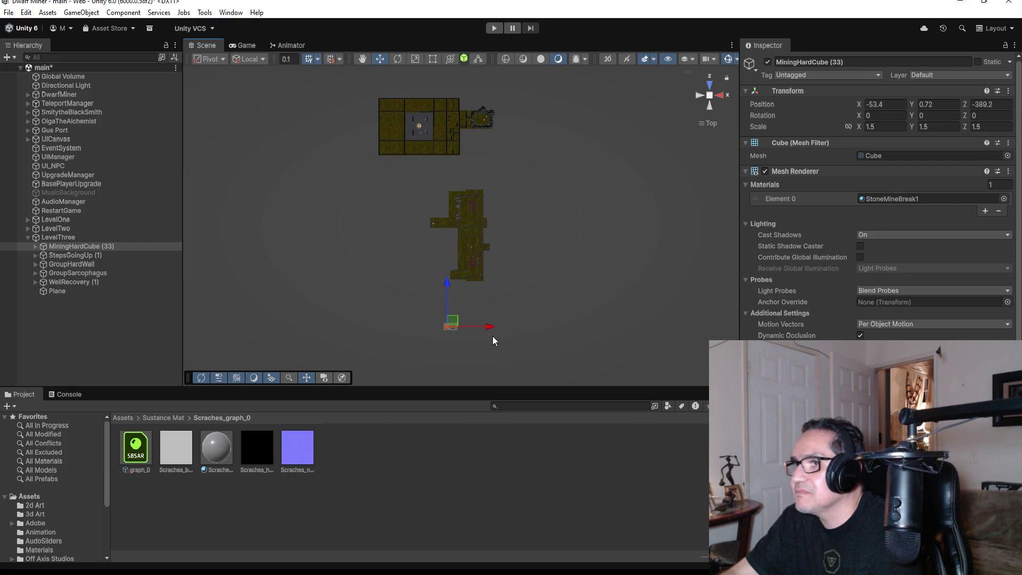
pyautogui.press('f')
pyautogui.scroll(-5, 612, 240)
pyautogui.scroll(-3, 615, 243)
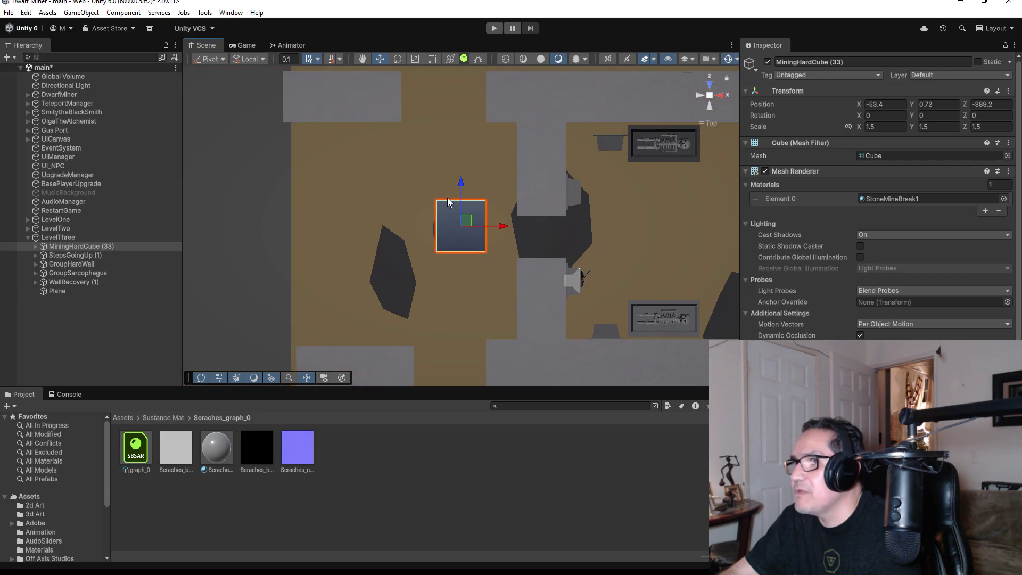
pyautogui.moveTo(494, 228); pyautogui.dragTo(573, 241)
pyautogui.moveTo(540, 185); pyautogui.dragTo(541, 191)
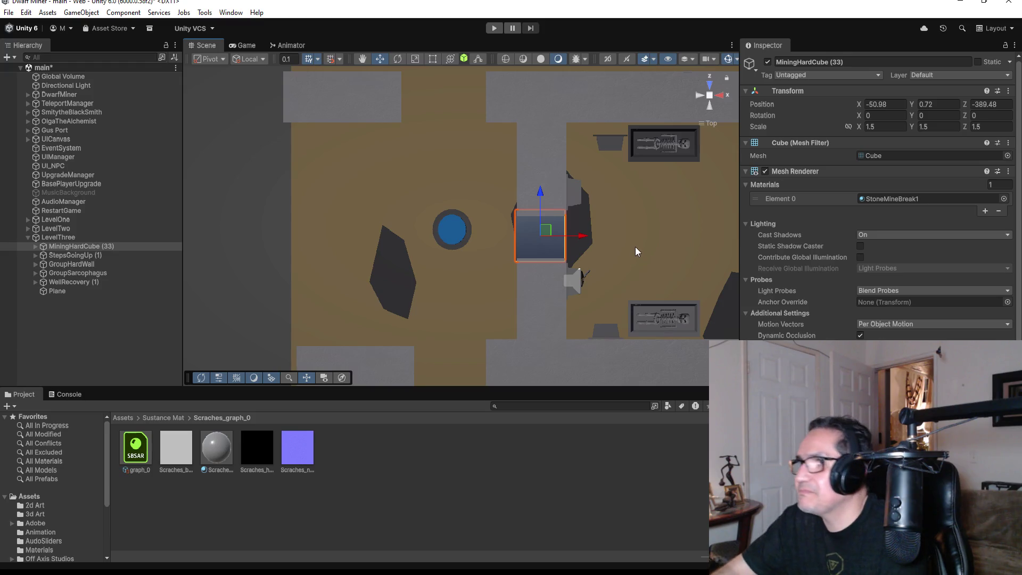
pyautogui.click(564, 178)
# Narrow HardWall (40) from its left side with the Rect tool
pyautogui.moveTo(639, 206)
pyautogui.mouseDown()
pyautogui.moveTo(340, 36)
pyautogui.moveTo(399, 53)
pyautogui.mouseUp()
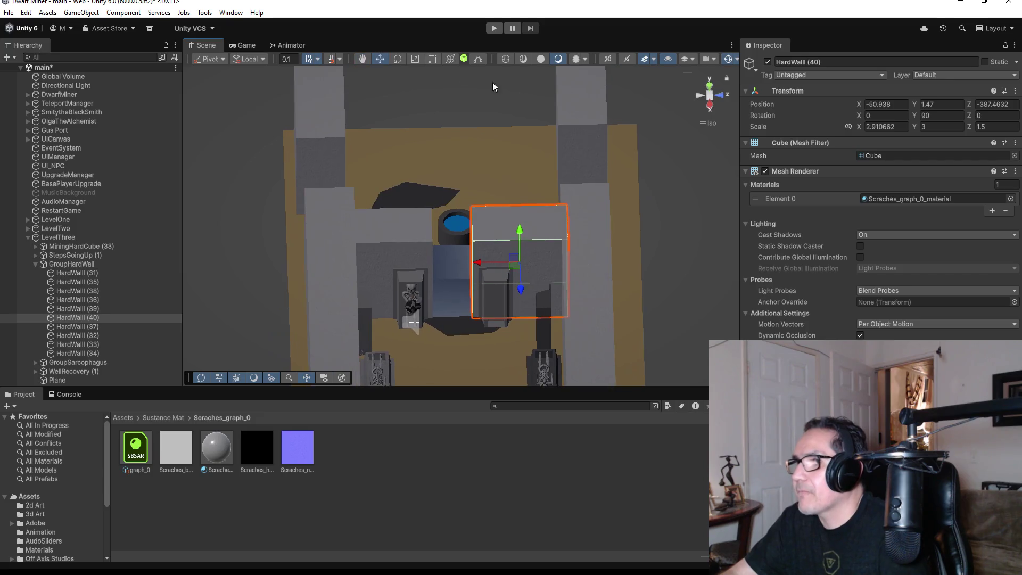
pyautogui.click(433, 59)
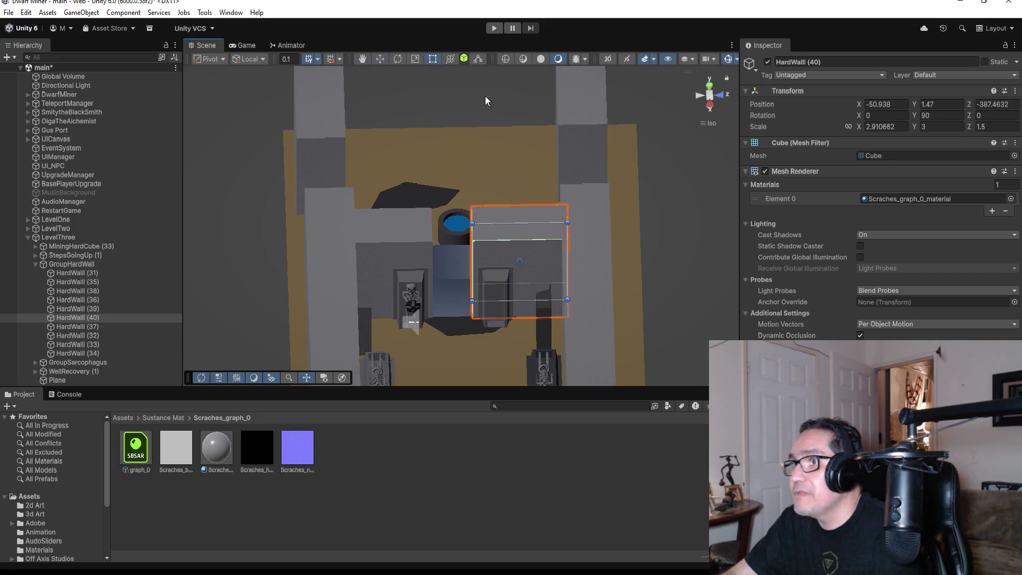
pyautogui.moveTo(473, 251)
pyautogui.mouseDown()
pyautogui.moveTo(492, 250)
pyautogui.moveTo(480, 251)
pyautogui.mouseUp()
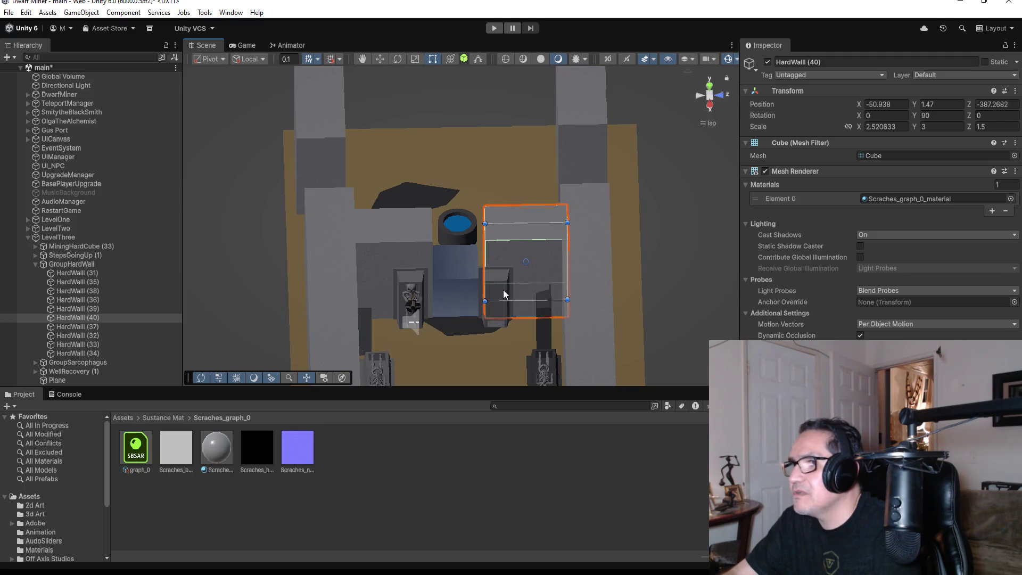
# Select the whole Sarcophagus object and nudge it slightly up in top view
pyautogui.click(502, 282)
pyautogui.click(712, 84)
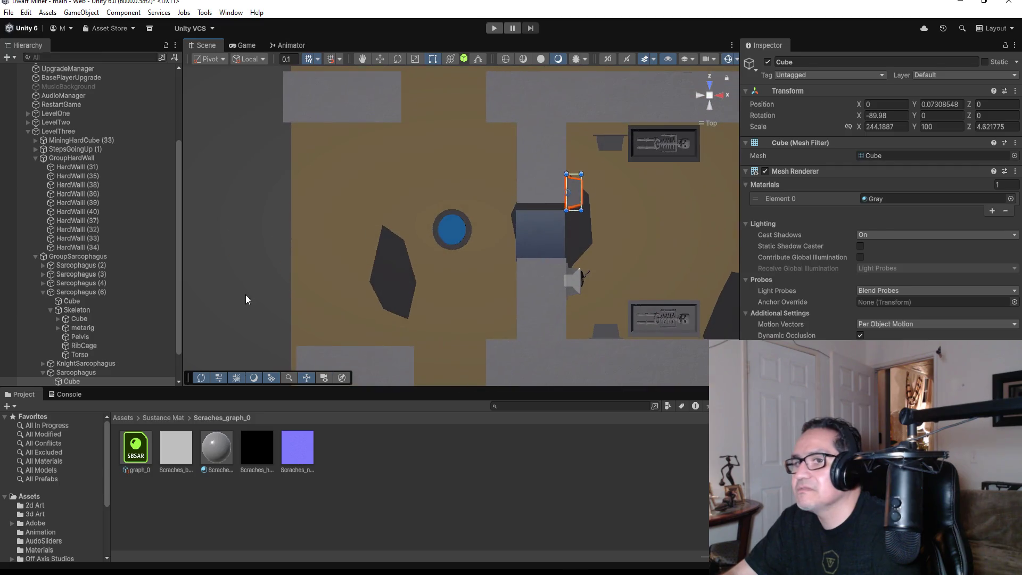
pyautogui.click(76, 372)
pyautogui.click(380, 59)
pyautogui.moveTo(566, 238); pyautogui.dragTo(568, 234)
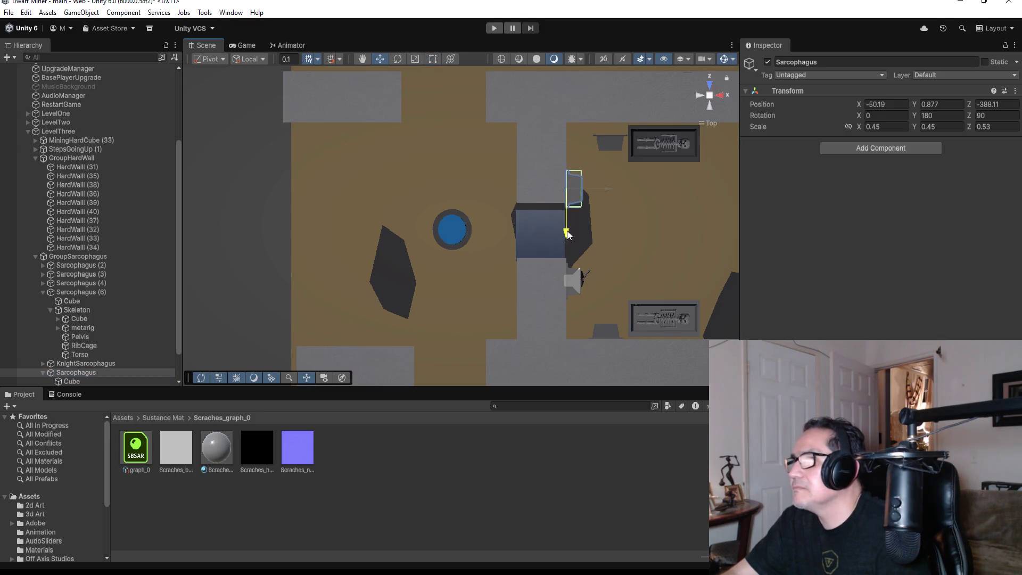
# Nudge MiningHardCube (33) along Z to Z -389.33, between the sarcophagus blocks
pyautogui.click(526, 221)
pyautogui.moveTo(541, 187)
pyautogui.mouseDown()
pyautogui.moveTo(399, 49)
pyautogui.moveTo(401, 58)
pyautogui.mouseUp()
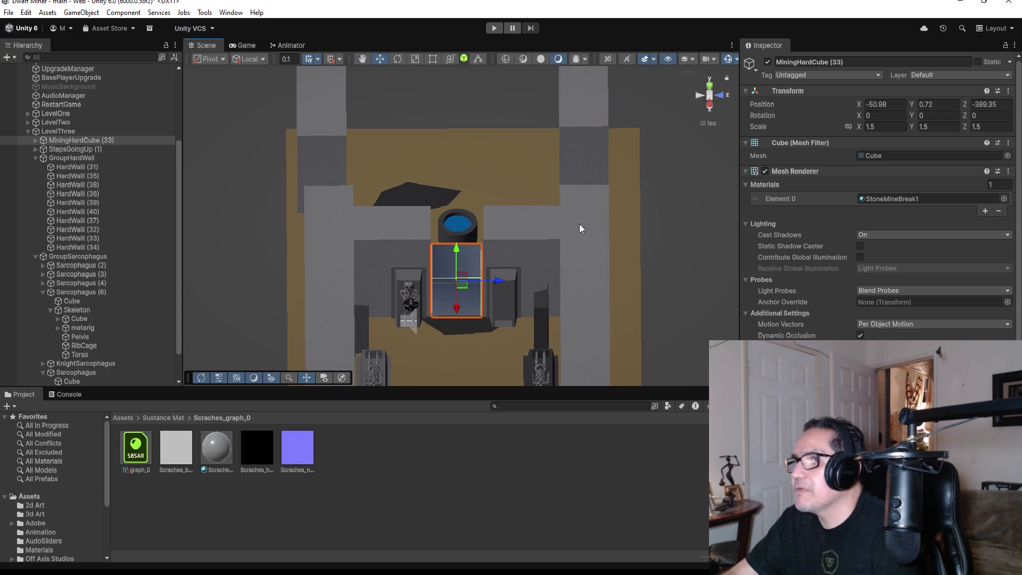
pyautogui.click(537, 235)
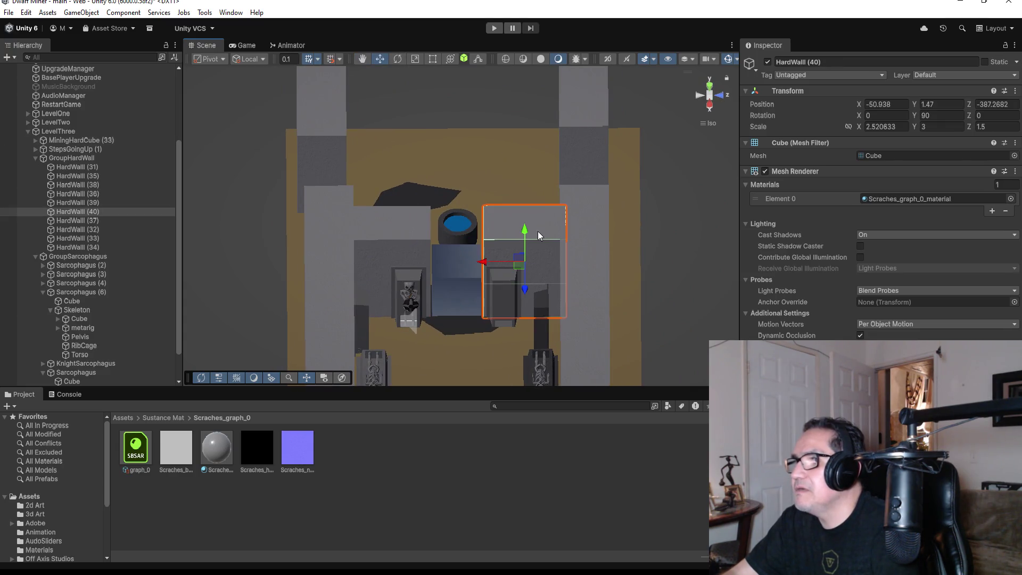
pyautogui.click(466, 277)
pyautogui.moveTo(495, 287); pyautogui.dragTo(495, 284)
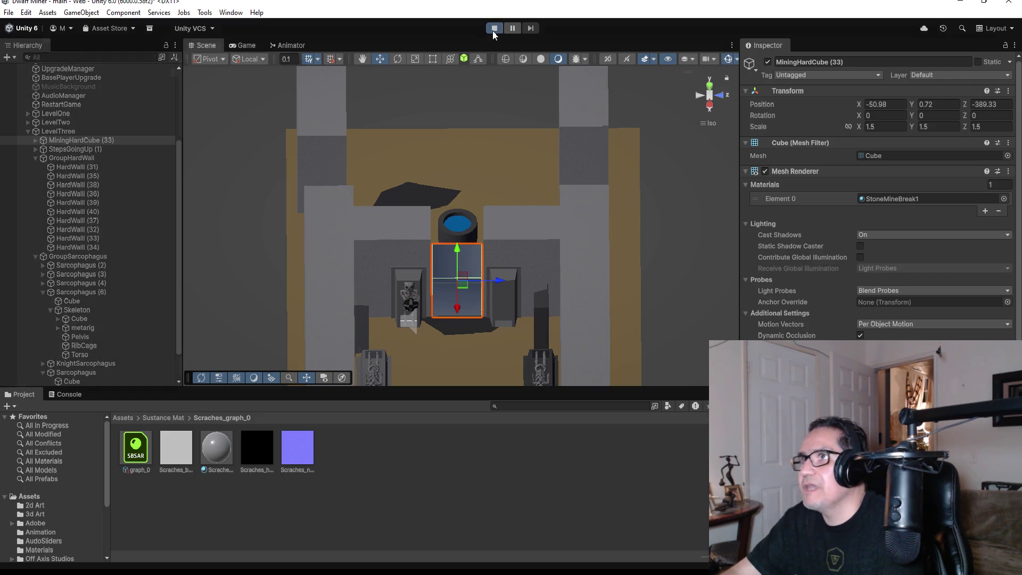
# Start play mode, walk down the corridor with the axe and kill the skeleton
pyautogui.click(494, 29)
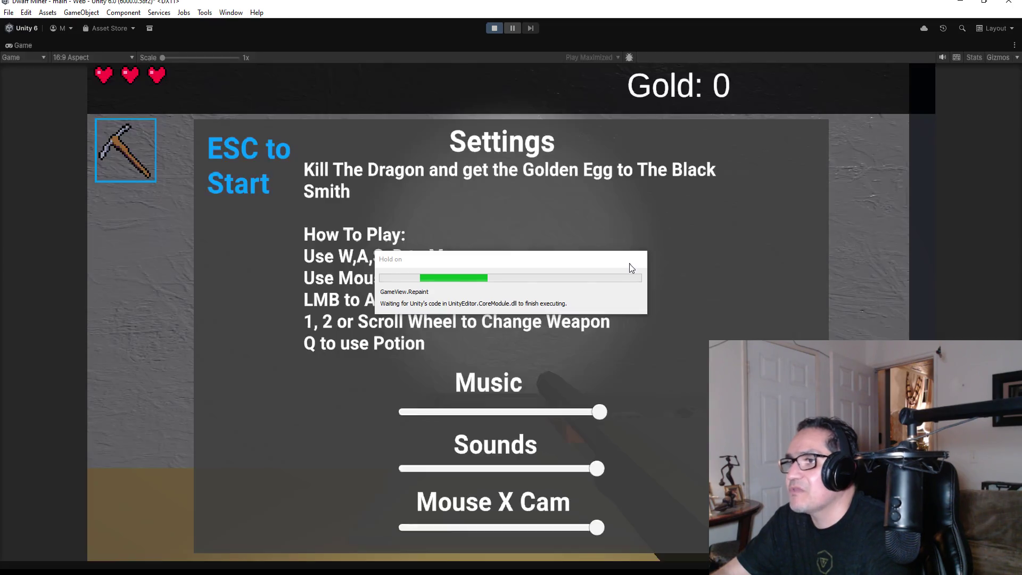
pyautogui.press('Escape')
pyautogui.click(611, 269)
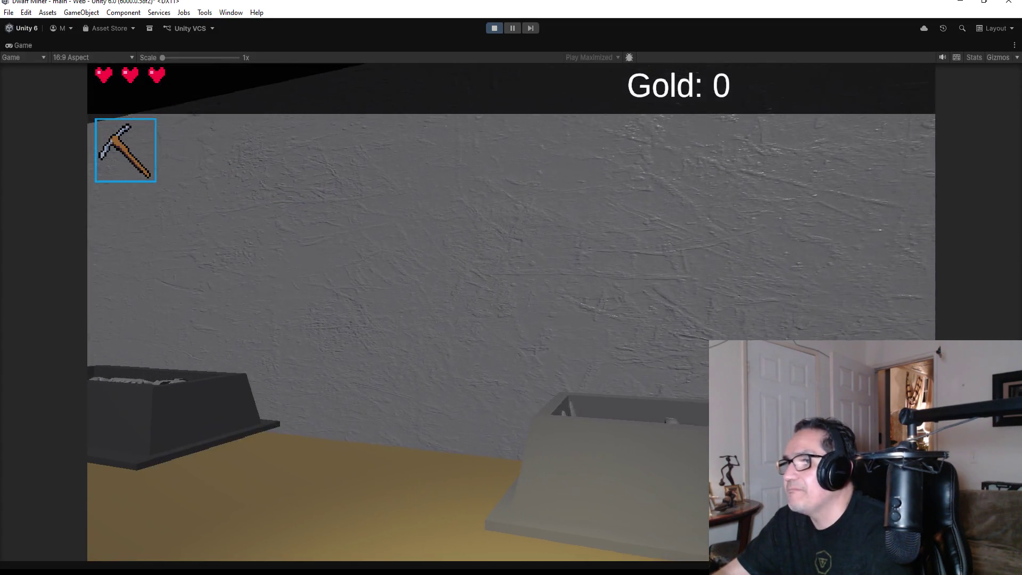
pyautogui.press('w')
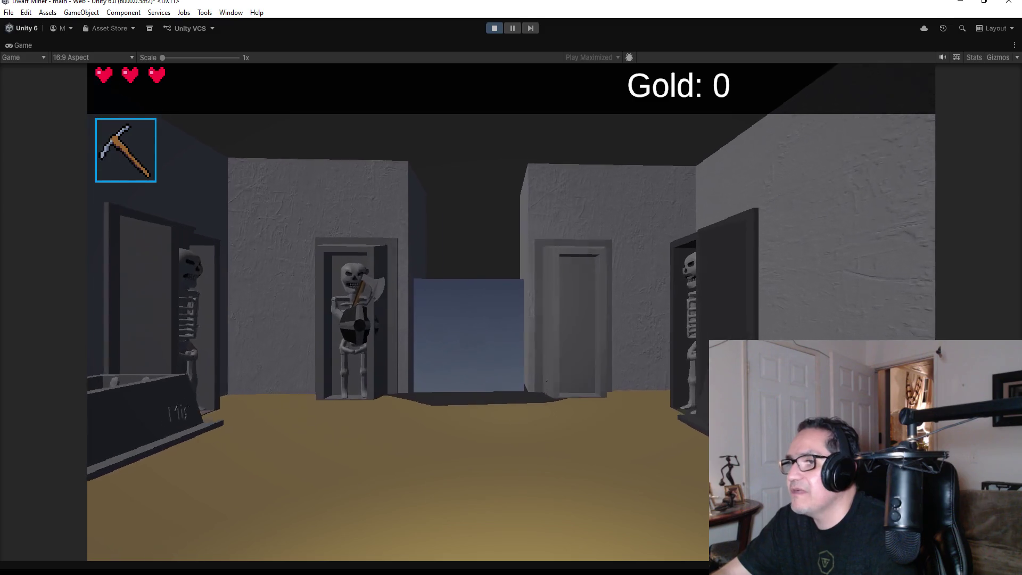
pyautogui.press('2')
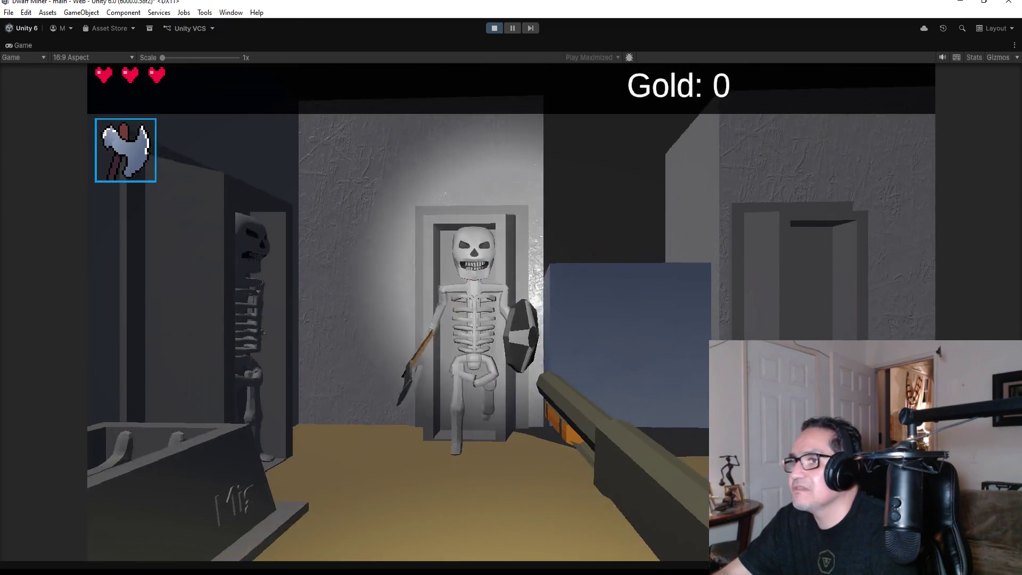
pyautogui.click(510, 287)
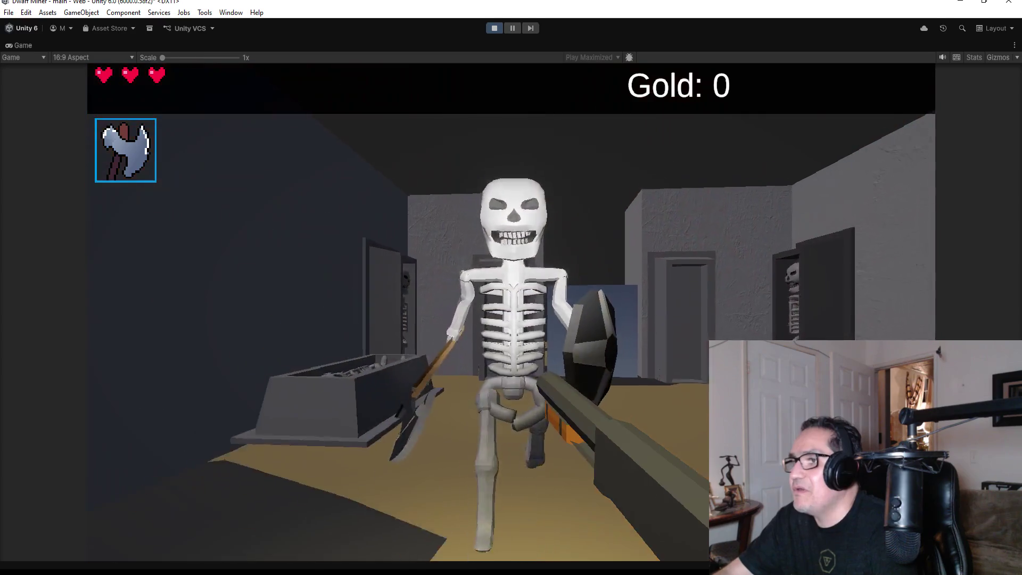
pyautogui.click(511, 287)
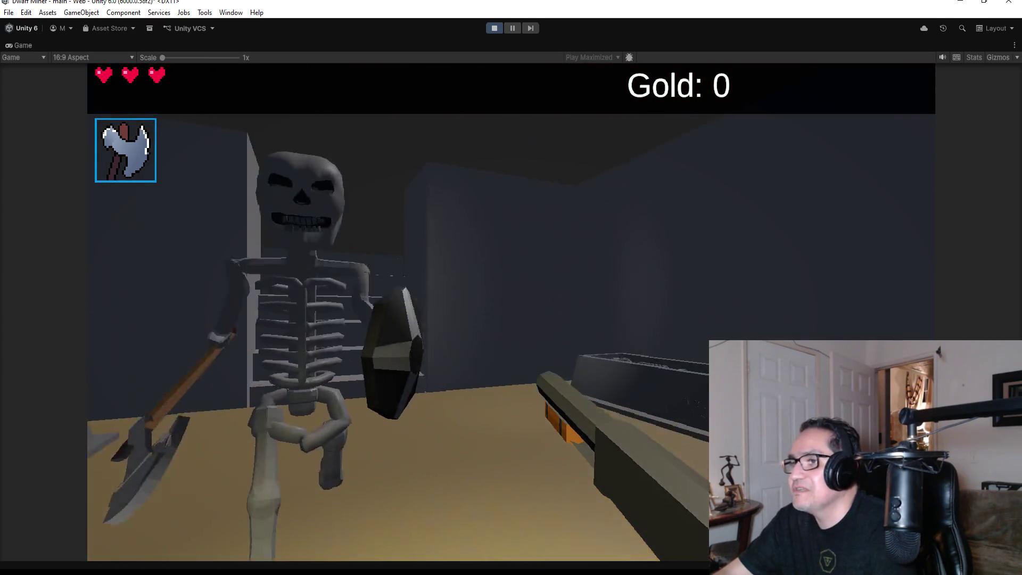
pyautogui.click(511, 287)
# Mine through the blocking cube with the pickaxe, walk past the well, then stop playing
pyautogui.press('2')
pyautogui.press('w')
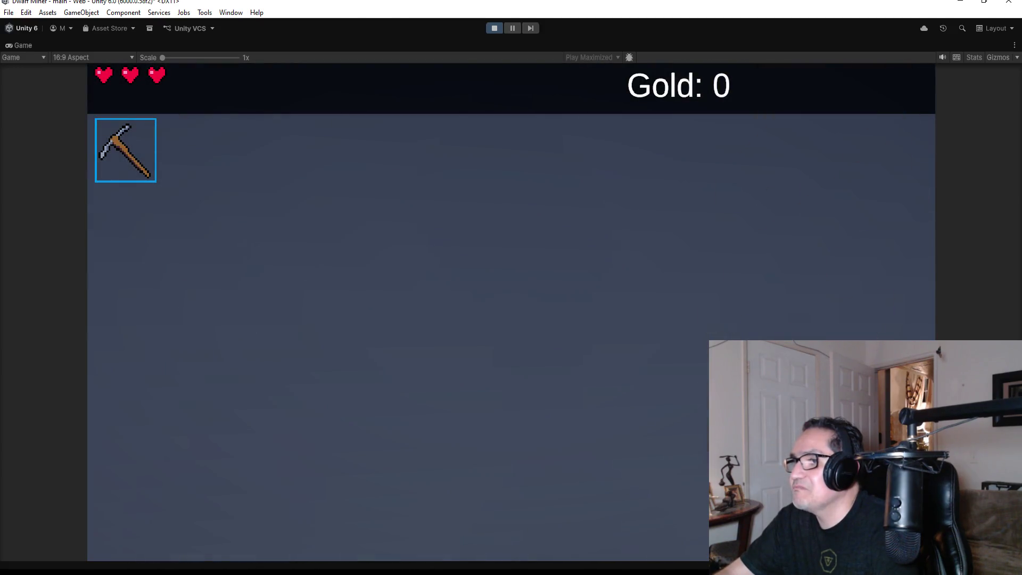
pyautogui.click(511, 288)
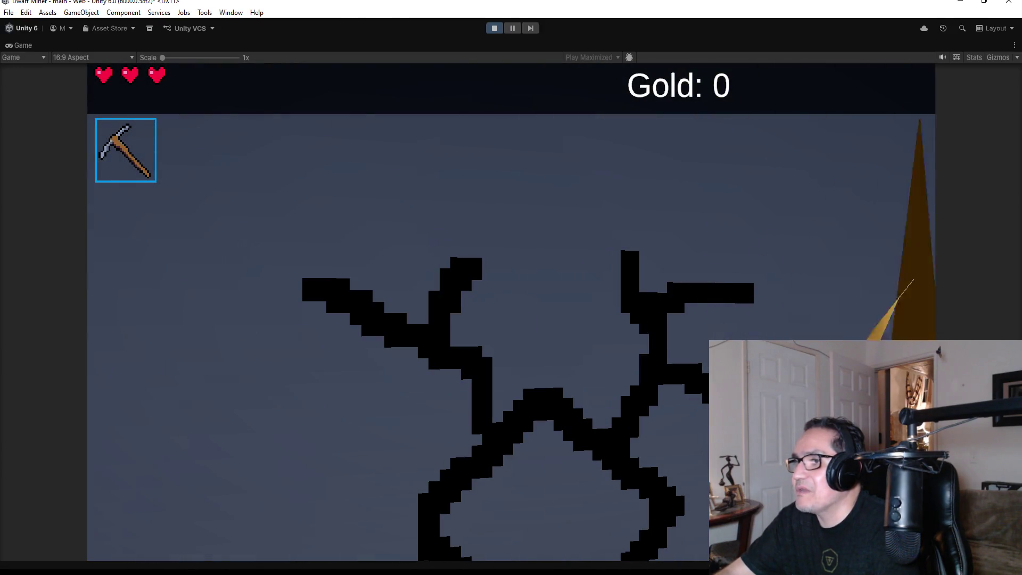
pyautogui.click(511, 288)
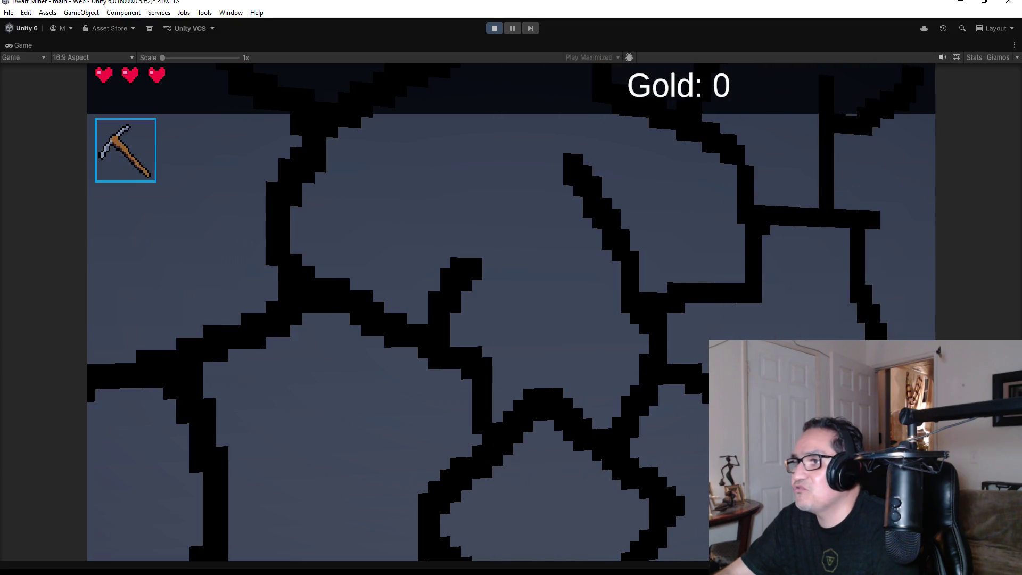
pyautogui.press('w')
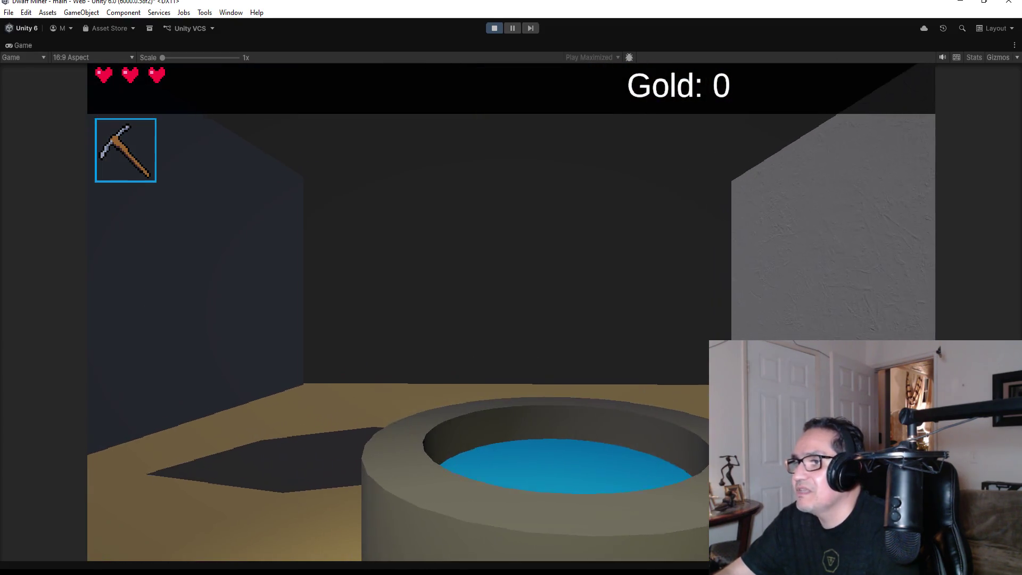
pyautogui.press('w')
pyautogui.press('w')
pyautogui.press('w')
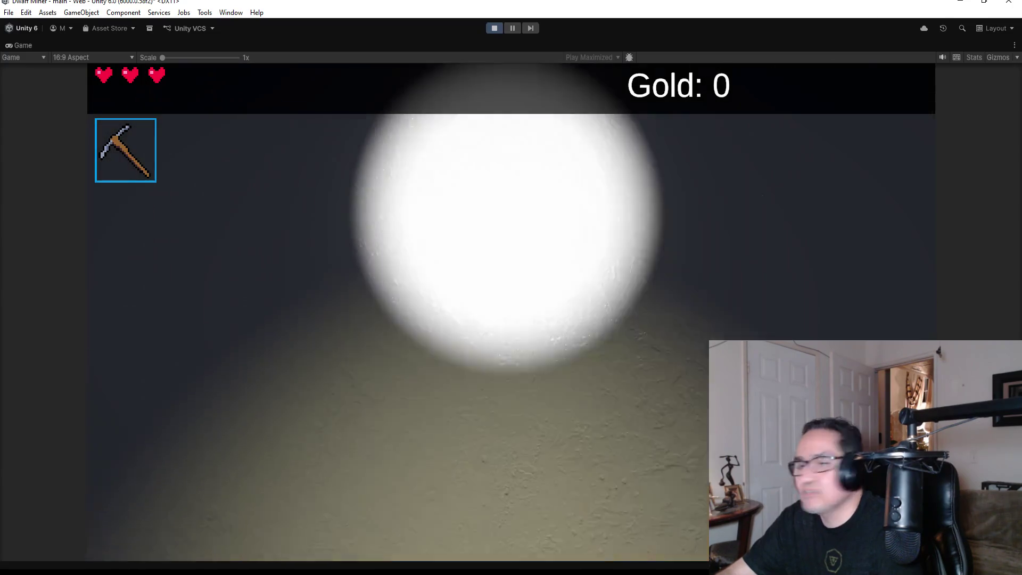
pyautogui.press('Escape')
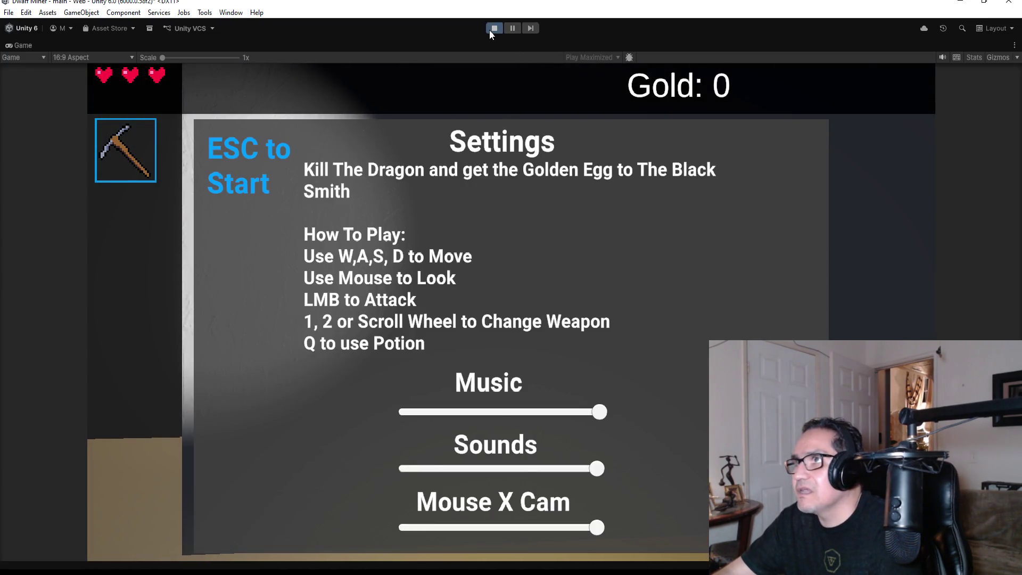
pyautogui.click(490, 30)
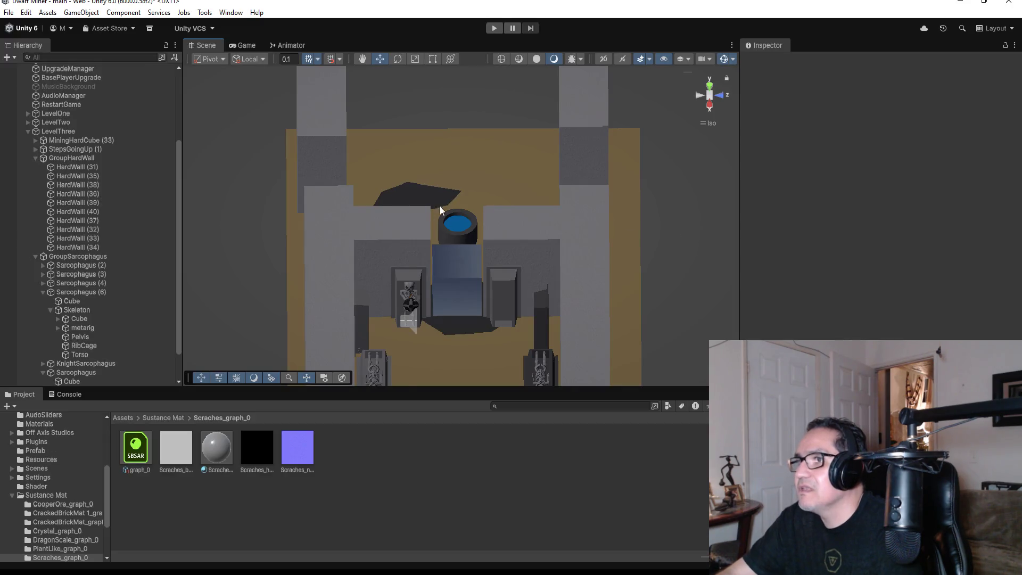
# Nudge HardWall (37) in the starting room slightly up and to the right
pyautogui.scroll(-2, 581, 197)
pyautogui.click(712, 86)
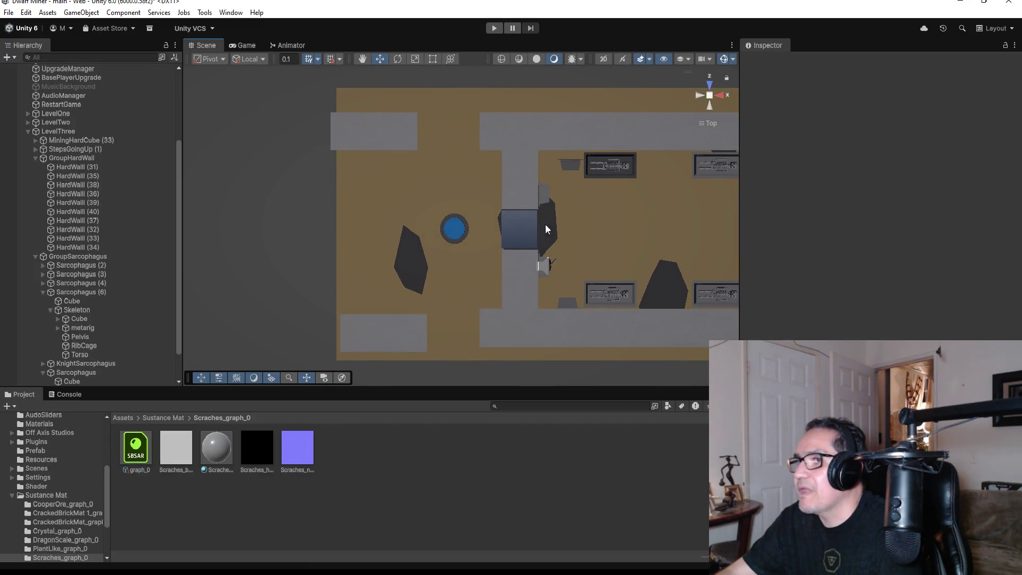
pyautogui.click(416, 334)
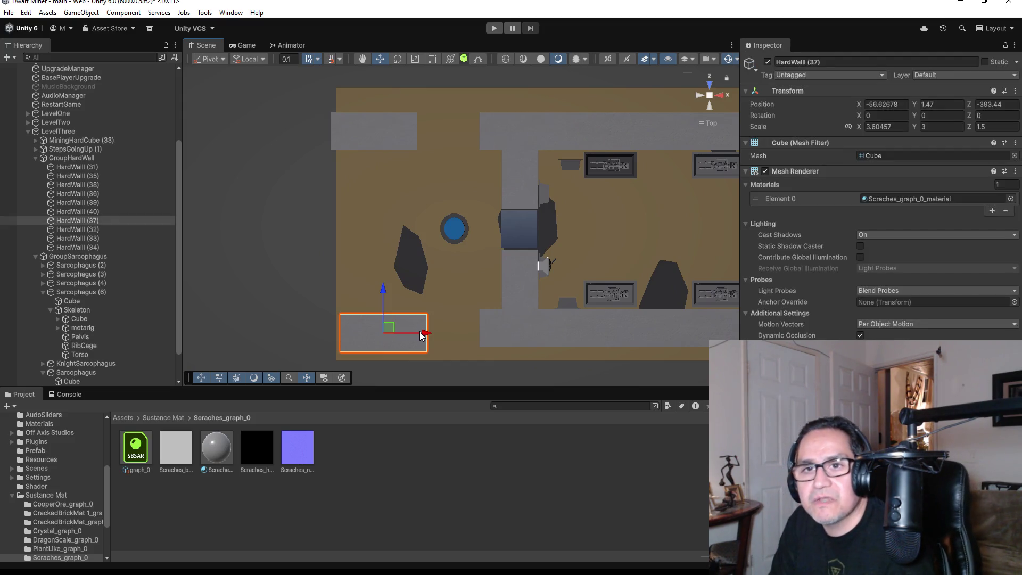
pyautogui.scroll(-2, 479, 250)
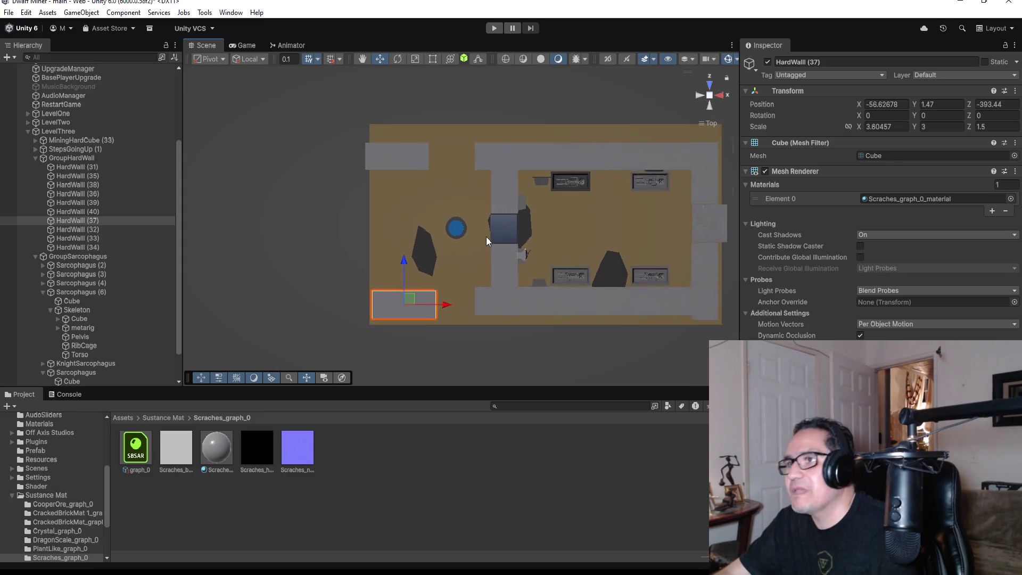
pyautogui.scroll(-2, 486, 237)
pyautogui.moveTo(420, 245); pyautogui.dragTo(420, 240)
pyautogui.moveTo(461, 287); pyautogui.dragTo(488, 290)
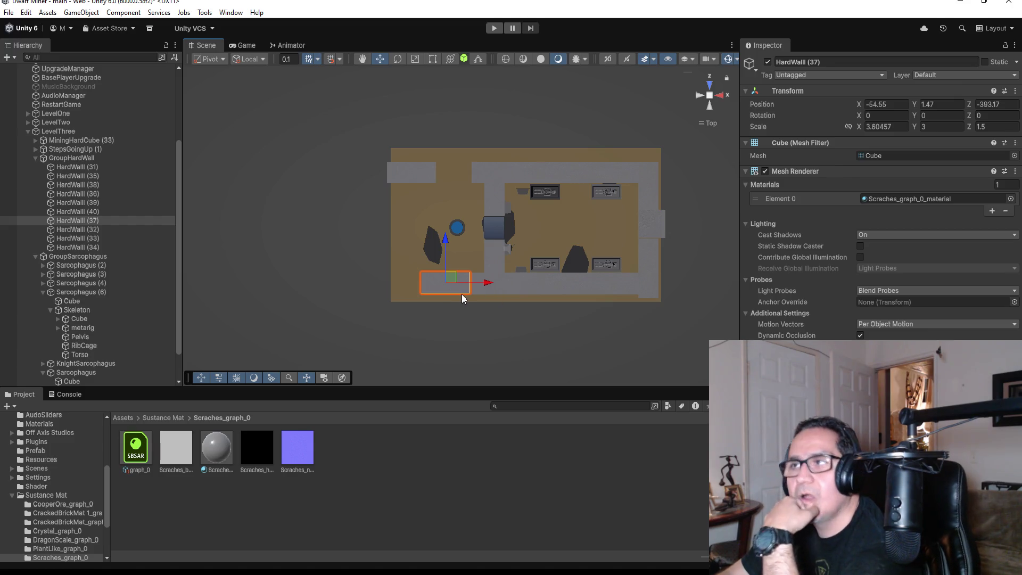
# Collapse LevelThree in the Hierarchy and expand DwarfMiner to list its children
pyautogui.scroll(-3, 461, 293)
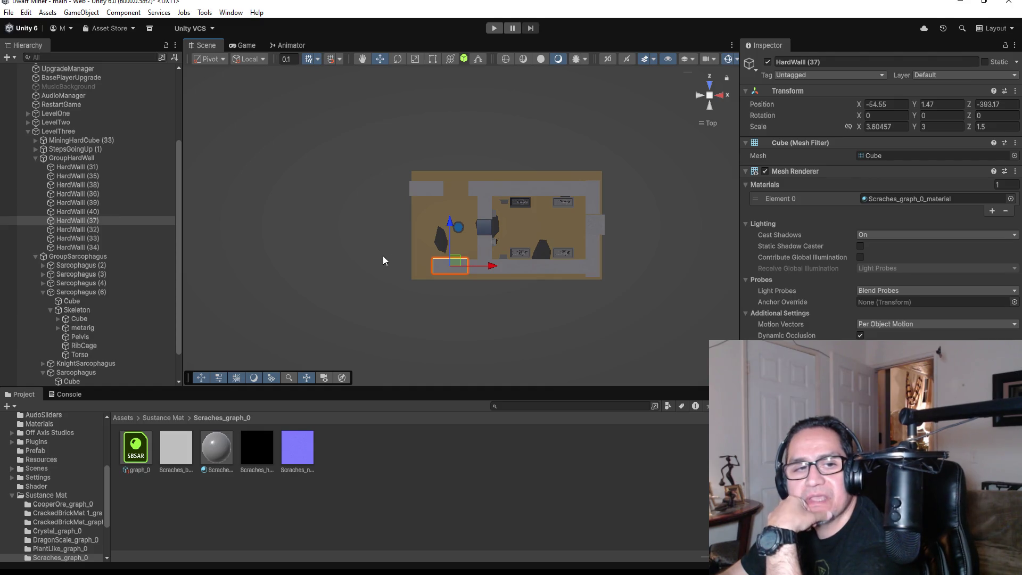
pyautogui.scroll(-2, 479, 290)
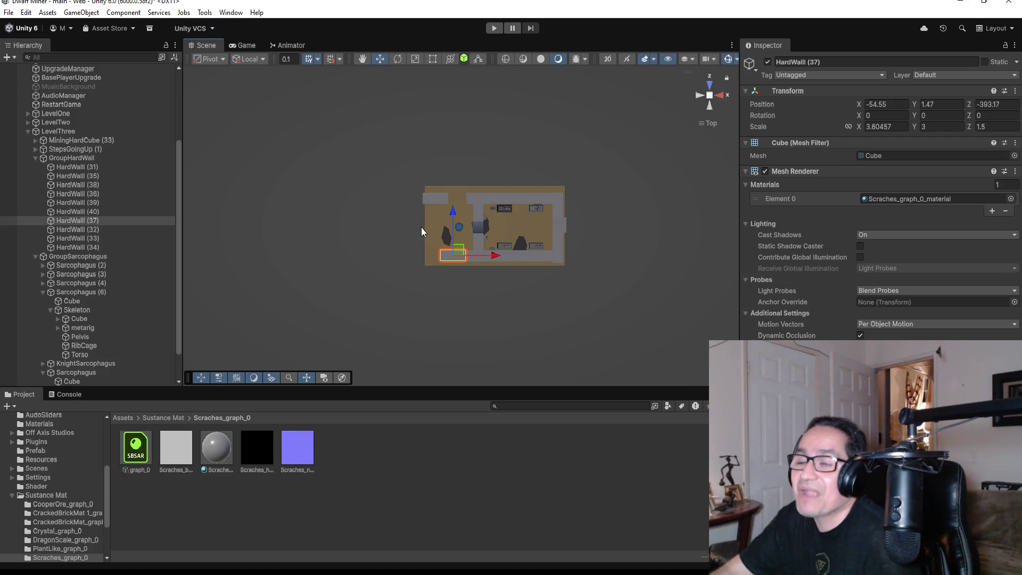
pyautogui.click(28, 131)
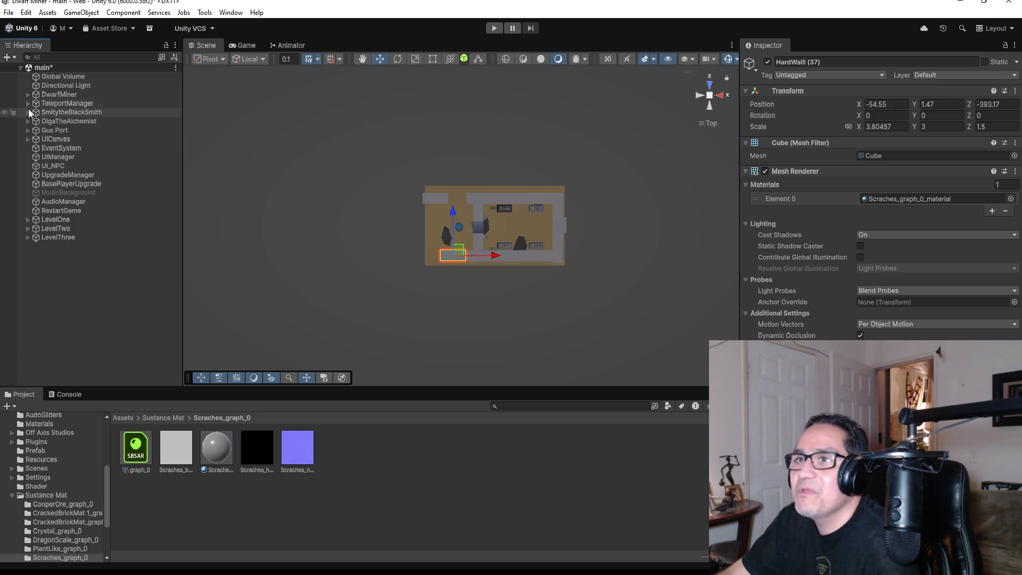
pyautogui.click(27, 94)
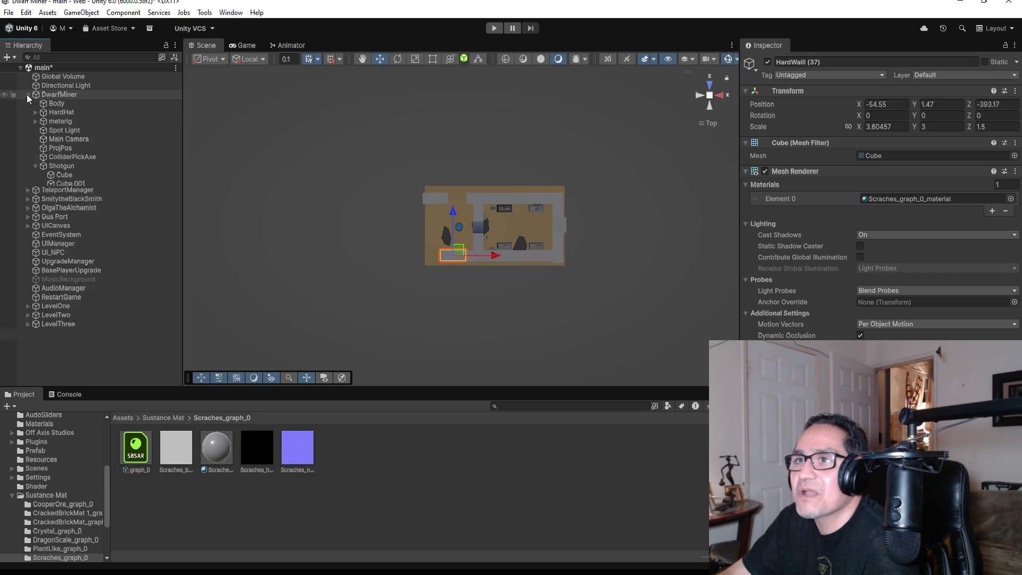
# Deactivate the Shotgun child of DwarfMiner
pyautogui.click(35, 166)
pyautogui.click(63, 166)
pyautogui.click(768, 63)
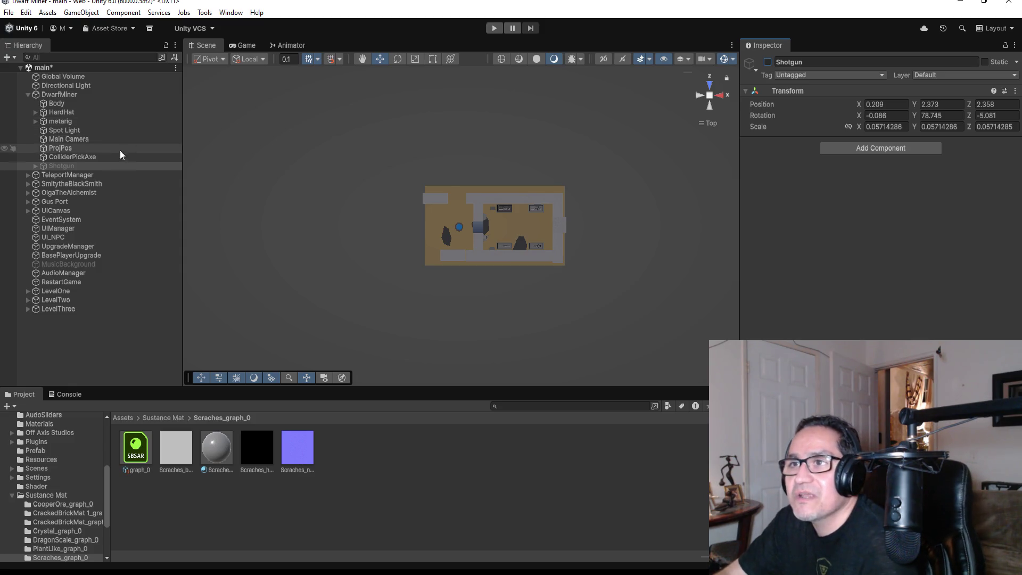
# Inspect DwarfMiner, collapse its children, and select HardWall (37) in the scene
pyautogui.click(30, 94)
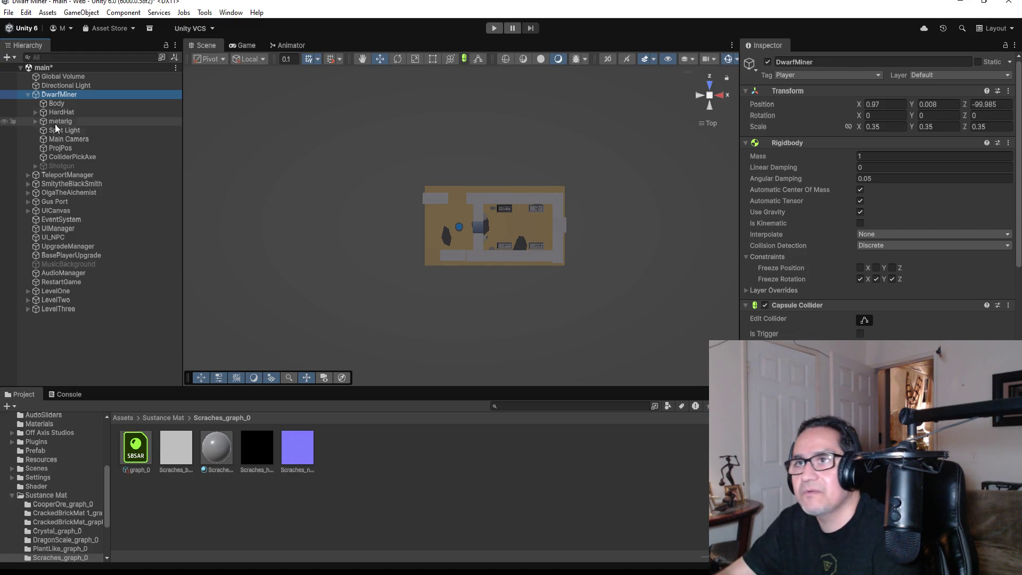
pyautogui.click(27, 93)
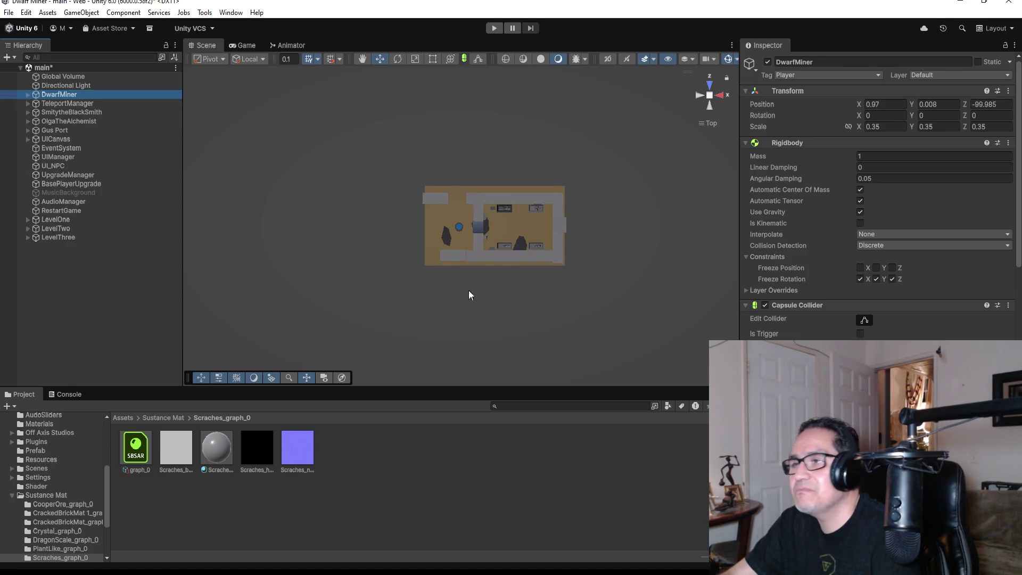
pyautogui.scroll(4, 499, 233)
pyautogui.scroll(2, 469, 271)
pyautogui.click(451, 290)
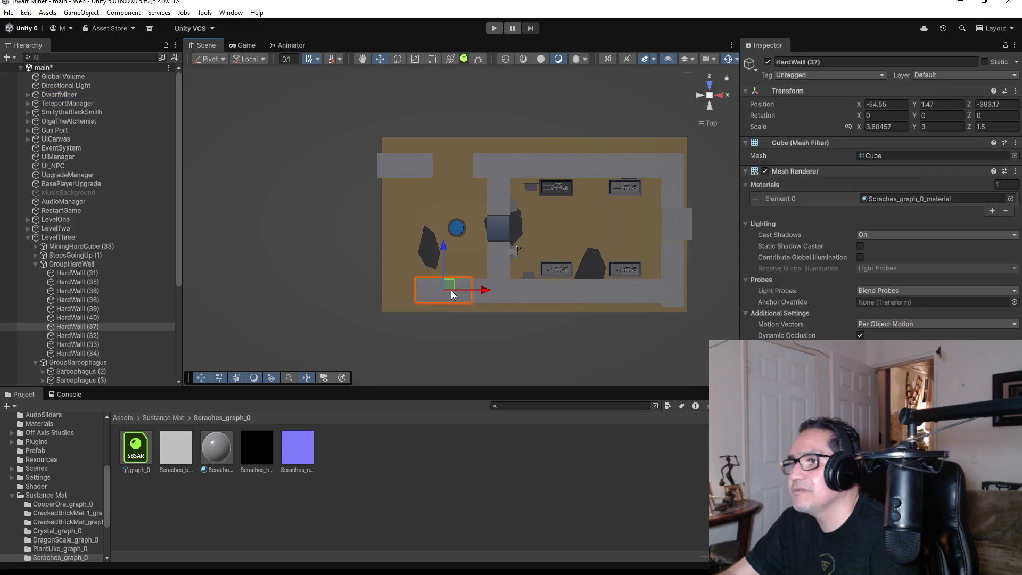
# Vertex-snap HardWall (37) against its neighbour and slide it left to X -56.06
pyautogui.moveTo(531, 340); pyautogui.dragTo(694, 107)
pyautogui.click(710, 85)
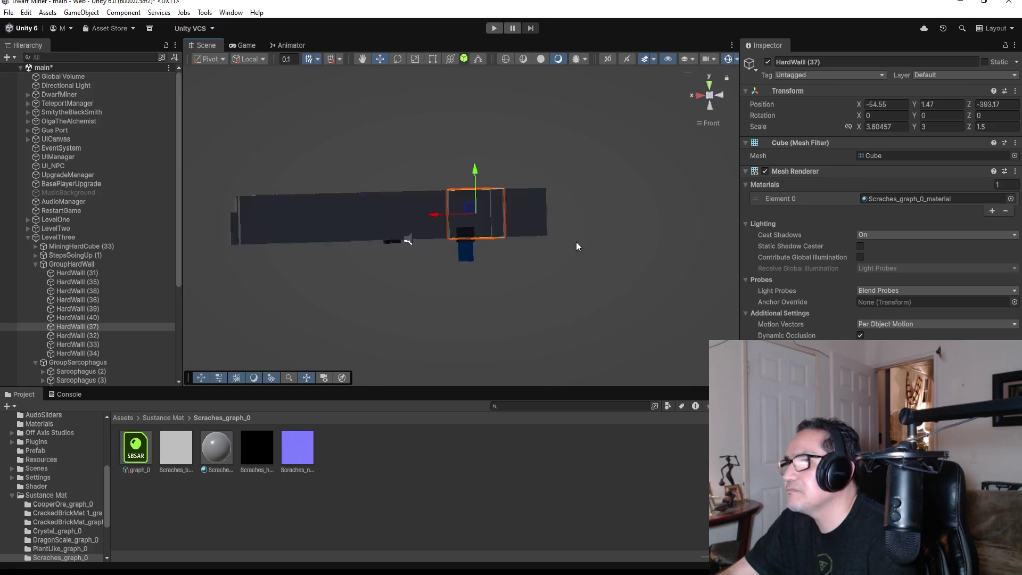
pyautogui.click(713, 89)
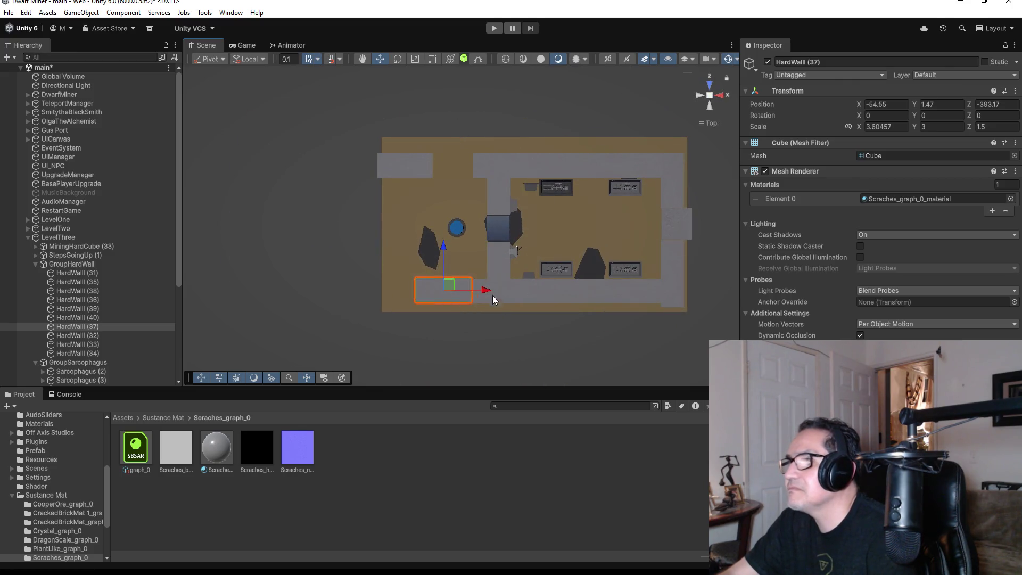
pyautogui.moveTo(483, 289); pyautogui.dragTo(477, 290)
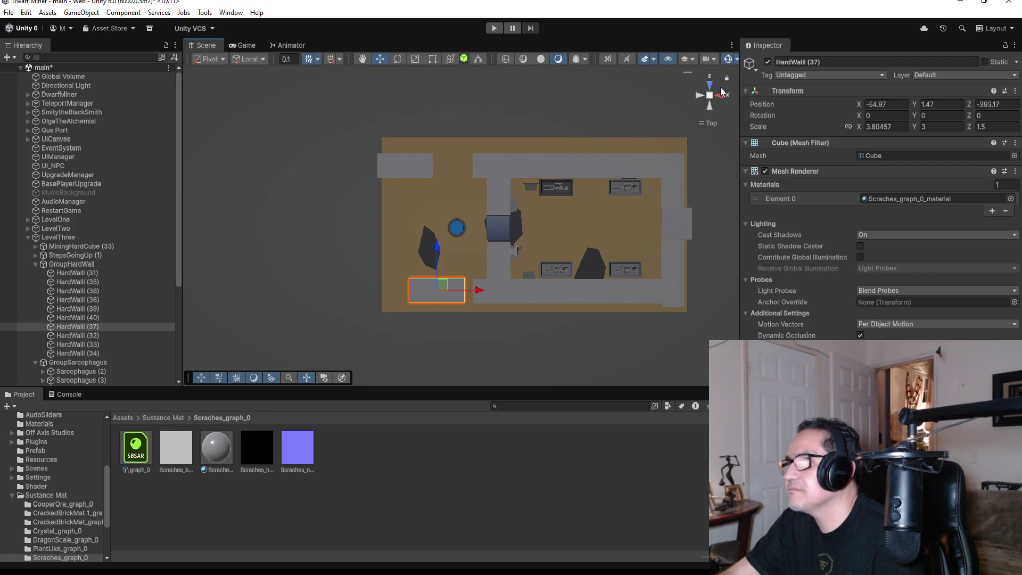
pyautogui.click(710, 106)
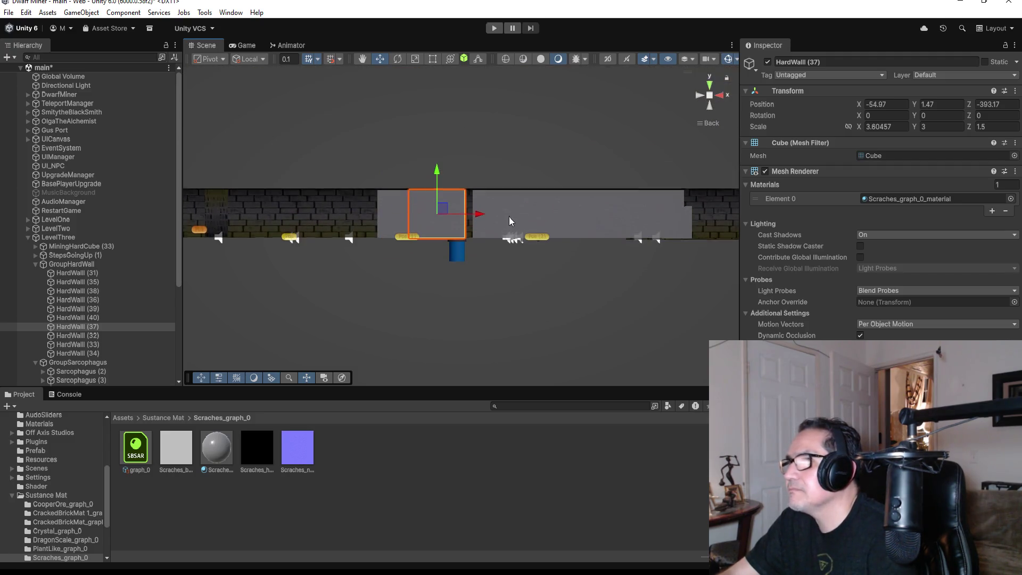
pyautogui.press('v')
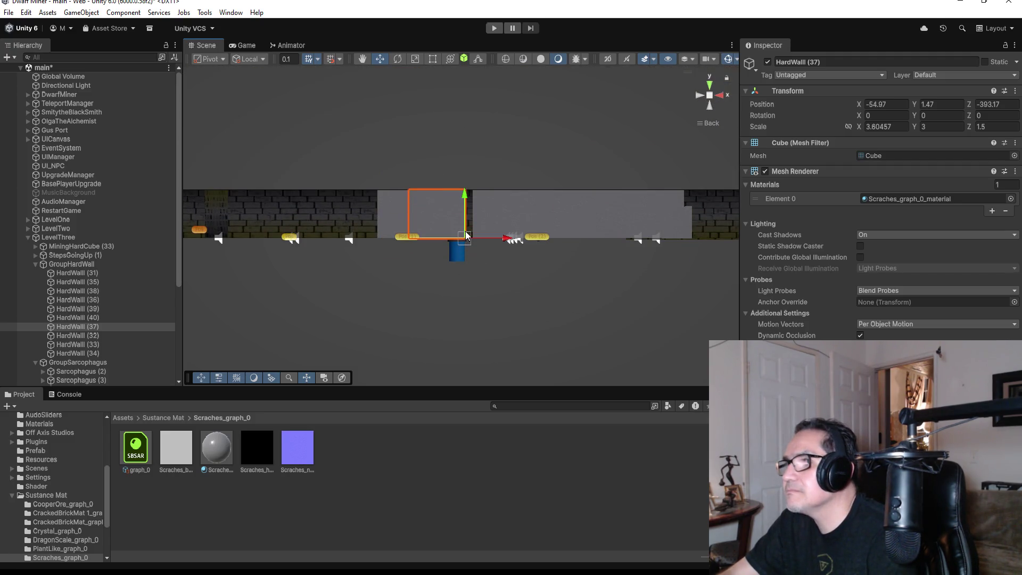
pyautogui.moveTo(467, 242); pyautogui.dragTo(474, 240)
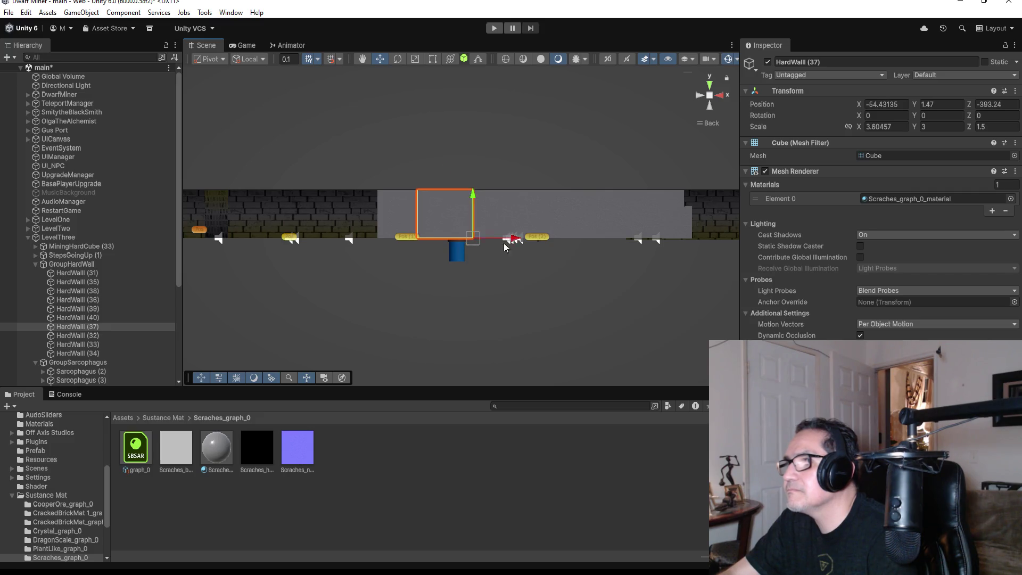
pyautogui.click(710, 83)
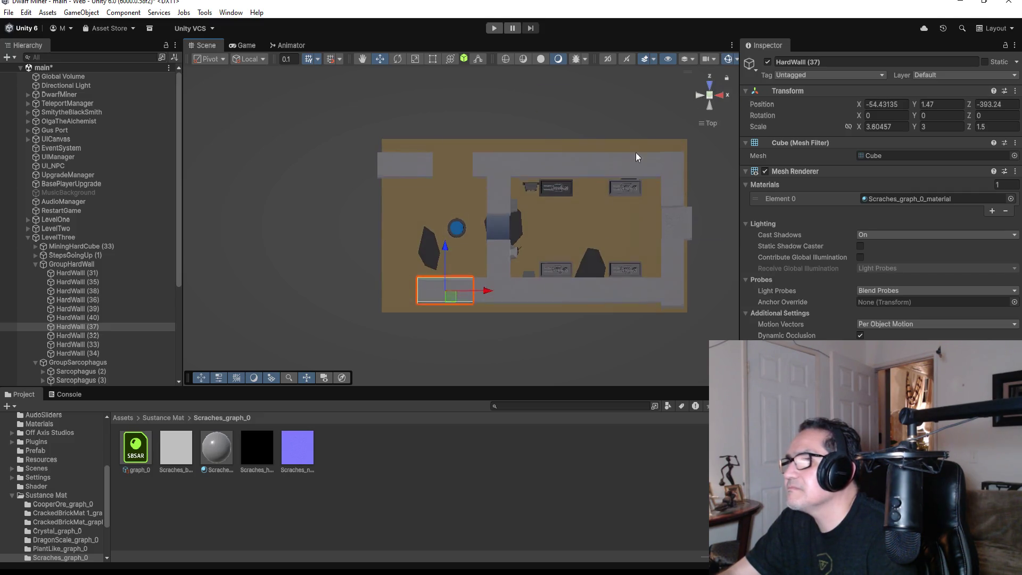
pyautogui.moveTo(485, 291); pyautogui.dragTo(463, 290)
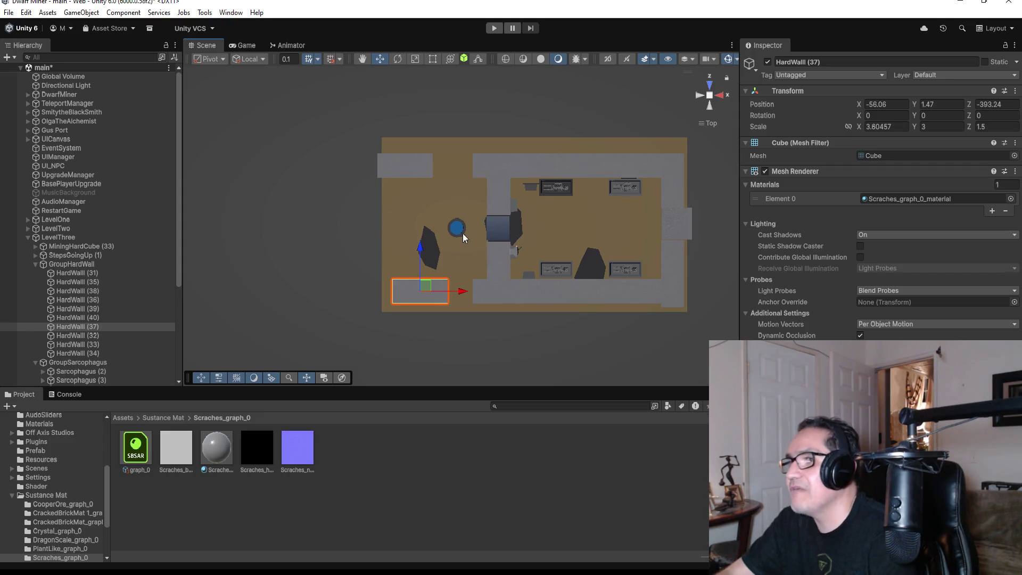
# Slide HardWall (38) right to X -56.13 to close the gap
pyautogui.scroll(1, 471, 228)
pyautogui.click(416, 169)
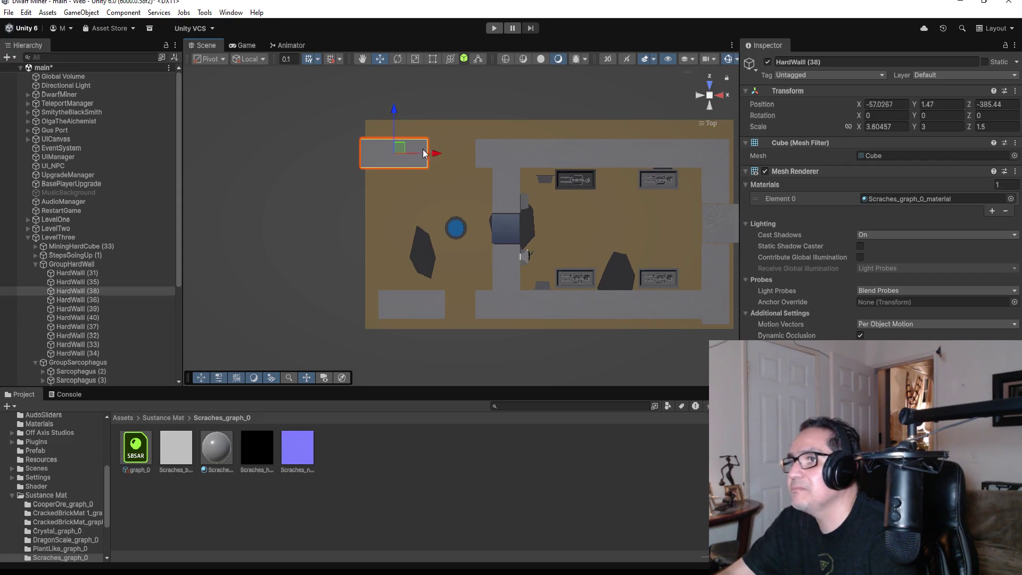
pyautogui.moveTo(431, 154); pyautogui.dragTo(448, 156)
pyautogui.scroll(-4, 475, 216)
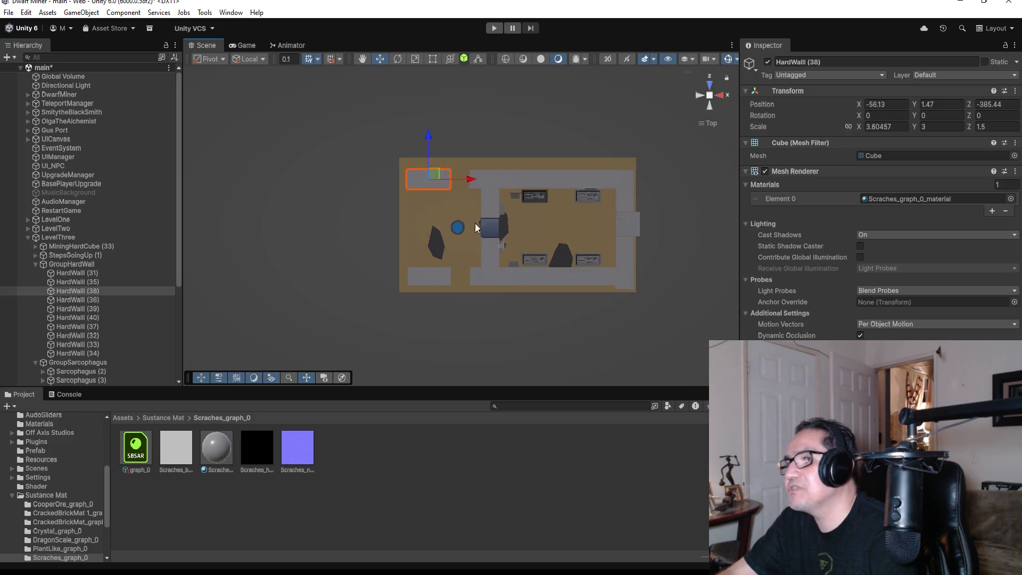
pyautogui.click(447, 224)
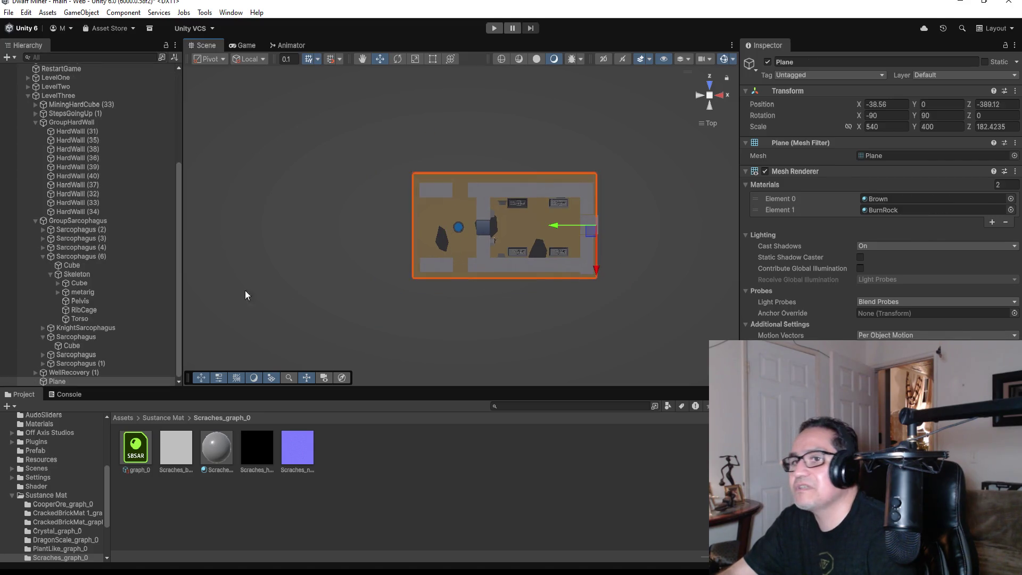
# Collapse the Sarcophagus and HardWall groups, then duplicate the floor Plane into Plane (1)
pyautogui.click(43, 257)
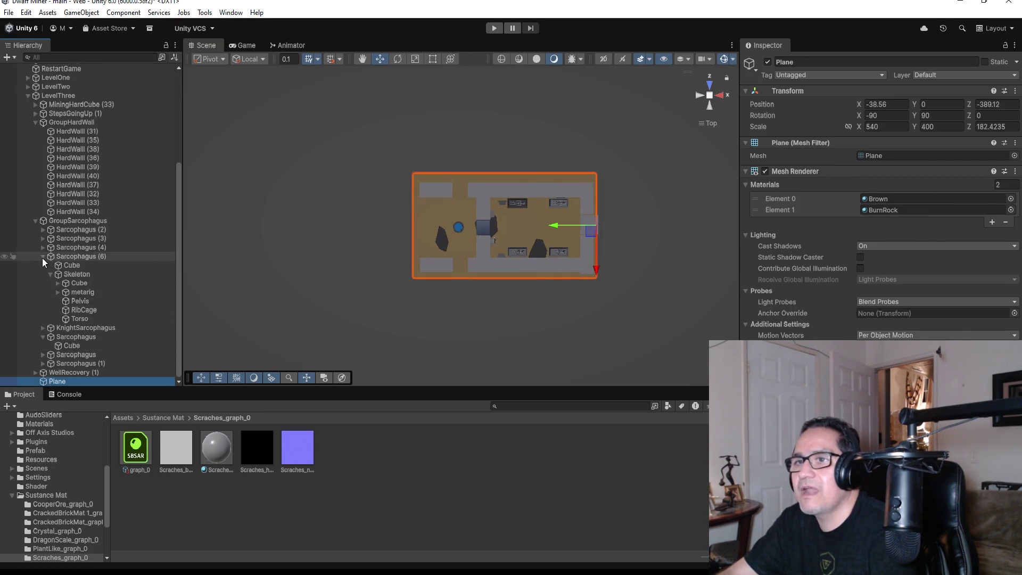
pyautogui.click(46, 337)
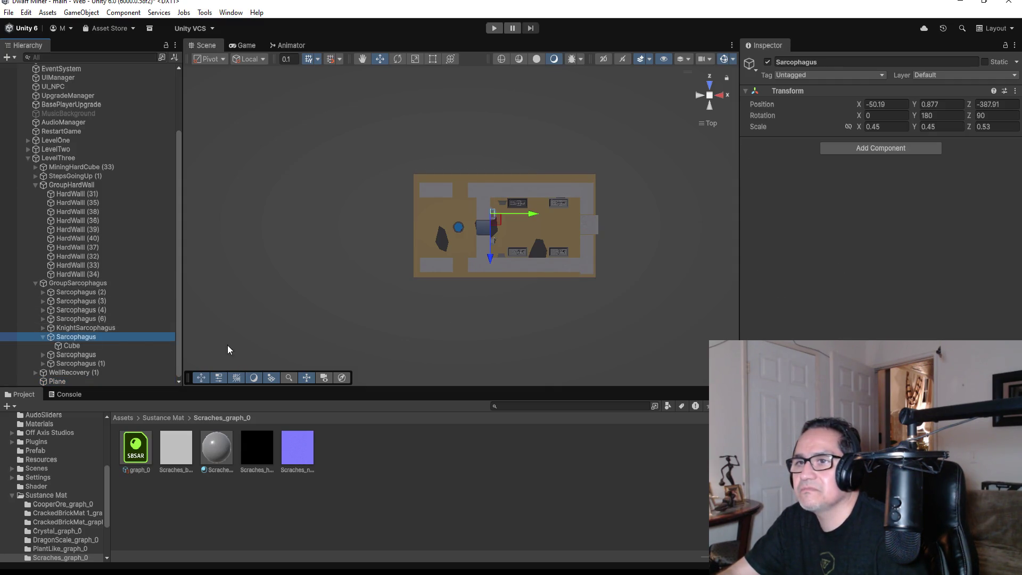
pyautogui.click(42, 336)
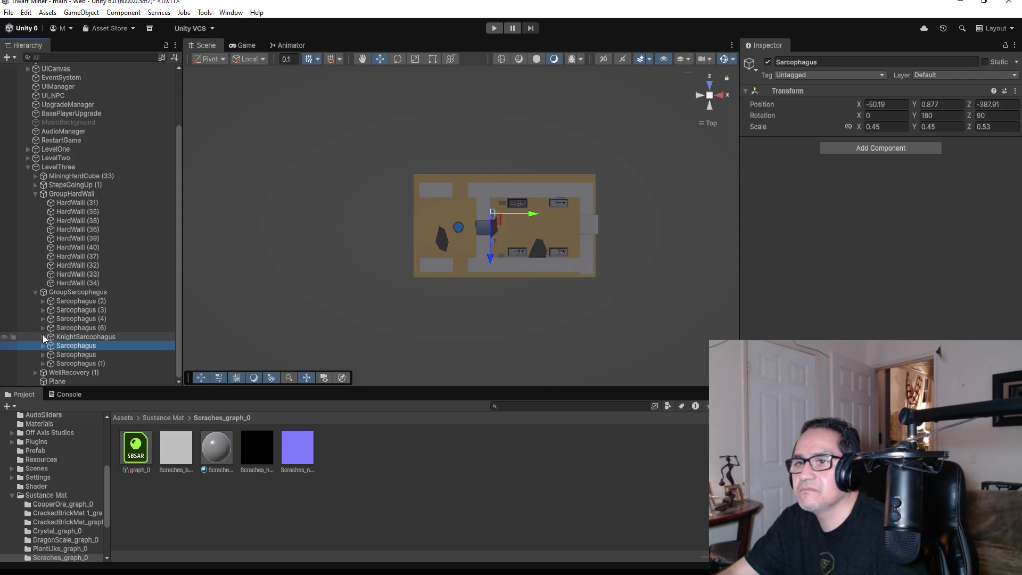
pyautogui.click(36, 291)
pyautogui.click(36, 264)
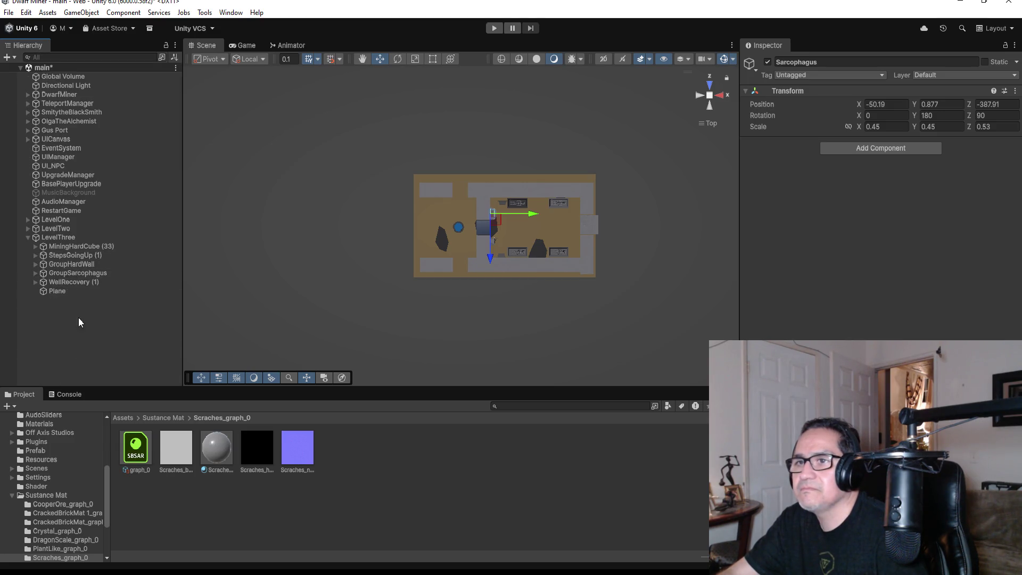
pyautogui.click(55, 292)
pyautogui.hotkey('ctrl', 'd')
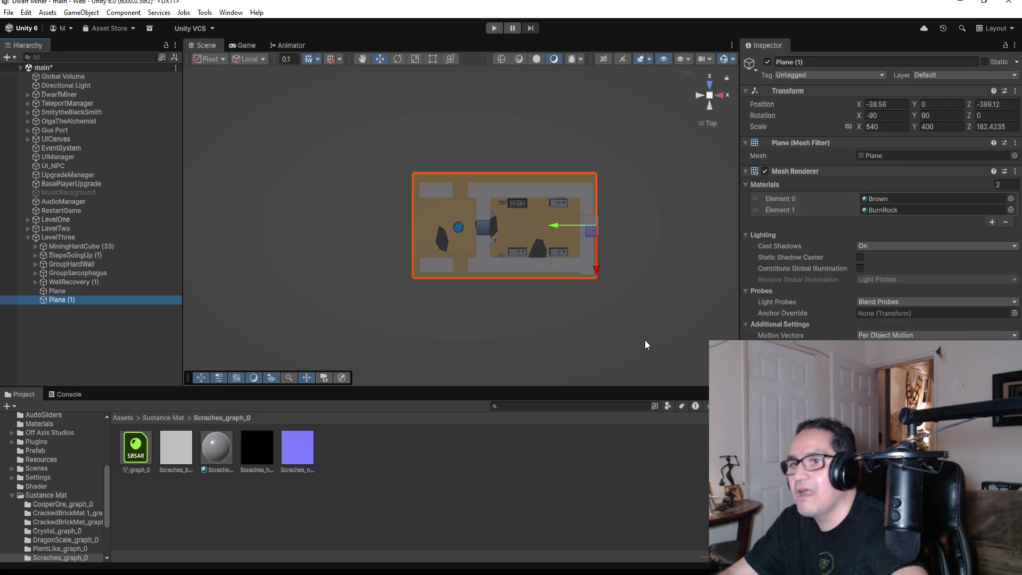
# Move Plane (1) south of the starting room and set its Y rotation to 90
pyautogui.moveTo(596, 262); pyautogui.dragTo(609, 372)
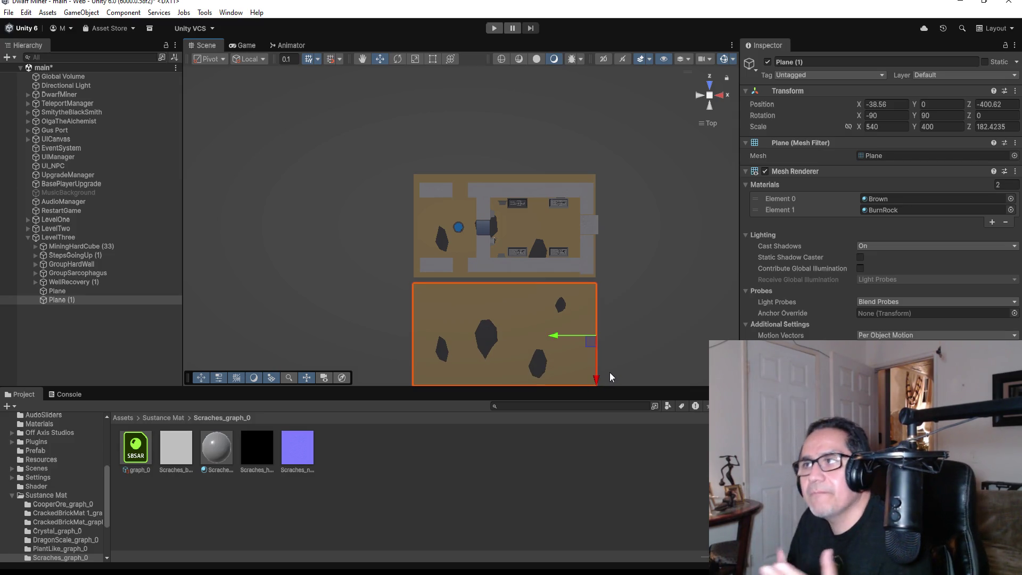
pyautogui.scroll(-2, 574, 306)
pyautogui.scroll(-1, 562, 307)
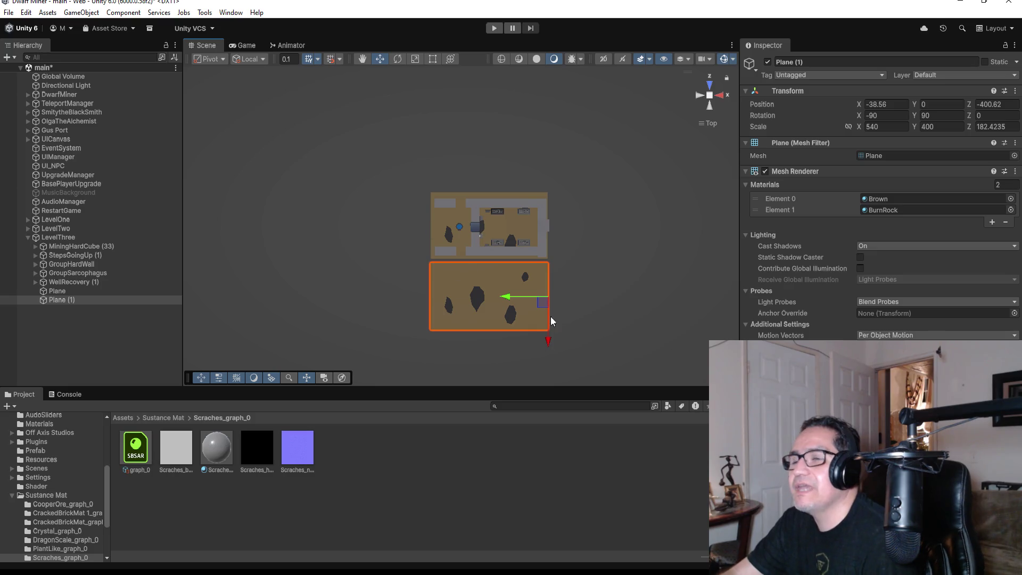
pyautogui.click(919, 120)
pyautogui.write('90')
pyautogui.press('Return')
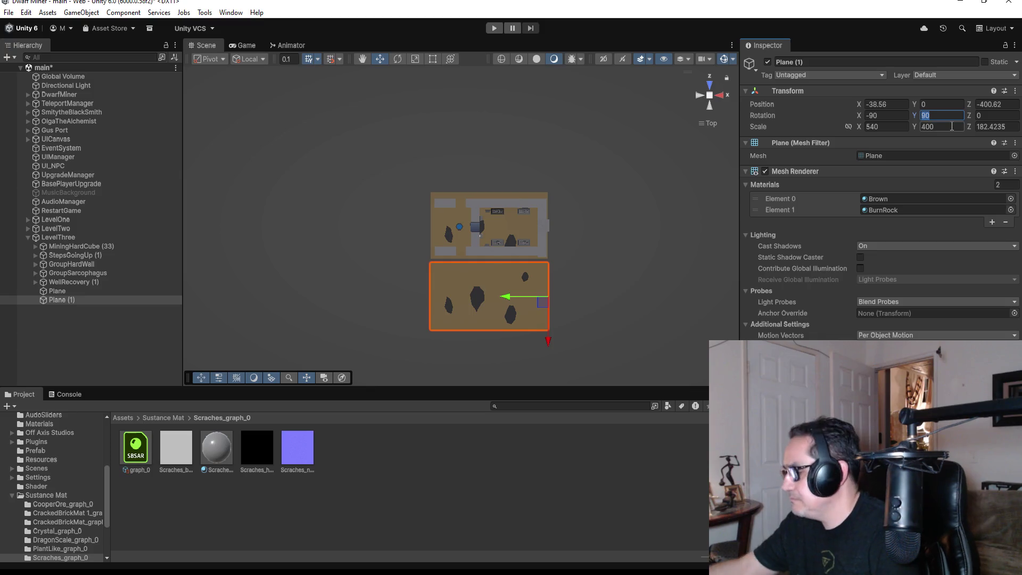
pyautogui.write('0')
# Line Plane (1) up with the room's left and bottom edges, checking from angled views
pyautogui.scroll(-1, 604, 297)
pyautogui.moveTo(572, 289); pyautogui.dragTo(501, 276)
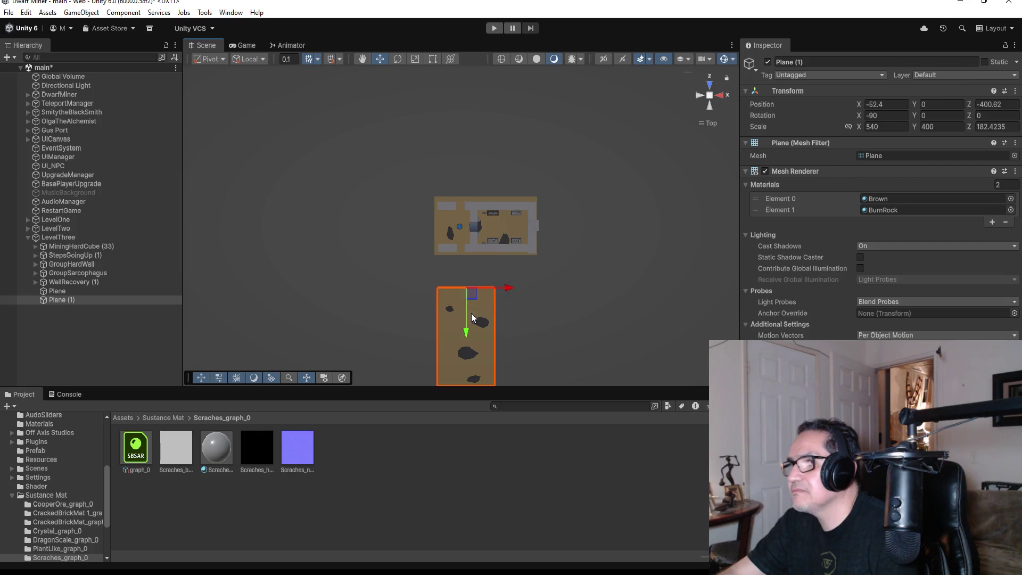
pyautogui.moveTo(474, 330); pyautogui.dragTo(475, 298)
pyautogui.press('f')
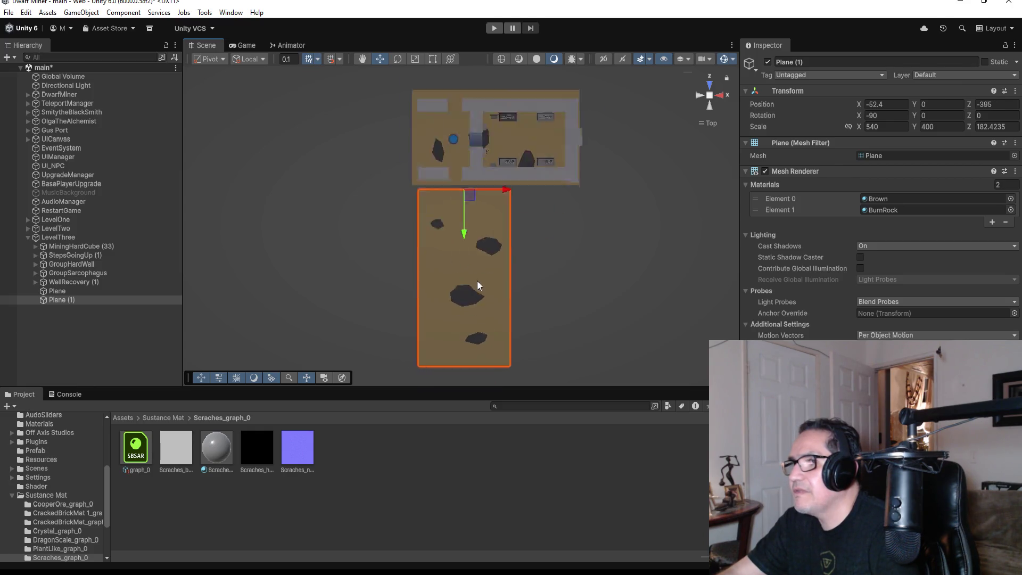
pyautogui.moveTo(435, 173)
pyautogui.mouseDown()
pyautogui.moveTo(518, 153)
pyautogui.moveTo(376, 235)
pyautogui.moveTo(445, 153)
pyautogui.moveTo(377, 257)
pyautogui.moveTo(313, 277)
pyautogui.mouseUp()
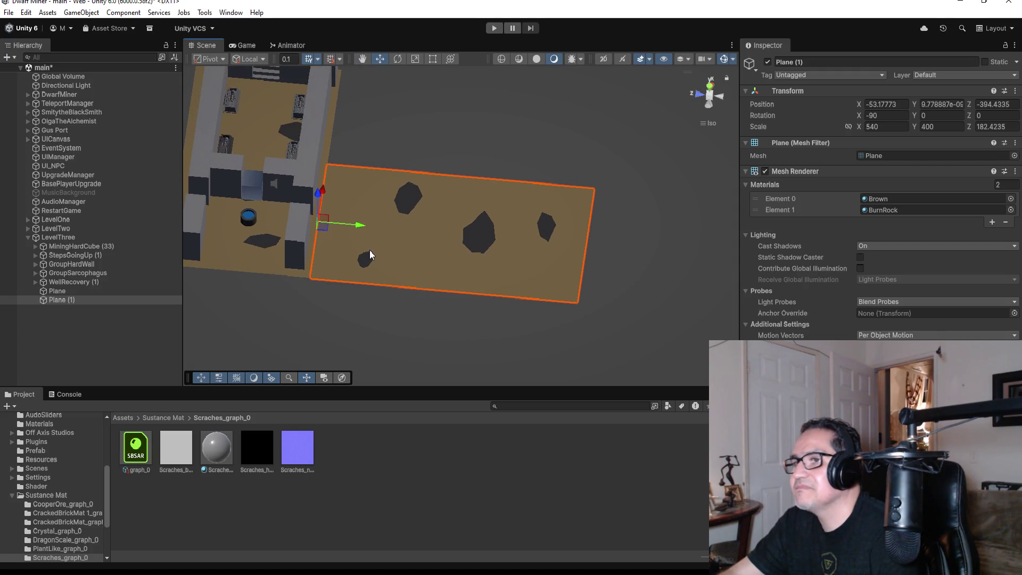
pyautogui.moveTo(424, 235)
pyautogui.mouseDown()
pyautogui.moveTo(442, 165)
pyautogui.moveTo(395, 182)
pyautogui.mouseUp()
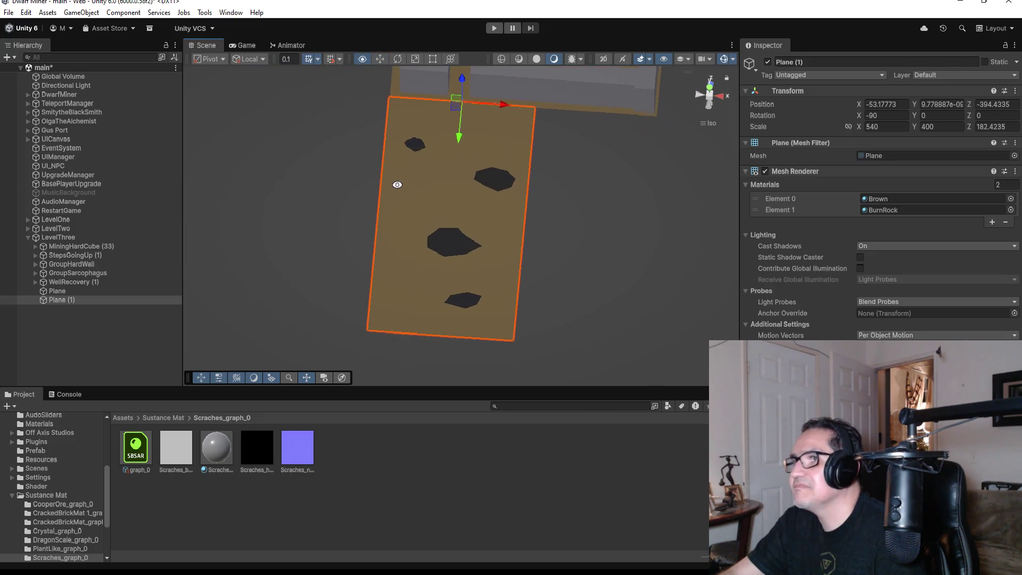
pyautogui.click(712, 94)
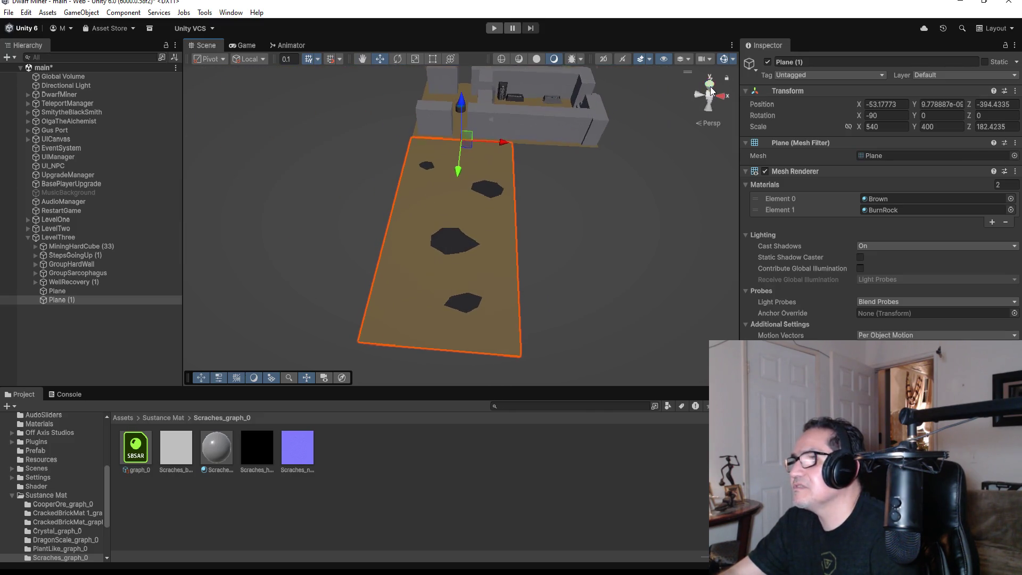
pyautogui.click(710, 86)
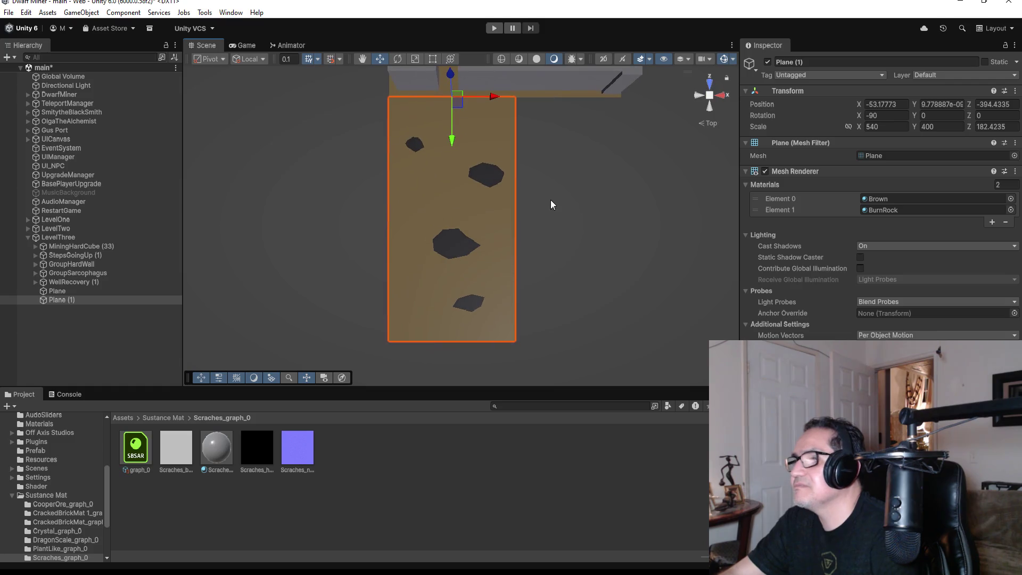
# Shorten Plane (1) and narrow both sides with the Rect tool to Scale X about 413
pyautogui.click(432, 59)
pyautogui.moveTo(452, 341)
pyautogui.mouseDown()
pyautogui.moveTo(461, 262)
pyautogui.moveTo(461, 289)
pyautogui.mouseUp()
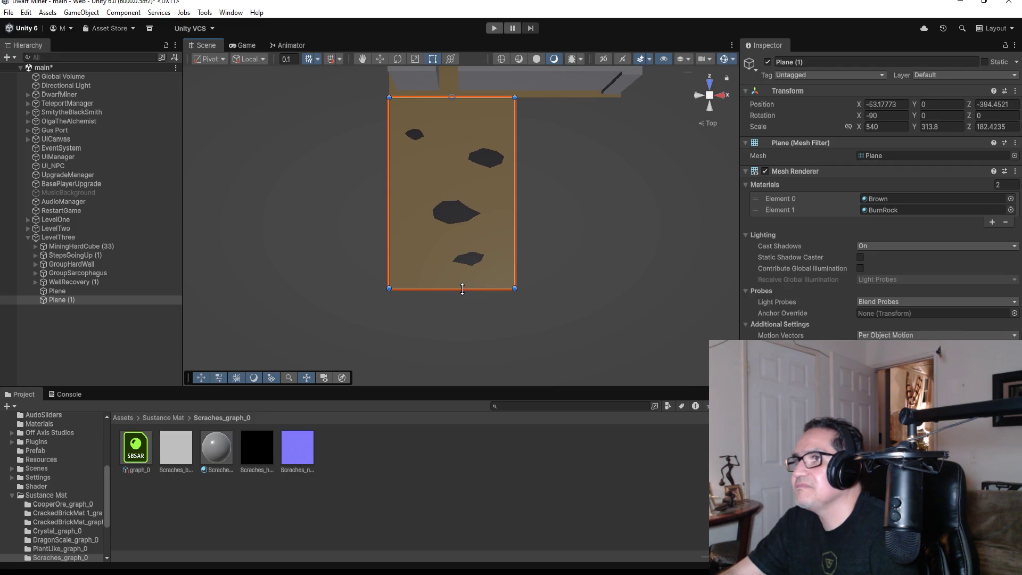
pyautogui.moveTo(517, 257); pyautogui.dragTo(499, 255)
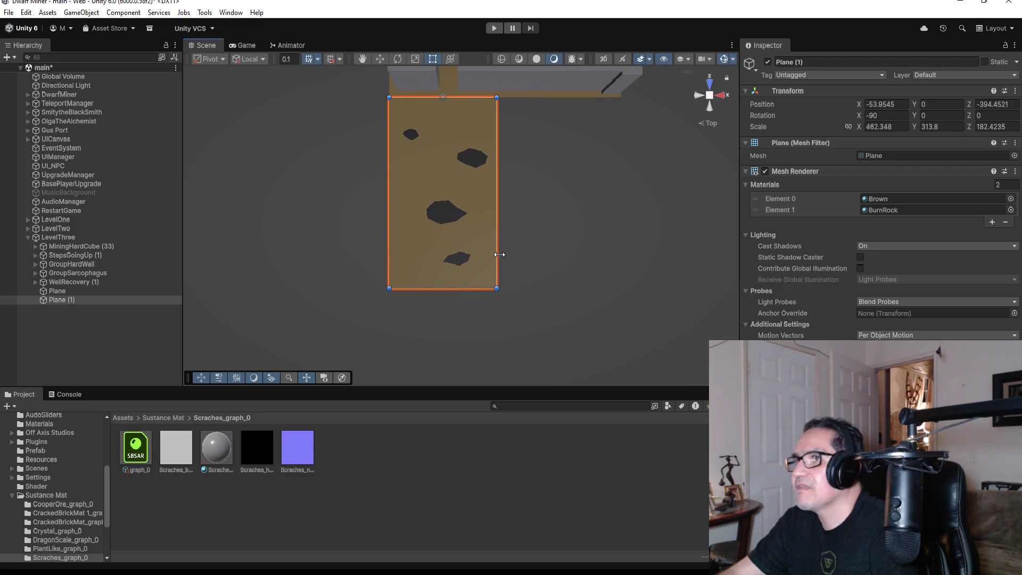
pyautogui.scroll(-2, 420, 228)
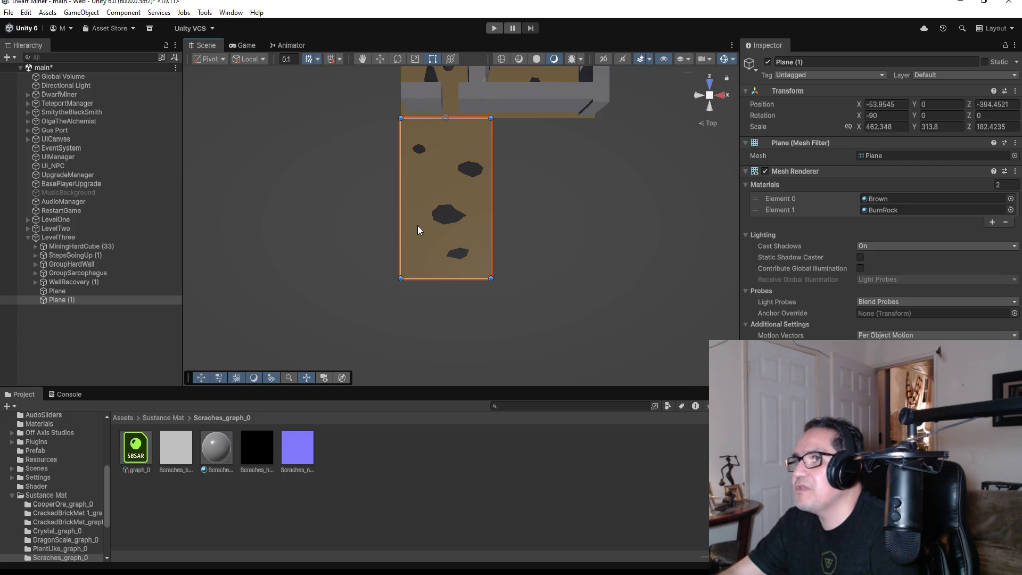
pyautogui.moveTo(402, 196); pyautogui.dragTo(422, 195)
pyautogui.moveTo(490, 214); pyautogui.dragTo(501, 214)
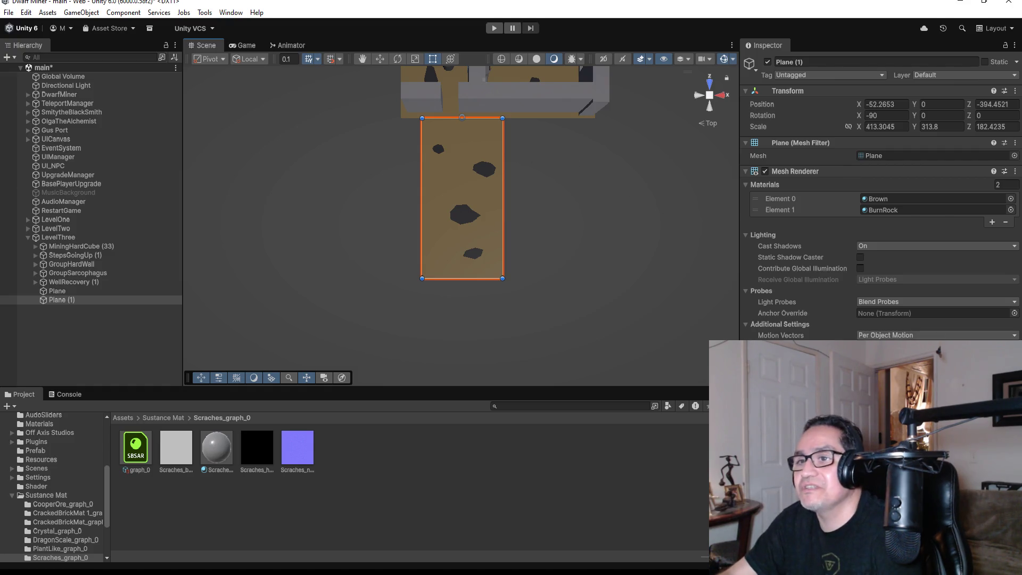
# Frame LevelThree and duplicate room wall HardWall (39) as HardWall (41)
pyautogui.doubleClick(75, 238)
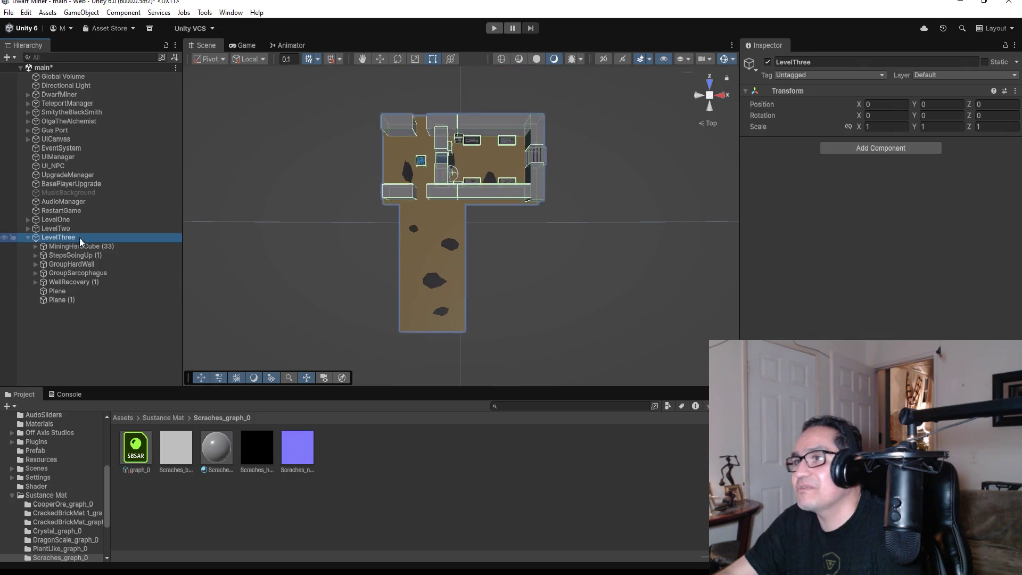
pyautogui.scroll(5, 439, 176)
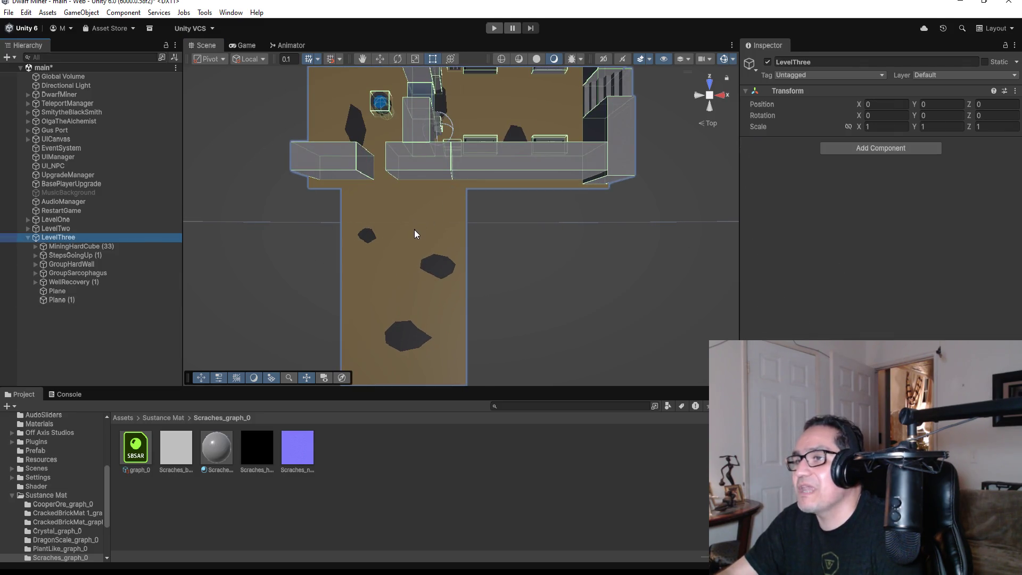
pyautogui.scroll(-3, 414, 234)
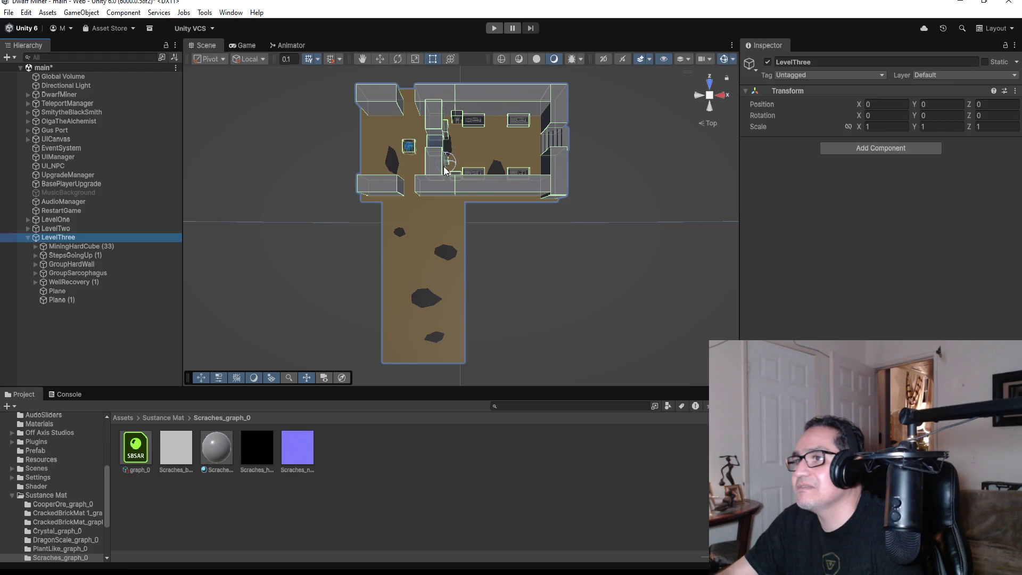
pyautogui.click(445, 171)
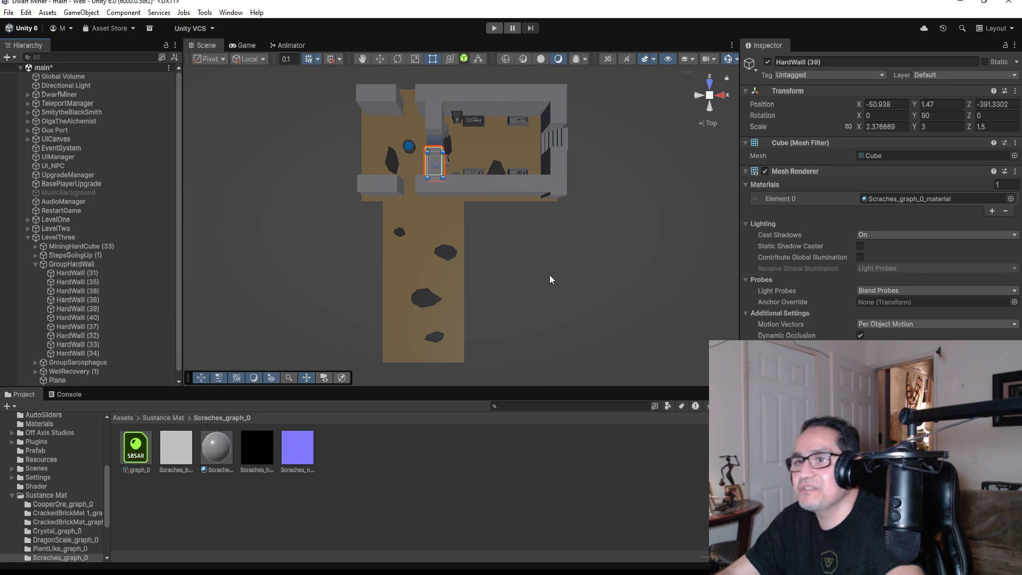
pyautogui.hotkey('ctrl', 'd')
# Move HardWall (41) to the corridor's left edge and vertex-snap its corner onto the room wall
pyautogui.click(382, 59)
pyautogui.moveTo(440, 203); pyautogui.dragTo(452, 266)
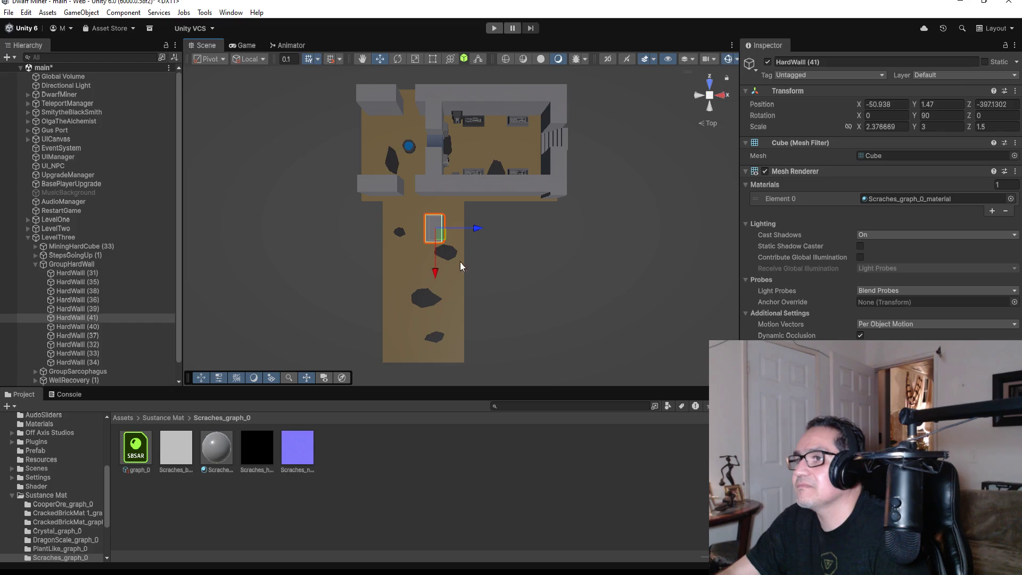
pyautogui.moveTo(476, 230); pyautogui.dragTo(436, 220)
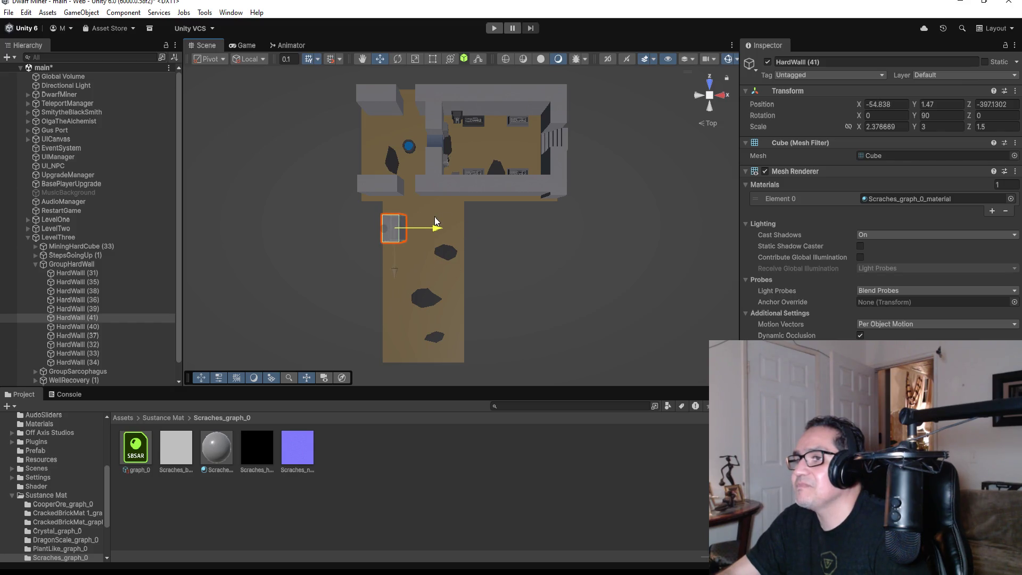
pyautogui.moveTo(394, 277); pyautogui.dragTo(395, 256)
pyautogui.press('f')
pyautogui.moveTo(589, 218)
pyautogui.mouseDown()
pyautogui.moveTo(605, 252)
pyautogui.moveTo(380, 93)
pyautogui.mouseUp()
pyautogui.moveTo(468, 265); pyautogui.dragTo(458, 236)
pyautogui.moveTo(421, 209); pyautogui.dragTo(373, 212)
pyautogui.press('v')
pyautogui.moveTo(471, 261)
pyautogui.mouseDown()
pyautogui.moveTo(523, 280)
pyautogui.moveTo(554, 259)
pyautogui.moveTo(504, 264)
pyautogui.moveTo(487, 276)
pyautogui.moveTo(717, 305)
pyautogui.mouseUp()
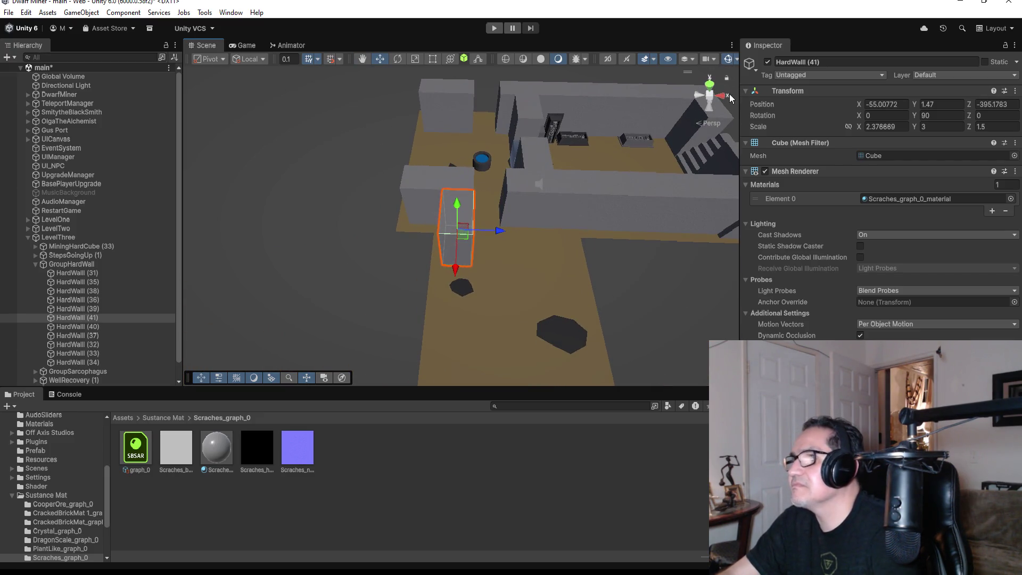
# Lengthen HardWall (41) down along the corridor with the Rect tool
pyautogui.click(709, 84)
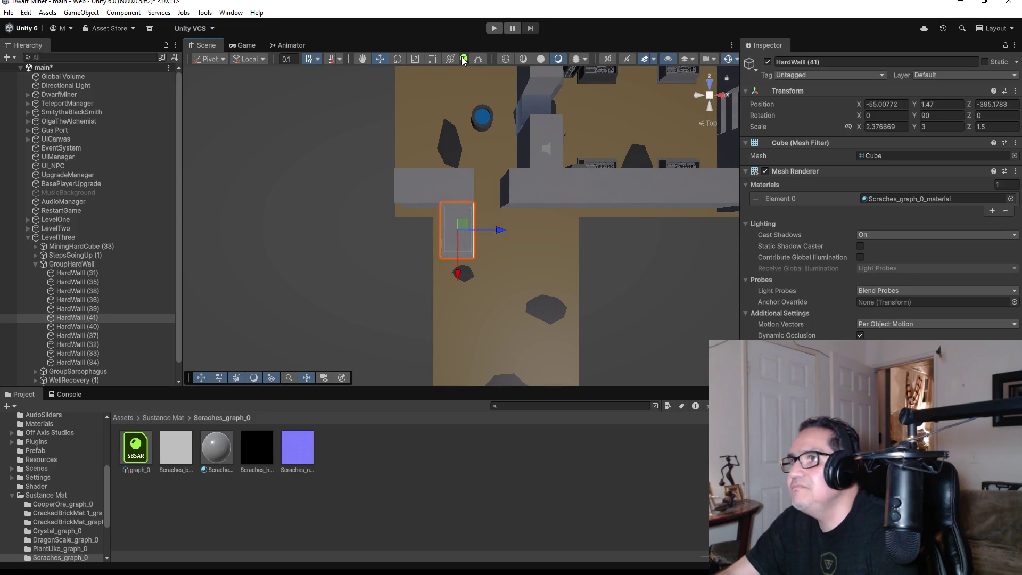
pyautogui.click(432, 59)
pyautogui.scroll(-2, 466, 266)
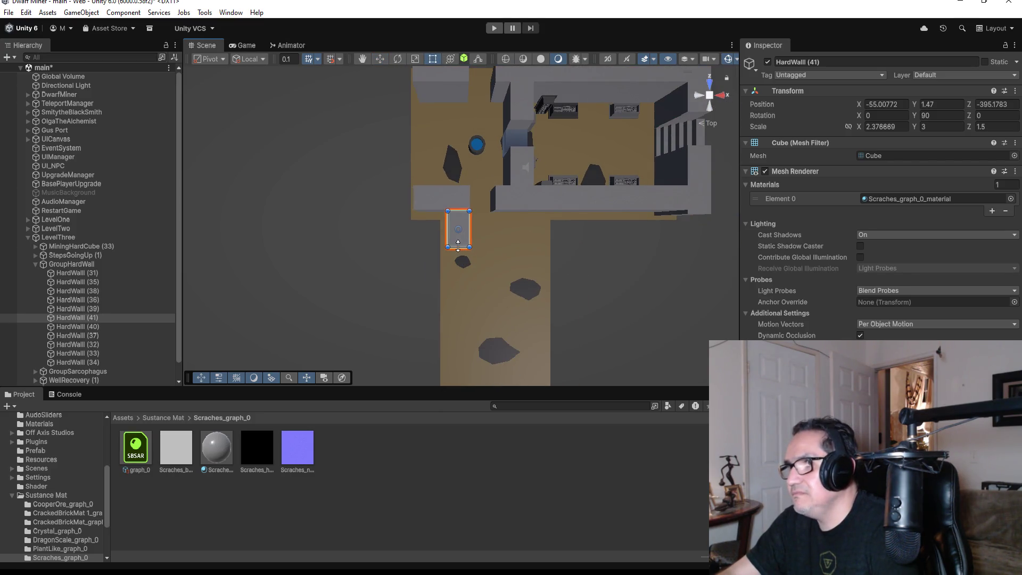
pyautogui.moveTo(457, 250); pyautogui.dragTo(456, 280)
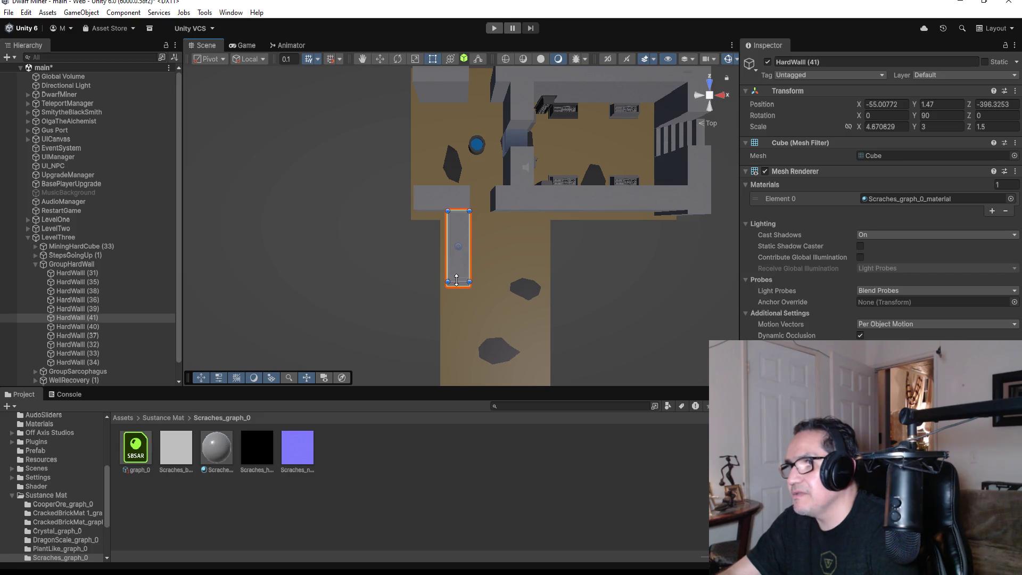
pyautogui.moveTo(568, 266); pyautogui.dragTo(400, 112)
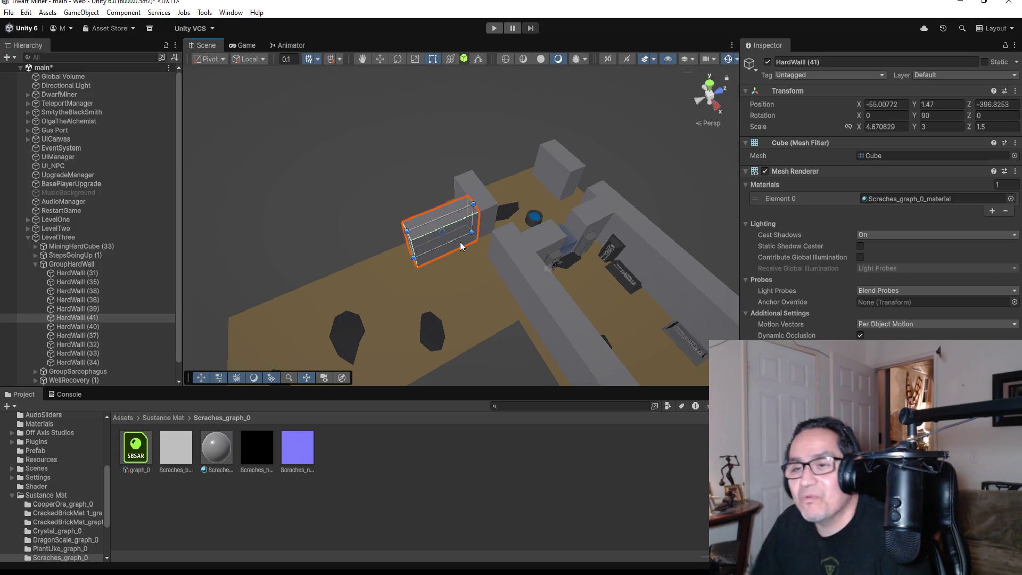
# Trim Plane (1)'s edges to Scale about 382.8 × 295.3, fitting the room and new wall
pyautogui.click(422, 311)
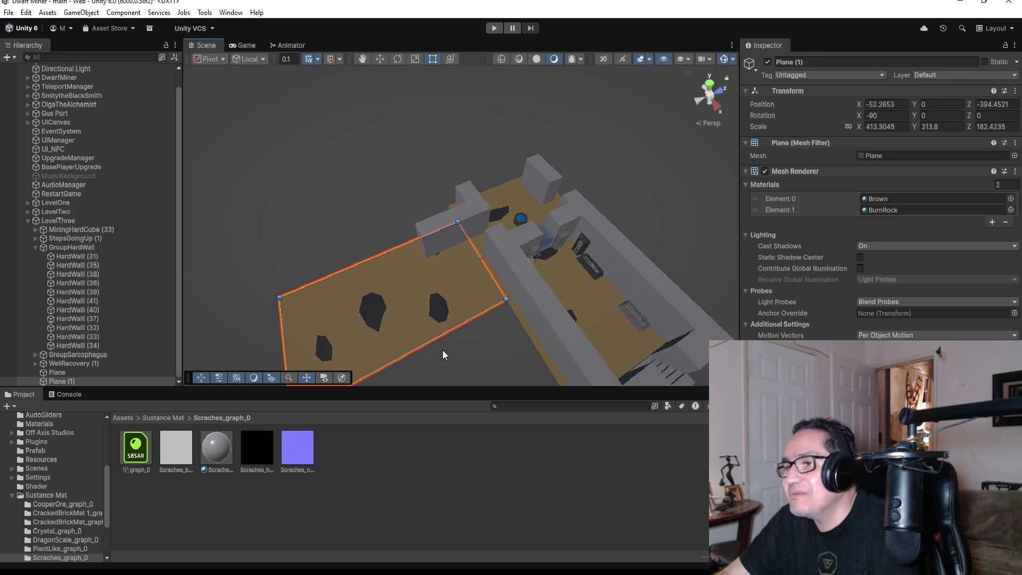
pyautogui.moveTo(437, 339); pyautogui.dragTo(433, 325)
pyautogui.scroll(-3, 425, 319)
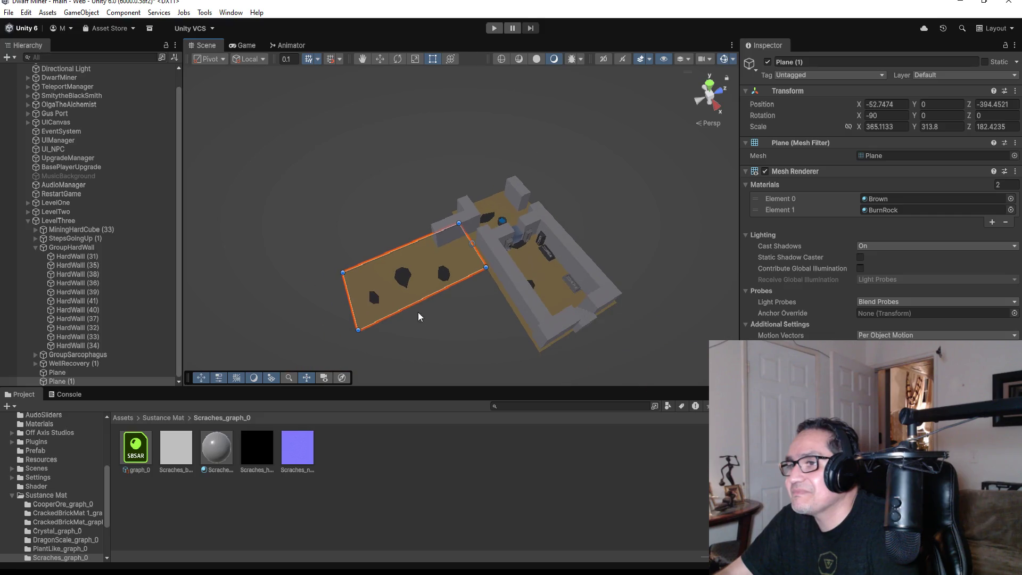
pyautogui.moveTo(346, 303); pyautogui.dragTo(359, 298)
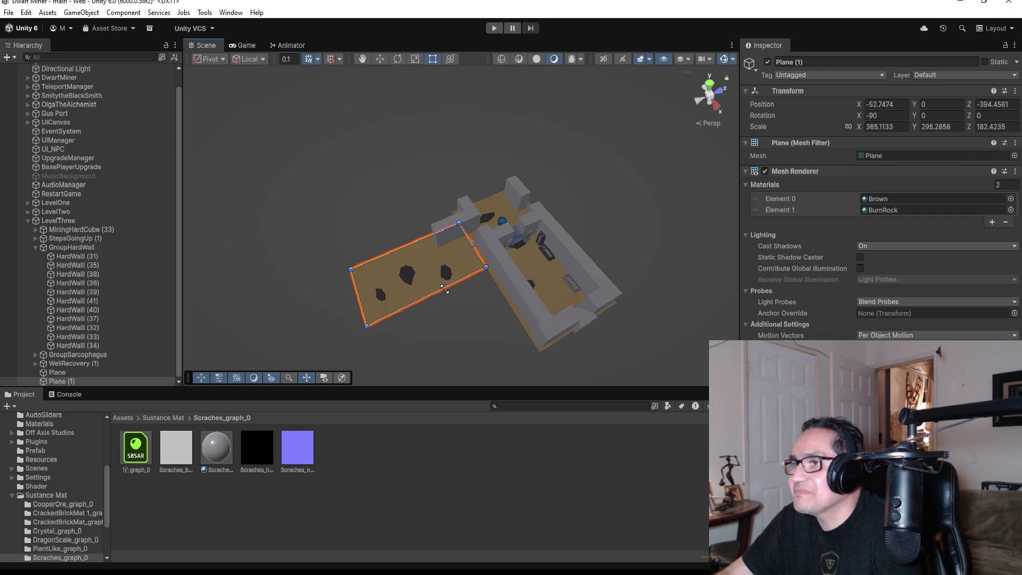
pyautogui.moveTo(442, 287); pyautogui.dragTo(444, 291)
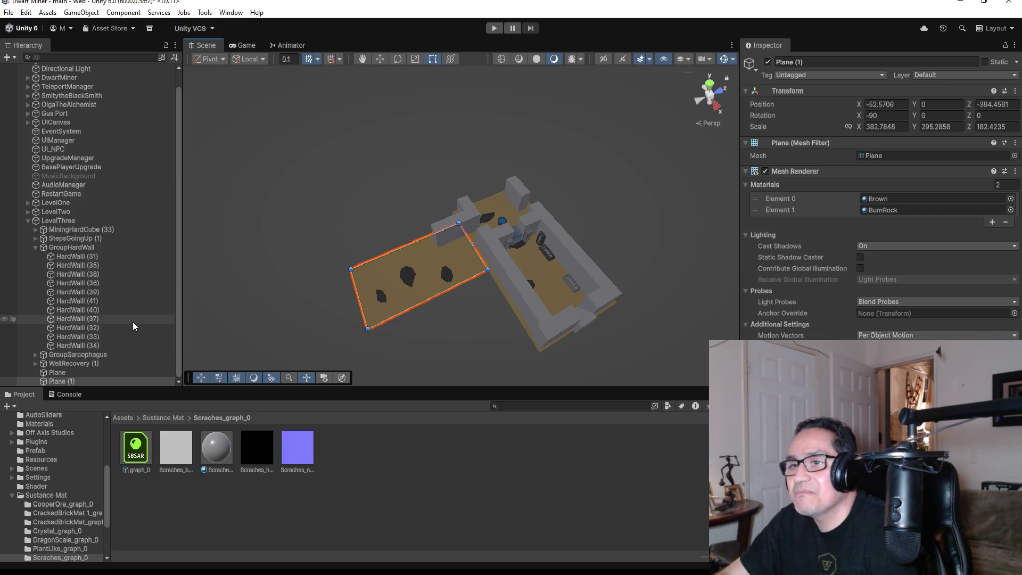
pyautogui.click(457, 230)
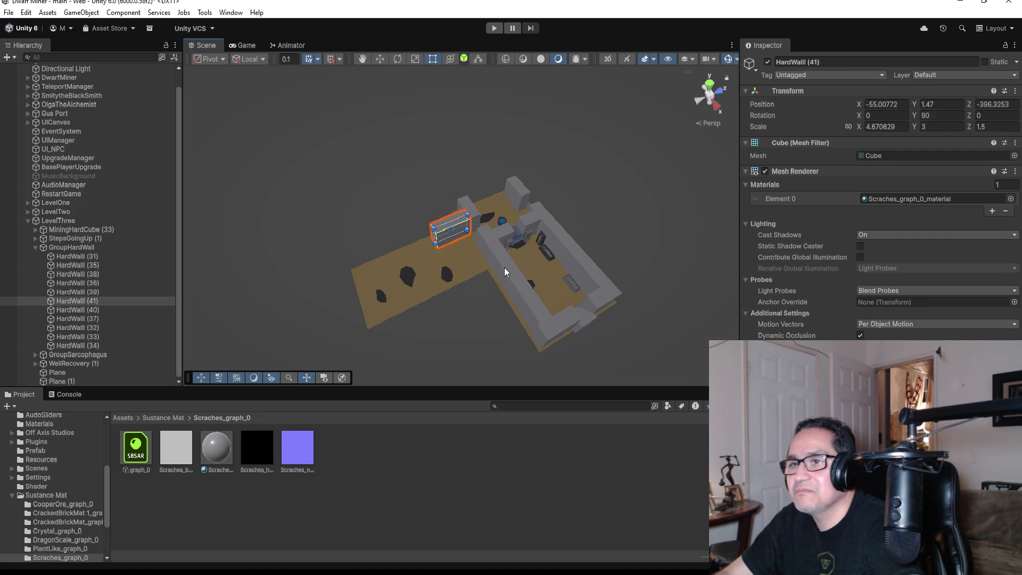
# Duplicate HardWall (41) and move the copy further down the corridor
pyautogui.hotkey('ctrl', 'd')
pyautogui.click(380, 61)
pyautogui.moveTo(405, 245); pyautogui.dragTo(356, 264)
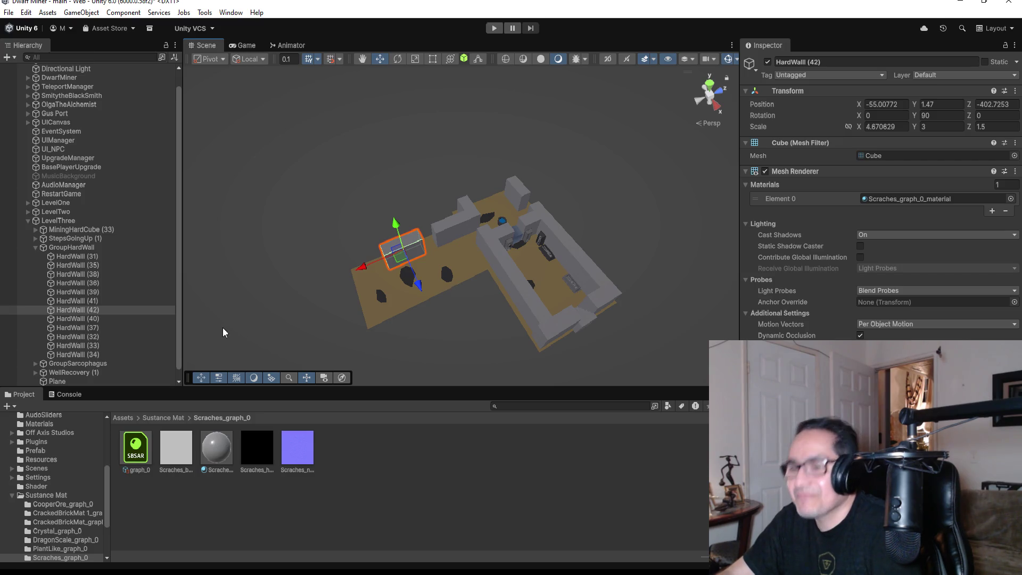
# Duplicate the wall again and place the copy on the corridor's right side near the room
pyautogui.hotkey('ctrl', 'd')
pyautogui.moveTo(420, 286)
pyautogui.mouseDown()
pyautogui.moveTo(420, 312)
pyautogui.moveTo(437, 325)
pyautogui.mouseUp()
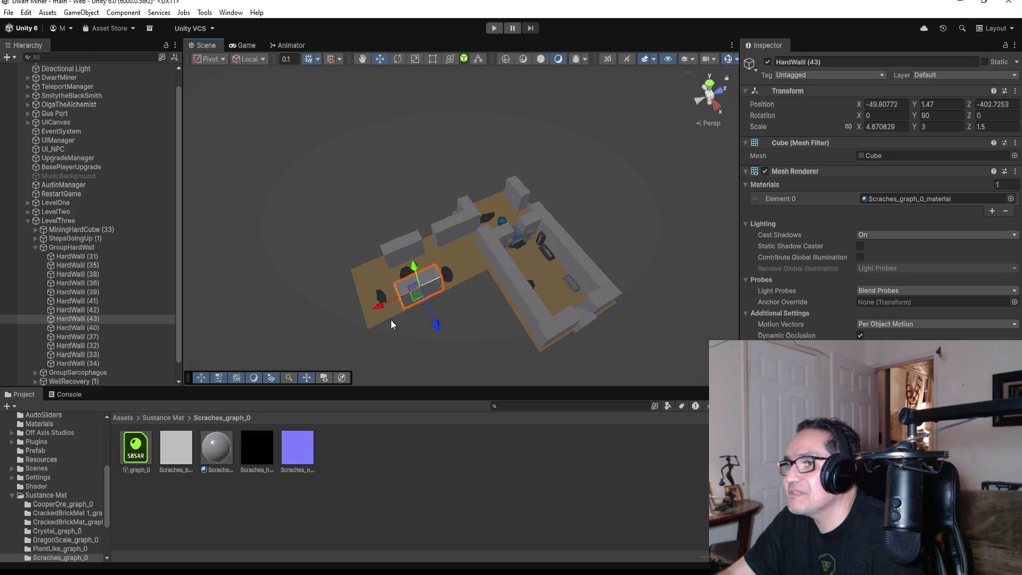
pyautogui.moveTo(378, 311); pyautogui.dragTo(436, 292)
pyautogui.scroll(3, 507, 251)
pyautogui.scroll(5, 507, 251)
# Fine-tune the right-side wall's position along the corridor, ending near X -49.81, Z -400.98
pyautogui.moveTo(346, 266)
pyautogui.mouseDown()
pyautogui.moveTo(444, 215)
pyautogui.moveTo(519, 290)
pyautogui.mouseUp()
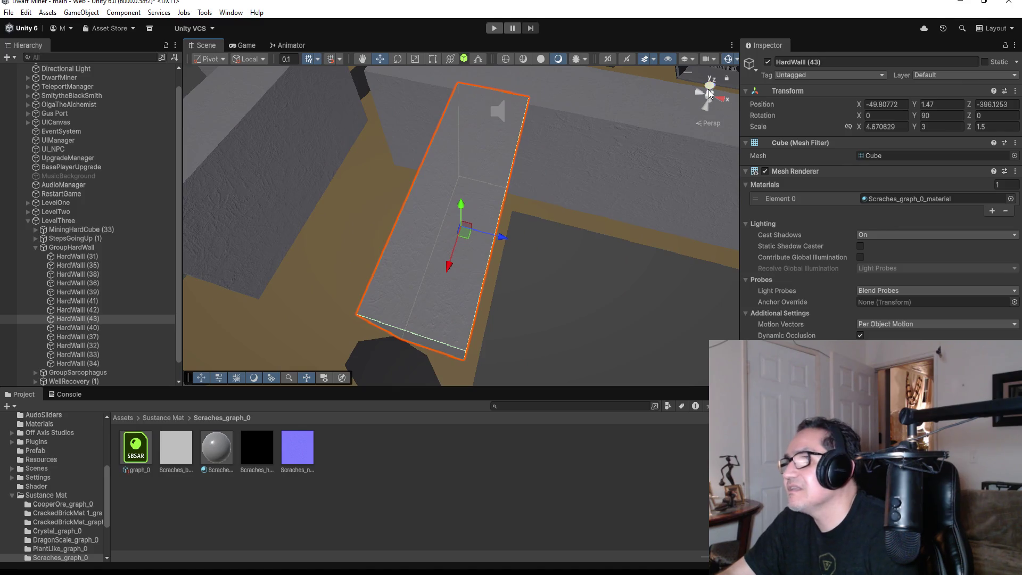
pyautogui.click(709, 91)
pyautogui.moveTo(462, 274)
pyautogui.mouseDown()
pyautogui.moveTo(458, 299)
pyautogui.moveTo(461, 278)
pyautogui.mouseUp()
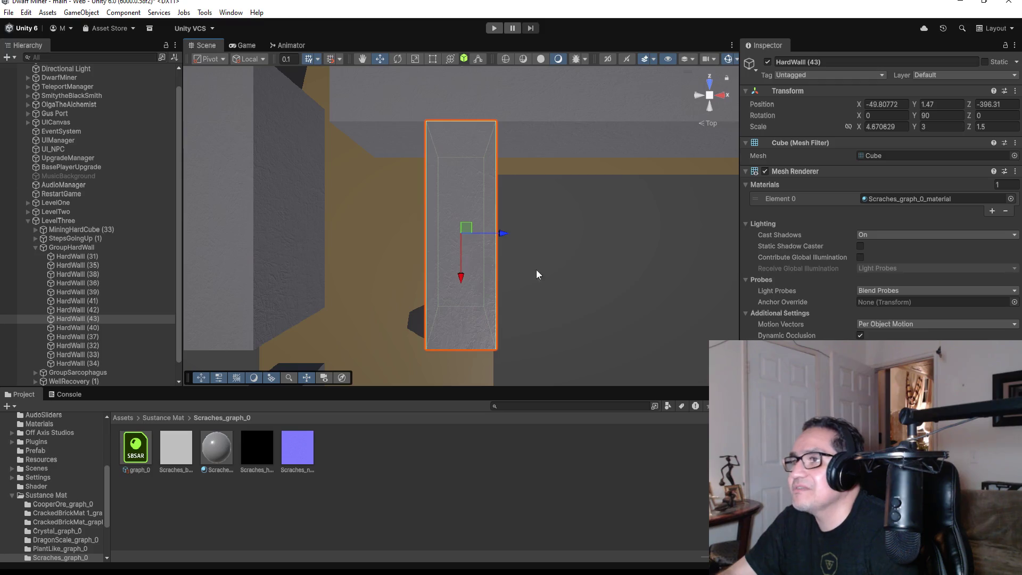
pyautogui.moveTo(584, 224)
pyautogui.mouseDown()
pyautogui.moveTo(356, 59)
pyautogui.moveTo(310, 89)
pyautogui.moveTo(310, 107)
pyautogui.mouseUp()
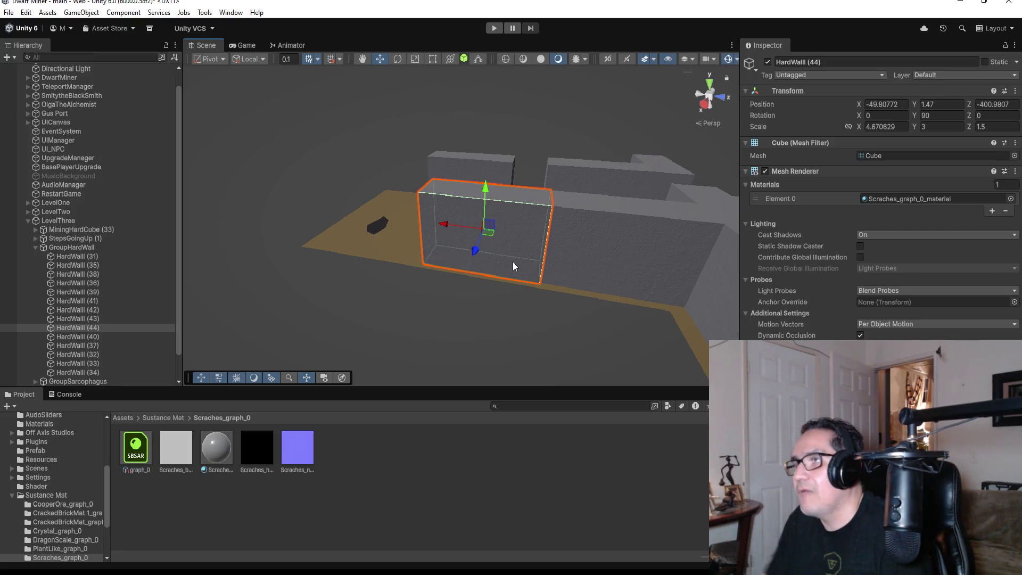
pyautogui.click(710, 85)
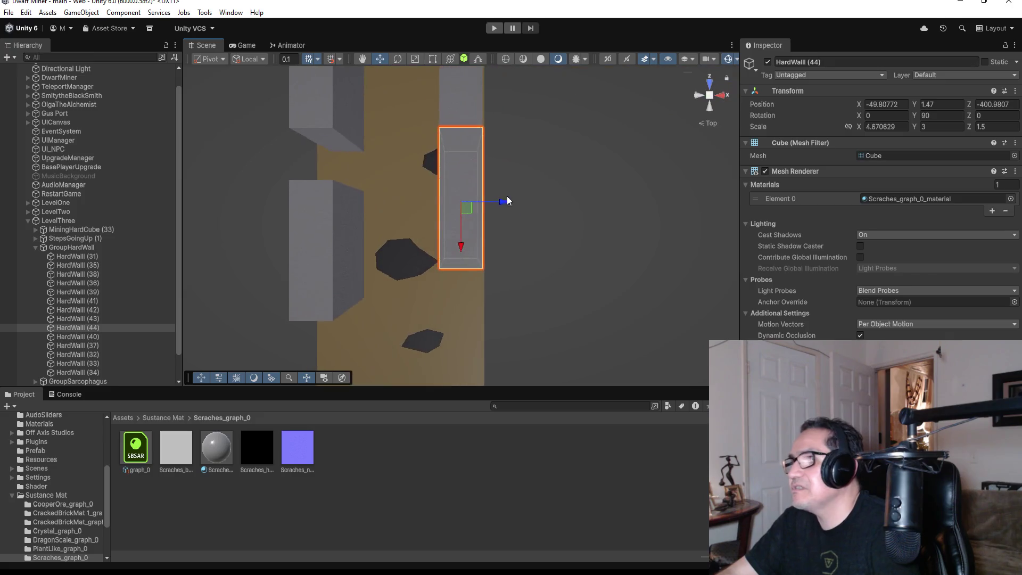
pyautogui.scroll(-5, 388, 174)
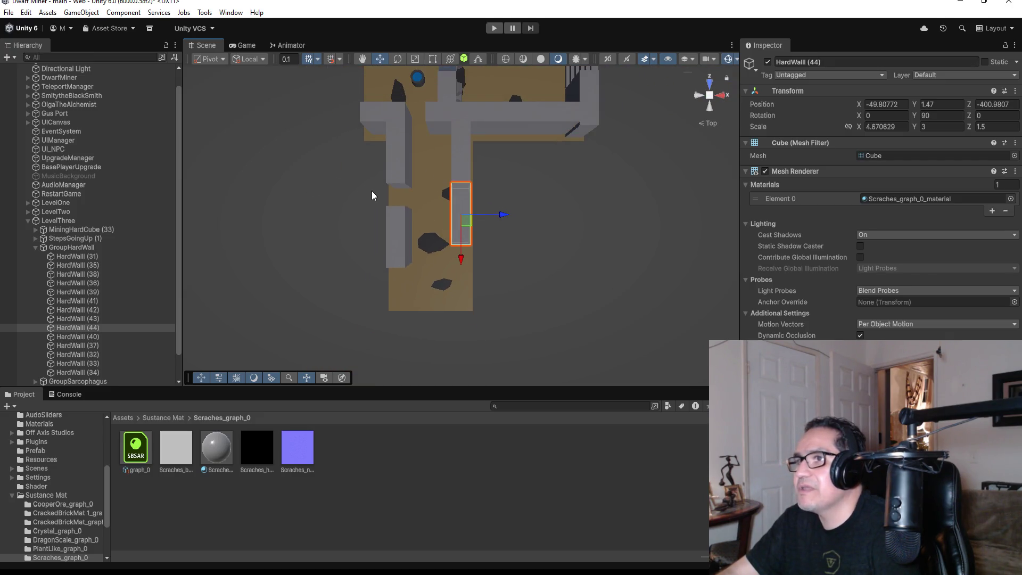
pyautogui.scroll(-3, 423, 308)
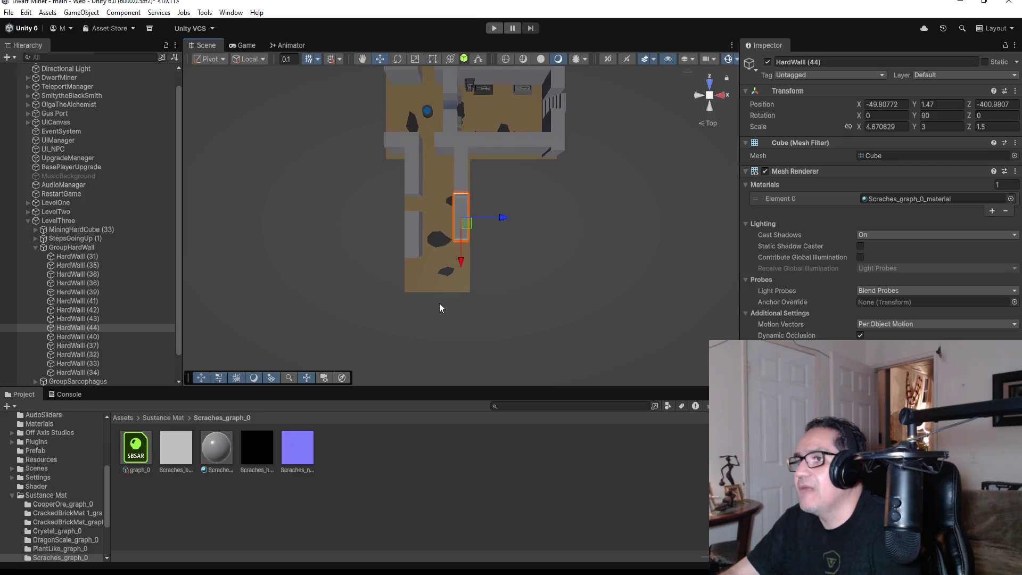
pyautogui.scroll(-2, 567, 303)
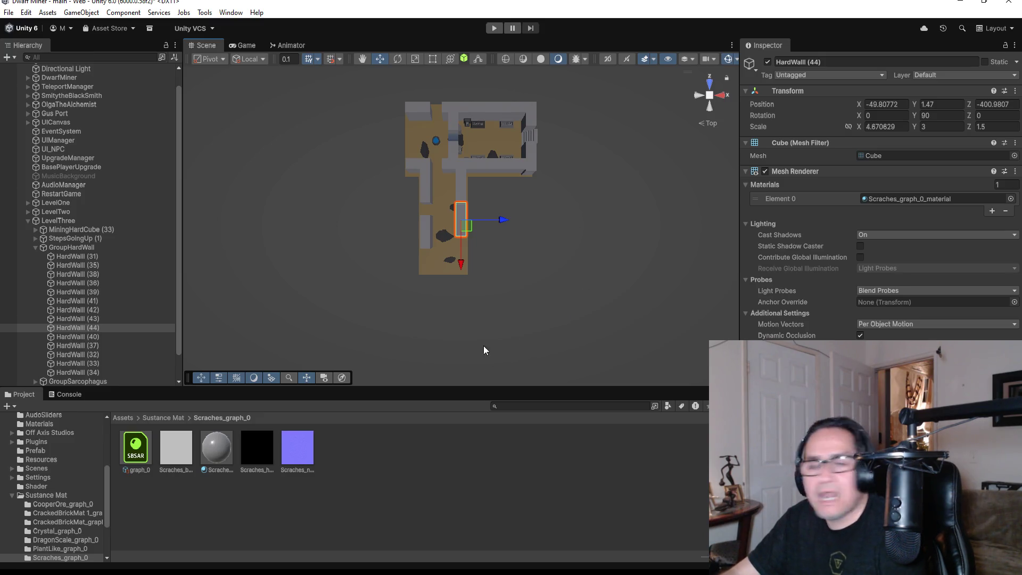
pyautogui.click(446, 269)
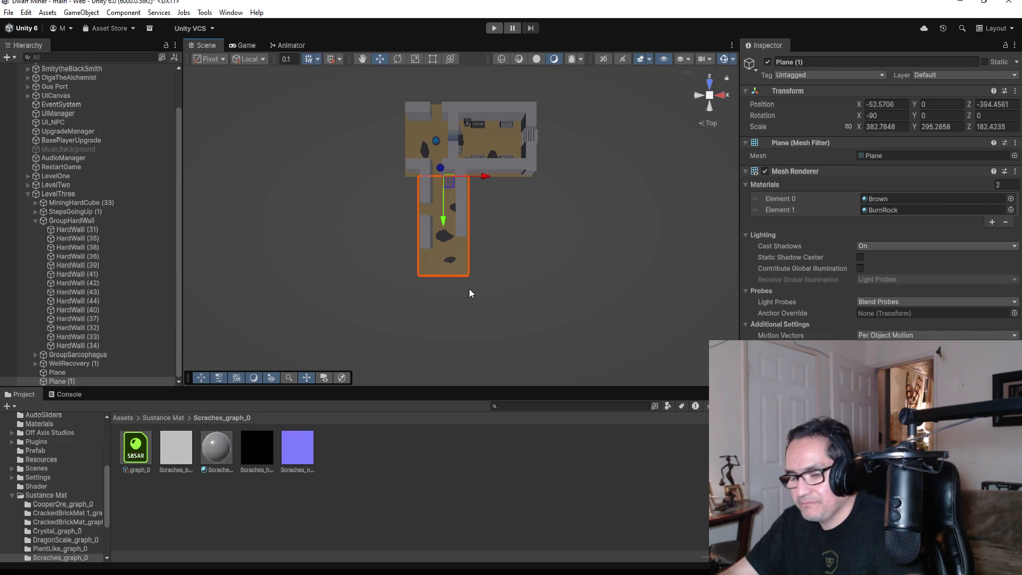
# Duplicate the corridor floor as Plane (2), set its Y rotation to -90 and move it below the corridor
pyautogui.hotkey('ctrl', 'd')
pyautogui.moveTo(449, 225)
pyautogui.mouseDown()
pyautogui.moveTo(470, 329)
pyautogui.moveTo(469, 318)
pyautogui.mouseUp()
pyautogui.click(888, 115)
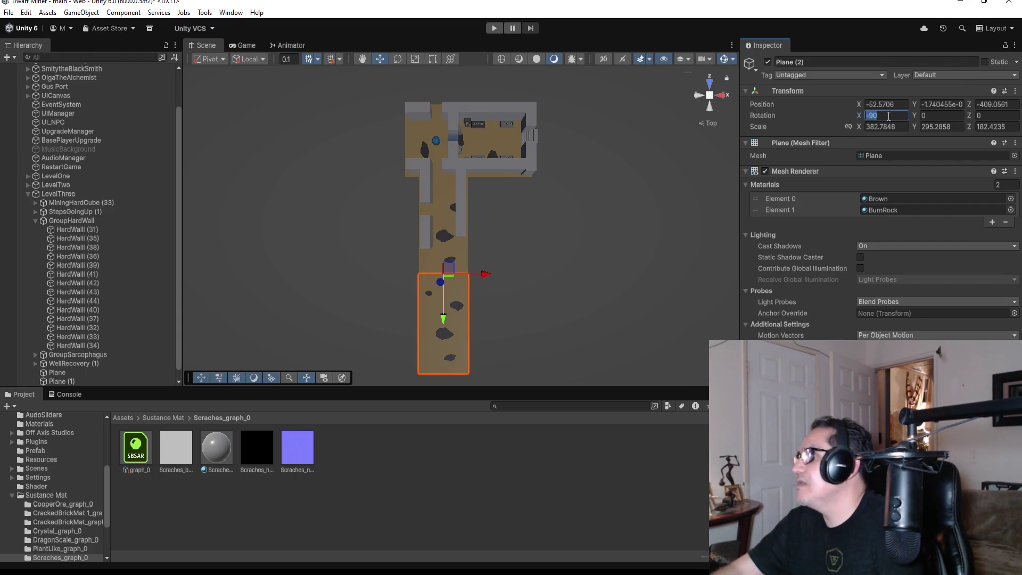
pyautogui.click(948, 115)
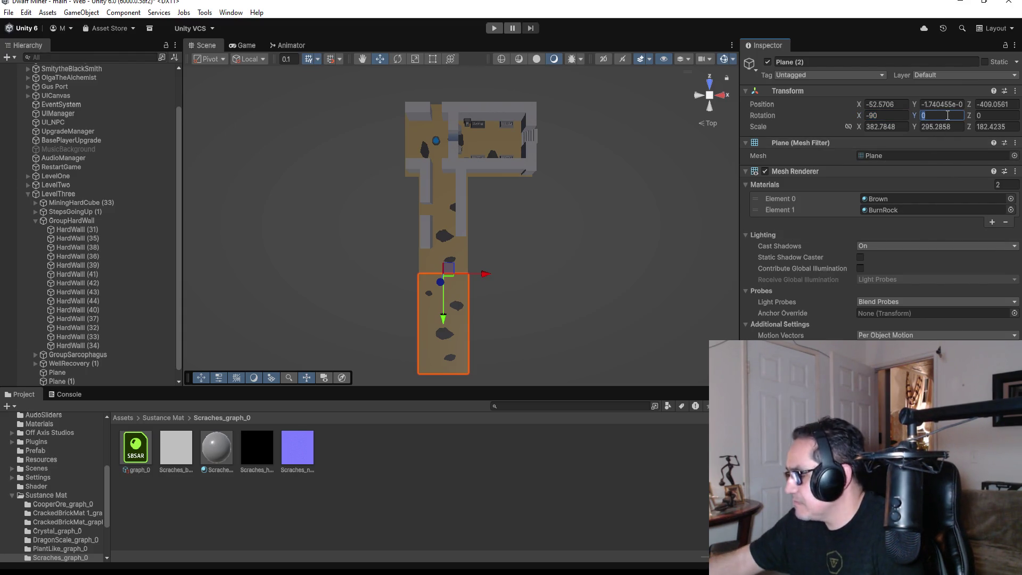
pyautogui.write('90')
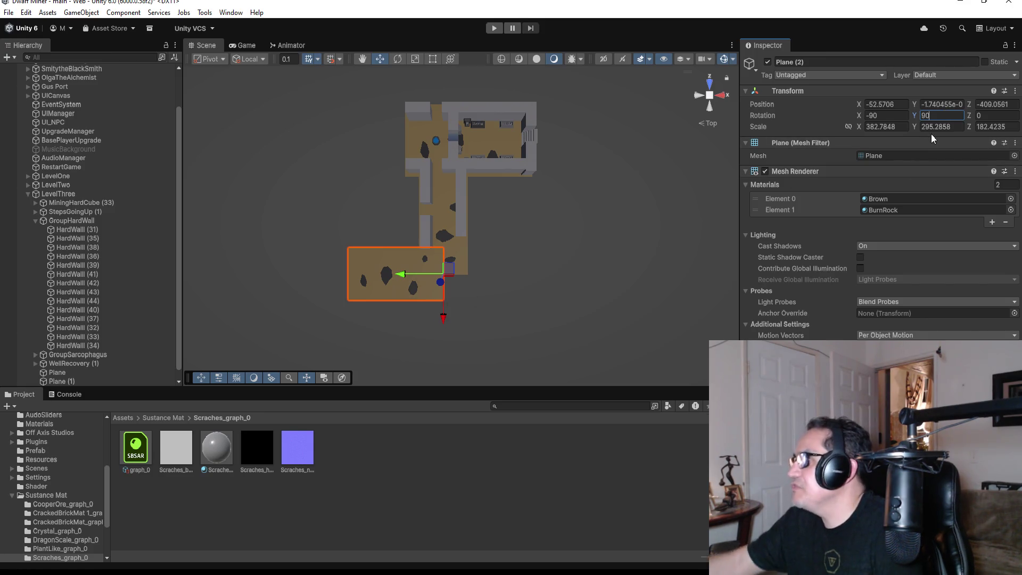
pyautogui.press('BackSpace')
pyautogui.press('BackSpace')
pyautogui.write('90')
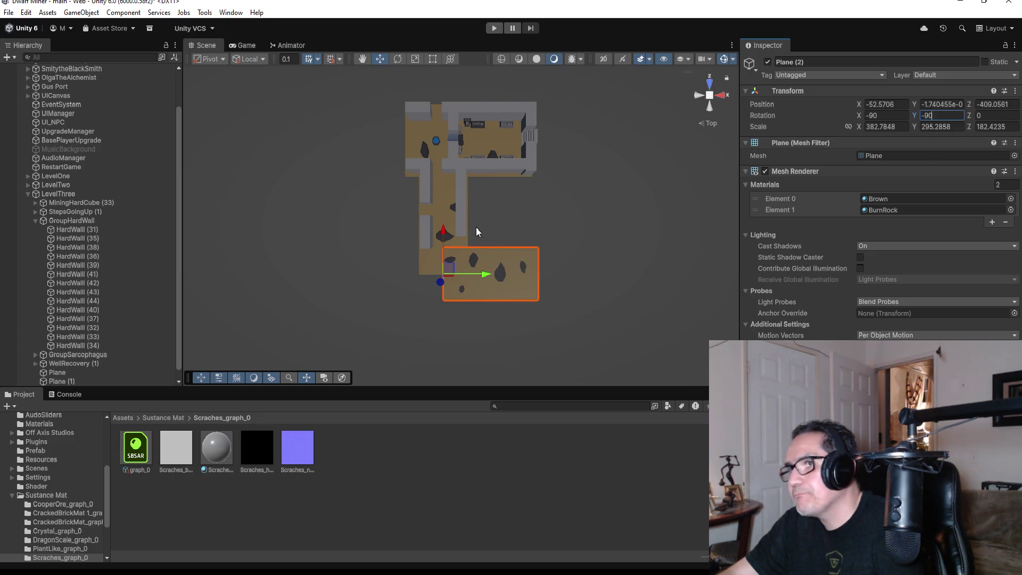
pyautogui.moveTo(442, 235)
pyautogui.mouseDown()
pyautogui.moveTo(445, 271)
pyautogui.moveTo(456, 257)
pyautogui.moveTo(375, 304)
pyautogui.mouseUp()
pyautogui.press('f')
# In top view, duplicate the lower floor plane and slide Plane (3) right to X -41.75, Z -413.06
pyautogui.scroll(-2, 608, 212)
pyautogui.moveTo(608, 211)
pyautogui.mouseDown()
pyautogui.moveTo(586, 160)
pyautogui.moveTo(458, 224)
pyautogui.moveTo(440, 251)
pyautogui.moveTo(450, 273)
pyautogui.mouseUp()
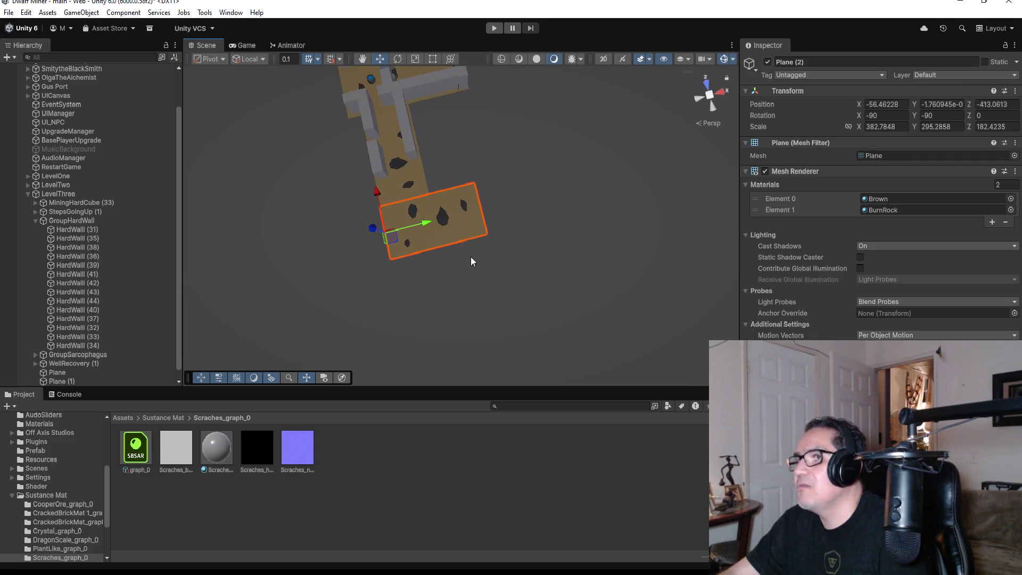
pyautogui.click(708, 82)
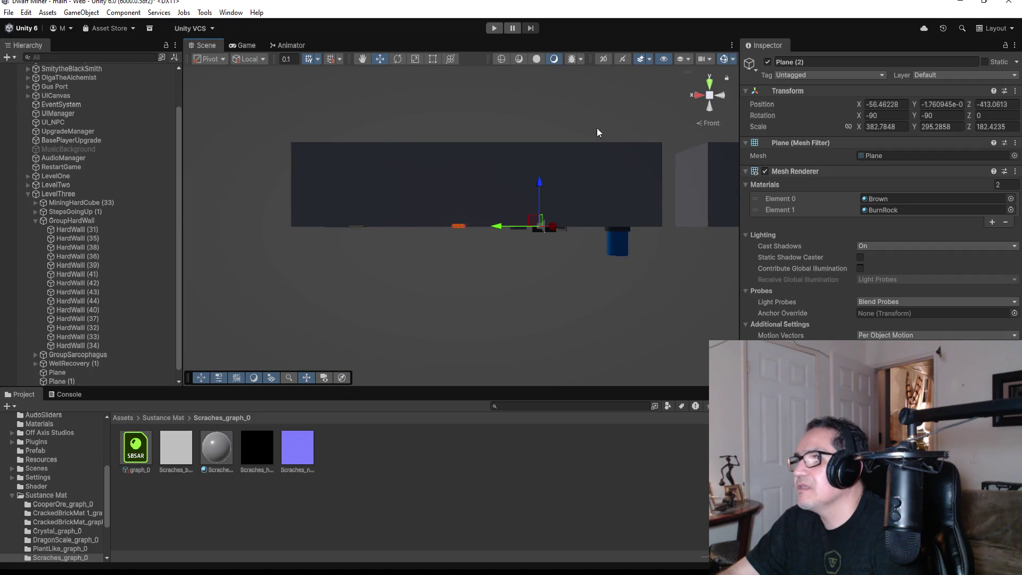
pyautogui.click(710, 81)
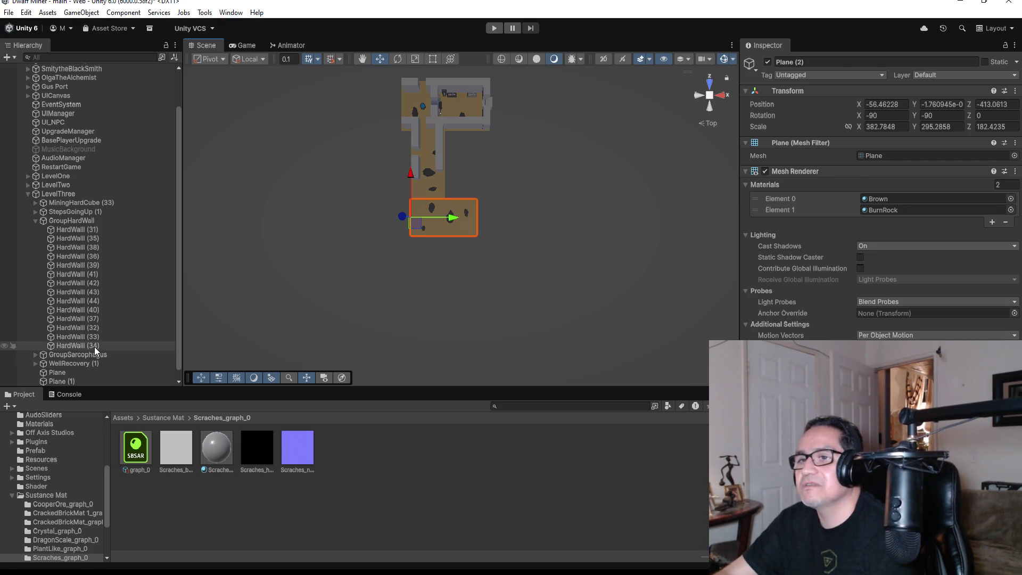
pyautogui.click(70, 381)
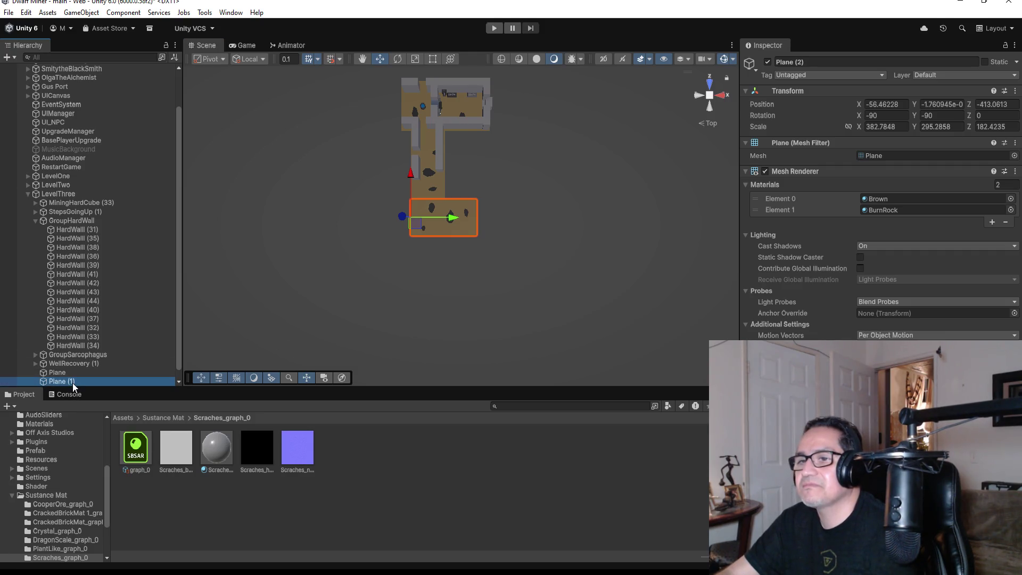
pyautogui.hotkey('ctrl', 'v')
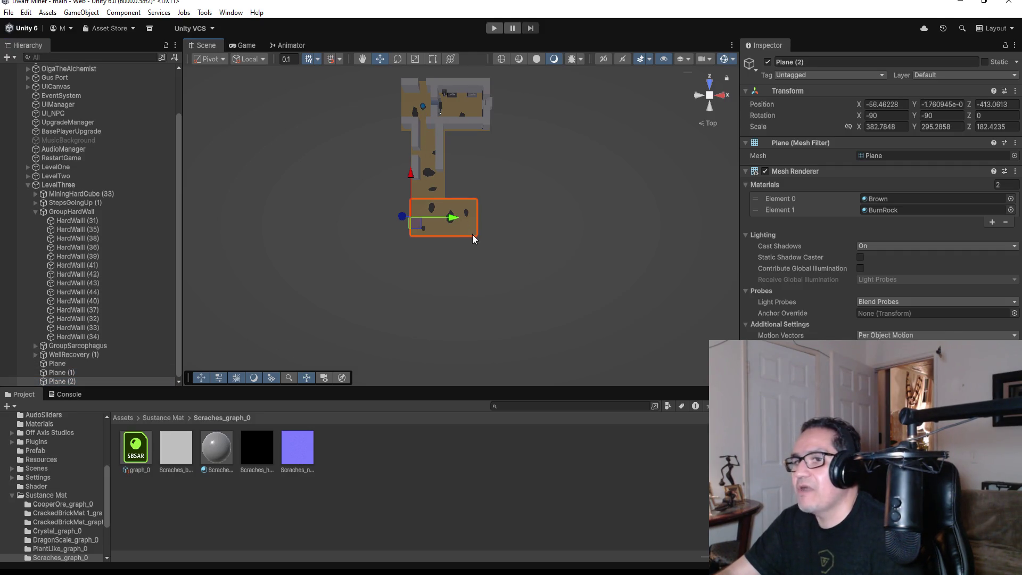
pyautogui.hotkey('ctrl', 'd')
pyautogui.moveTo(449, 218)
pyautogui.mouseDown()
pyautogui.moveTo(534, 220)
pyautogui.moveTo(496, 239)
pyautogui.mouseUp()
pyautogui.scroll(3, 521, 229)
pyautogui.scroll(-4, 586, 225)
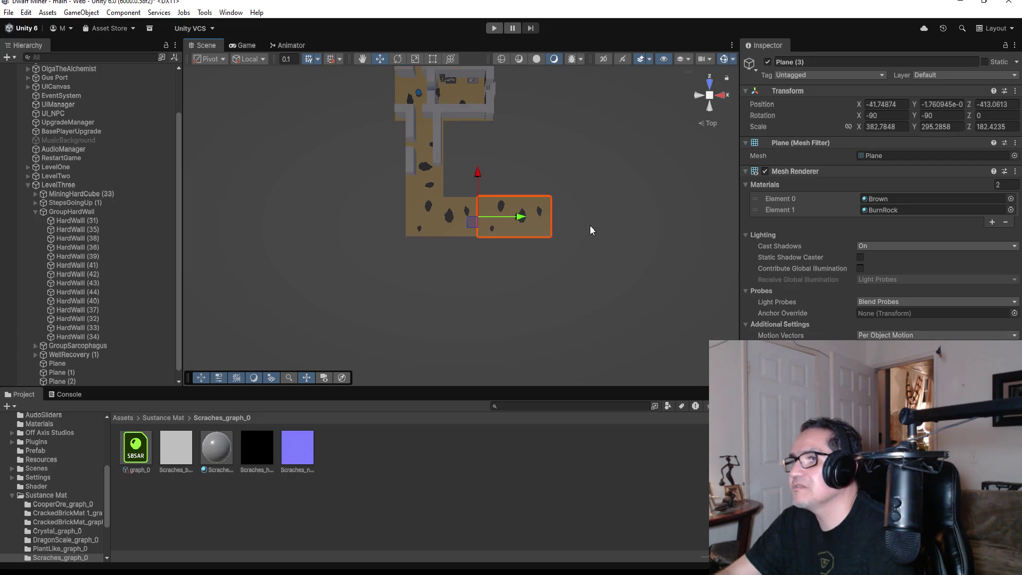
pyautogui.scroll(-1, 124, 264)
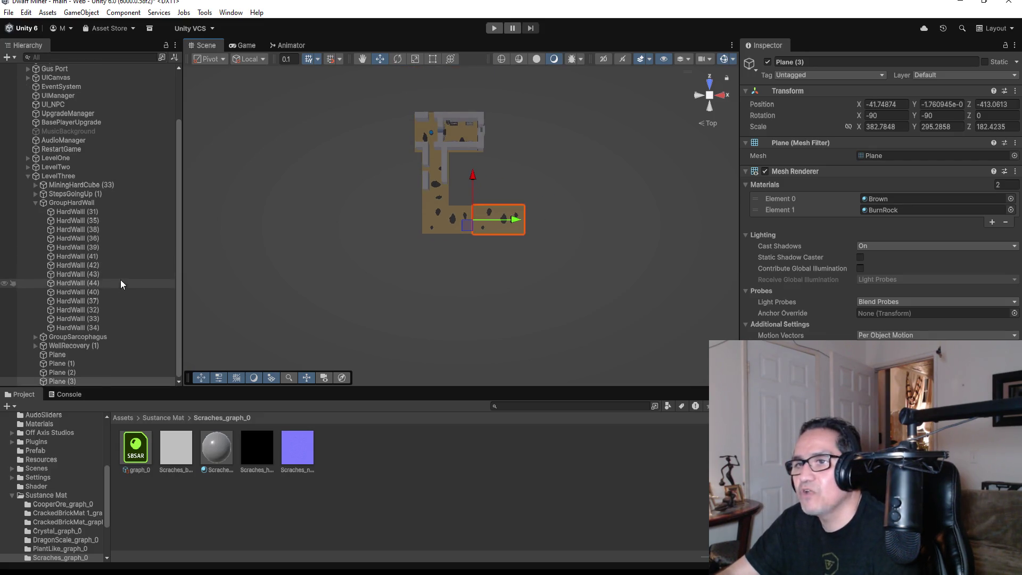
# Collapse the wall group and bring up LevelThree's context menu in the Hierarchy
pyautogui.click(35, 202)
pyautogui.click(52, 236)
pyautogui.rightClick(52, 236)
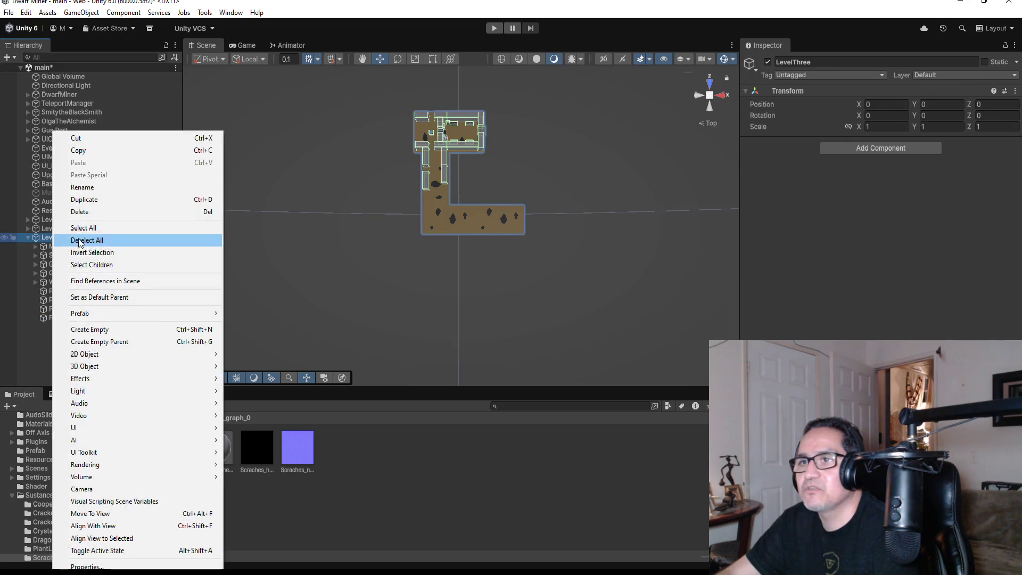
# Create an empty object named GroupPlane under LevelThree and move Plane (1)–(3) into it
pyautogui.click(95, 332)
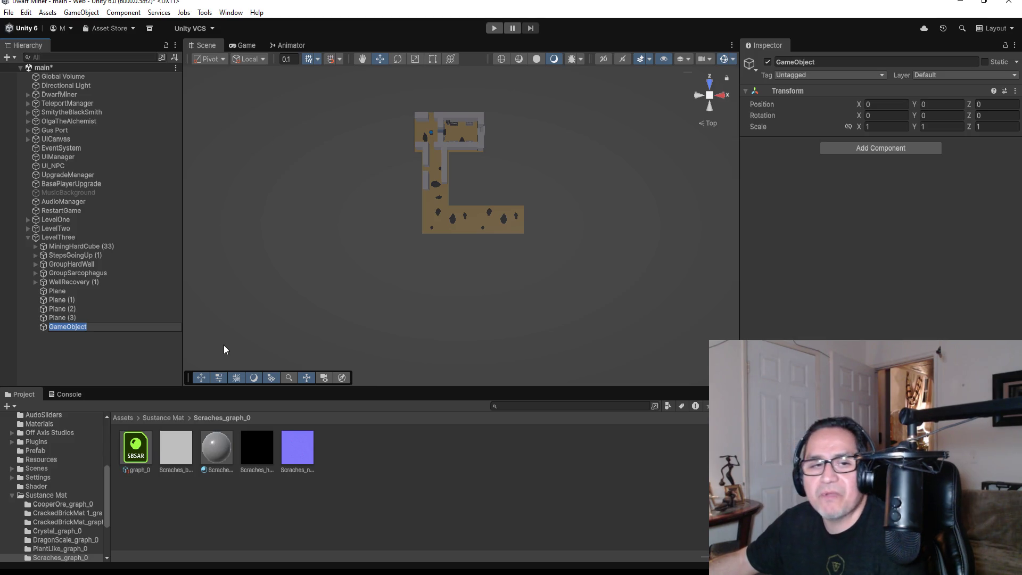
pyautogui.write('Gr')
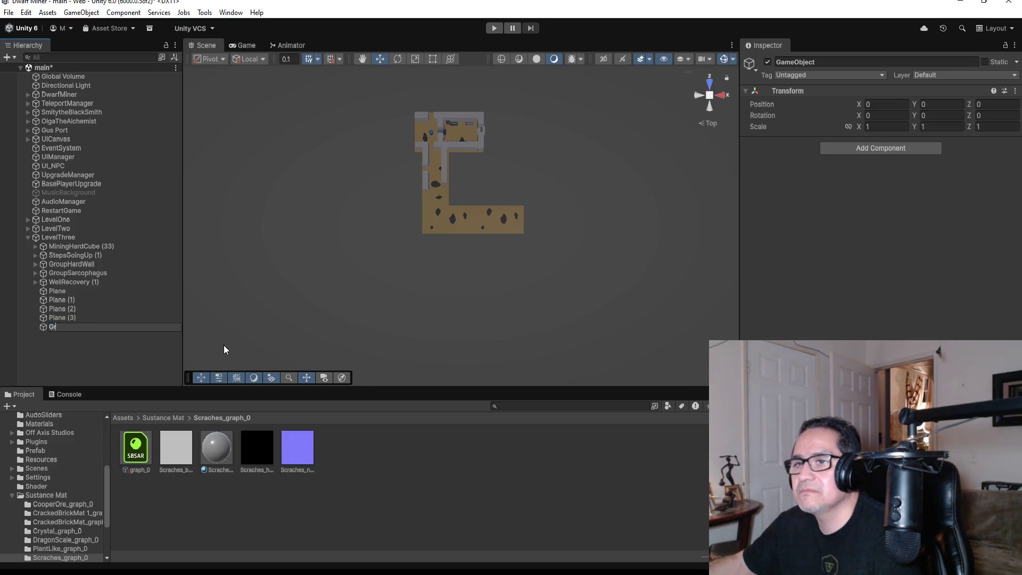
pyautogui.write('oupPlane')
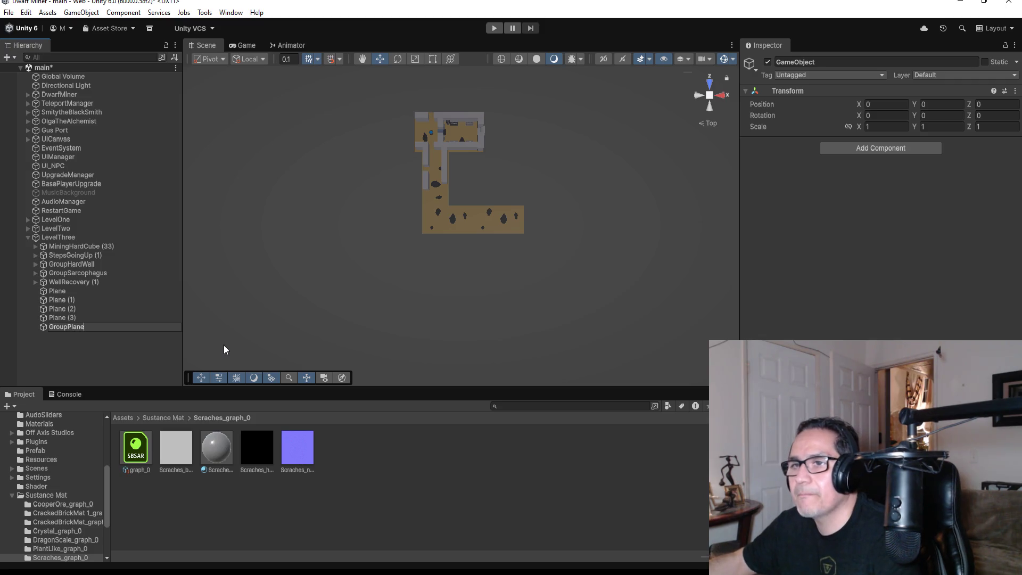
pyautogui.press('Return')
pyautogui.click(81, 301)
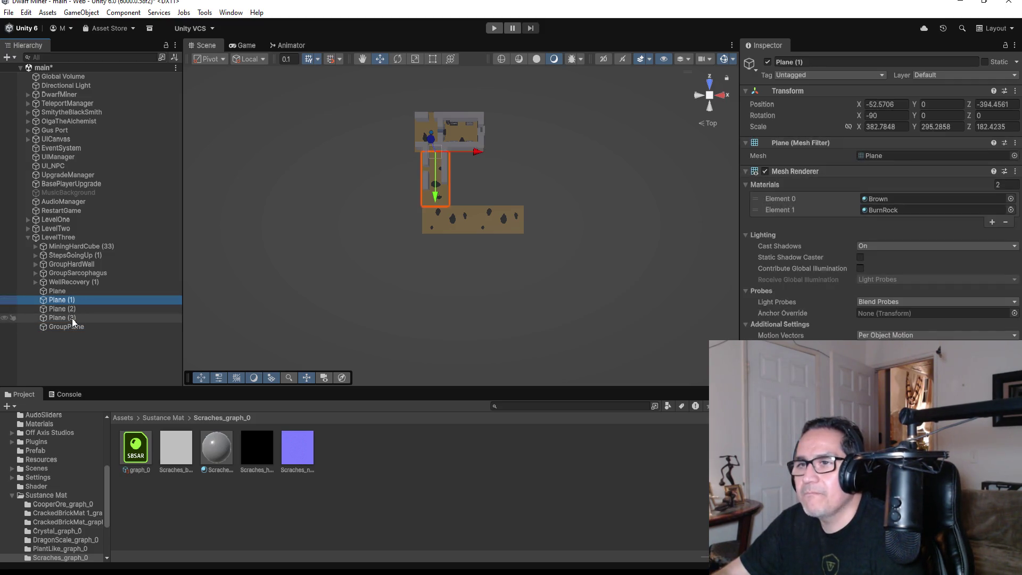
pyautogui.keyDown('shift'); pyautogui.click(72, 318); pyautogui.keyUp('shift')
pyautogui.moveTo(68, 300); pyautogui.dragTo(75, 326)
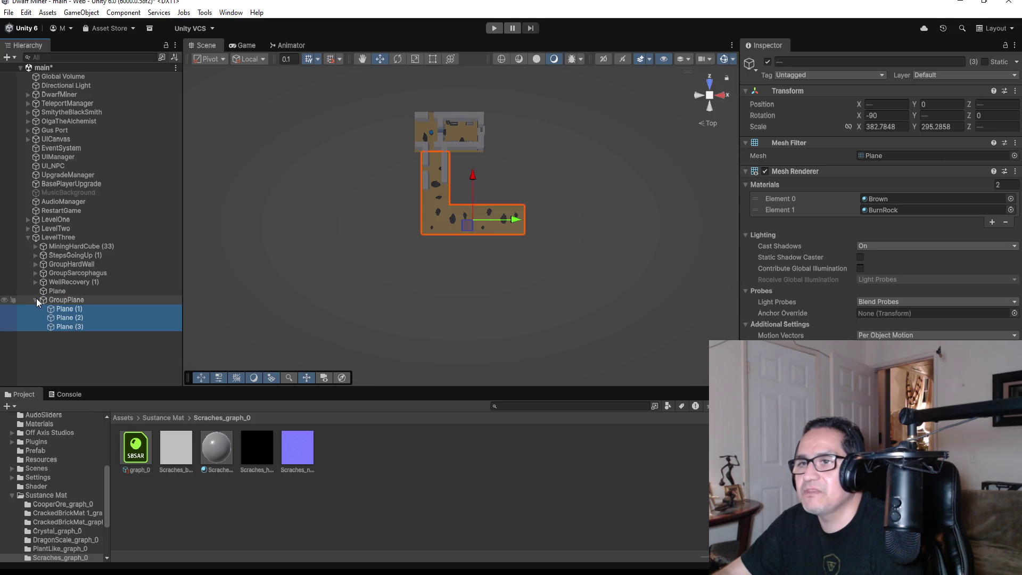
# Check the floor in perspective and top view, then duplicate Plane (3)
pyautogui.click(82, 326)
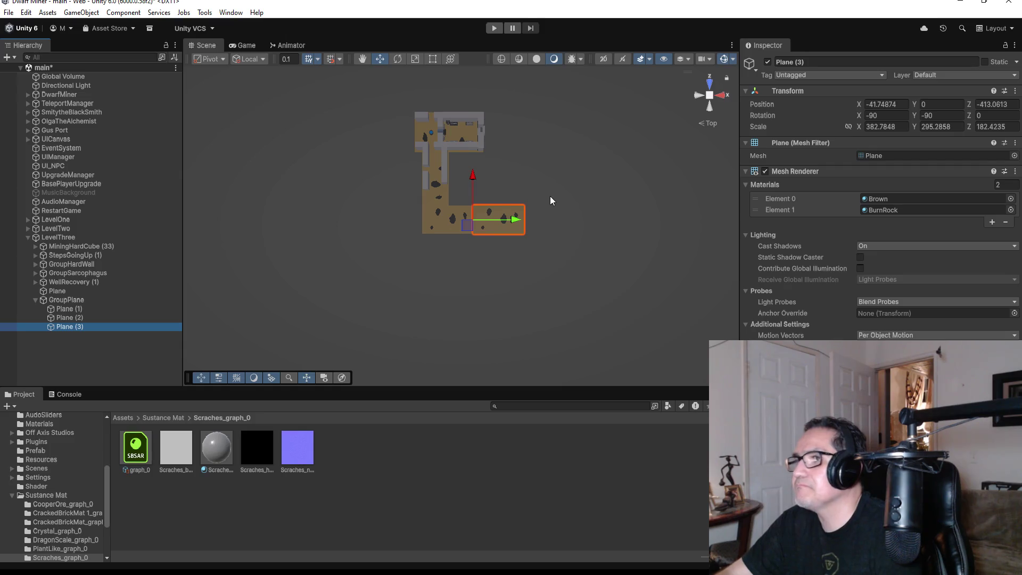
pyautogui.scroll(2, 559, 195)
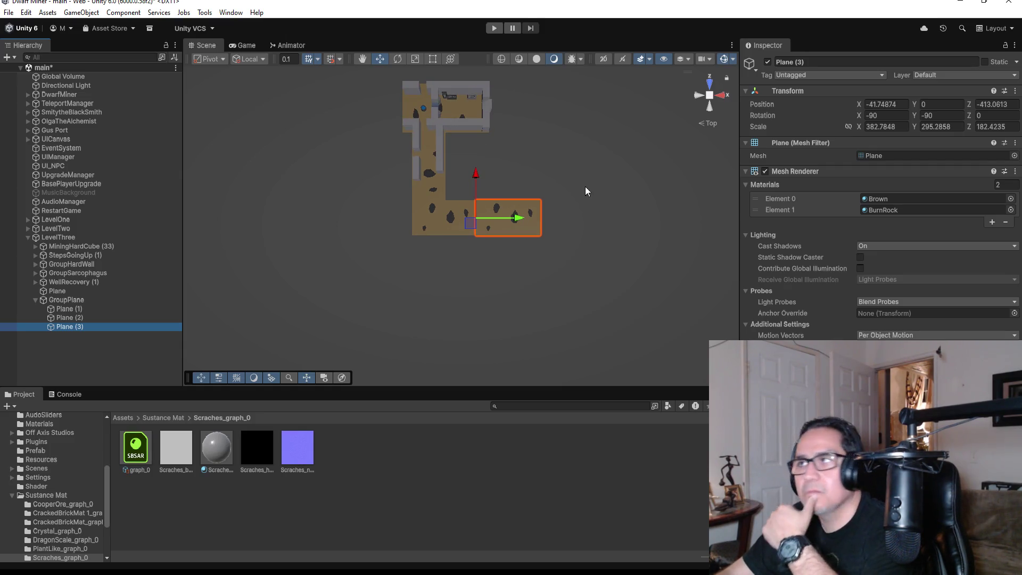
pyautogui.moveTo(557, 130)
pyautogui.mouseDown()
pyautogui.moveTo(616, 130)
pyautogui.moveTo(638, 155)
pyautogui.moveTo(726, 196)
pyautogui.mouseUp()
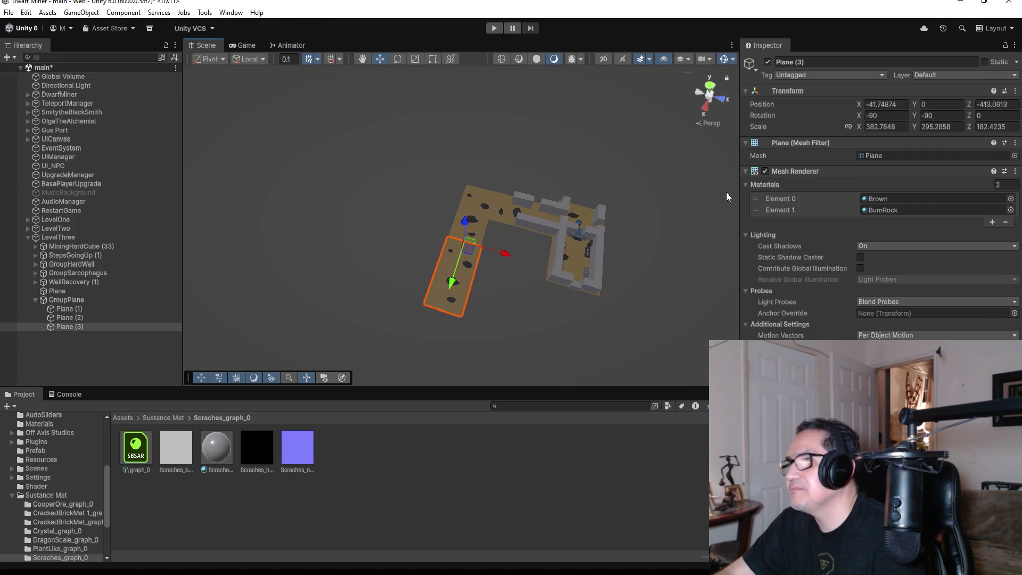
pyautogui.click(710, 84)
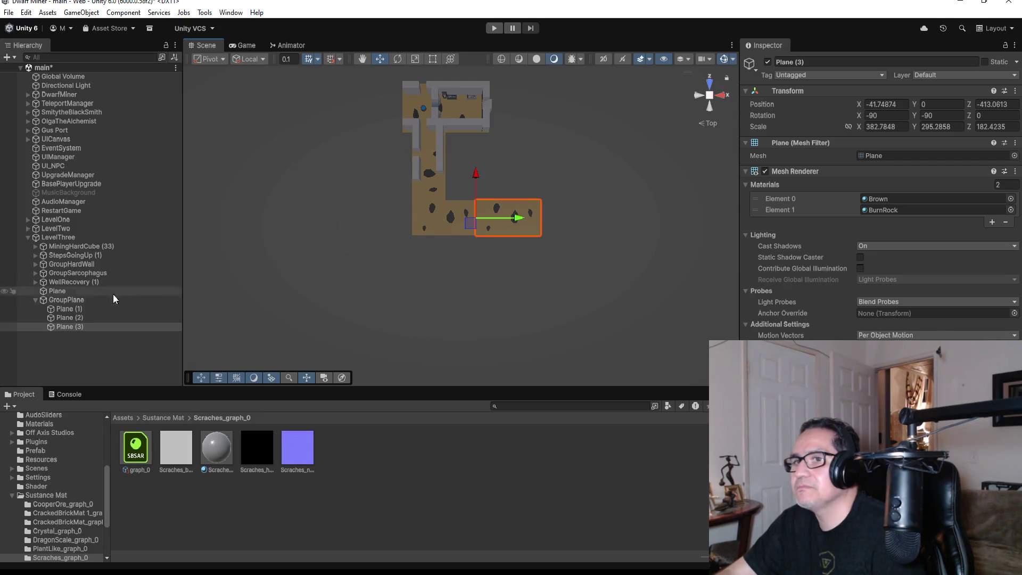
pyautogui.click(92, 318)
pyautogui.click(85, 327)
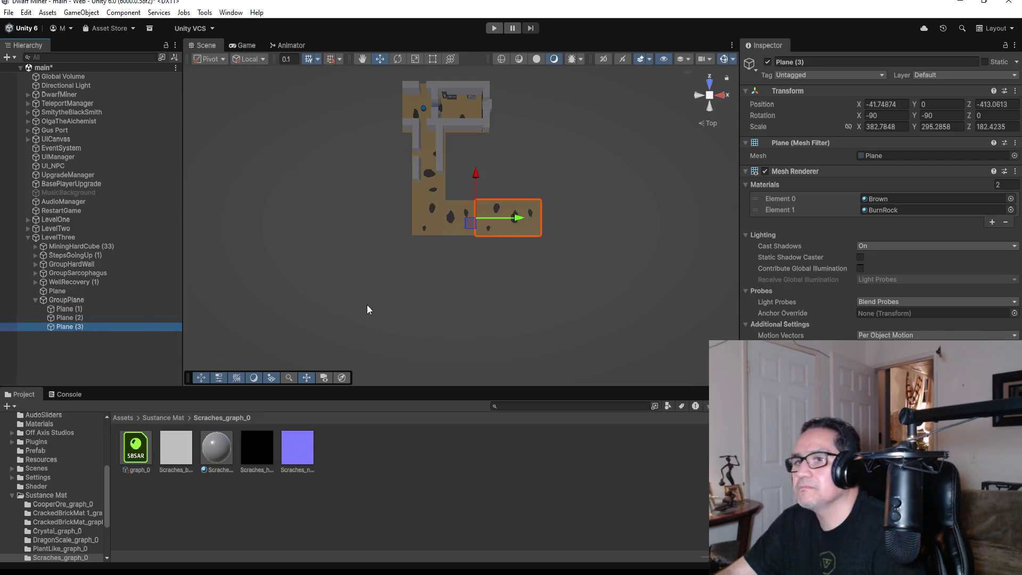
pyautogui.hotkey('ctrl', 'd')
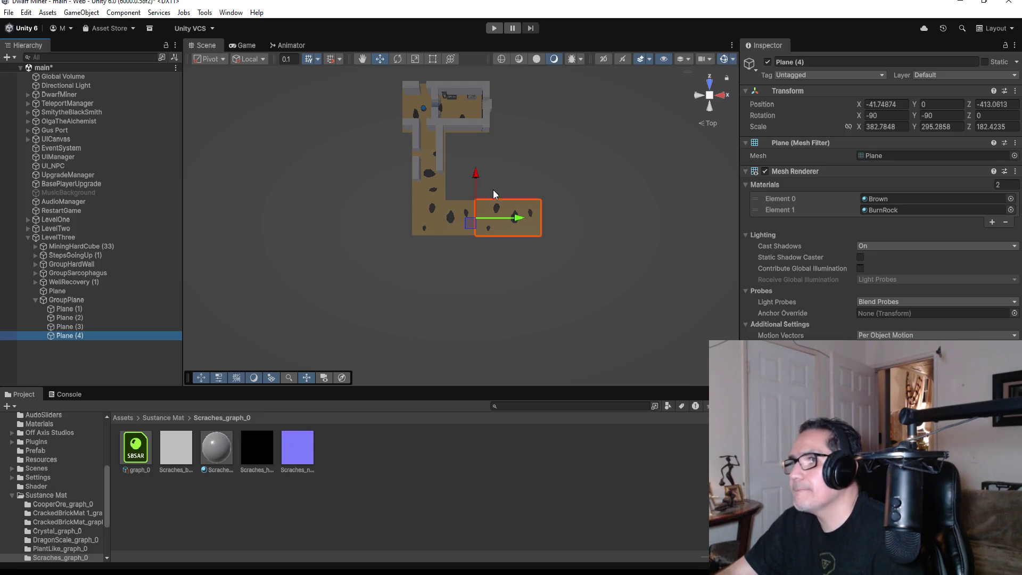
# Rotate Plane (4) to Y 180 and place it north of the corridor's east end at X -30.80, Z -409.30
pyautogui.moveTo(475, 178); pyautogui.dragTo(477, 139)
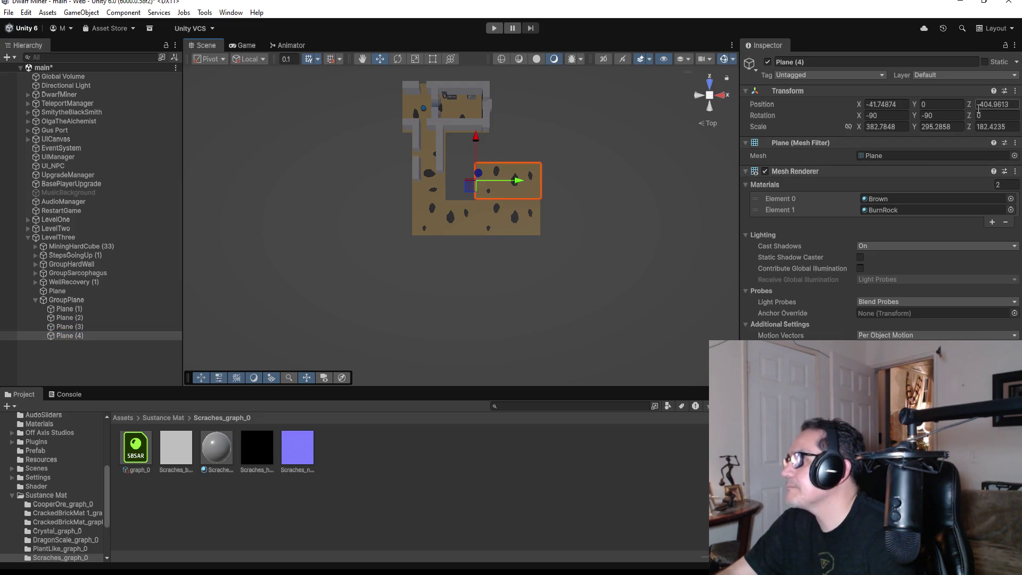
pyautogui.click(958, 114)
pyautogui.write('0')
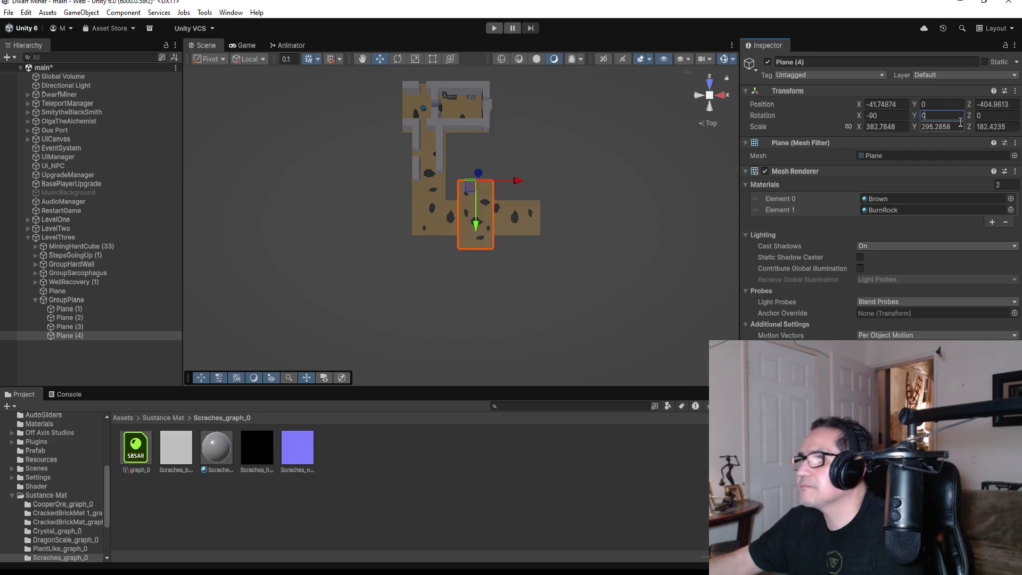
pyautogui.write('980')
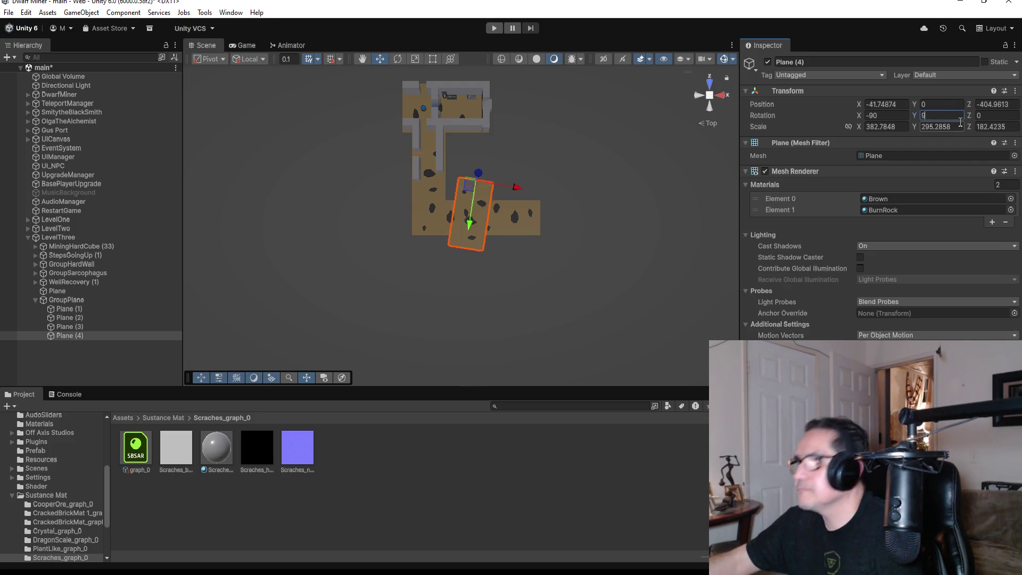
pyautogui.press('BackSpace')
pyautogui.press('BackSpace')
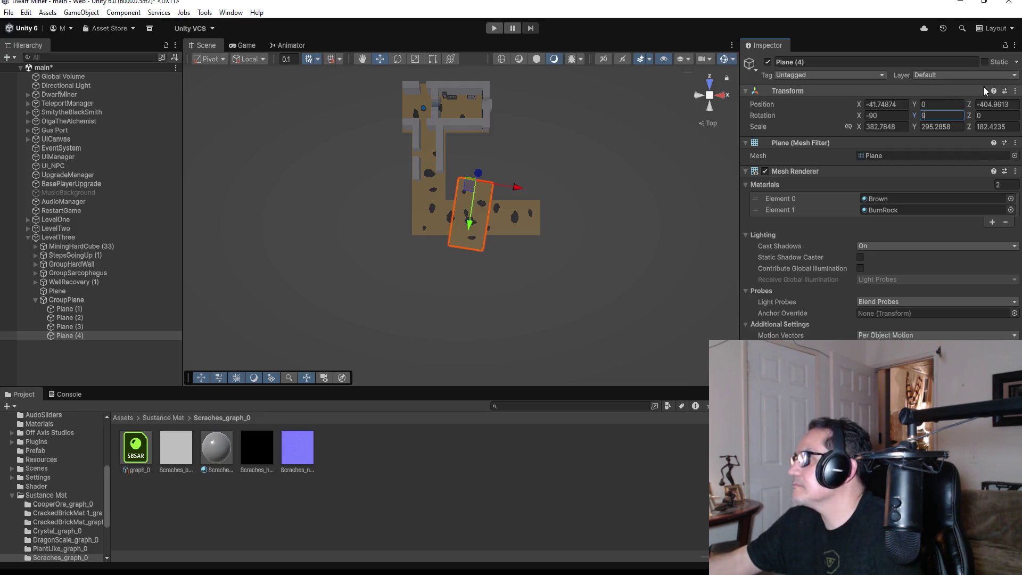
pyautogui.write('0')
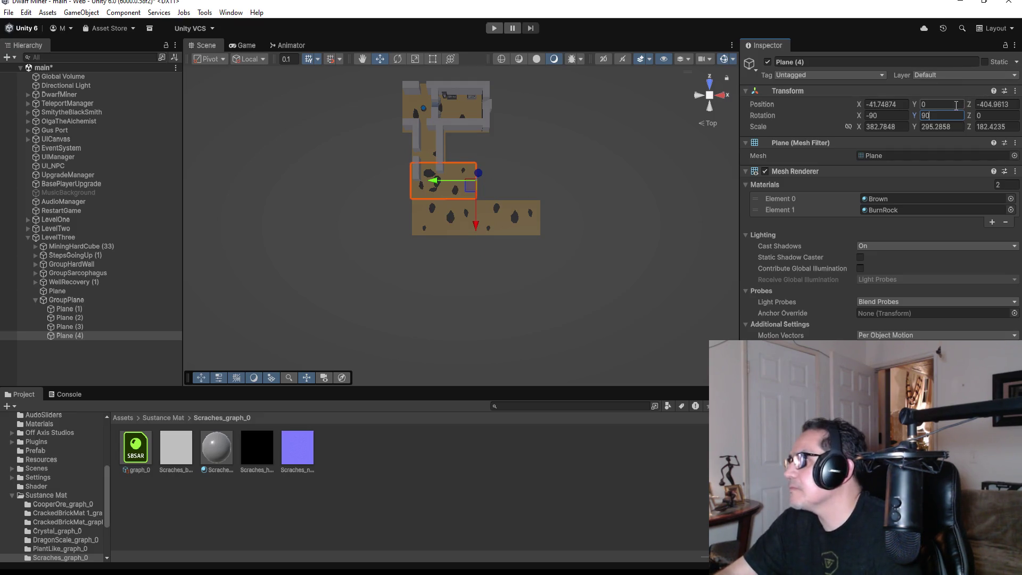
pyautogui.press('BackSpace')
pyautogui.press('BackSpace')
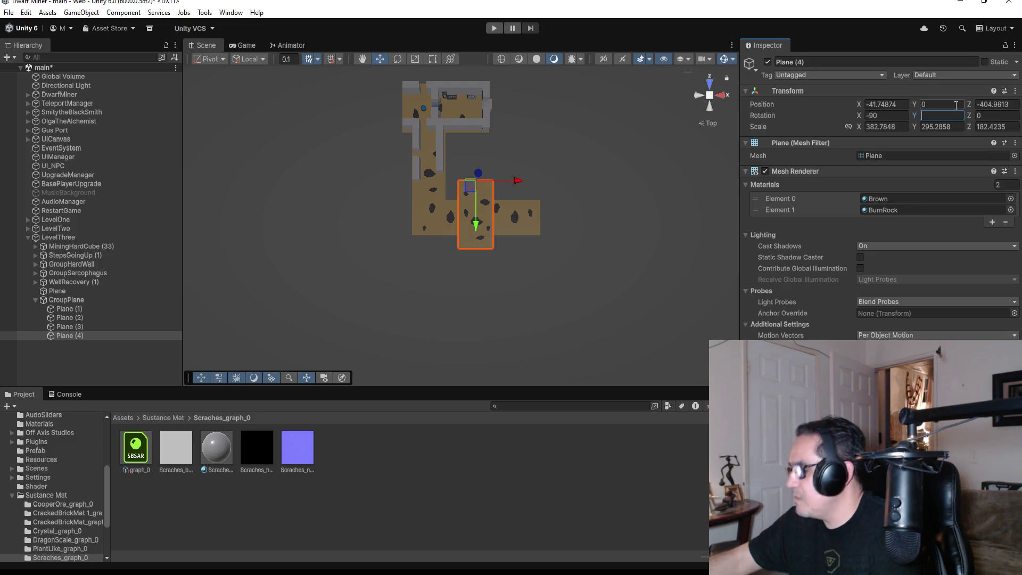
pyautogui.write('180')
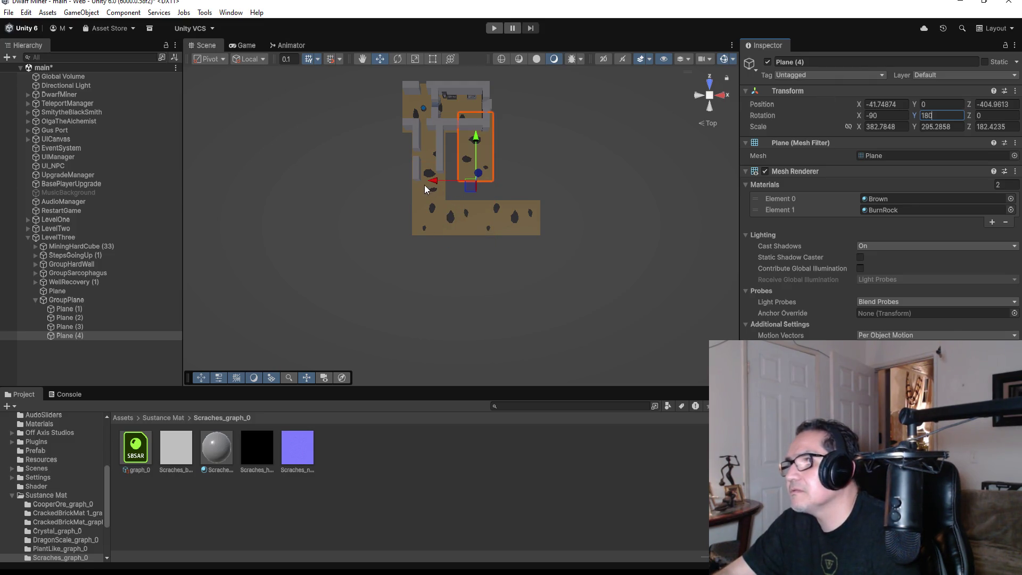
pyautogui.moveTo(430, 185); pyautogui.dragTo(484, 193)
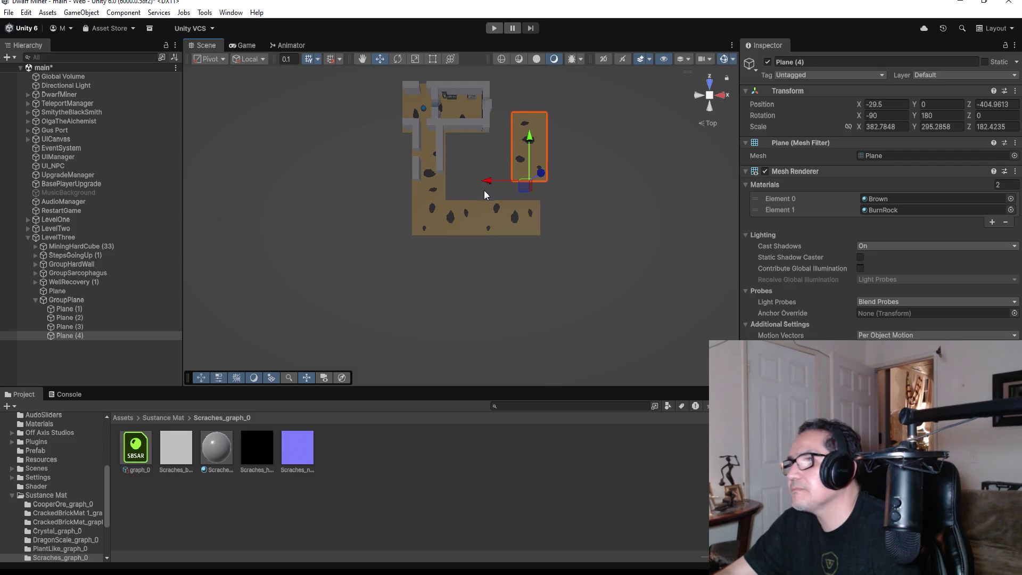
# Frame Plane (4), orbit to check it, then view the floor from the top, zoomed out slightly
pyautogui.press('f')
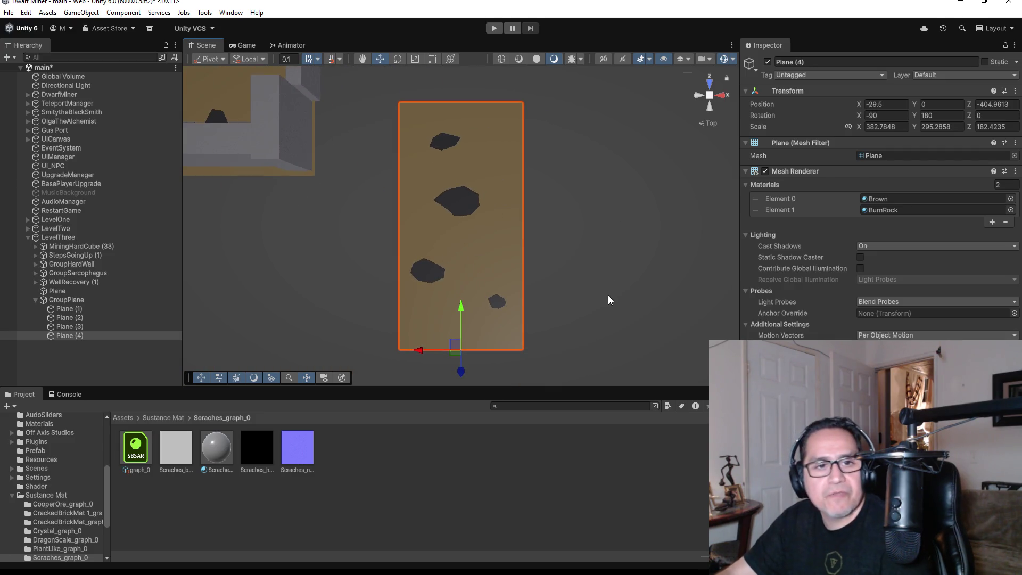
pyautogui.moveTo(567, 270)
pyautogui.mouseDown()
pyautogui.moveTo(504, 226)
pyautogui.moveTo(384, 174)
pyautogui.moveTo(410, 273)
pyautogui.moveTo(368, 309)
pyautogui.moveTo(522, 243)
pyautogui.moveTo(597, 168)
pyautogui.mouseUp()
pyautogui.press('v')
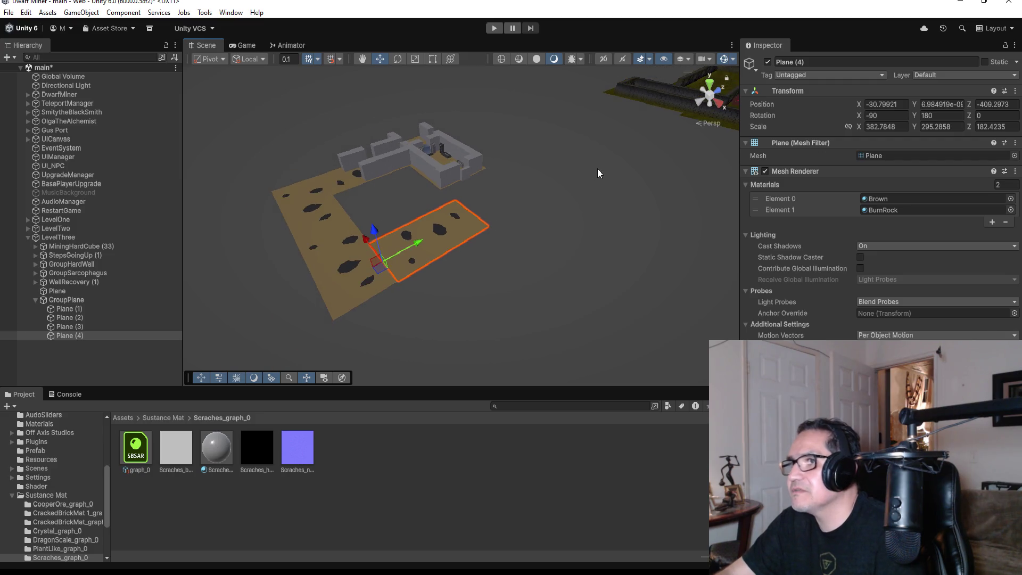
pyautogui.click(706, 85)
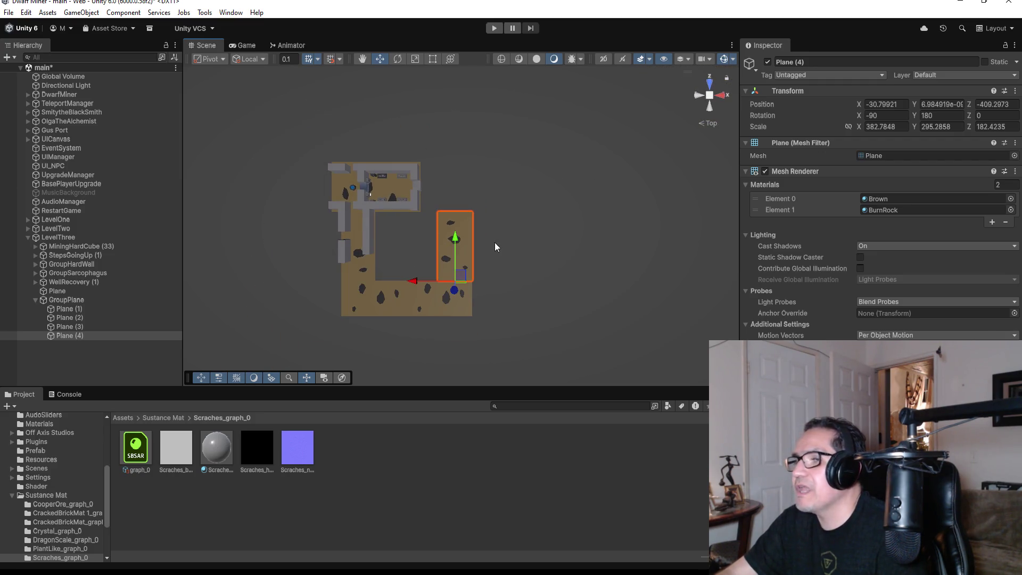
pyautogui.scroll(-1, 463, 211)
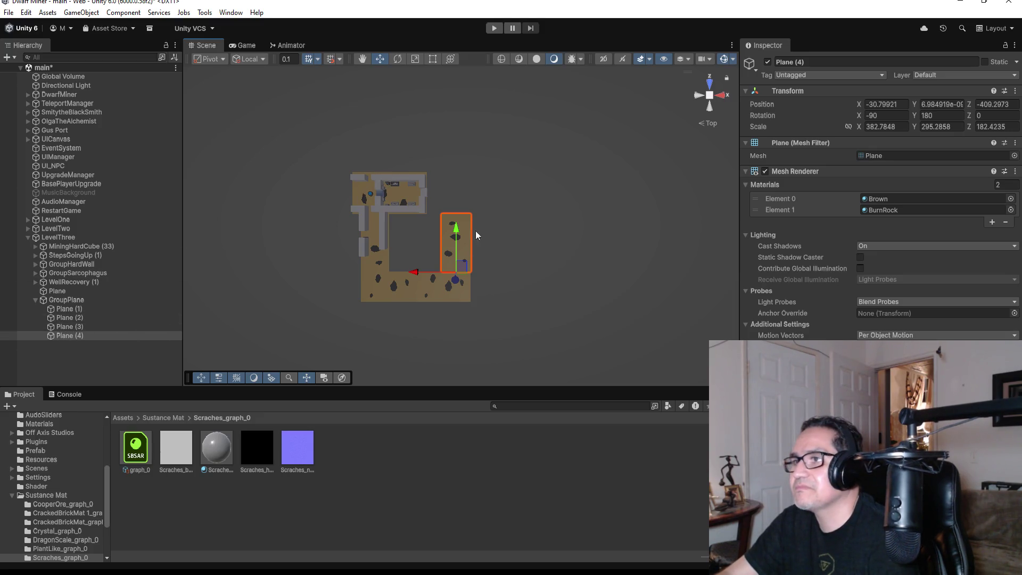
# Copy Plane (4) and move Plane (5) north to Z -394.58, flush against the corridor end
pyautogui.hotkey('ctrl', 'd')
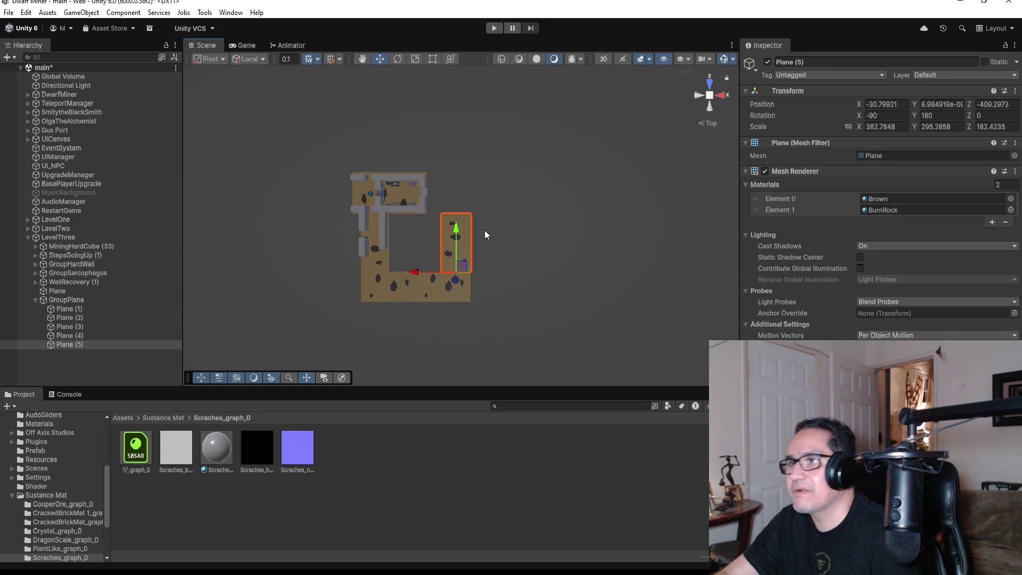
pyautogui.moveTo(456, 230); pyautogui.dragTo(457, 144)
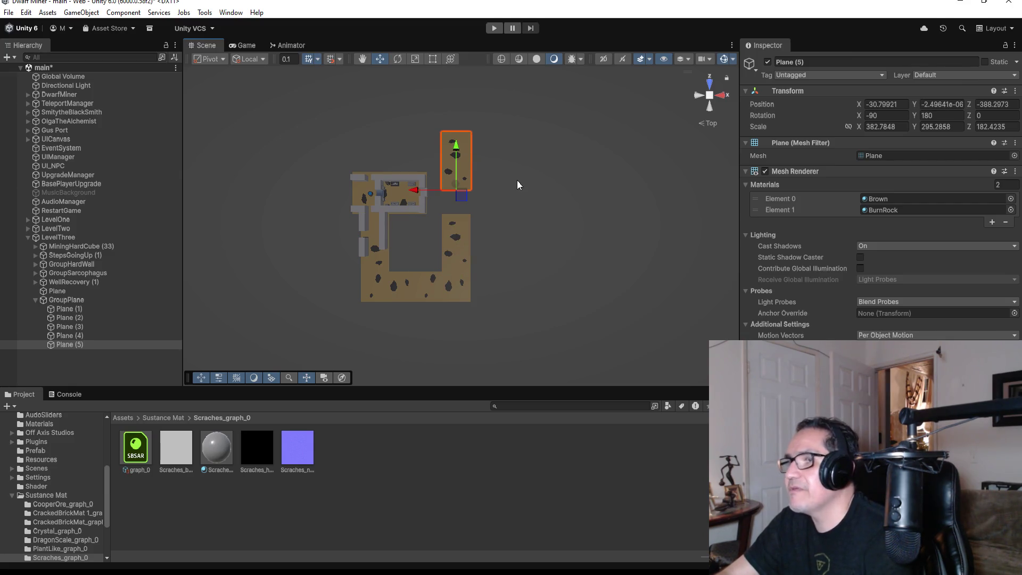
pyautogui.press('f')
pyautogui.scroll(-3, 593, 290)
pyautogui.moveTo(600, 283)
pyautogui.mouseDown()
pyautogui.moveTo(579, 239)
pyautogui.moveTo(410, 117)
pyautogui.mouseUp()
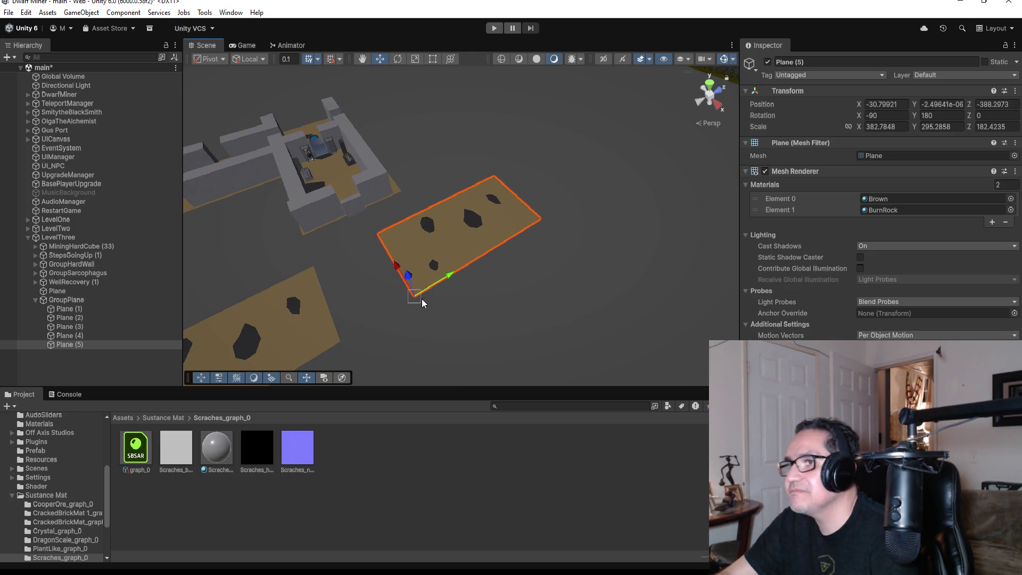
pyautogui.moveTo(411, 296); pyautogui.dragTo(359, 330)
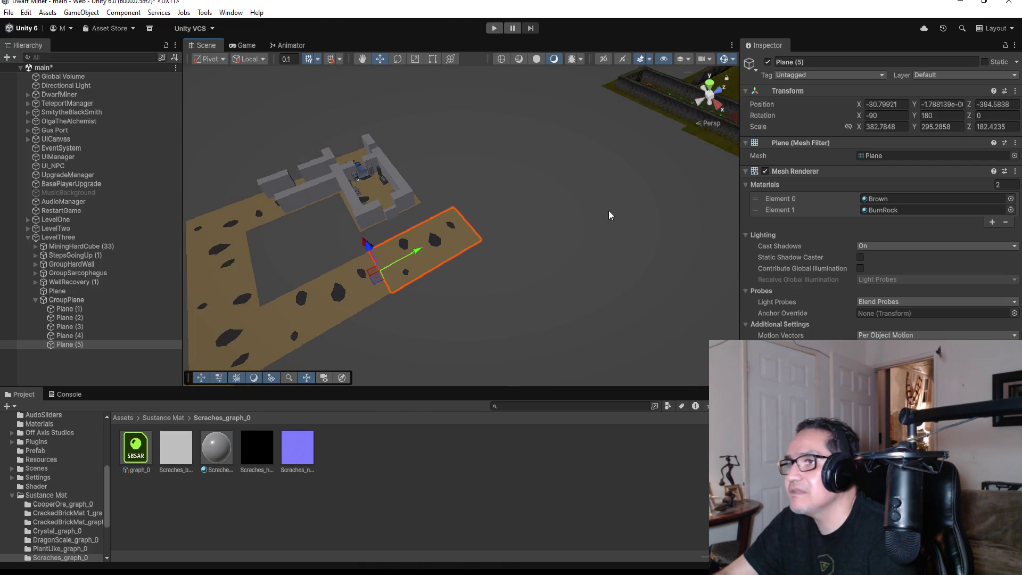
pyautogui.click(708, 85)
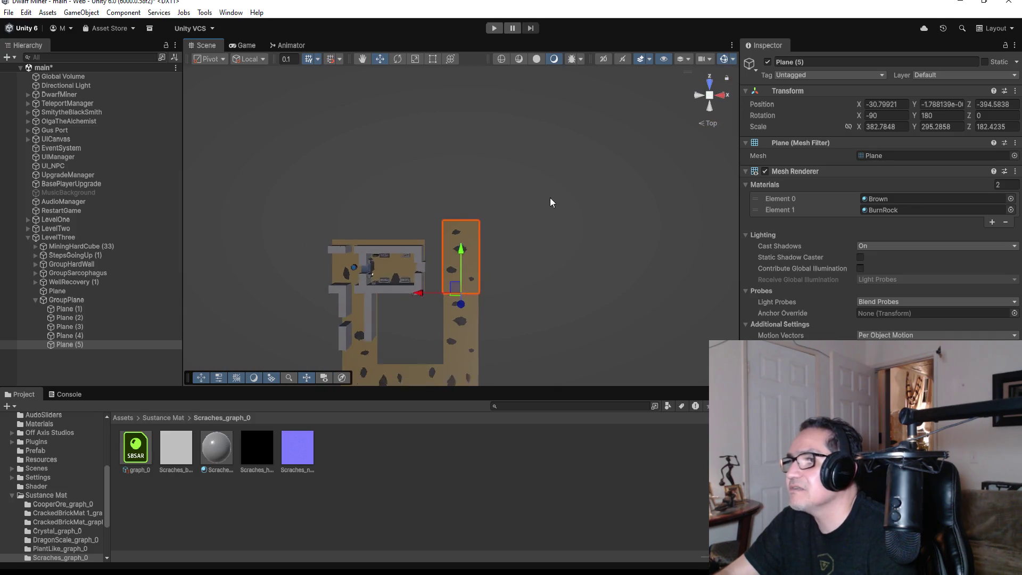
pyautogui.hotkey('ctrl', 'd')
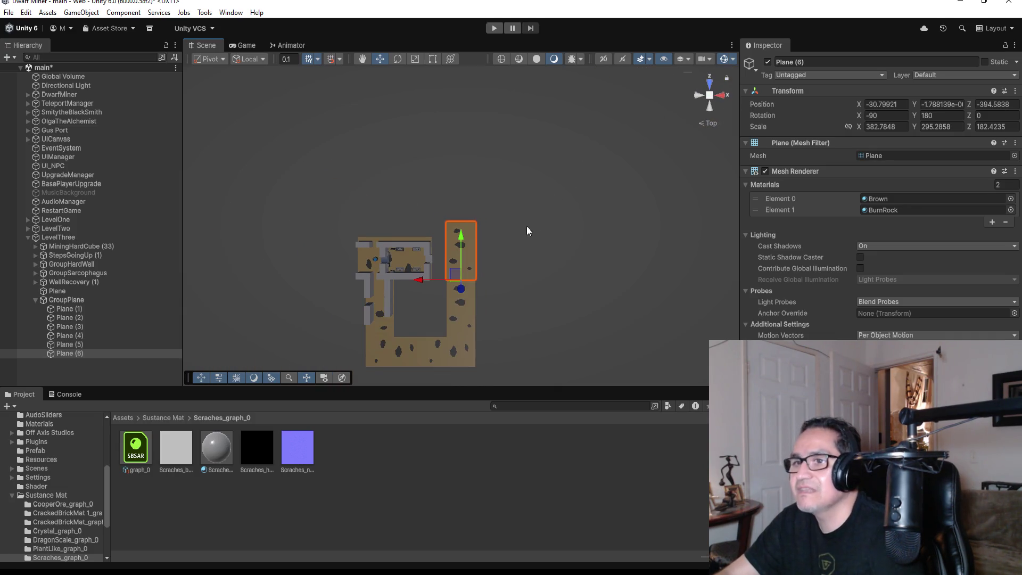
# Move Plane (6) north to Z -378.87 against Plane (5), then select Plane (2) in top view
pyautogui.moveTo(464, 237); pyautogui.dragTo(471, 161)
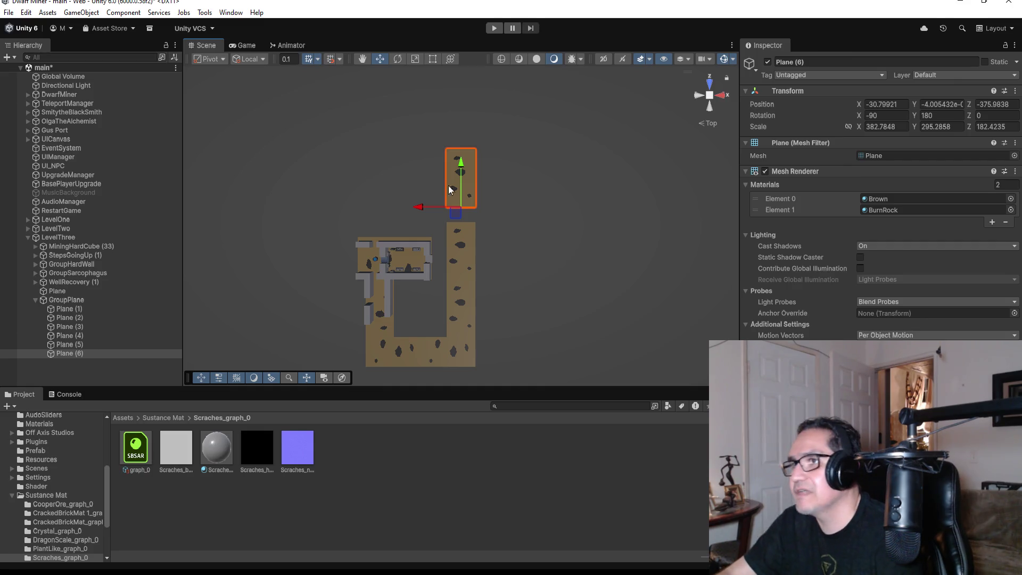
pyautogui.press('f')
pyautogui.moveTo(555, 244)
pyautogui.mouseDown()
pyautogui.moveTo(563, 261)
pyautogui.moveTo(448, 138)
pyautogui.mouseUp()
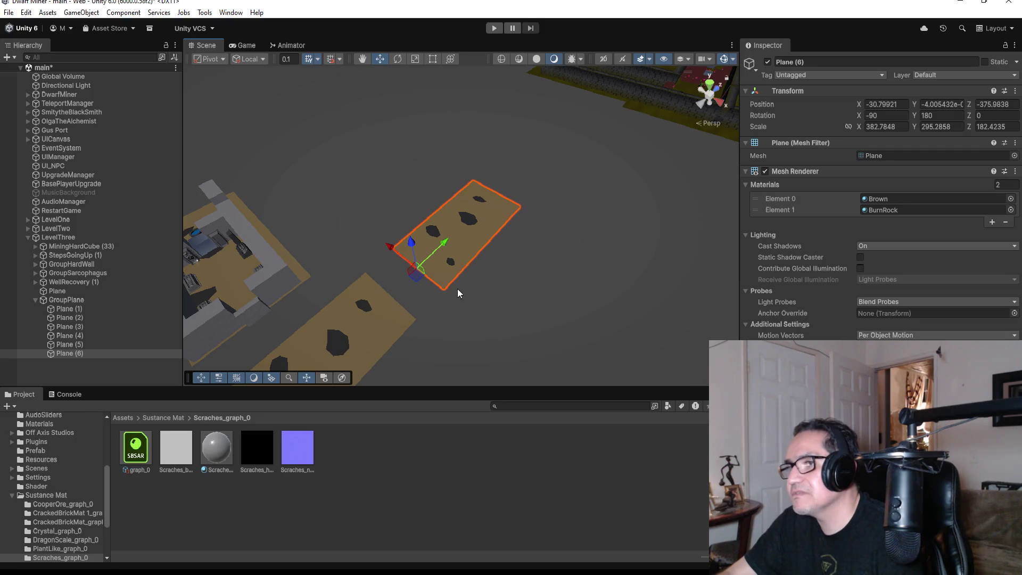
pyautogui.moveTo(446, 289); pyautogui.dragTo(433, 305)
pyautogui.scroll(-5, 567, 221)
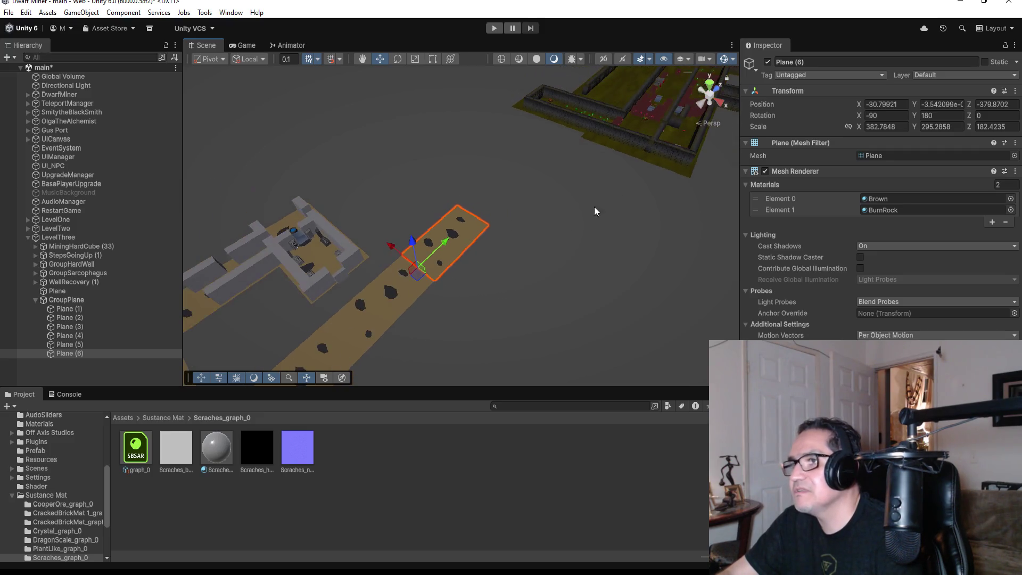
pyautogui.click(709, 83)
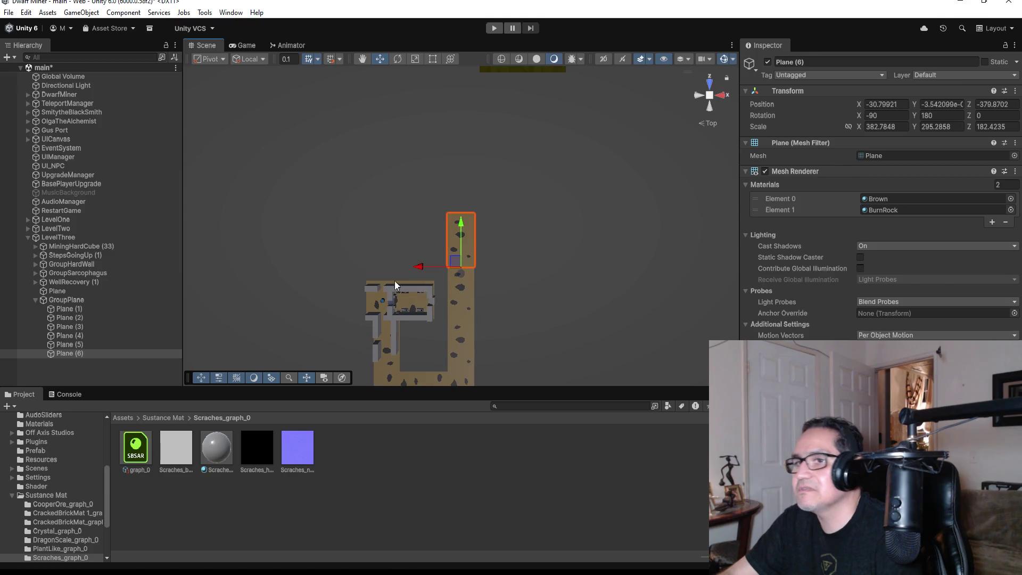
pyautogui.scroll(-3, 400, 281)
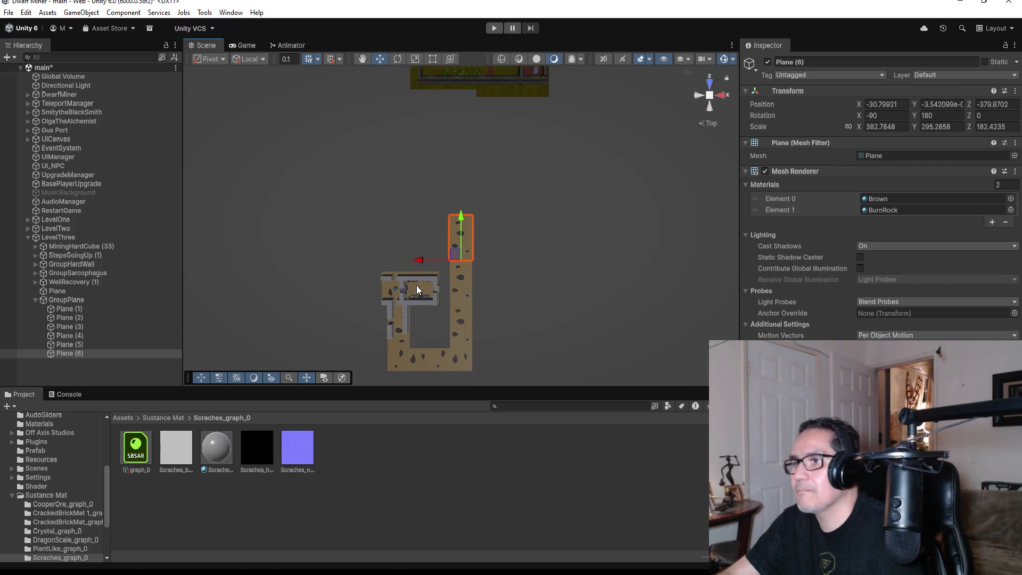
pyautogui.click(441, 332)
pyautogui.click(408, 334)
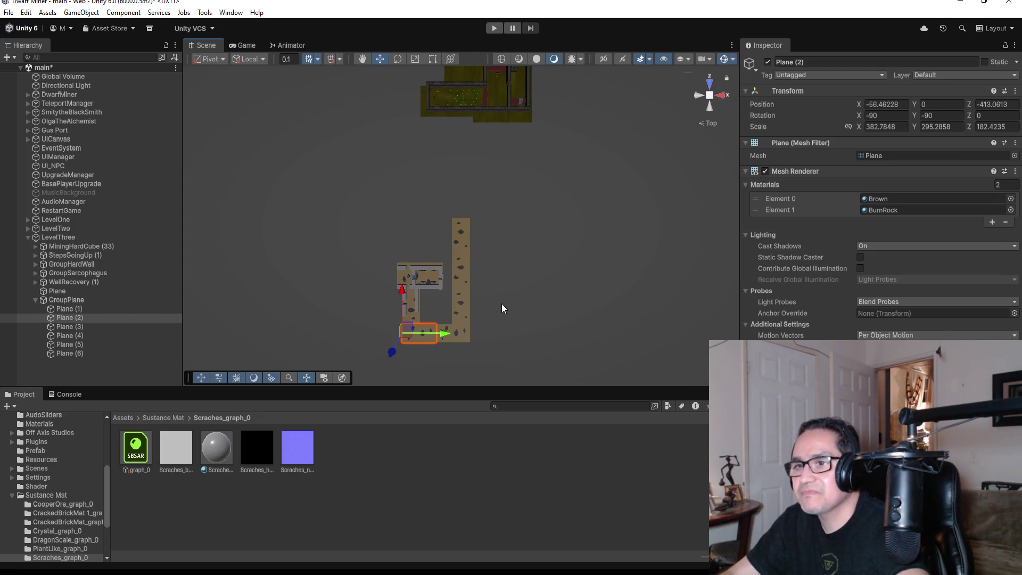
# Duplicate Plane (2) and move Plane (7) north above the right corridor
pyautogui.hotkey('ctrl', 'd')
pyautogui.moveTo(401, 298); pyautogui.dragTo(407, 173)
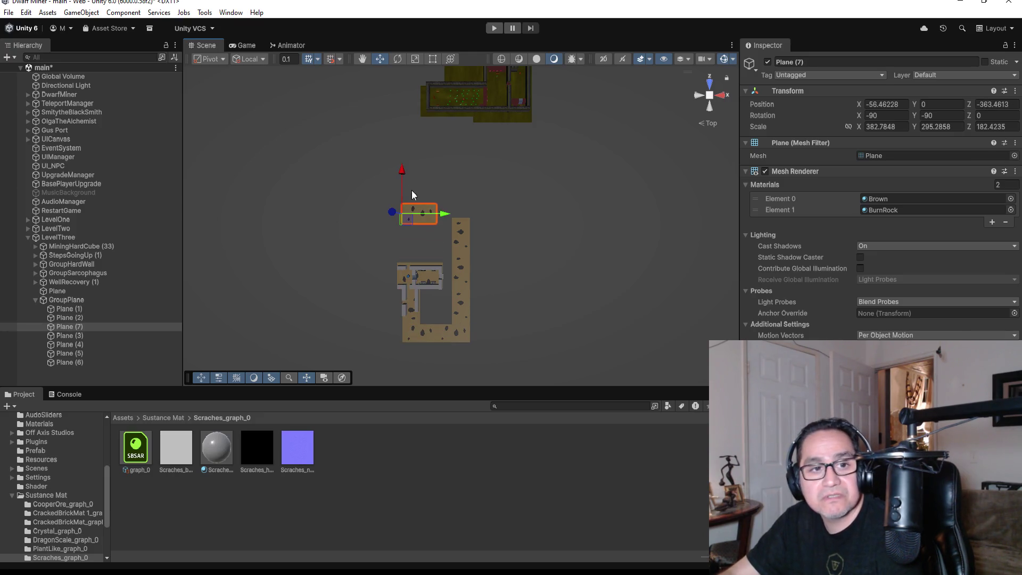
pyautogui.press('f')
pyautogui.scroll(-2, 448, 234)
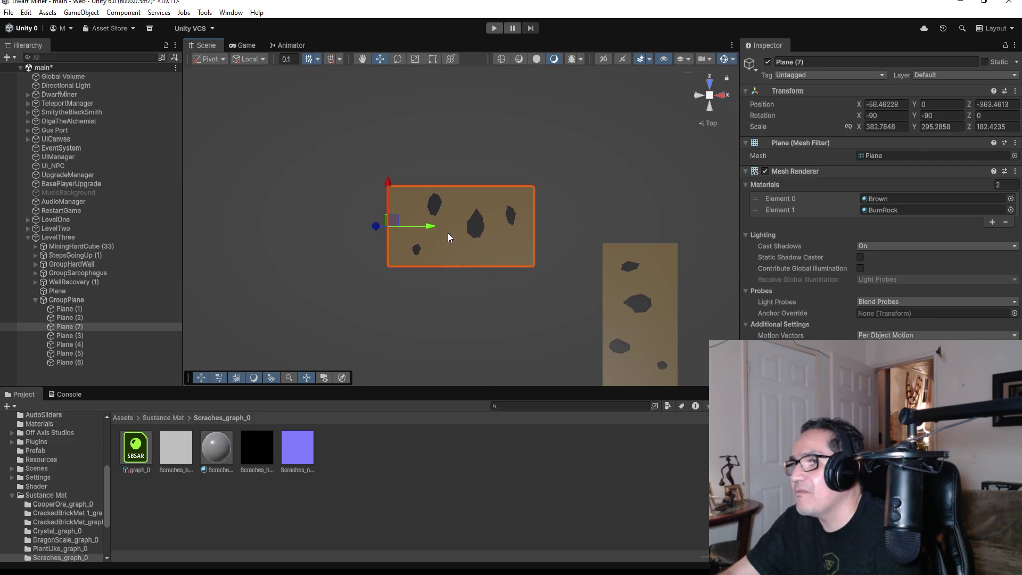
pyautogui.moveTo(386, 186); pyautogui.dragTo(406, 240)
pyautogui.moveTo(433, 281); pyautogui.dragTo(519, 283)
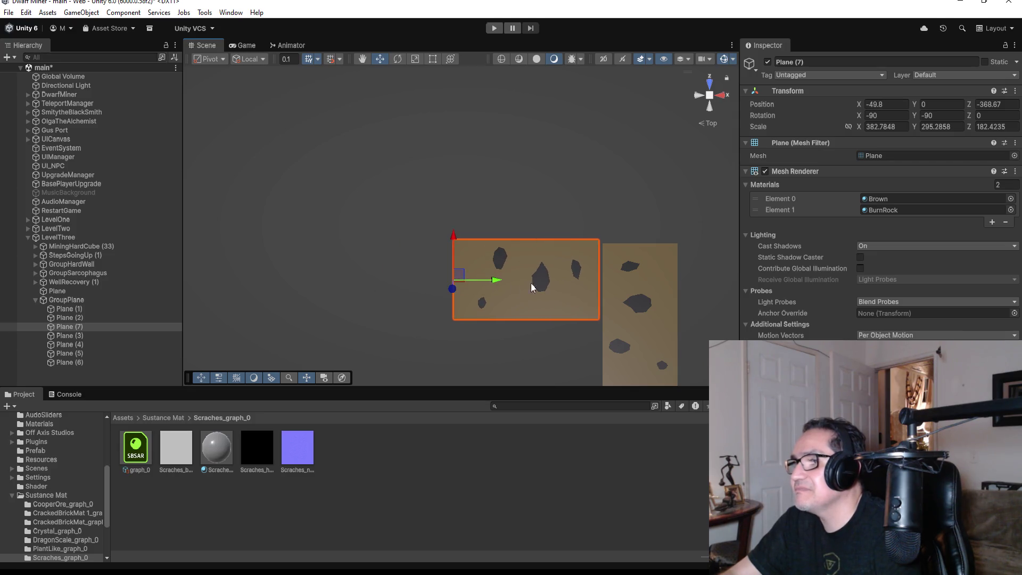
pyautogui.press('f')
pyautogui.scroll(-5, 675, 266)
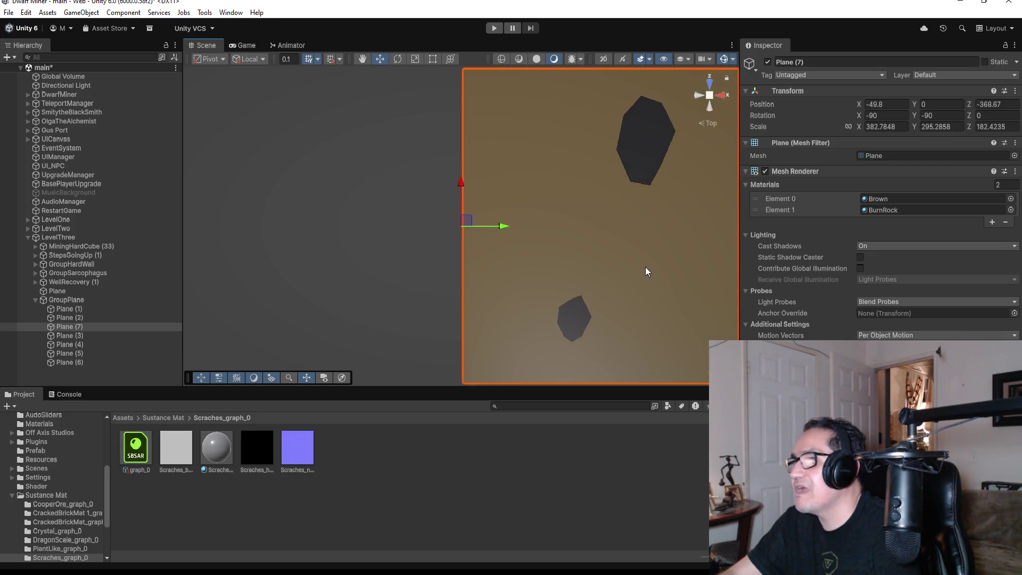
pyautogui.scroll(-2, 649, 280)
# Set Plane (7)'s Y rotation to 90 and butt it against the right strip at X -34.56, Z -368.92
pyautogui.click(941, 115)
pyautogui.write('90')
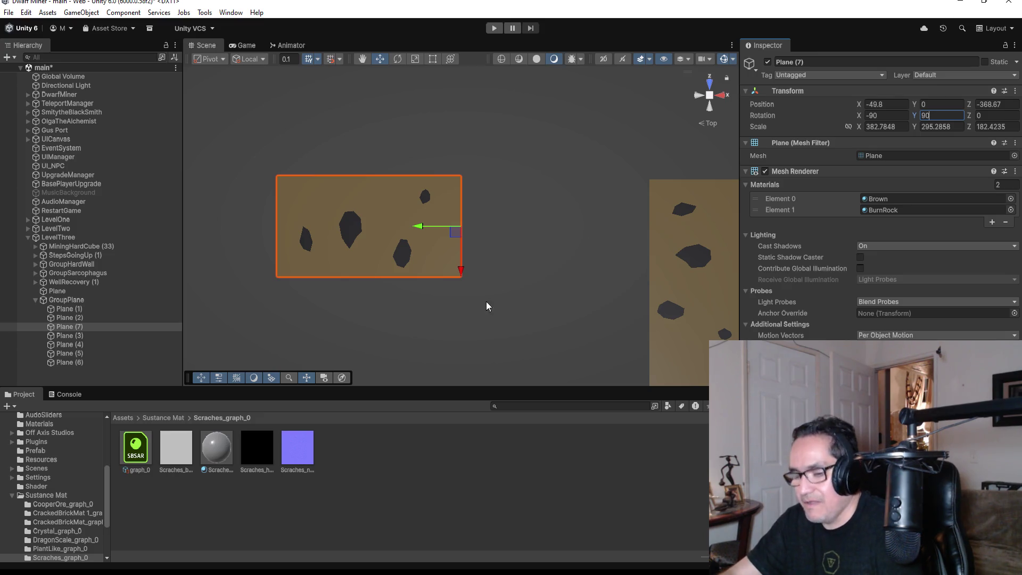
pyautogui.moveTo(430, 224)
pyautogui.mouseDown()
pyautogui.moveTo(548, 225)
pyautogui.moveTo(578, 245)
pyautogui.mouseUp()
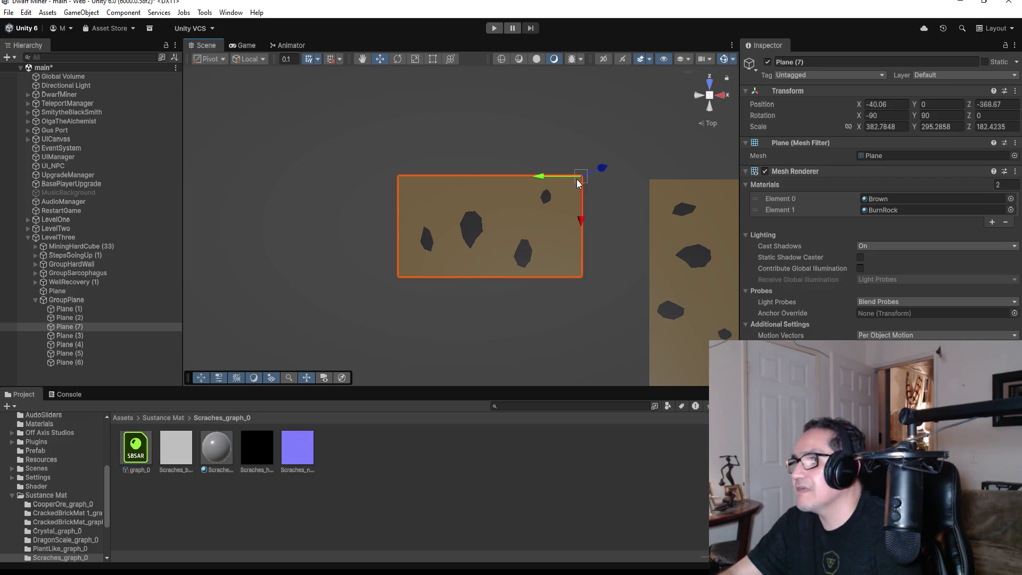
pyautogui.moveTo(583, 177); pyautogui.dragTo(648, 178)
pyautogui.scroll(-5, 654, 215)
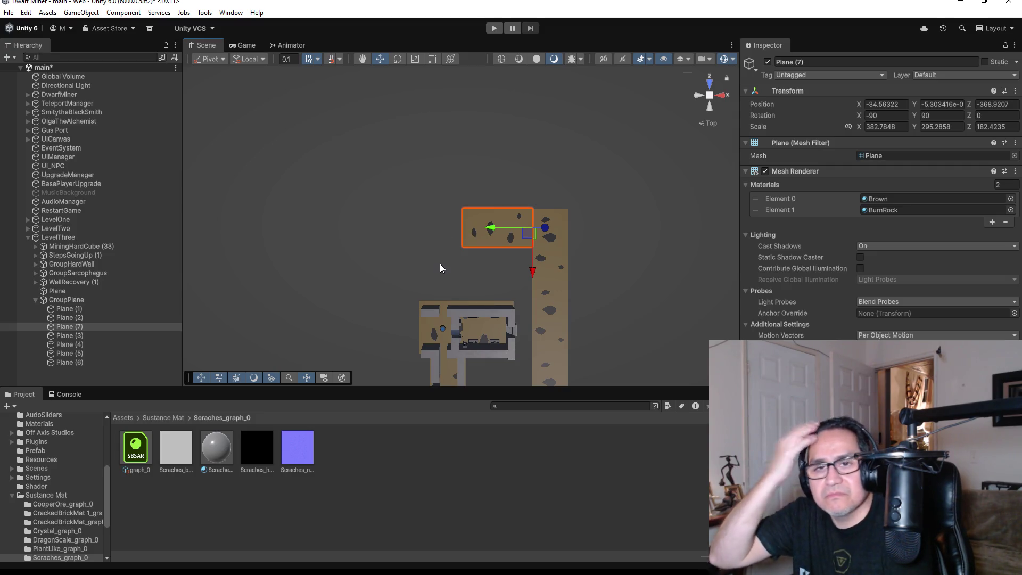
# Duplicate Plane (7) and vertex-snap Plane (8) to its west edge at X -49.28, Z -368.92
pyautogui.click(80, 327)
pyautogui.hotkey('ctrl', 'd')
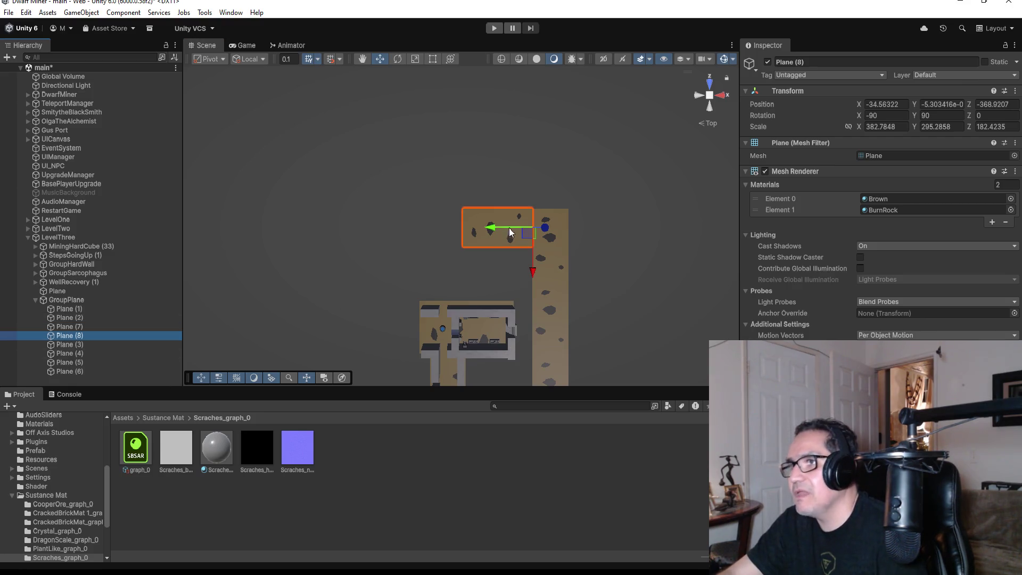
pyautogui.moveTo(492, 227); pyautogui.dragTo(406, 227)
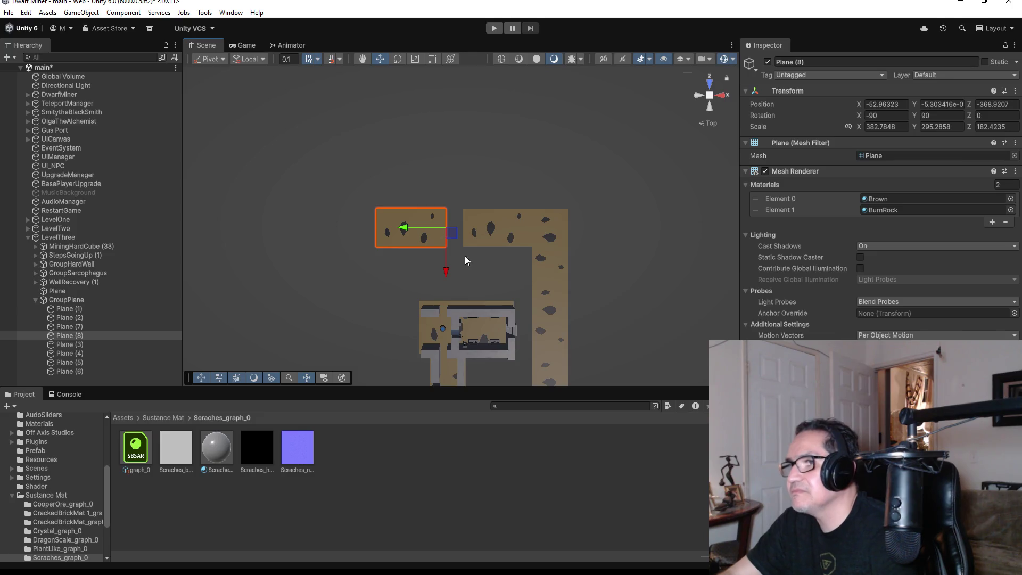
pyautogui.press('f')
pyautogui.press('v')
pyautogui.moveTo(579, 289); pyautogui.dragTo(633, 290)
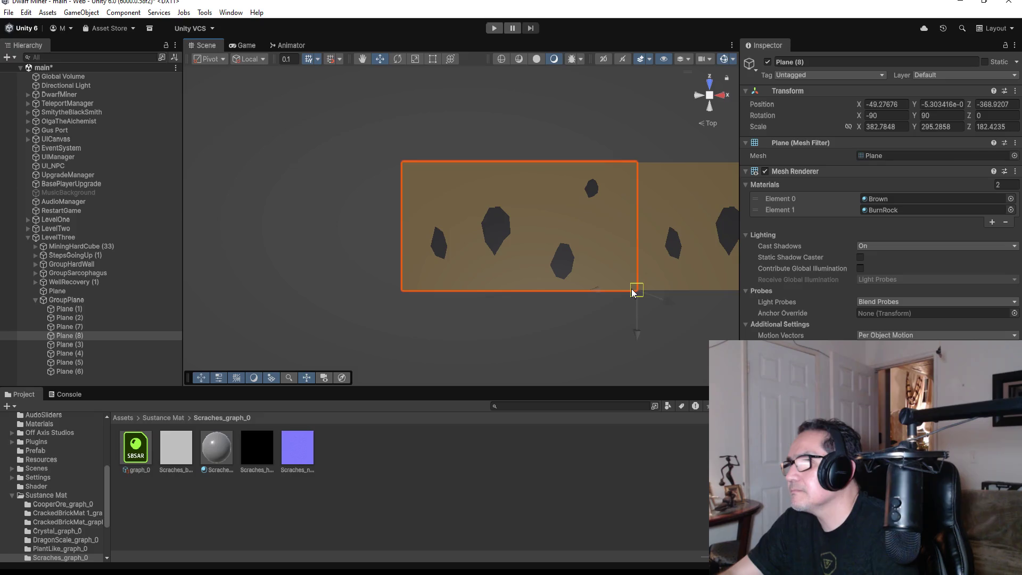
pyautogui.scroll(-5, 566, 298)
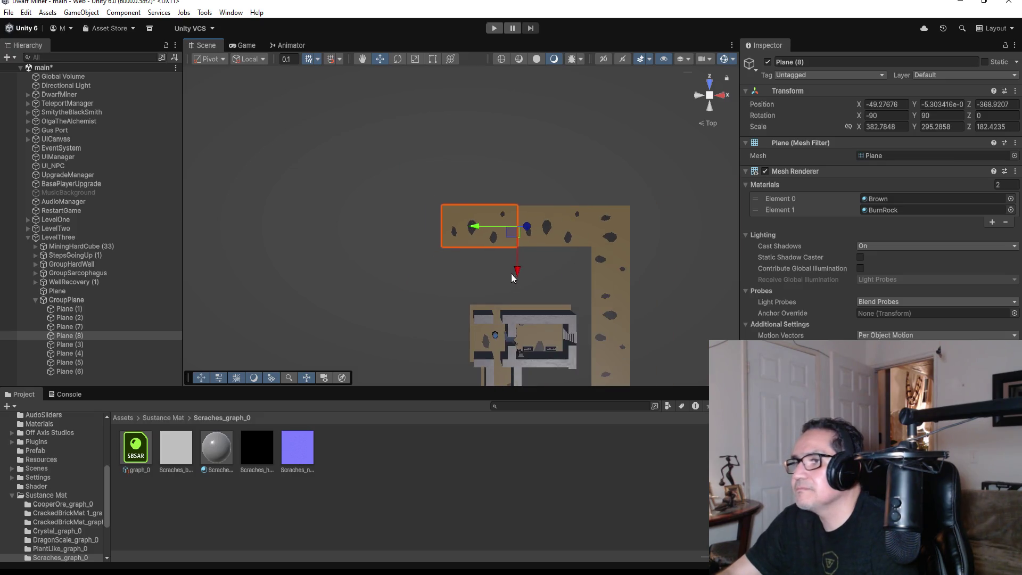
pyautogui.scroll(-4, 511, 276)
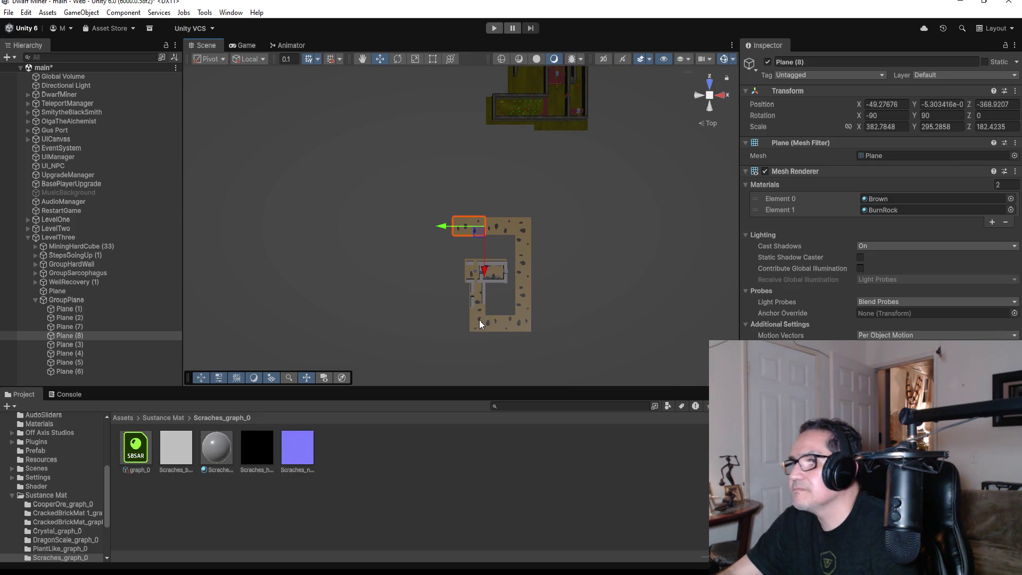
pyautogui.click(479, 320)
pyautogui.click(479, 301)
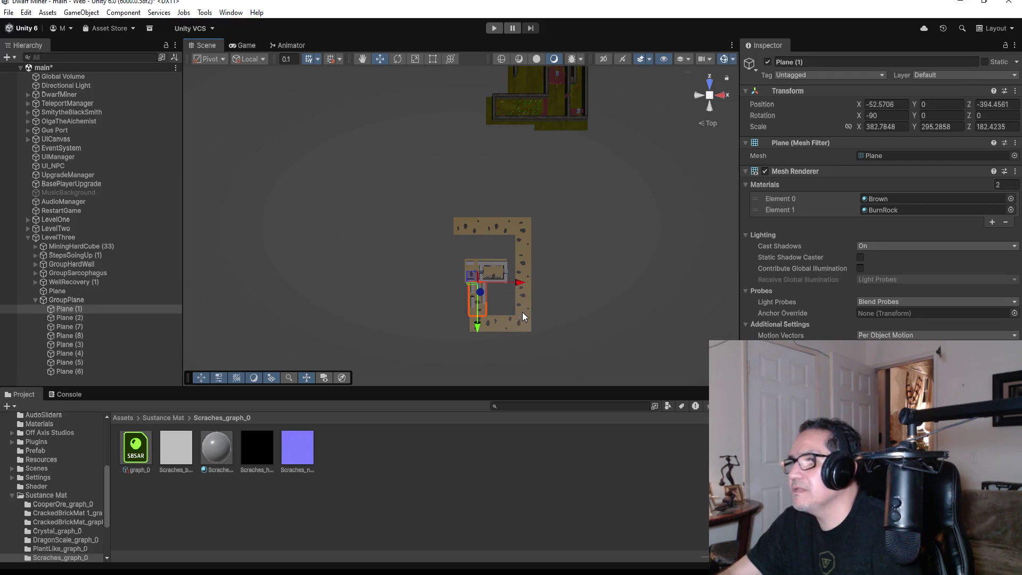
# Duplicate Plane (1) and push Plane (9) north to X -52.88, Z -368.94 to meet the top corridor
pyautogui.hotkey('ctrl', 'd')
pyautogui.moveTo(478, 327); pyautogui.dragTo(484, 283)
pyautogui.scroll(10, 507, 234)
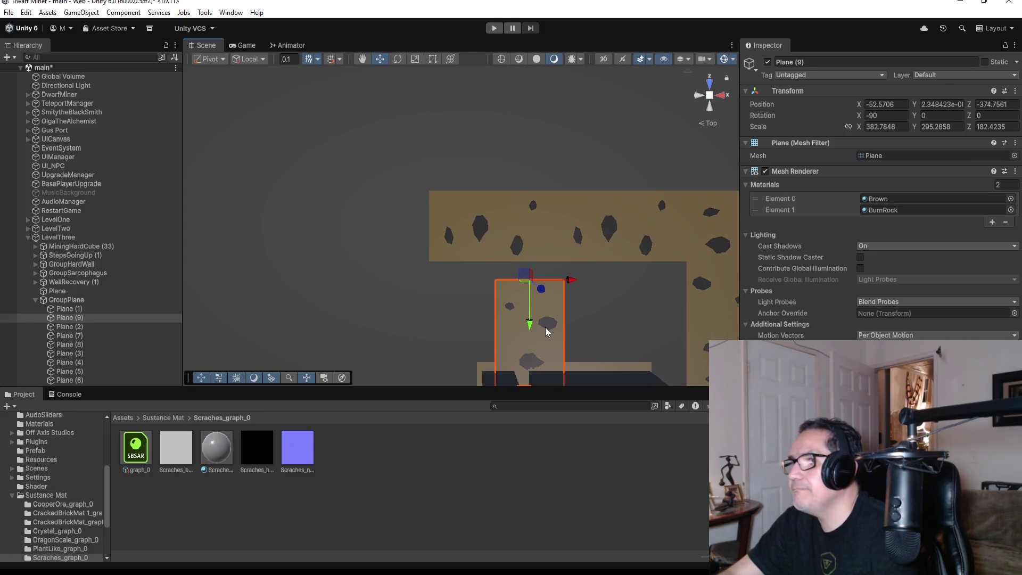
pyautogui.moveTo(531, 330); pyautogui.dragTo(531, 263)
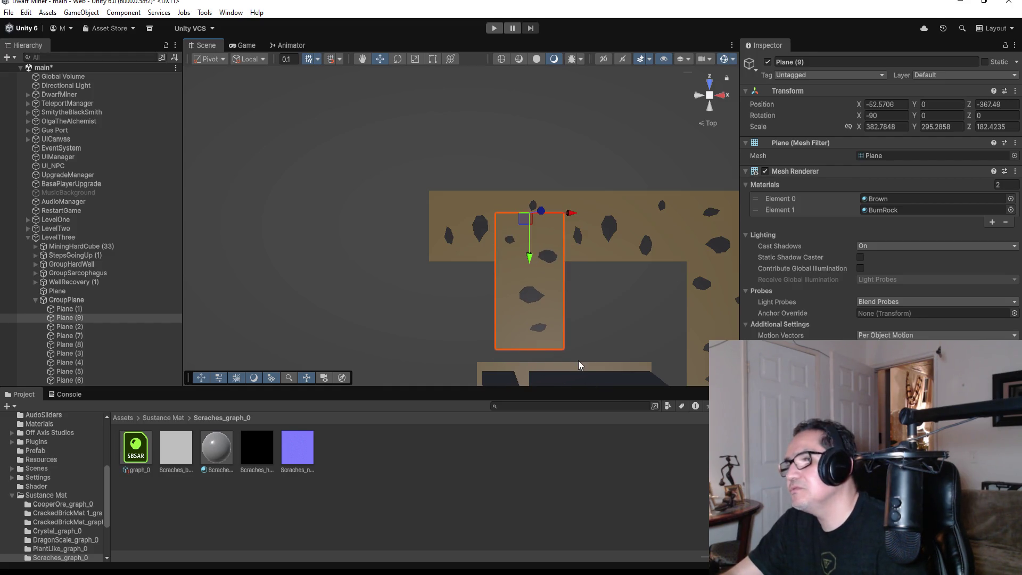
pyautogui.scroll(-8, 631, 314)
pyautogui.scroll(3, 537, 303)
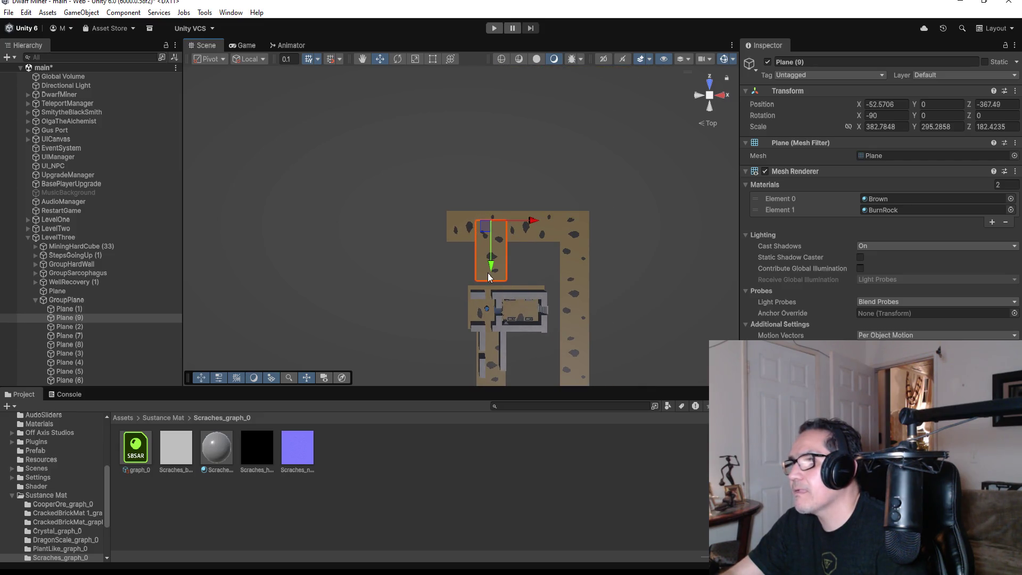
pyautogui.moveTo(489, 273)
pyautogui.mouseDown()
pyautogui.moveTo(453, 240)
pyautogui.moveTo(356, 196)
pyautogui.moveTo(445, 311)
pyautogui.moveTo(371, 343)
pyautogui.moveTo(413, 335)
pyautogui.moveTo(428, 295)
pyautogui.moveTo(398, 279)
pyautogui.mouseUp()
# Line Plane (9) up with the corridor, then stretch Plane (8) outward to Scale Y 589.0452
pyautogui.moveTo(470, 250); pyautogui.dragTo(493, 312)
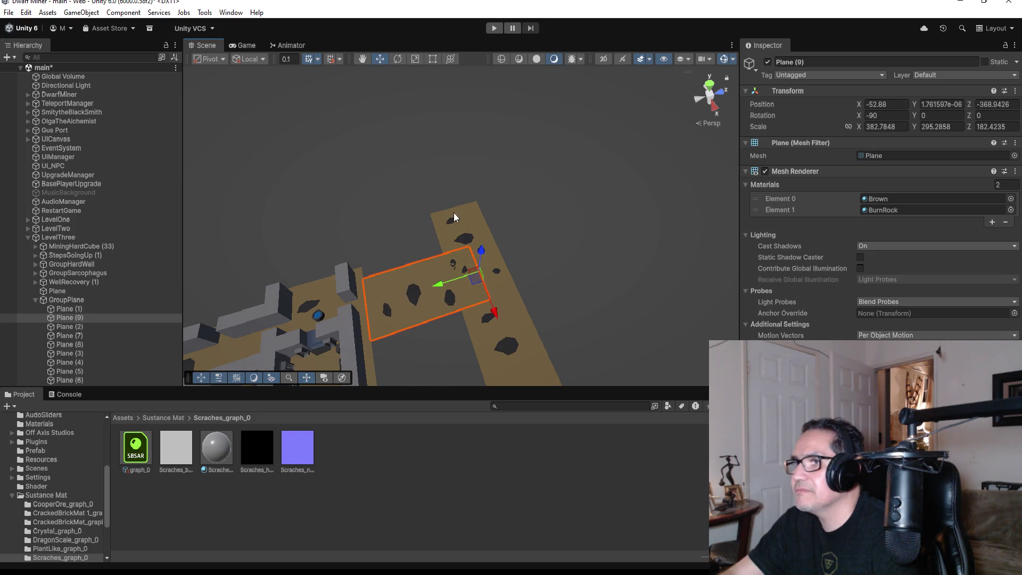
pyautogui.click(478, 212)
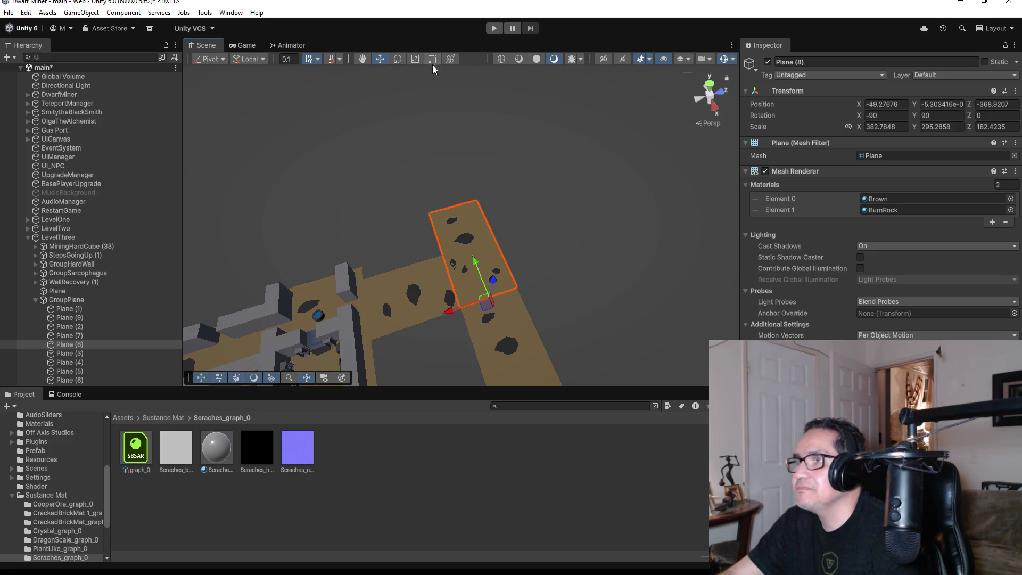
pyautogui.click(579, 256)
pyautogui.moveTo(622, 235)
pyautogui.mouseDown()
pyautogui.moveTo(531, 217)
pyautogui.moveTo(388, 228)
pyautogui.moveTo(329, 248)
pyautogui.moveTo(457, 243)
pyautogui.mouseUp()
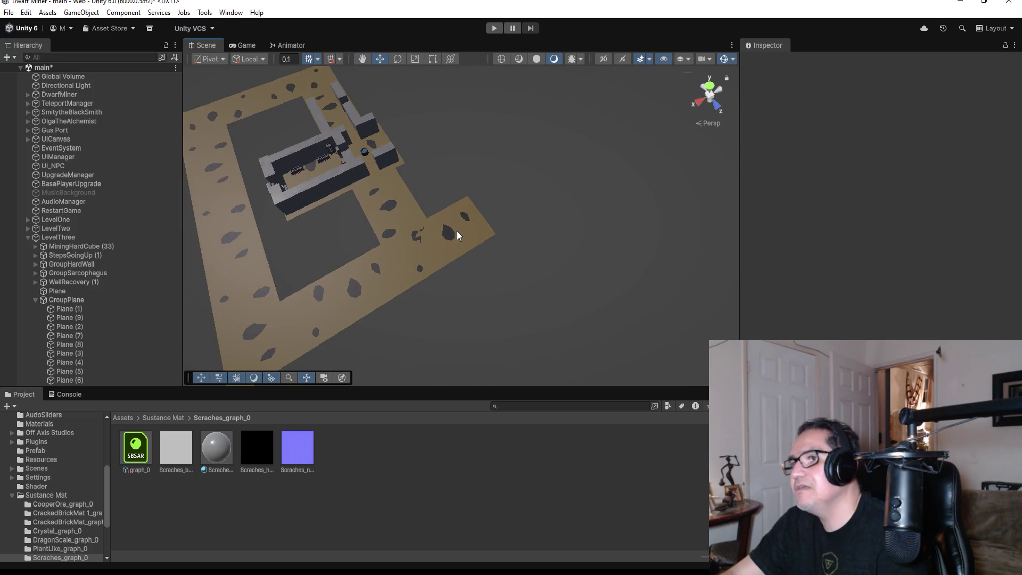
pyautogui.click(456, 231)
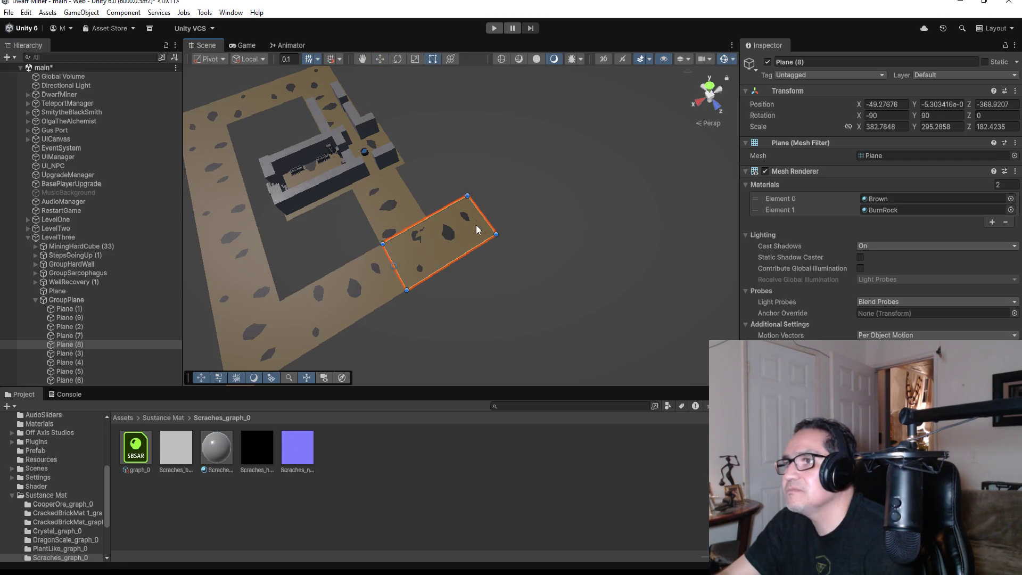
pyautogui.moveTo(484, 217)
pyautogui.mouseDown()
pyautogui.moveTo(442, 242)
pyautogui.moveTo(485, 211)
pyautogui.moveTo(518, 203)
pyautogui.moveTo(463, 236)
pyautogui.moveTo(572, 198)
pyautogui.mouseUp()
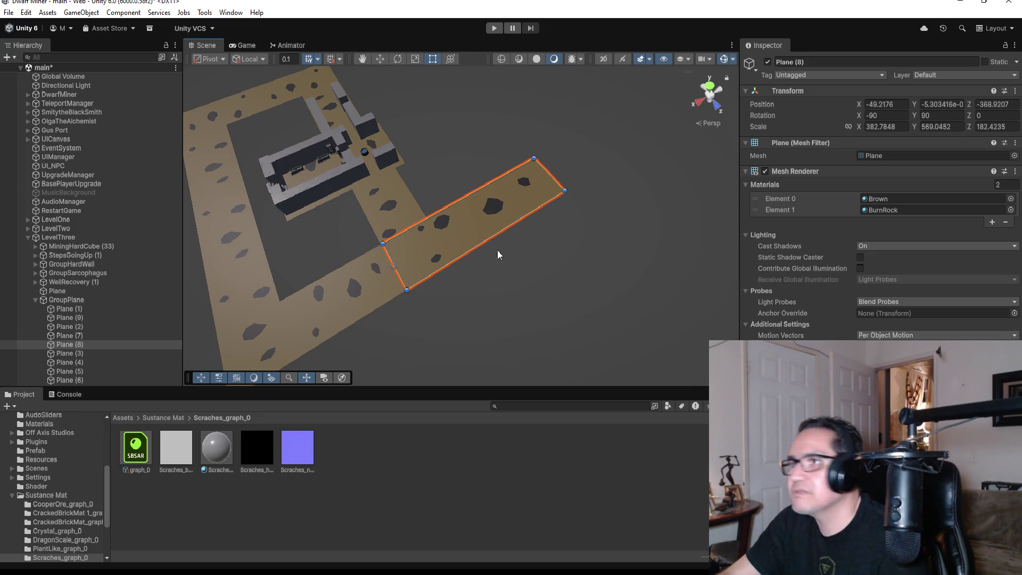
pyautogui.moveTo(394, 212)
pyautogui.mouseDown()
pyautogui.moveTo(402, 148)
pyautogui.moveTo(527, 116)
pyautogui.moveTo(355, 258)
pyautogui.mouseUp()
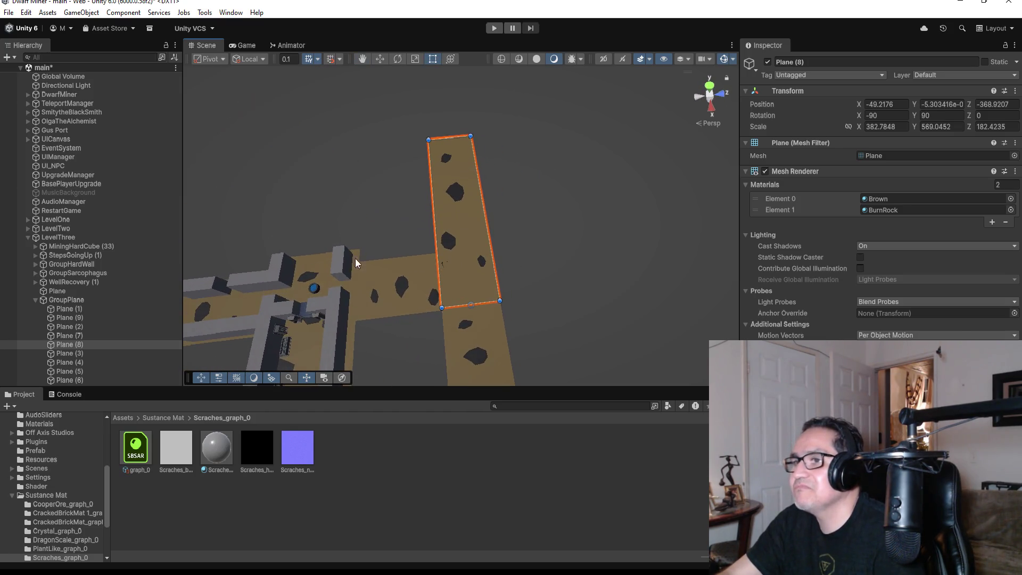
# Duplicate the starting-room floor Plane and drag Plane and Plane (1) into GroupPlane
pyautogui.click(322, 259)
pyautogui.scroll(-3, 446, 245)
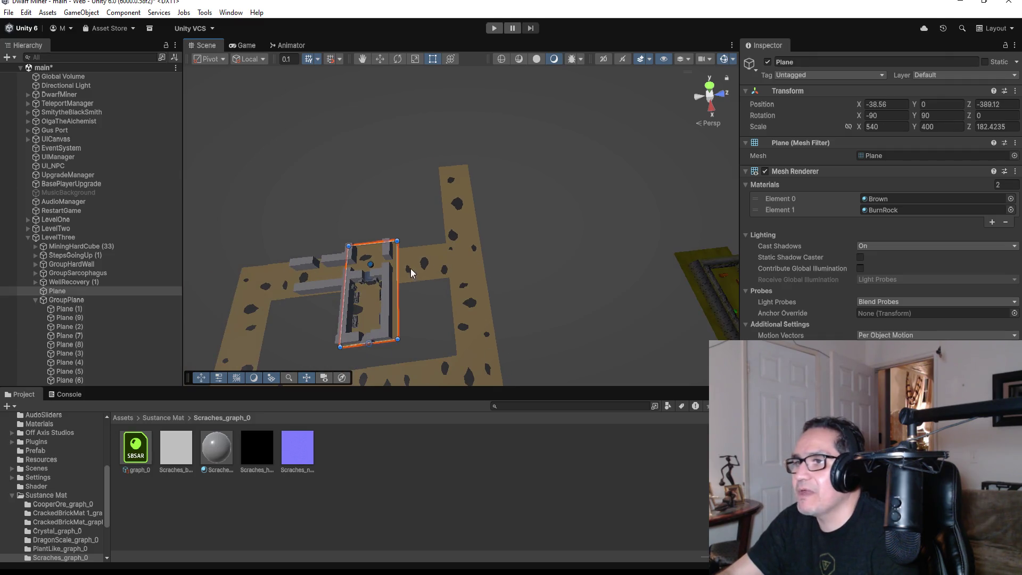
pyautogui.moveTo(410, 239)
pyautogui.mouseDown()
pyautogui.moveTo(647, 192)
pyautogui.moveTo(565, 288)
pyautogui.mouseUp()
pyautogui.hotkey('ctrl', 'd')
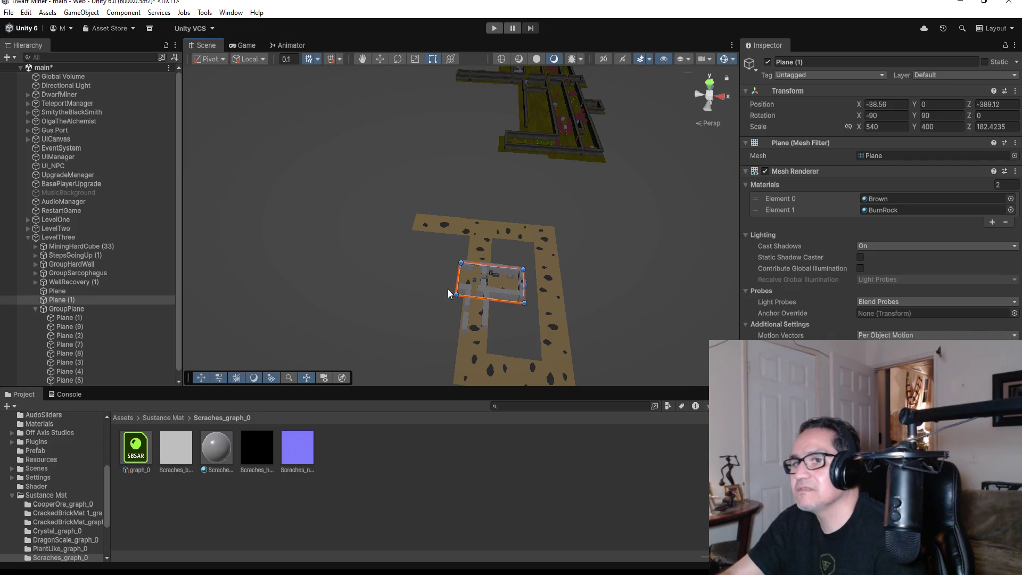
pyautogui.keyDown('ctrl'); pyautogui.click(66, 289); pyautogui.keyUp('ctrl')
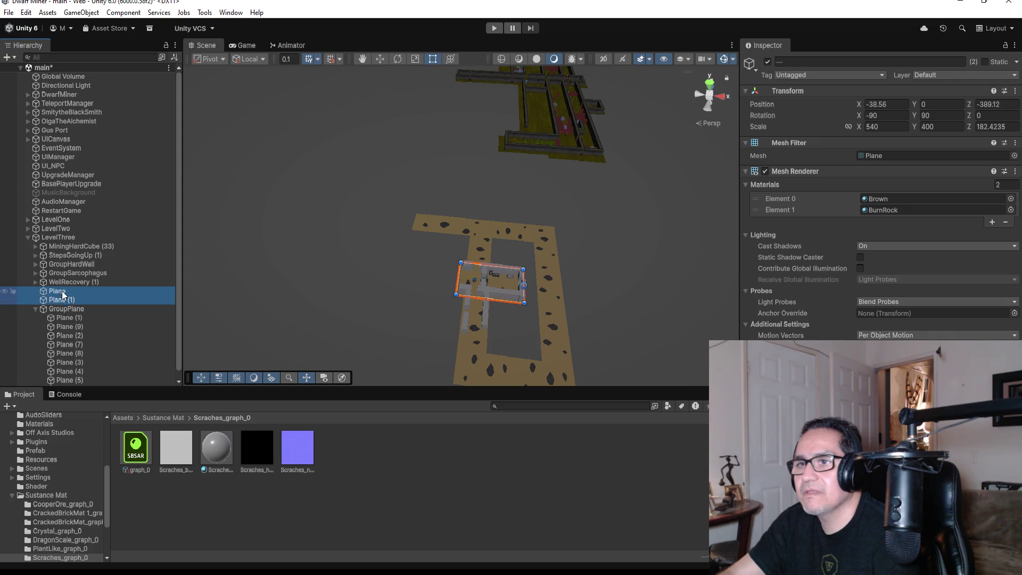
pyautogui.moveTo(61, 293); pyautogui.dragTo(68, 311)
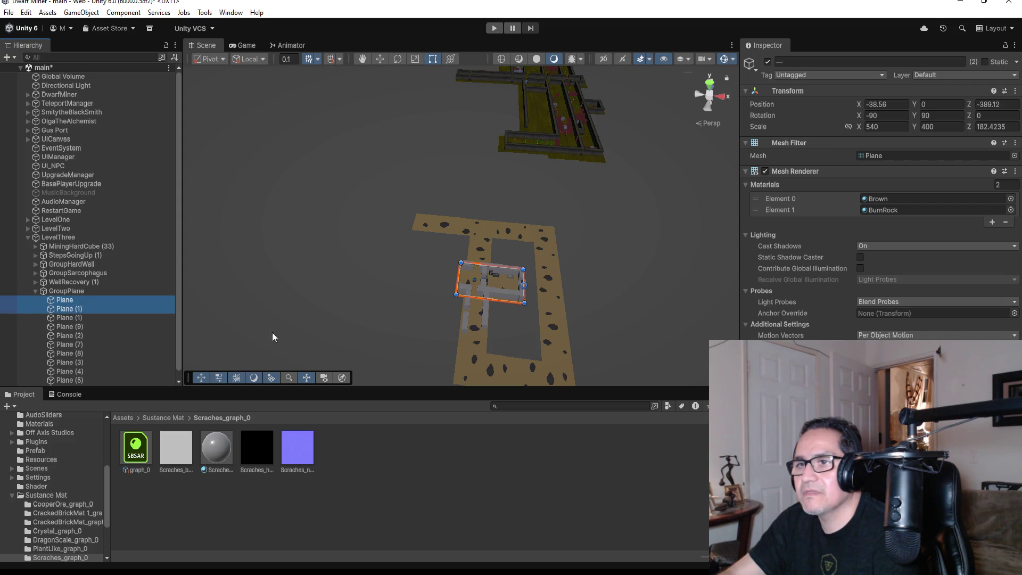
# Switch to the Move tool and reselect Plane and Plane (1) in the Hierarchy
pyautogui.click(376, 59)
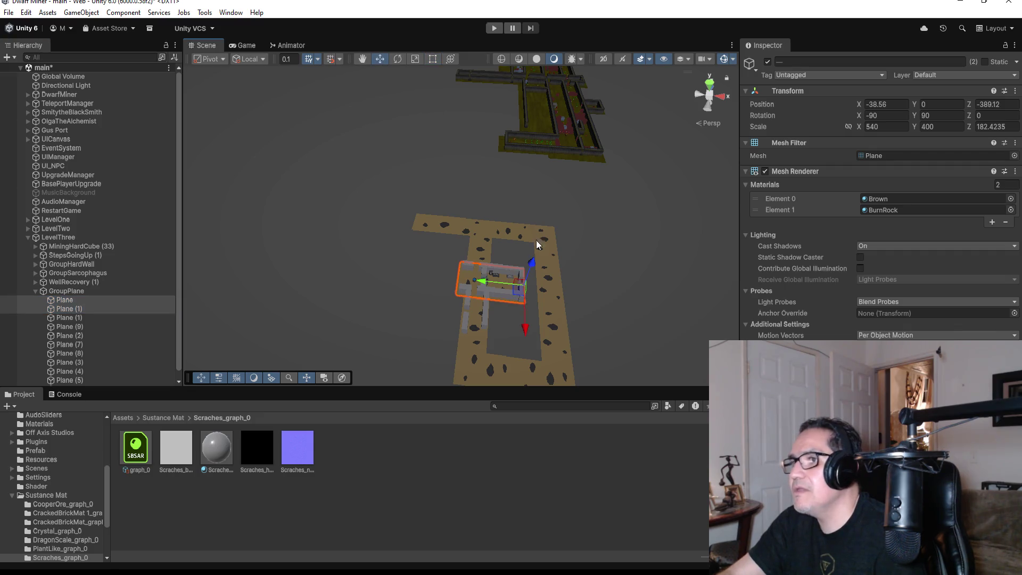
pyautogui.moveTo(478, 287)
pyautogui.mouseDown()
pyautogui.moveTo(413, 277)
pyautogui.moveTo(407, 292)
pyautogui.mouseUp()
pyautogui.click(35, 282)
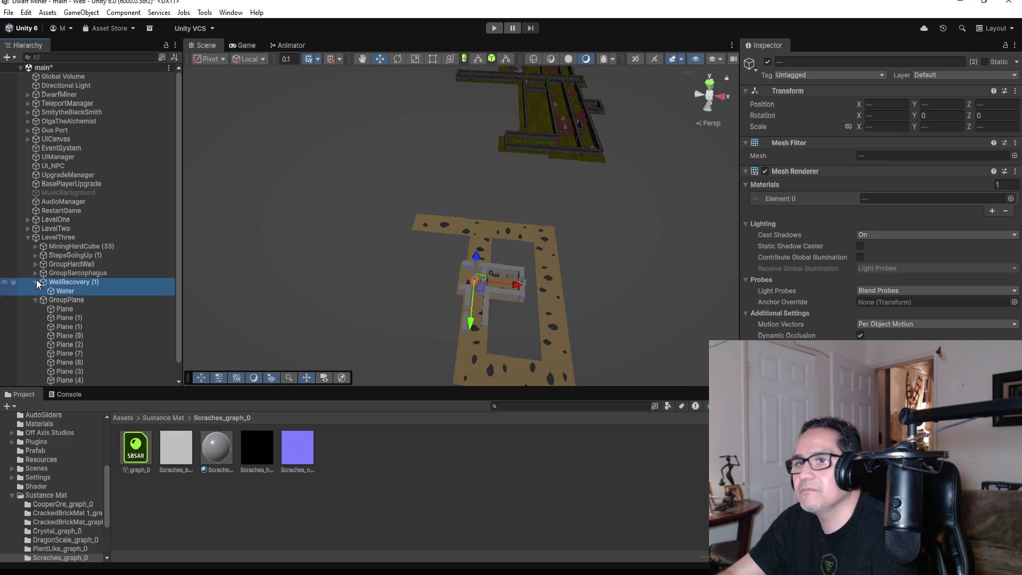
pyautogui.click(80, 300)
pyautogui.click(89, 309)
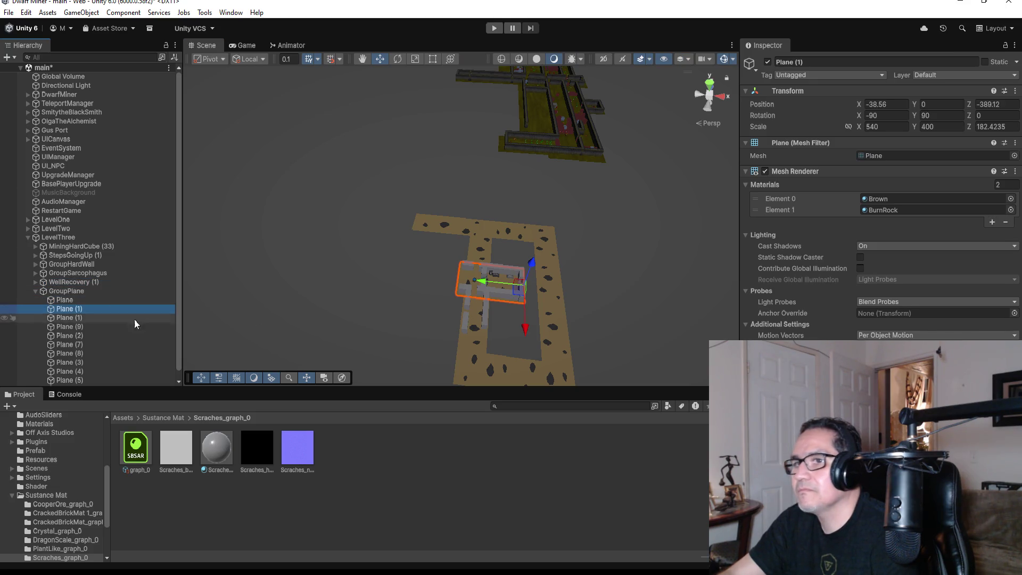
# Drag Plane (1) west to X -58.49 and orbit to confirm it joins the corridor floor
pyautogui.moveTo(483, 281)
pyautogui.mouseDown()
pyautogui.moveTo(391, 278)
pyautogui.moveTo(449, 293)
pyautogui.mouseUp()
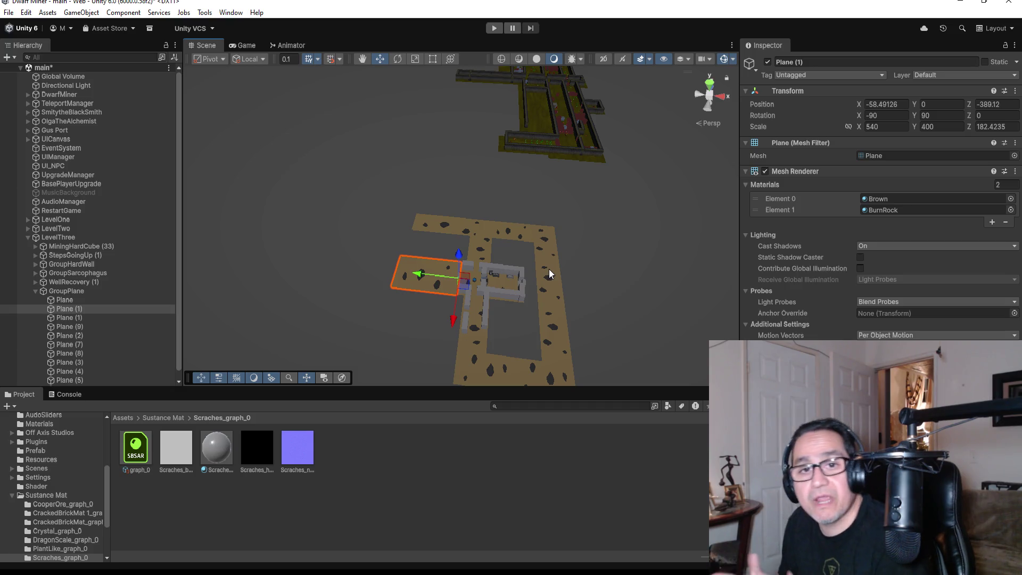
pyautogui.moveTo(522, 271); pyautogui.dragTo(432, 298)
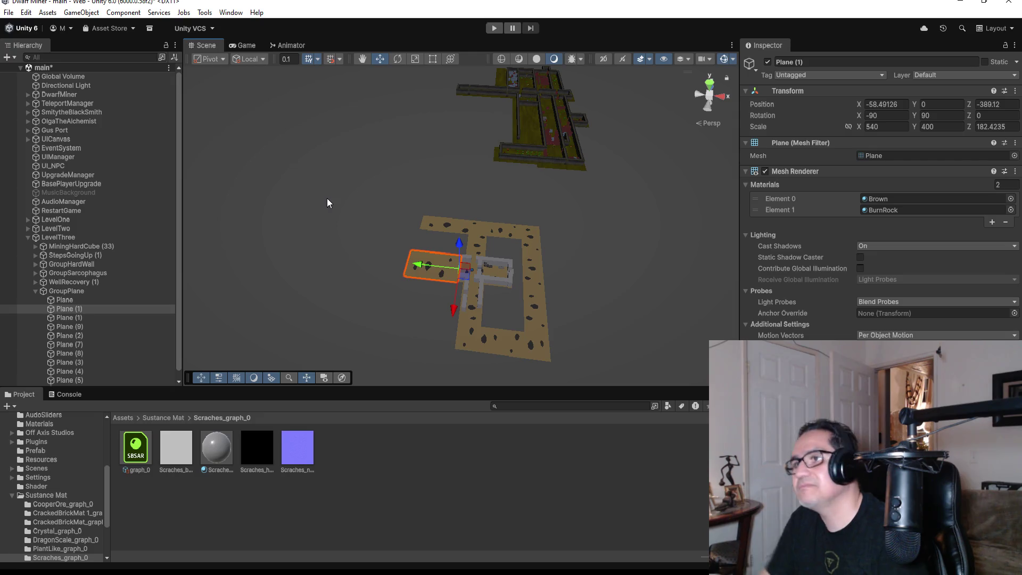
pyautogui.moveTo(407, 148)
pyautogui.mouseDown()
pyautogui.moveTo(525, 155)
pyautogui.moveTo(533, 269)
pyautogui.moveTo(563, 289)
pyautogui.mouseUp()
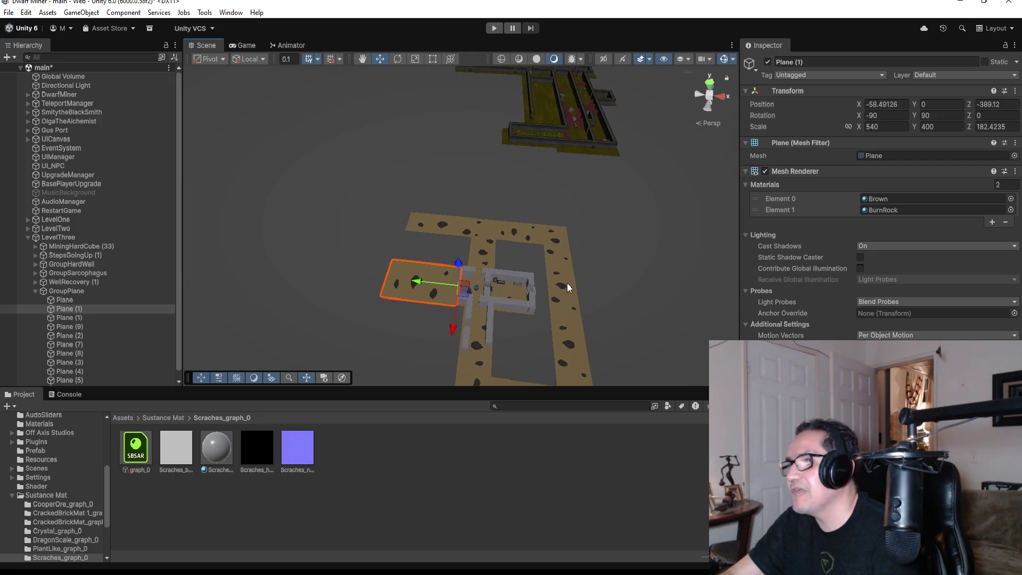
pyautogui.moveTo(629, 256); pyautogui.dragTo(406, 270)
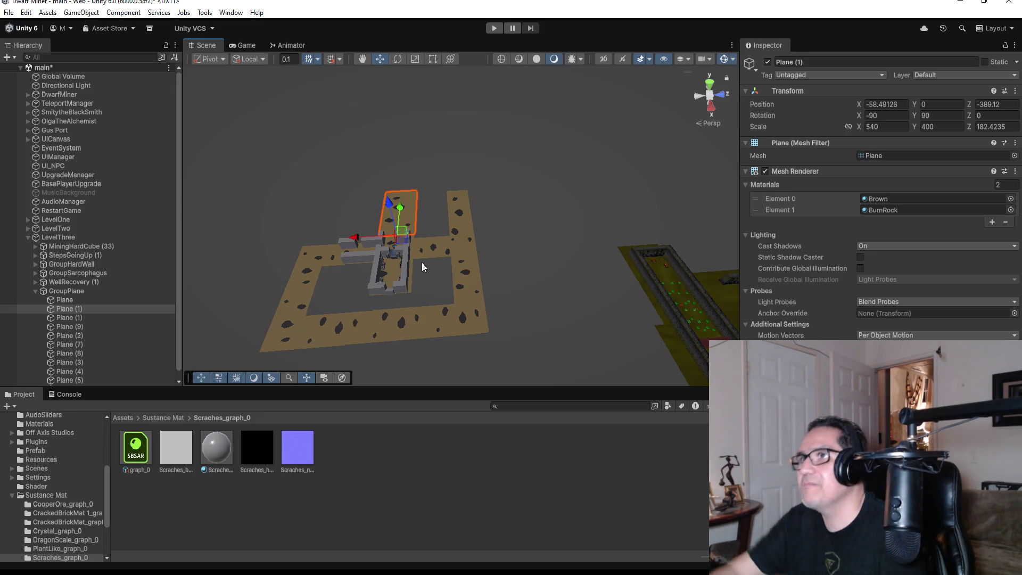
# Enter Play mode, switch weapons, and shoot down the first charging skeleton
pyautogui.click(492, 30)
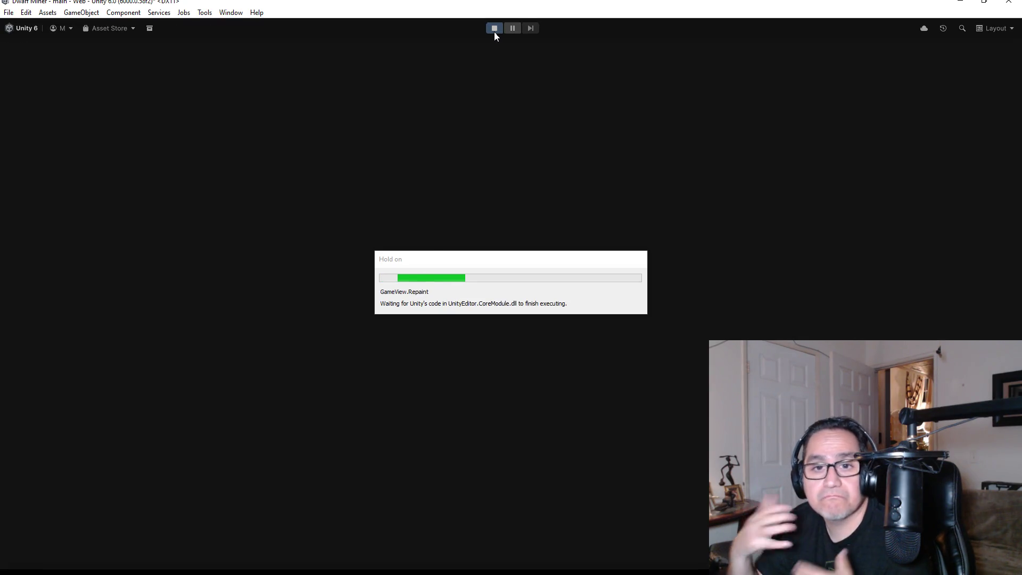
pyautogui.press('Escape')
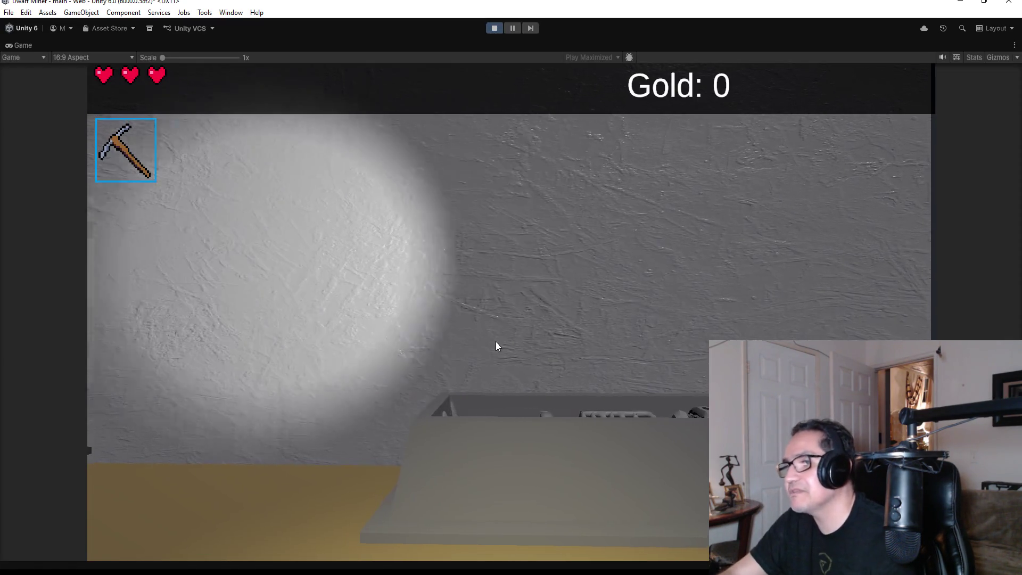
pyautogui.press('w')
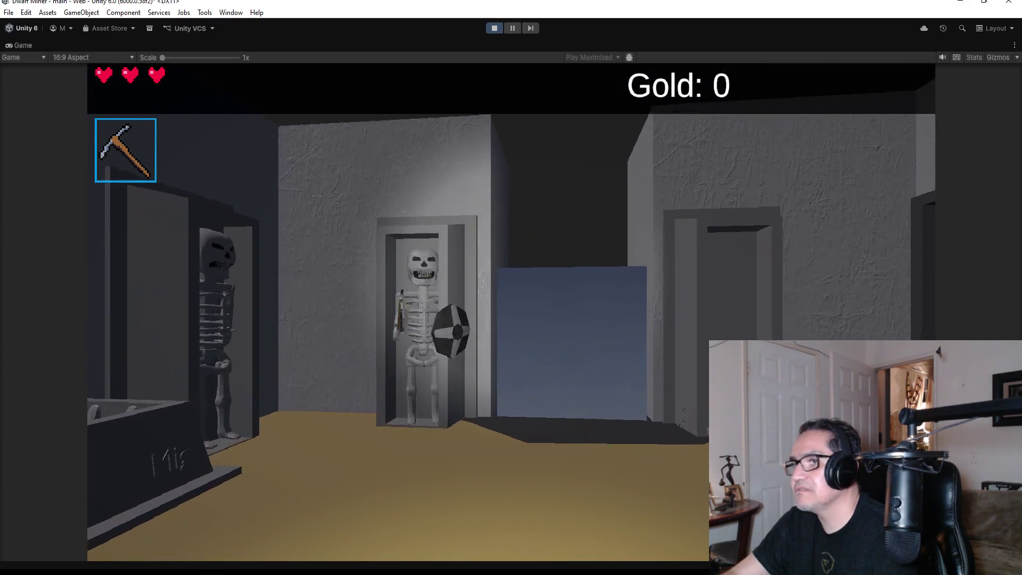
pyautogui.scroll(-1, 511, 311)
pyautogui.press('s')
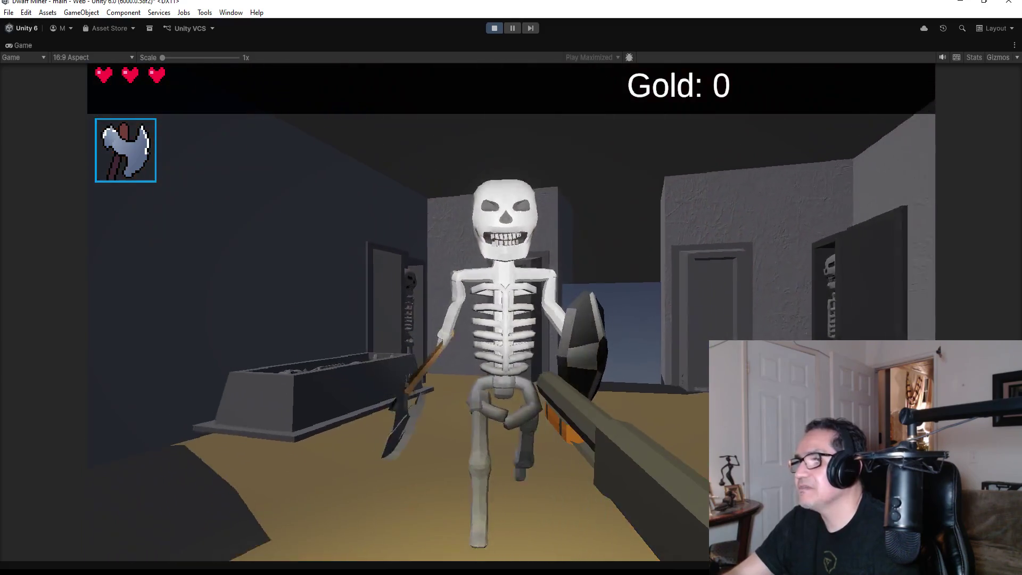
pyautogui.click(511, 312)
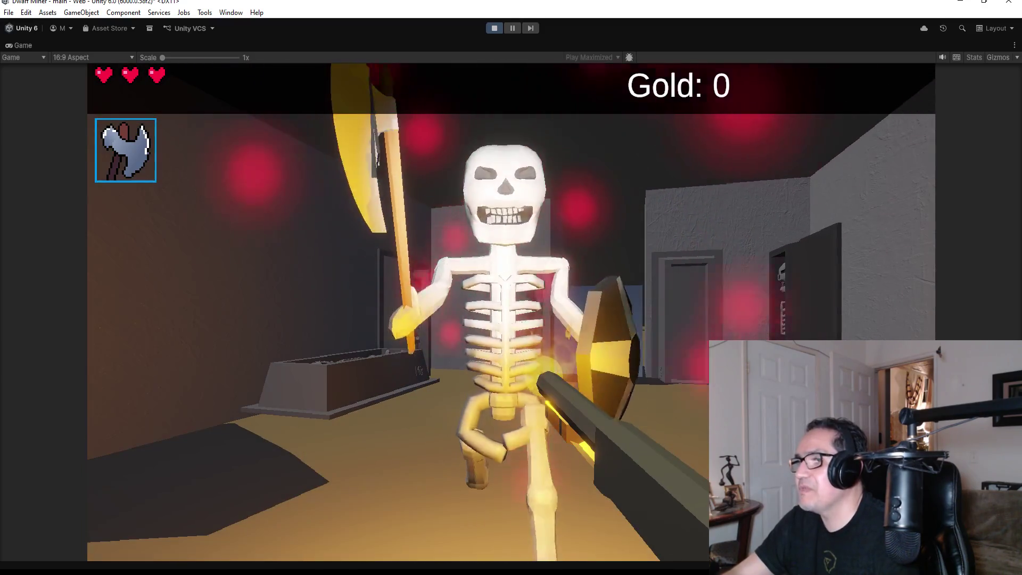
pyautogui.click(511, 312)
# Walk through the right doorway and shoot the skeleton in its alcove
pyautogui.press('w')
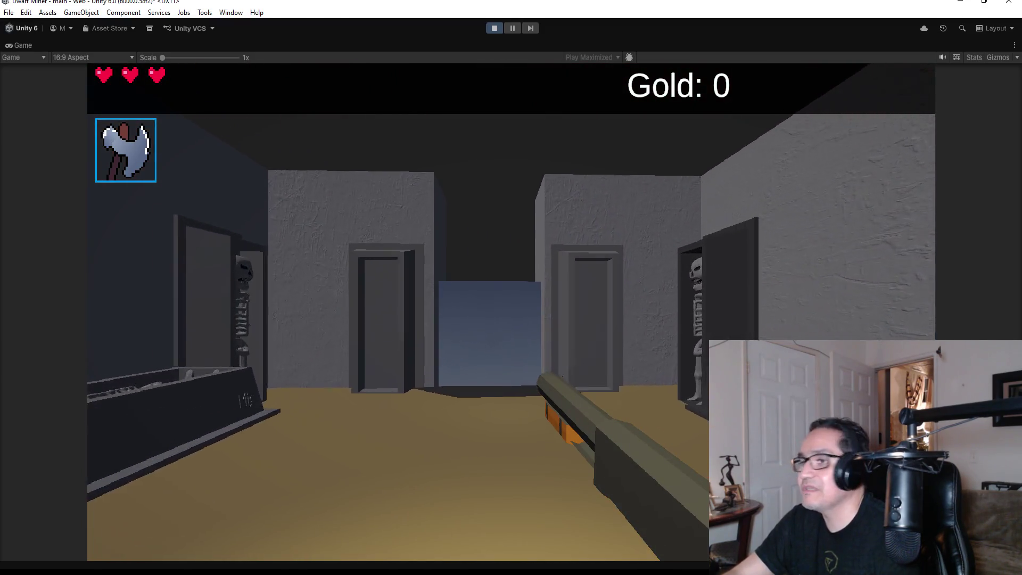
pyautogui.scroll(1, 511, 311)
pyautogui.press('w')
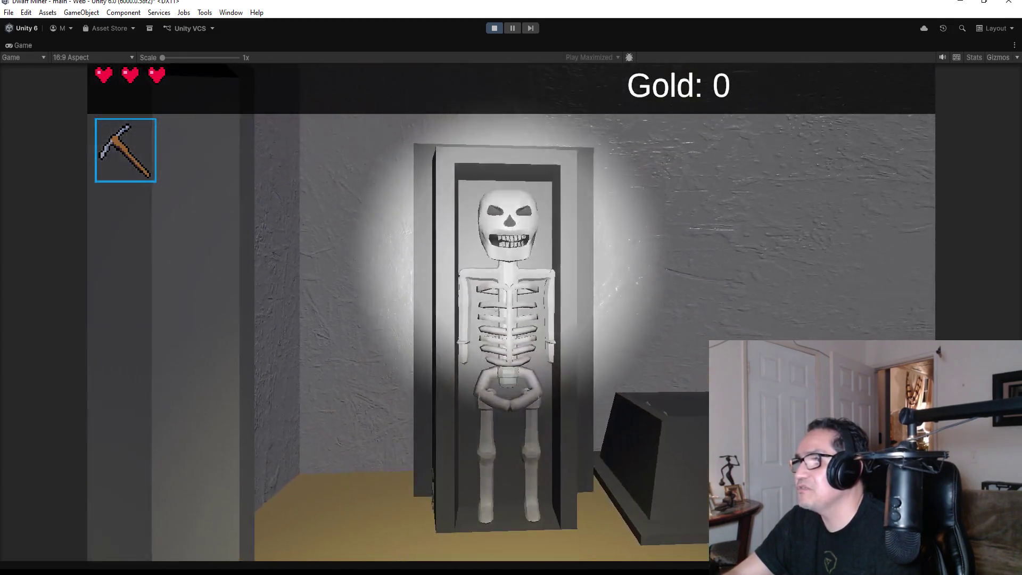
pyautogui.scroll(-1, 510, 312)
pyautogui.click(511, 311)
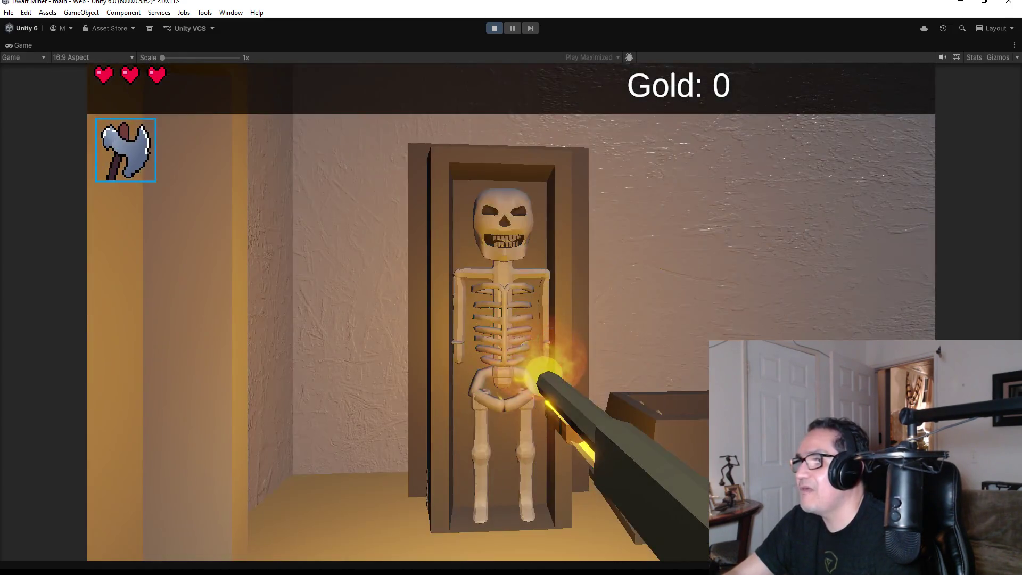
pyautogui.press('s')
pyautogui.press('w')
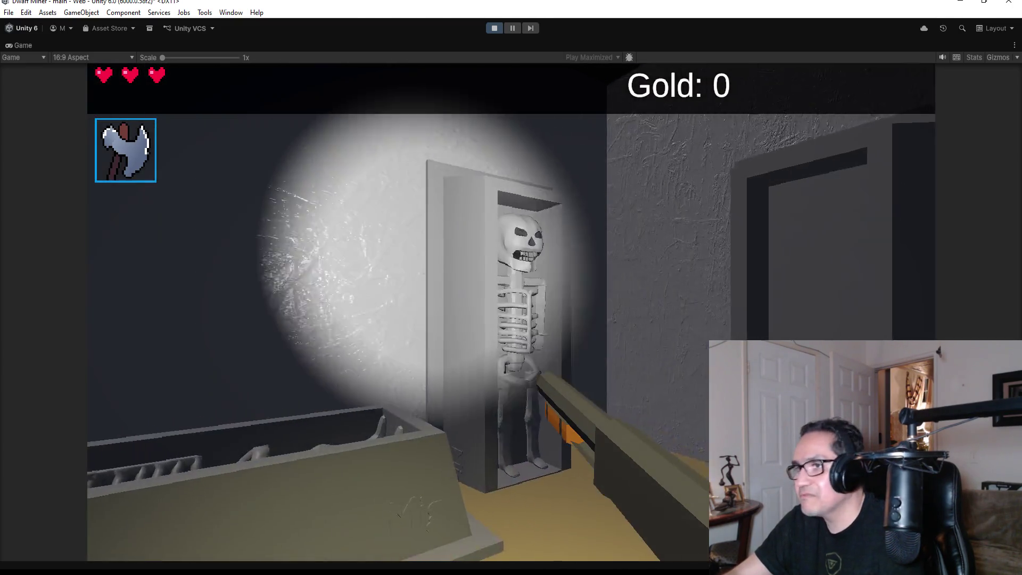
pyautogui.click(510, 312)
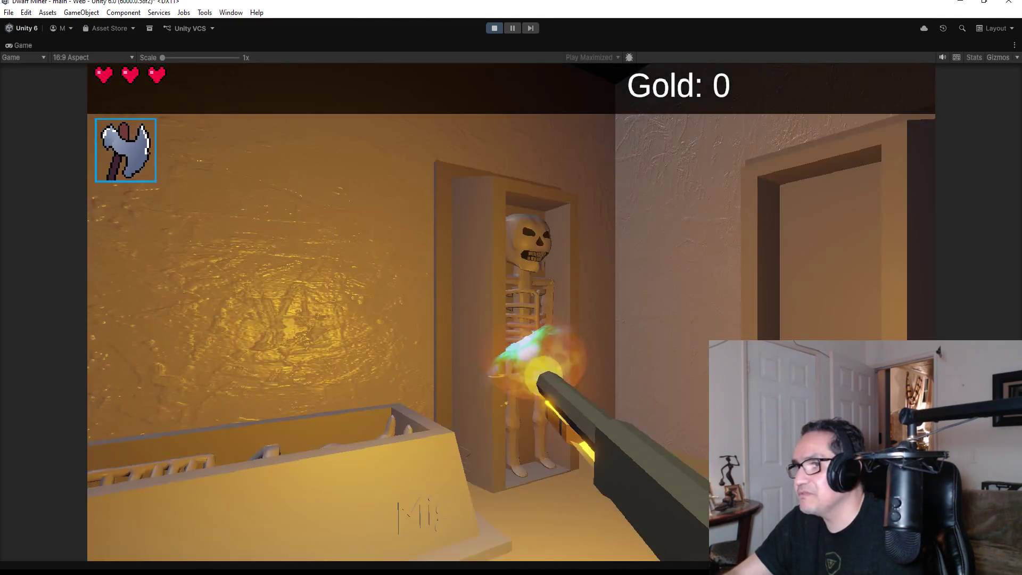
# Switch to the pickaxe and strike the blue wall block to crack it
pyautogui.scroll(1, 511, 311)
pyautogui.press('w')
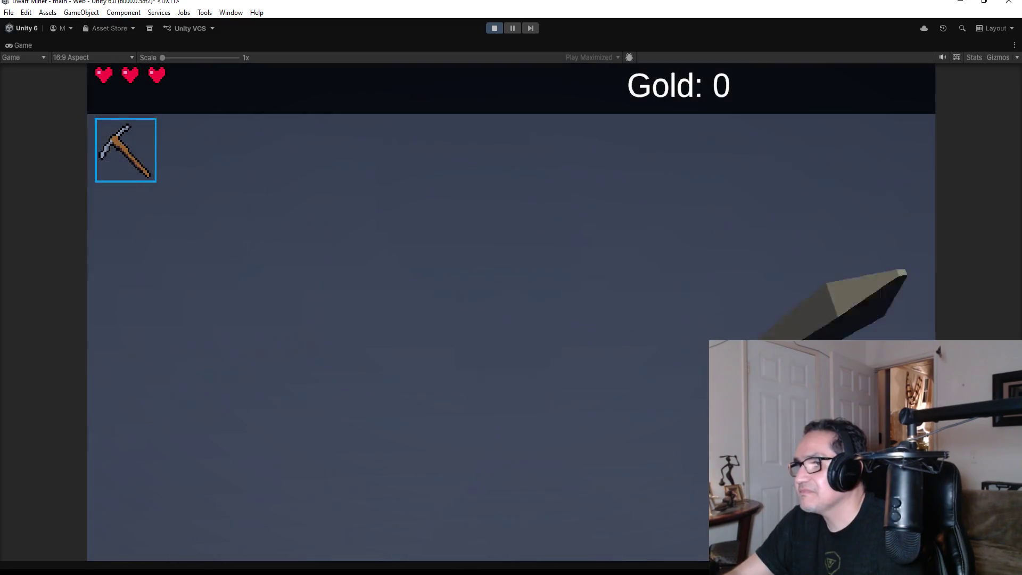
pyautogui.click(511, 312)
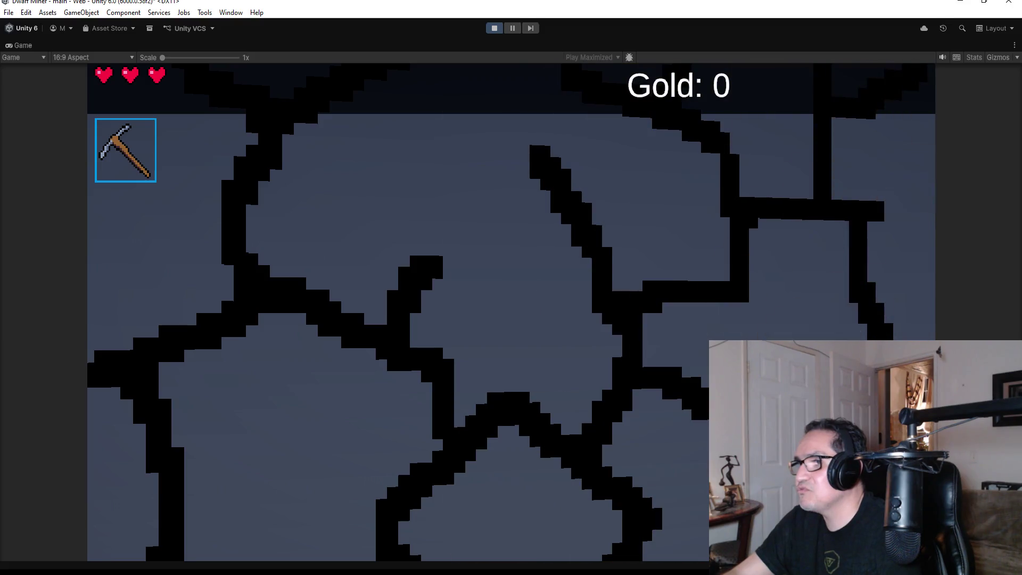
# Break open the blue wall, then walk the corridor across the holed rocky floor to the grey blocks
pyautogui.click(511, 311)
pyautogui.press('w')
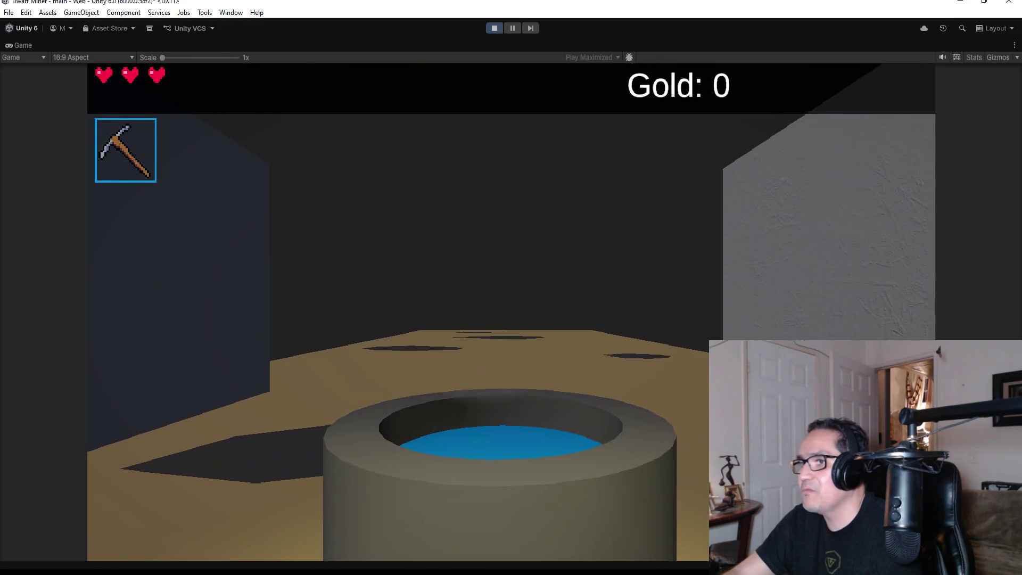
pyautogui.press('a')
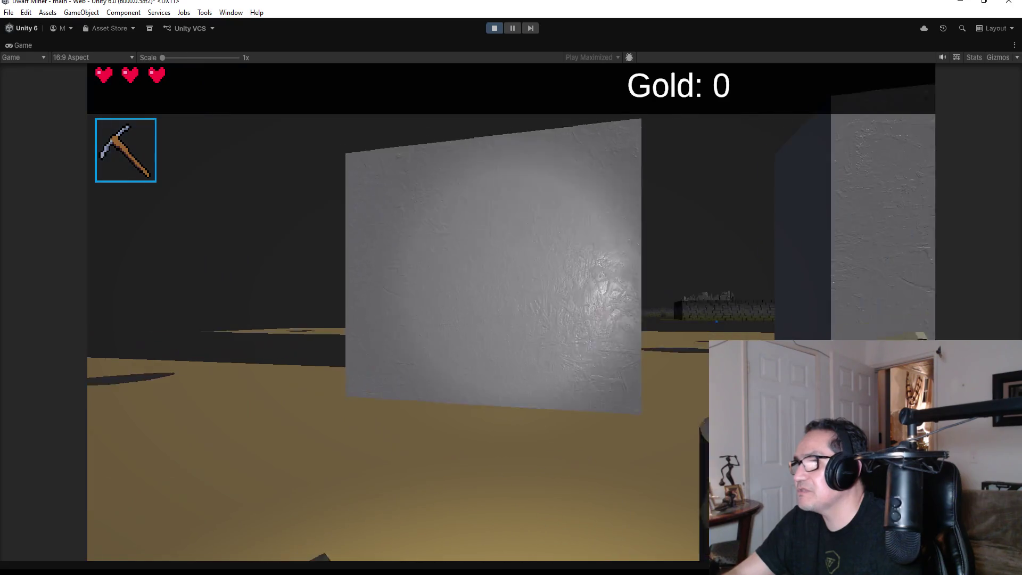
pyautogui.press('w')
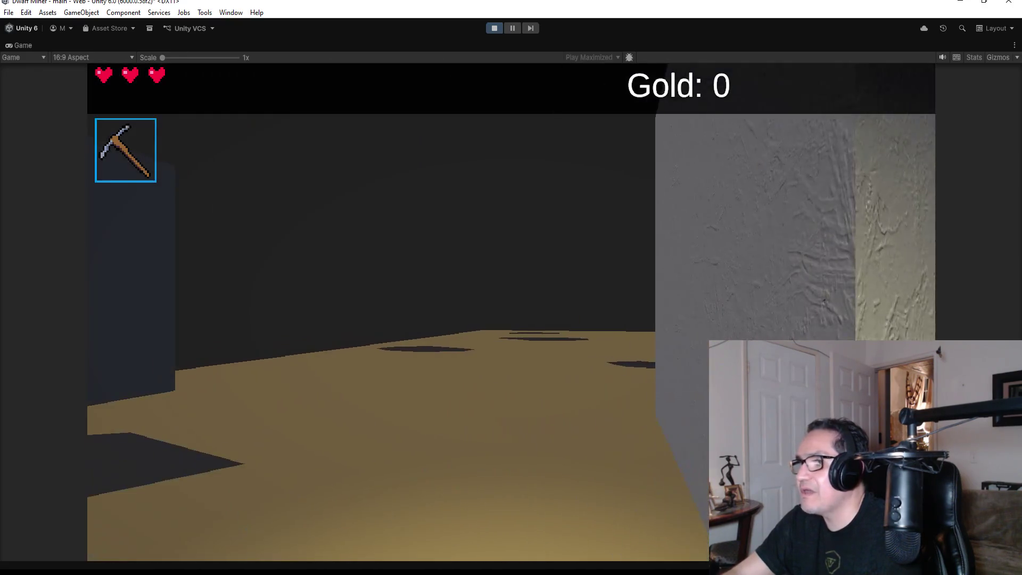
pyautogui.press('w')
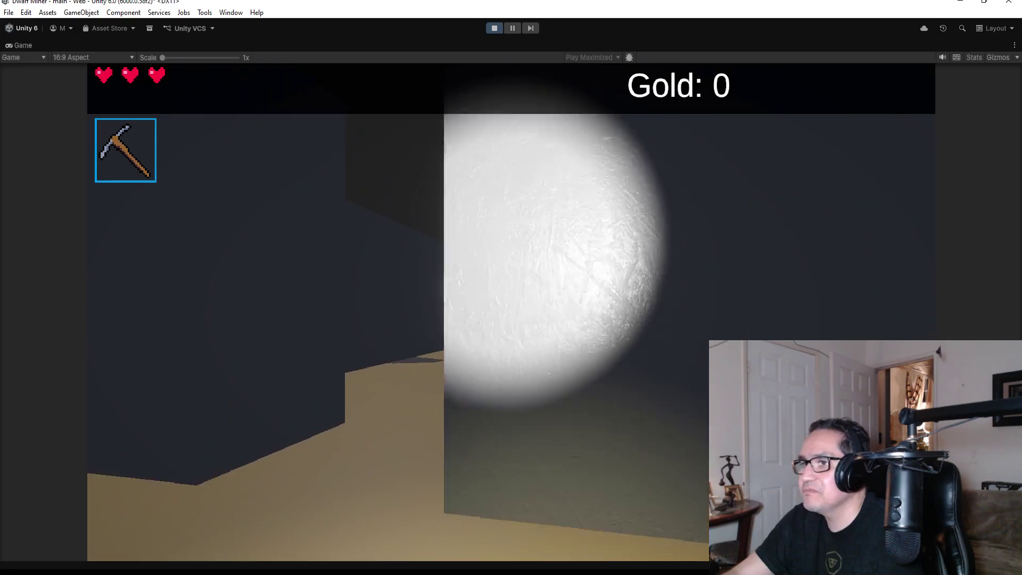
pyautogui.press('w')
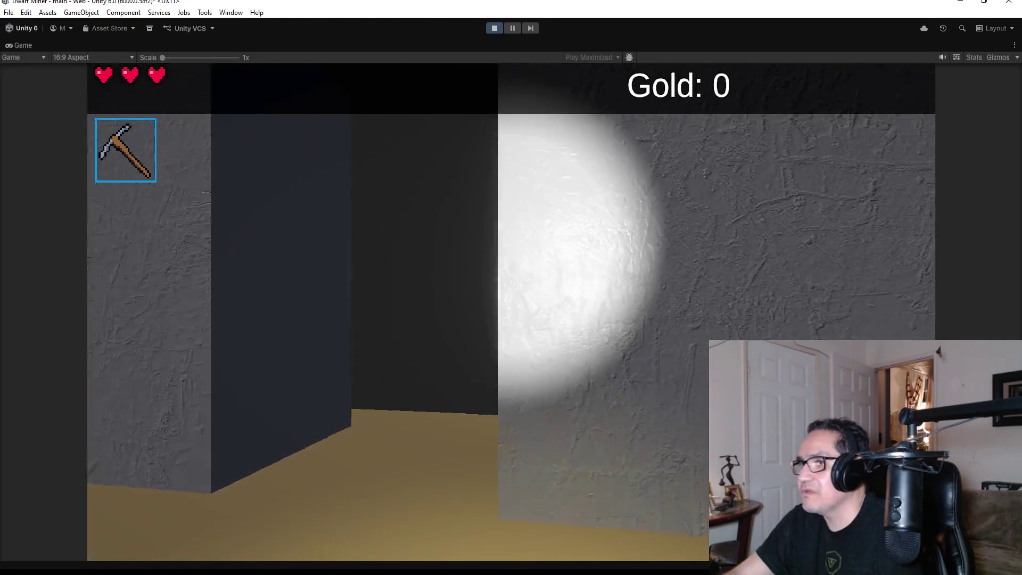
pyautogui.press('w')
pyautogui.press('w')
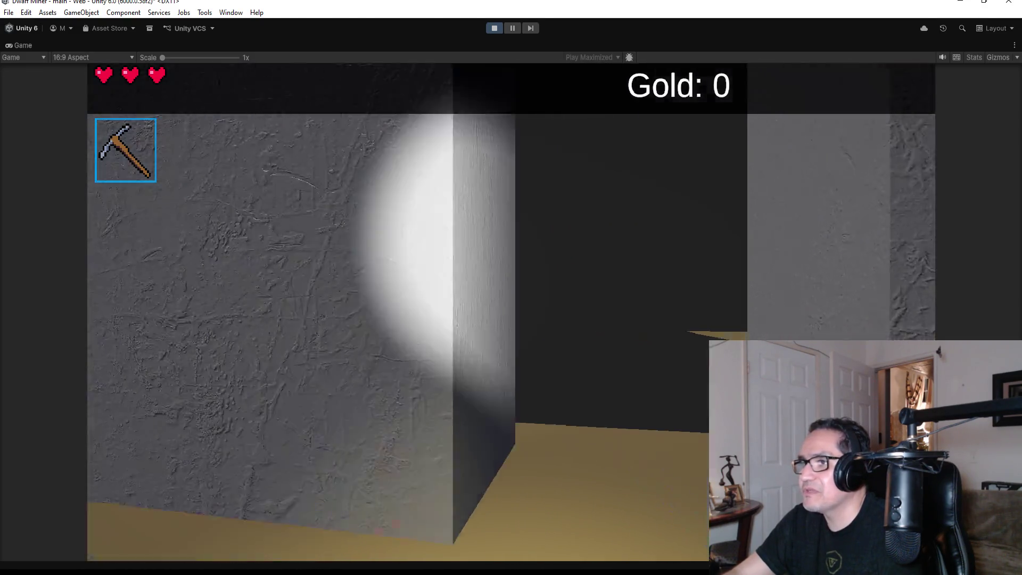
pyautogui.press('w')
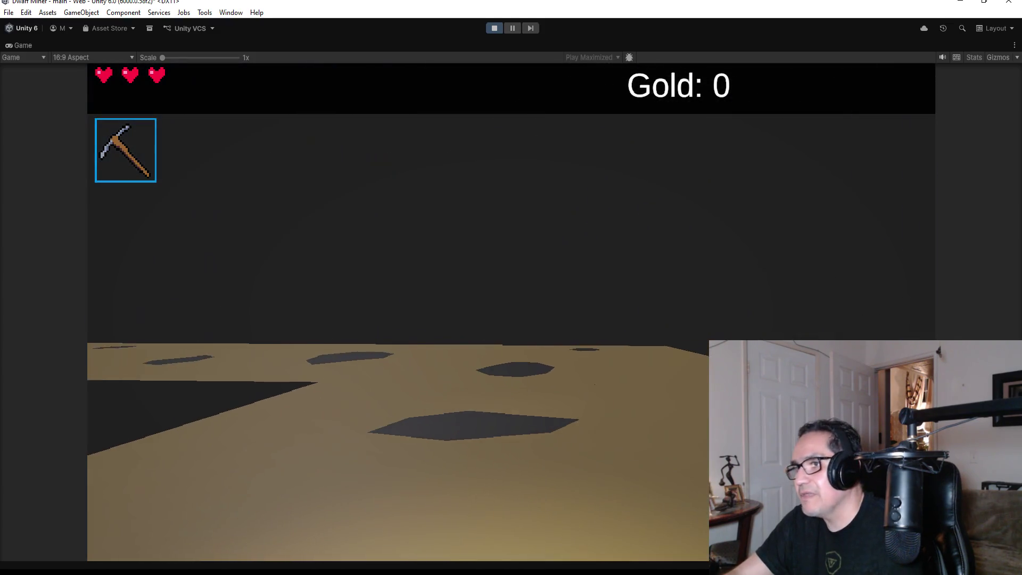
pyautogui.press('w')
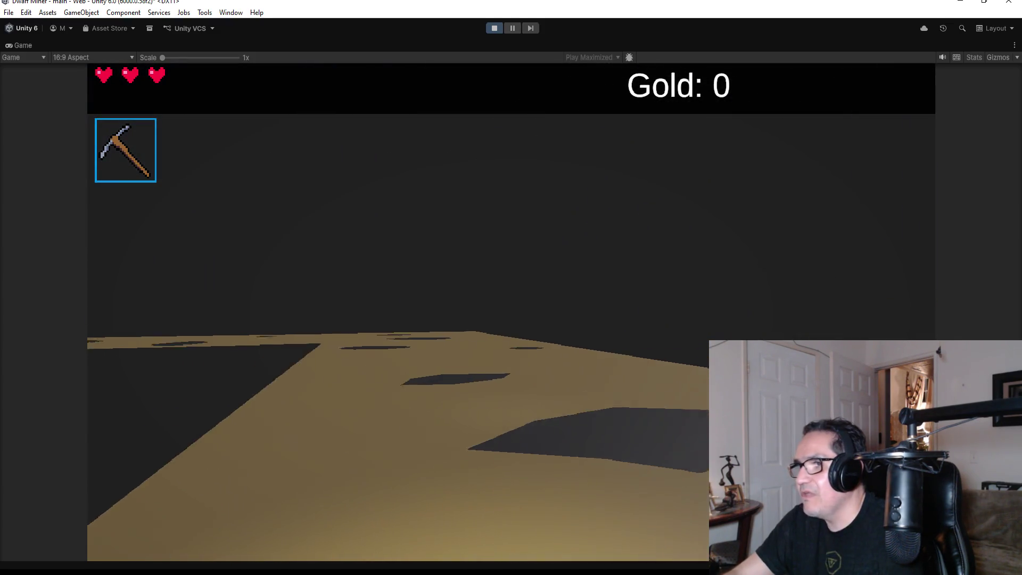
pyautogui.press('w')
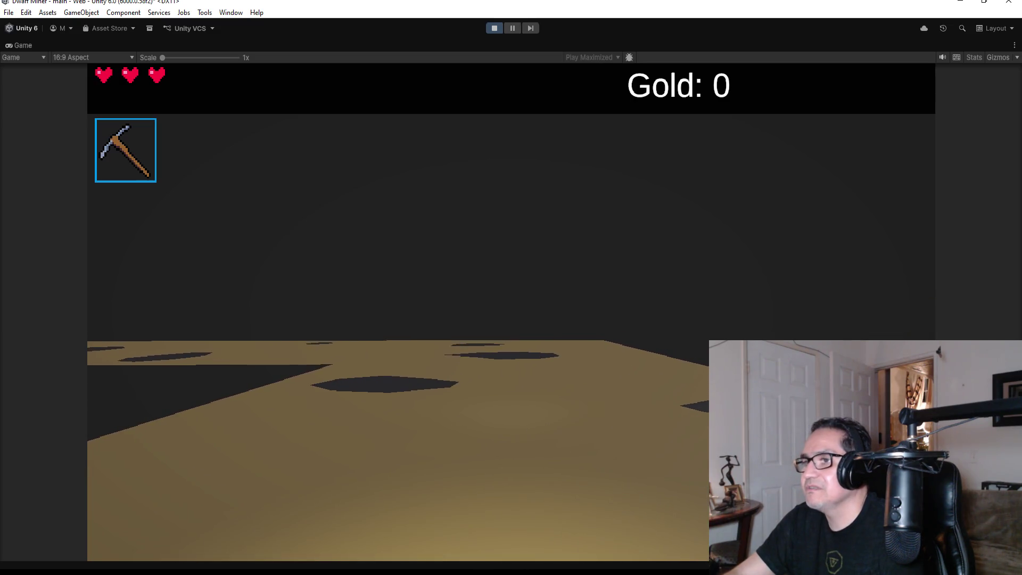
pyautogui.press('w')
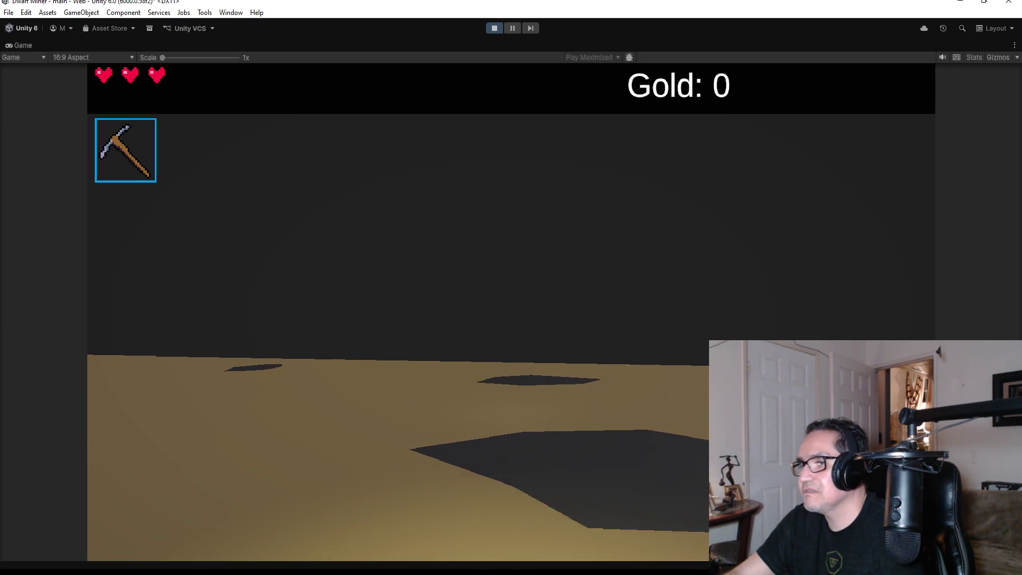
pyautogui.press('w')
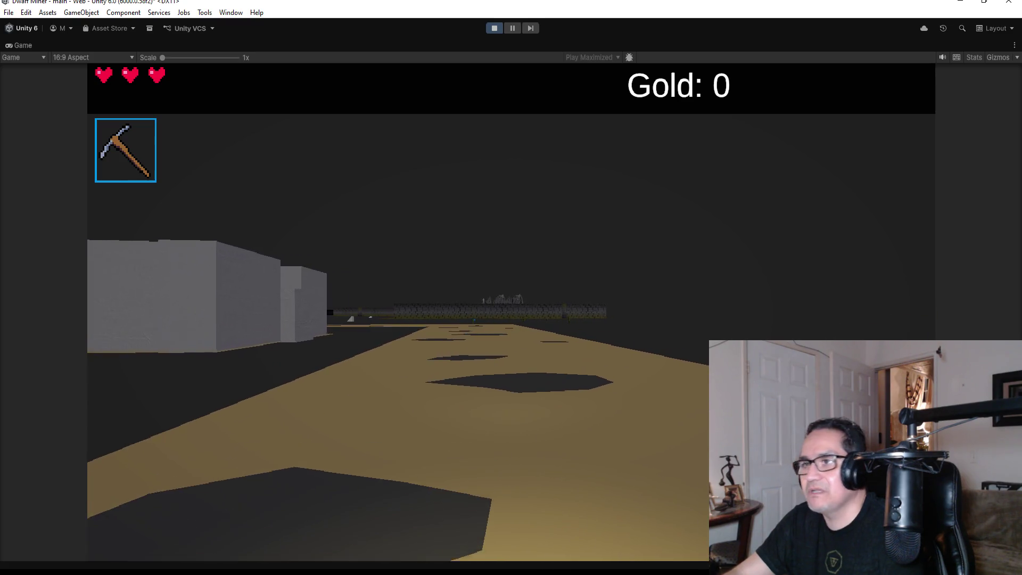
pyautogui.press('w')
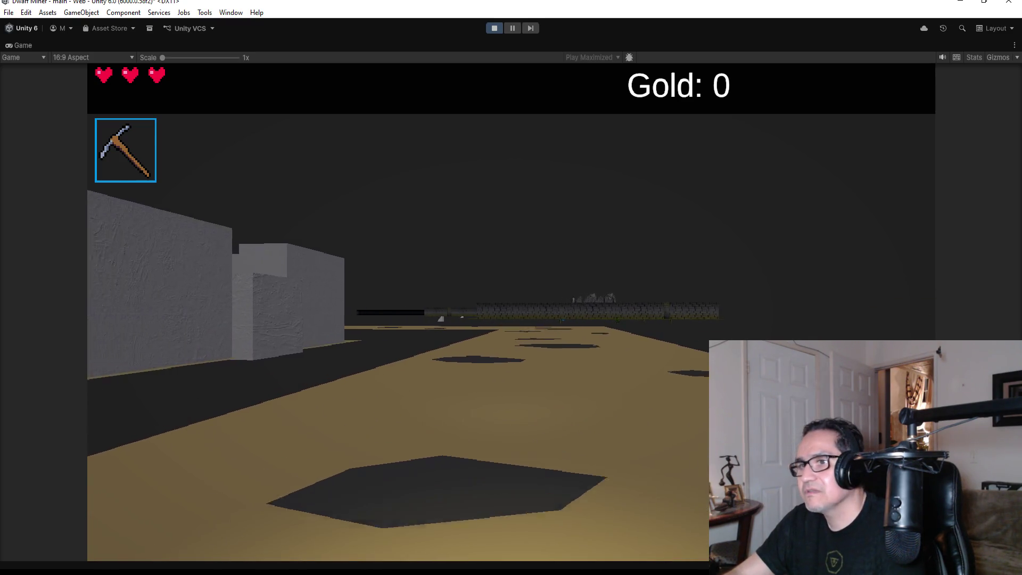
pyautogui.press('w')
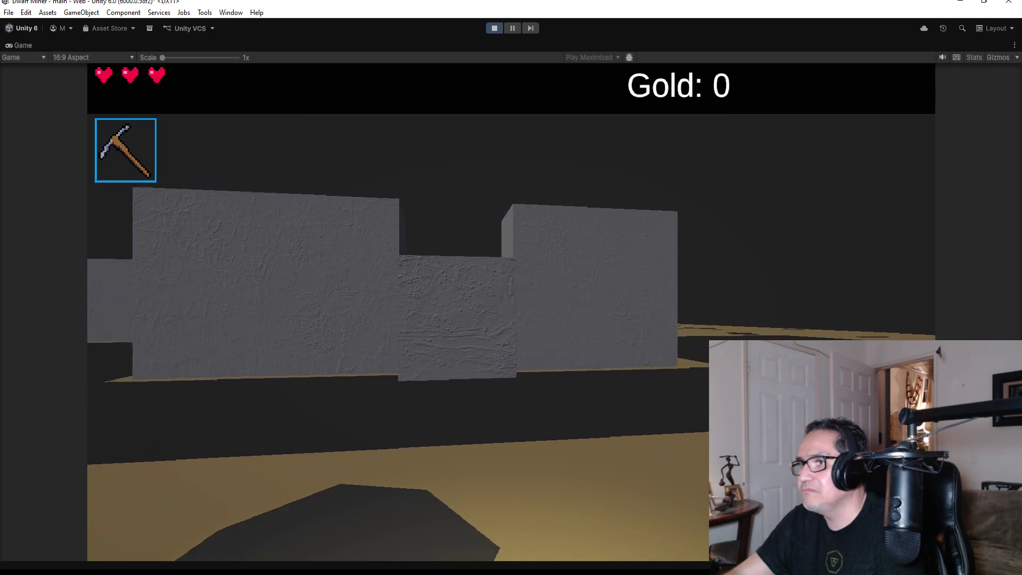
# Follow the floor edge past the dark wall blocks and lit corridor to the well
pyautogui.press('w')
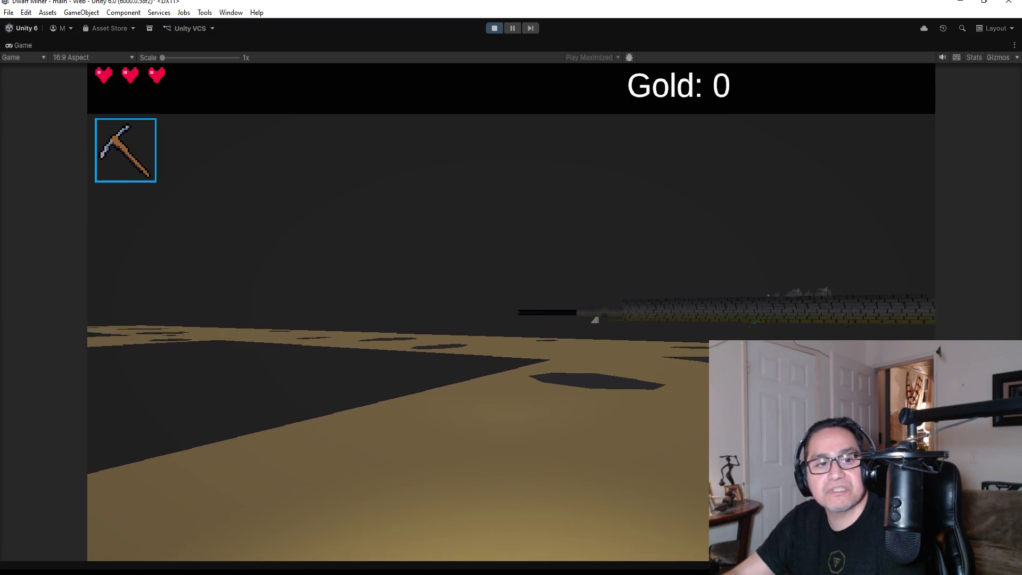
pyautogui.press('w')
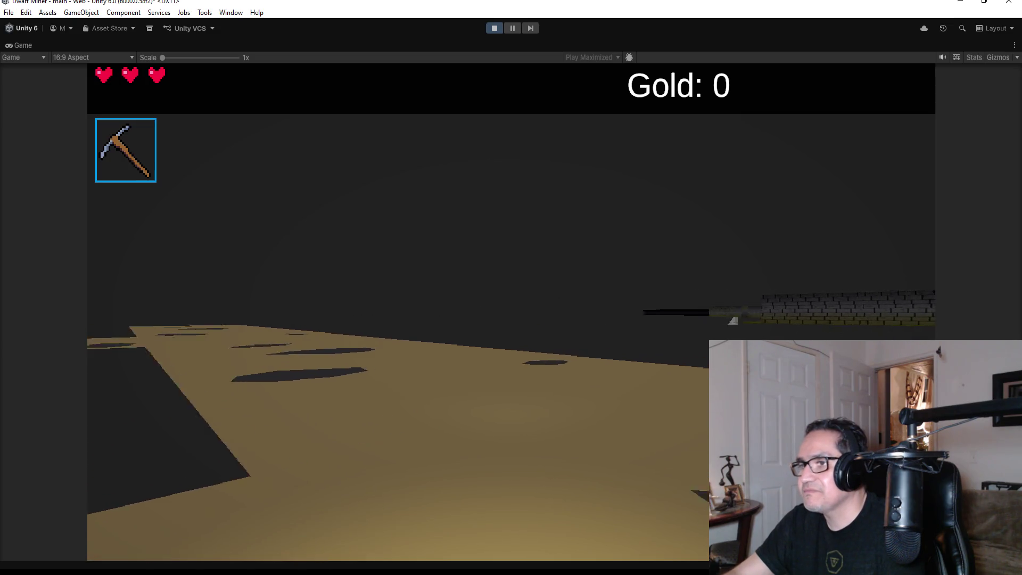
pyautogui.press('w')
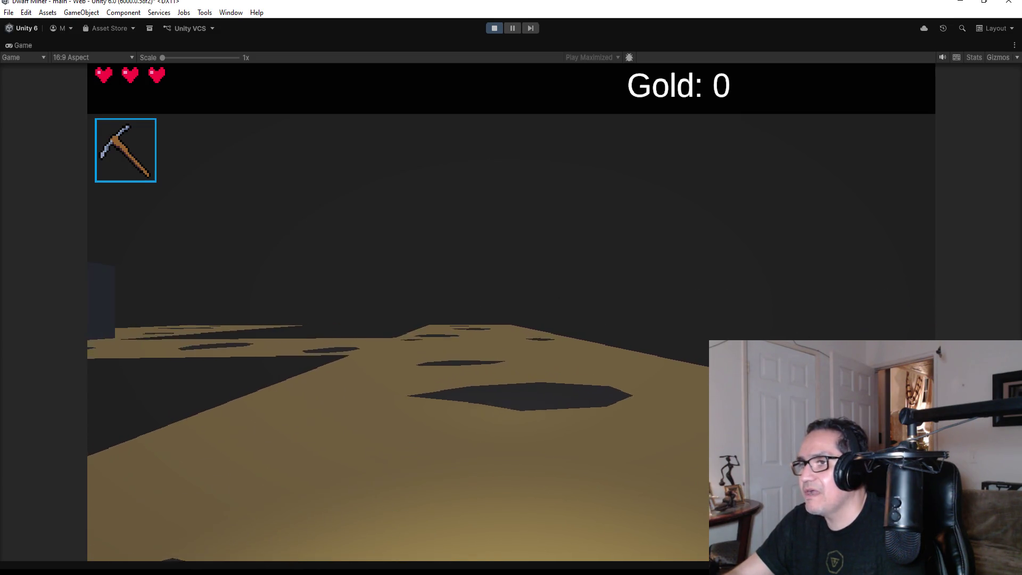
pyautogui.press('w')
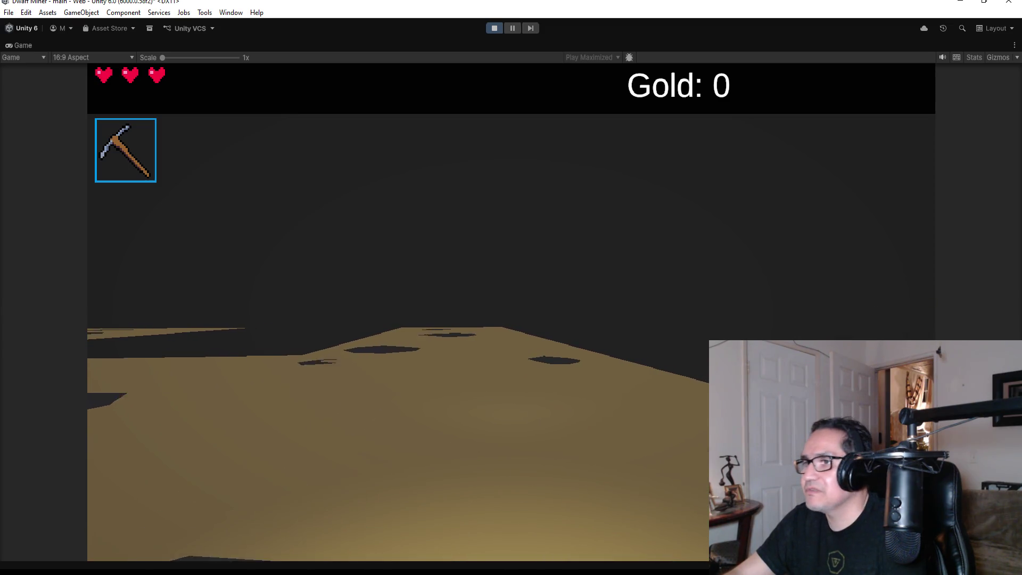
pyautogui.press('w')
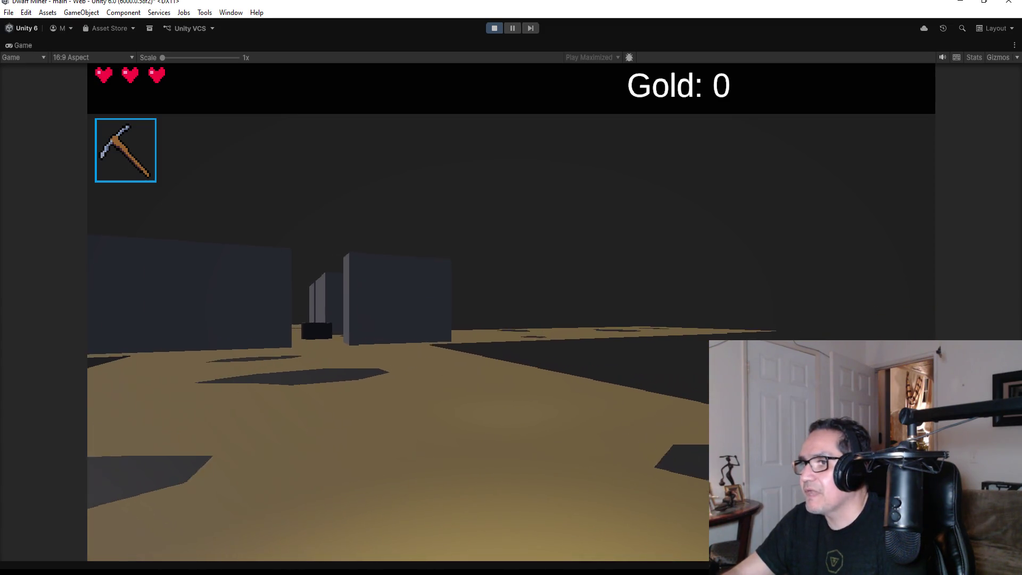
pyautogui.press('w')
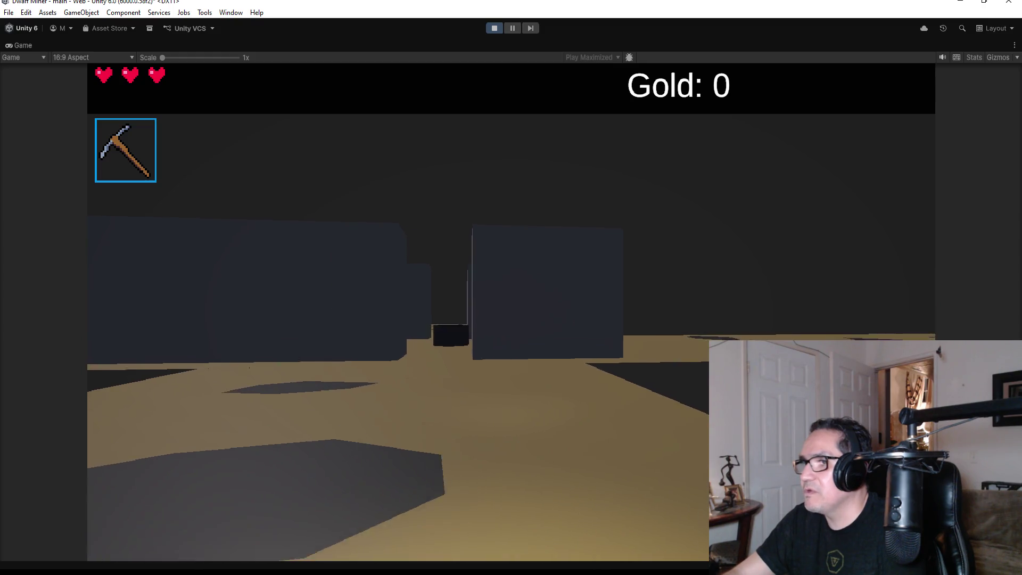
pyautogui.press('w')
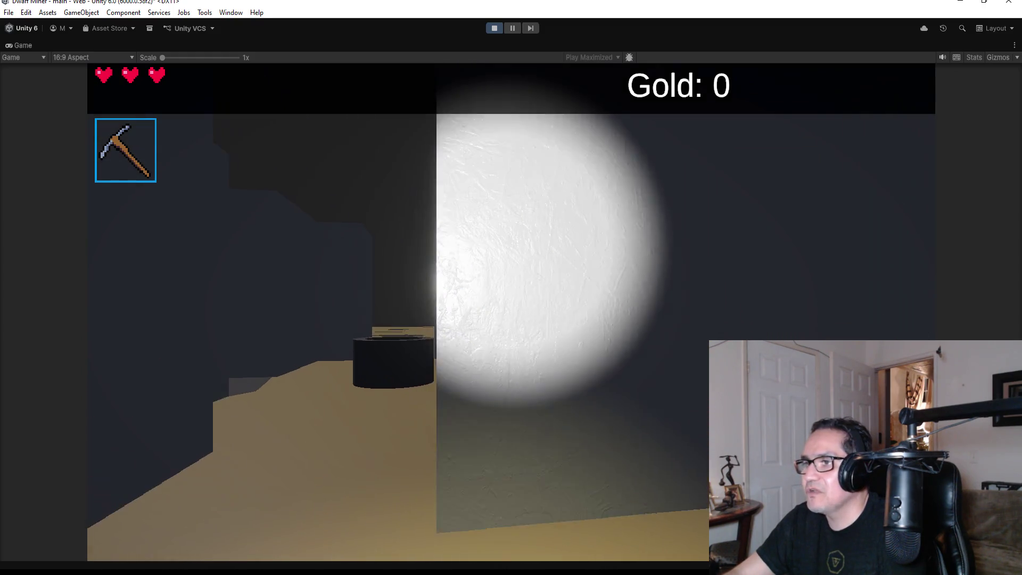
pyautogui.press('w')
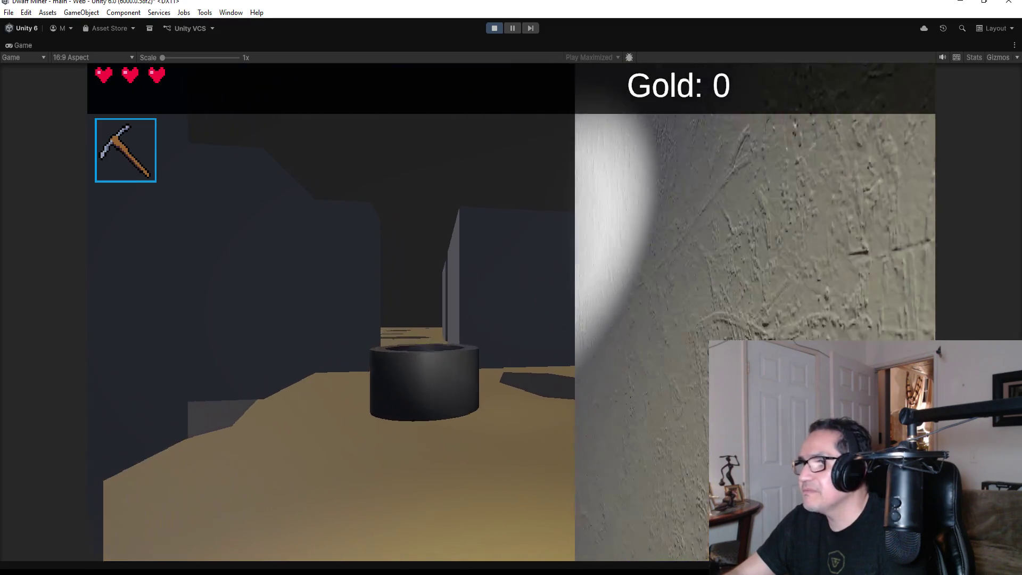
pyautogui.press('w')
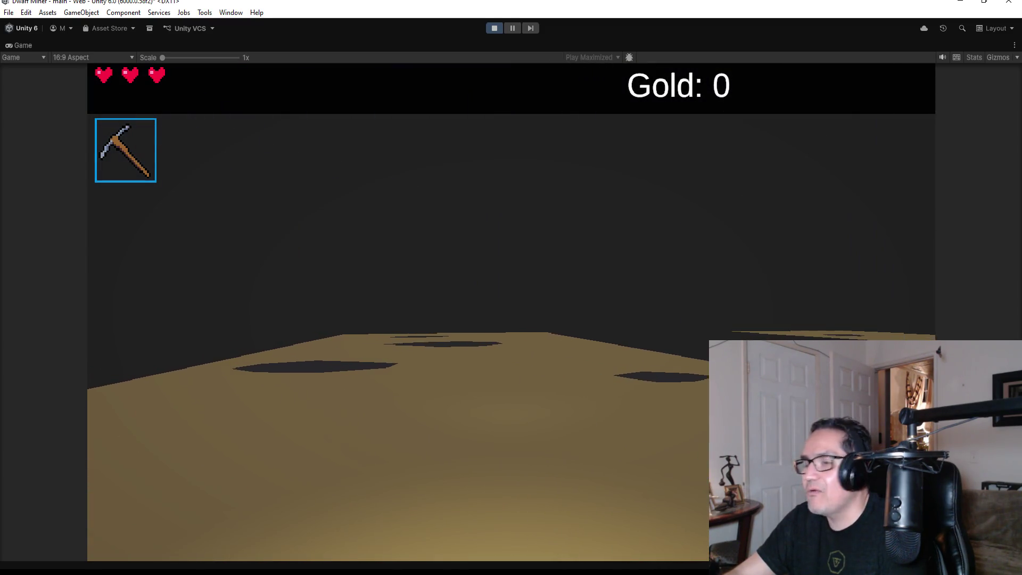
pyautogui.press('w')
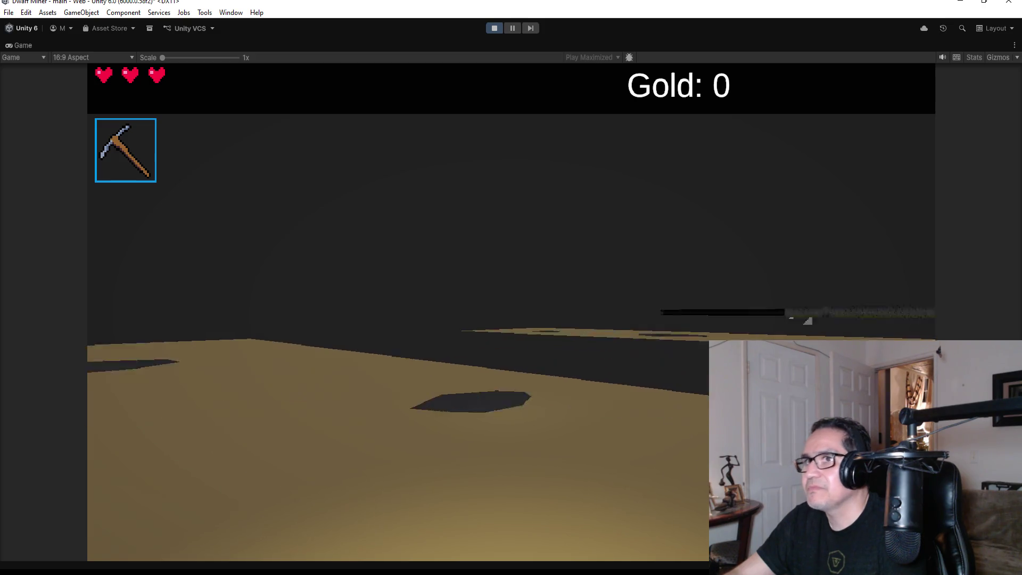
pyautogui.press('w')
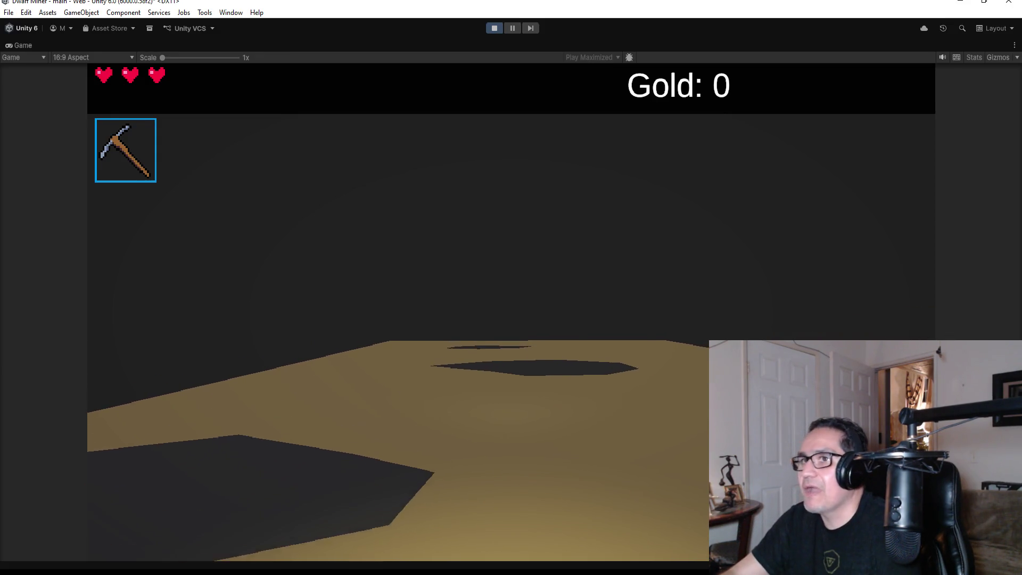
pyautogui.scroll(-1, 511, 312)
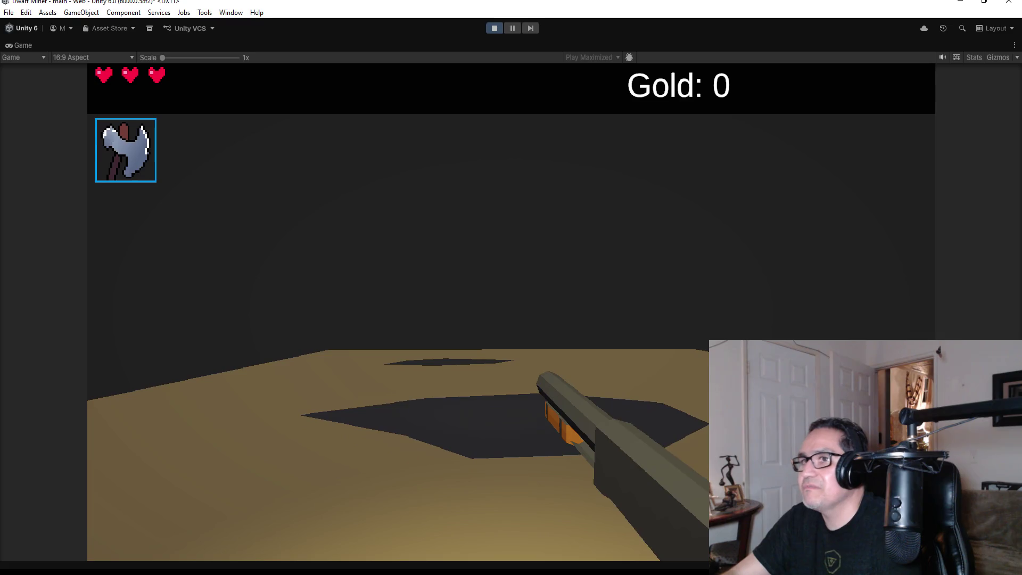
pyautogui.scroll(1, 511, 311)
# Pause the game, exit Play mode, and save the scene via File > Save
pyautogui.press('Escape')
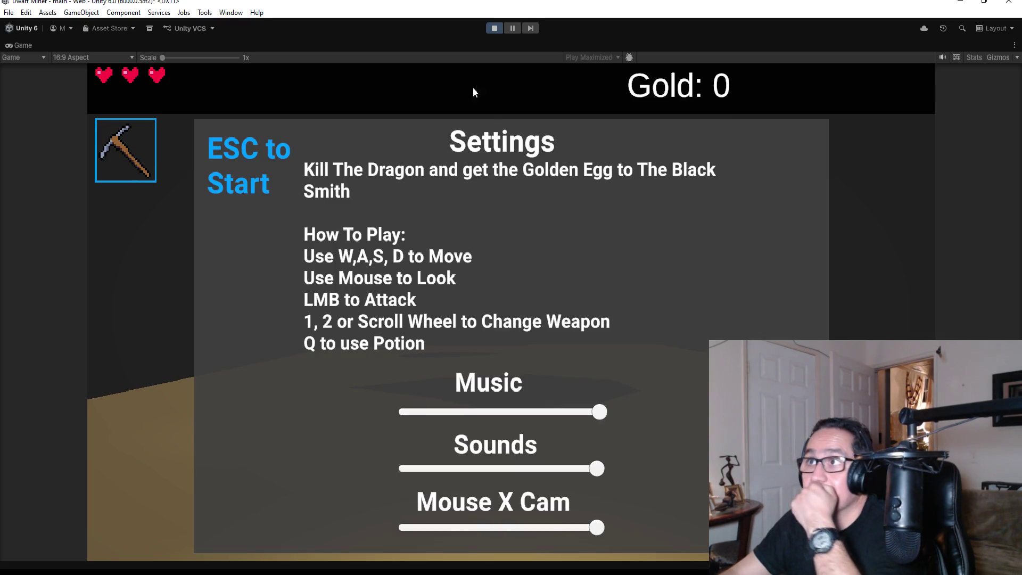
pyautogui.click(493, 31)
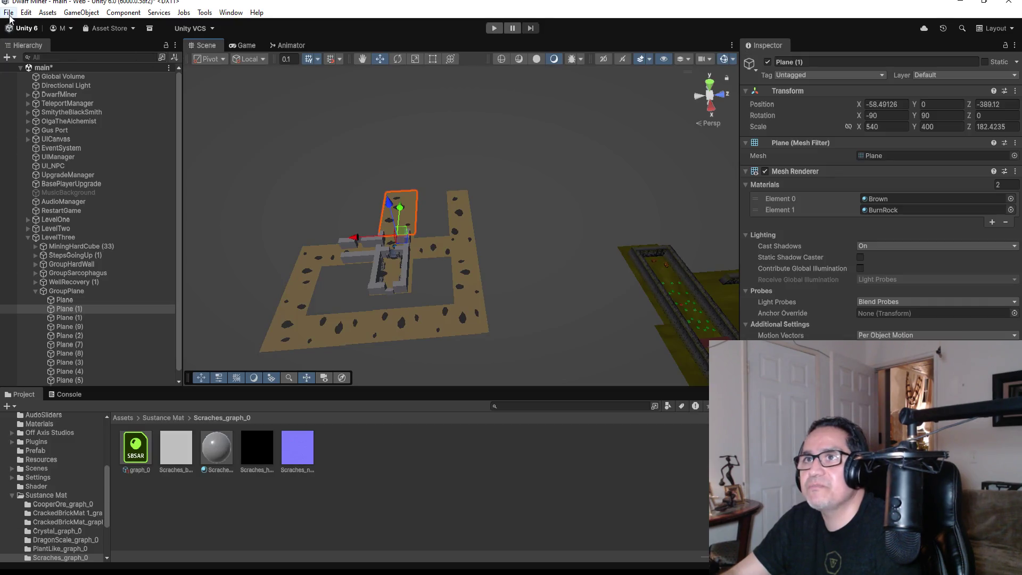
pyautogui.click(9, 12)
pyautogui.click(32, 66)
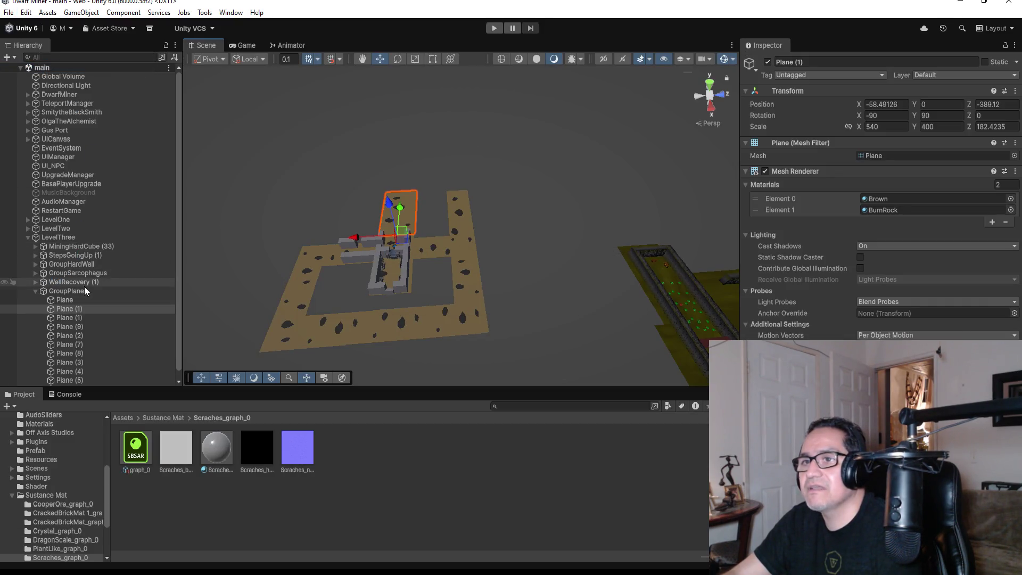
# Collapse the GroupPlane hierarchy and switch the Scene view to a top-down view
pyautogui.click(37, 290)
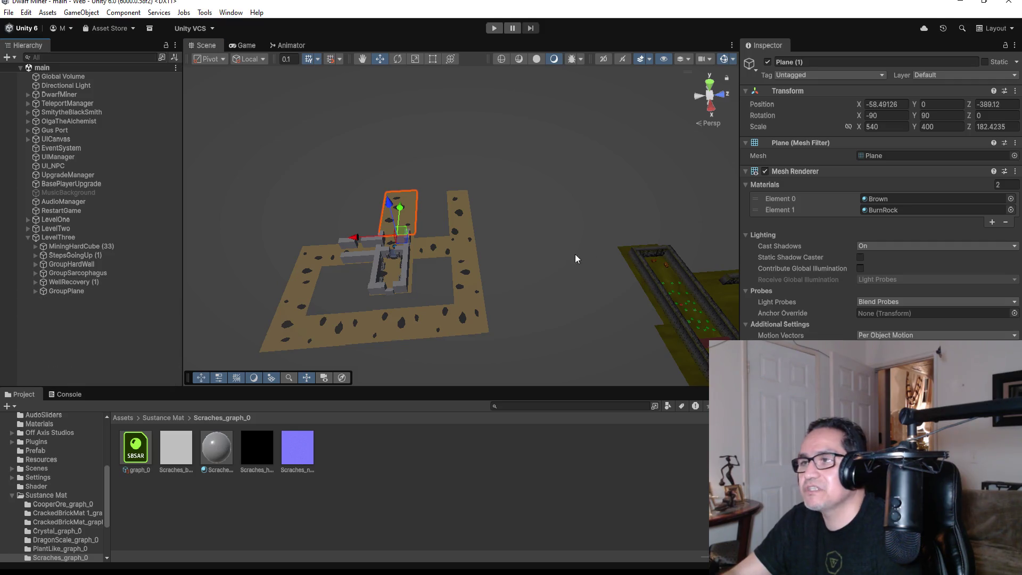
pyautogui.click(709, 84)
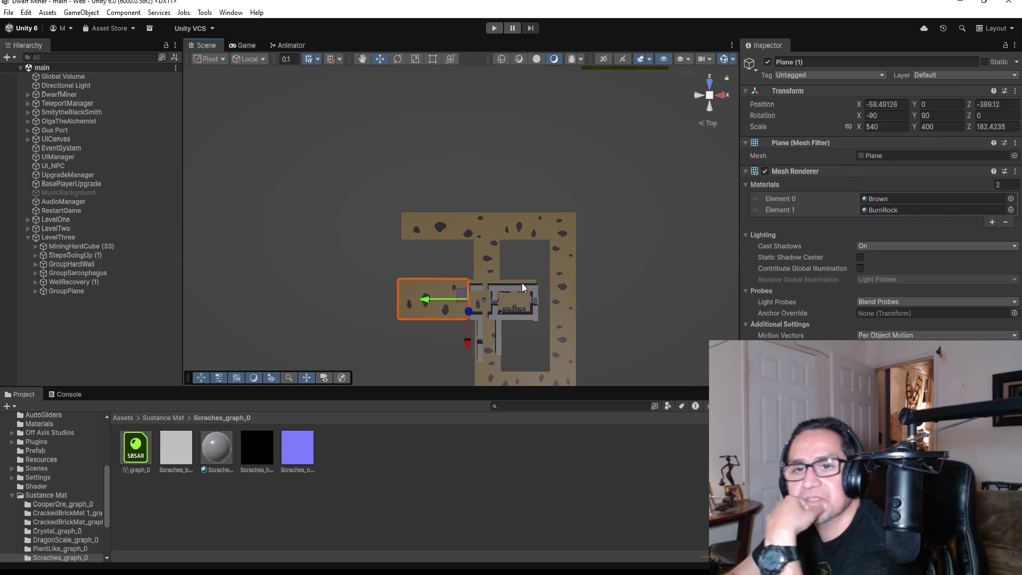
pyautogui.scroll(2, 518, 307)
pyautogui.scroll(1, 557, 305)
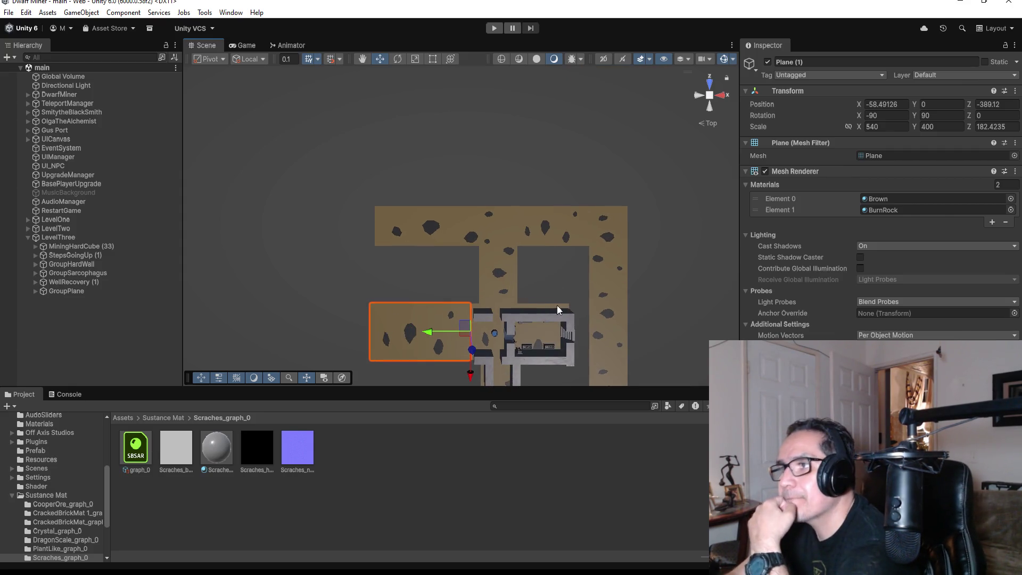
# Select the Cube under StepsGoingUp and frame it in the Scene view
pyautogui.click(574, 333)
pyautogui.press('f')
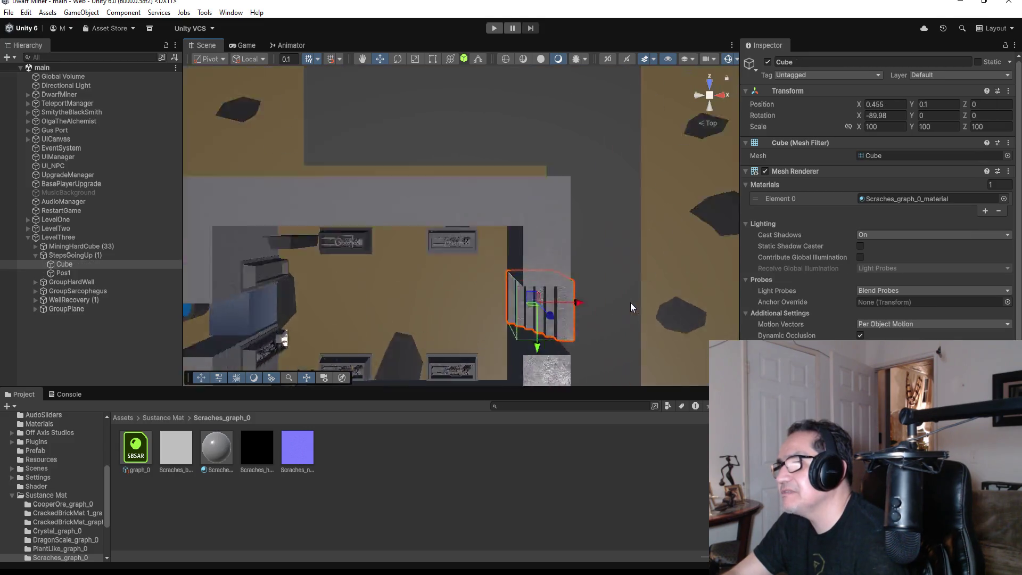
pyautogui.scroll(-5, 656, 254)
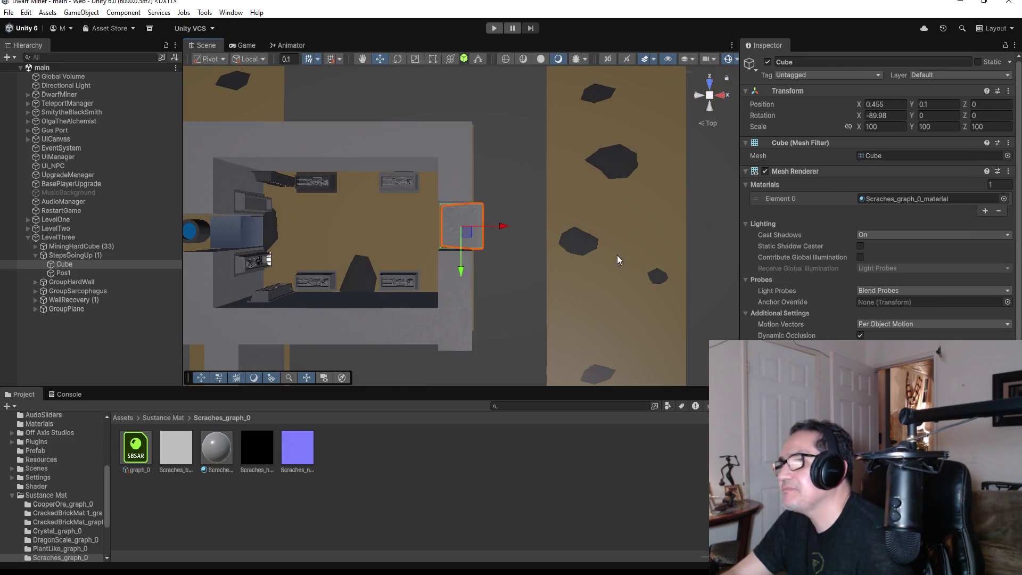
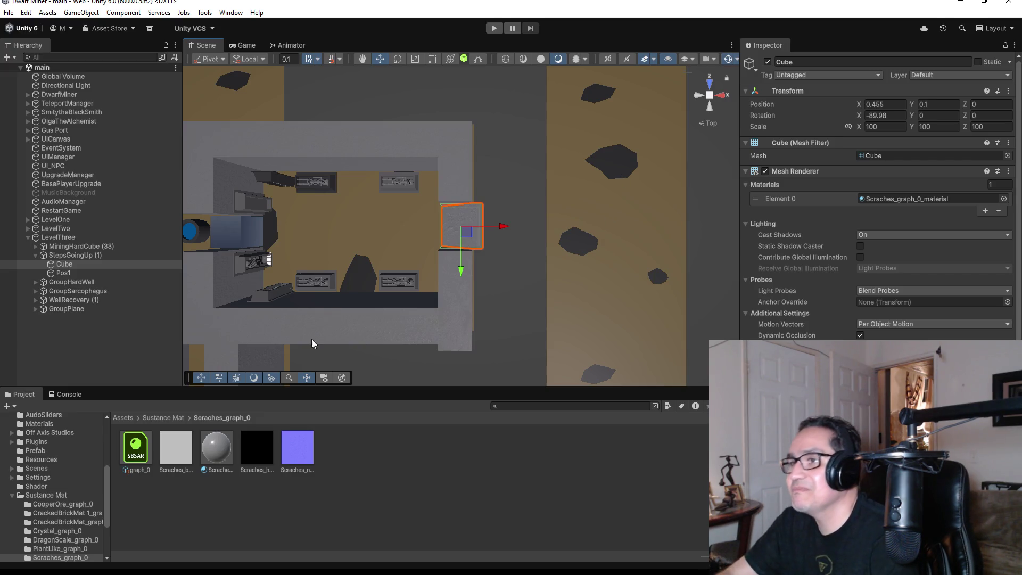
# Orbit around the walled room and select the floor plane Plane (1) below it
pyautogui.scroll(-3, 443, 251)
pyautogui.scroll(2, 519, 237)
pyautogui.scroll(3, 583, 224)
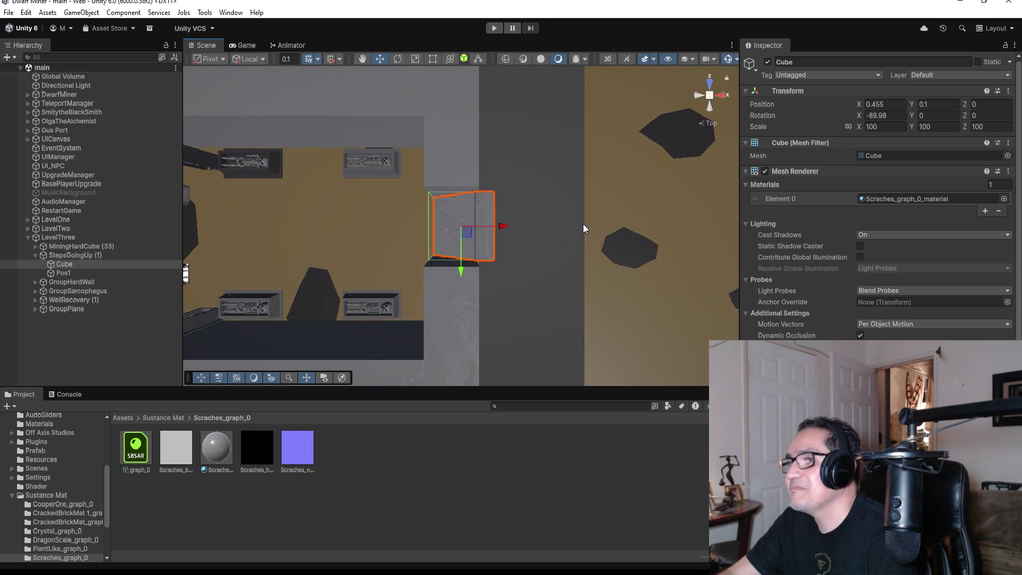
pyautogui.scroll(-5, 532, 251)
pyautogui.moveTo(513, 237)
pyautogui.mouseDown()
pyautogui.moveTo(615, 137)
pyautogui.moveTo(621, 244)
pyautogui.moveTo(418, 159)
pyautogui.moveTo(444, 189)
pyautogui.mouseUp()
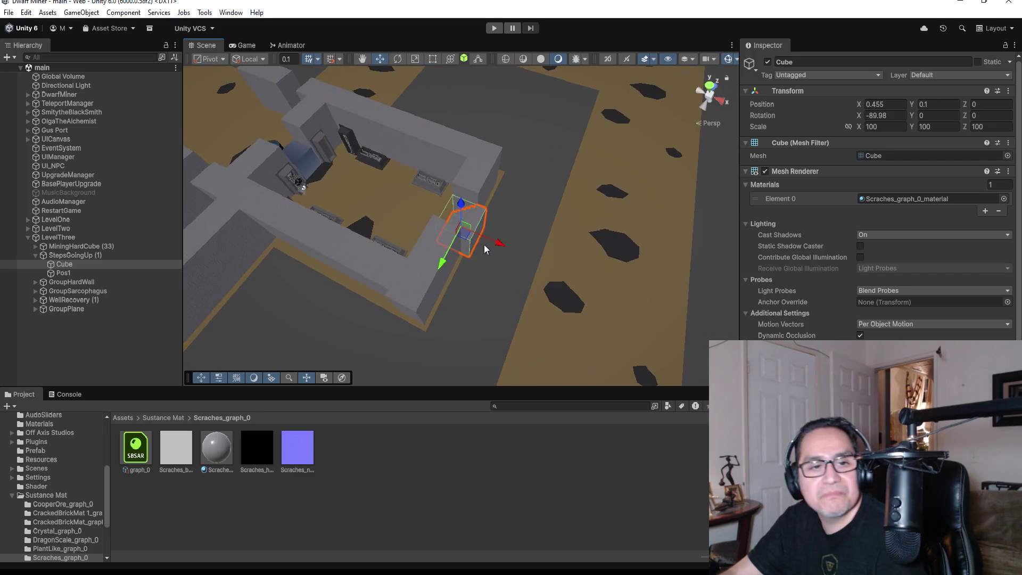
pyautogui.scroll(-5, 528, 238)
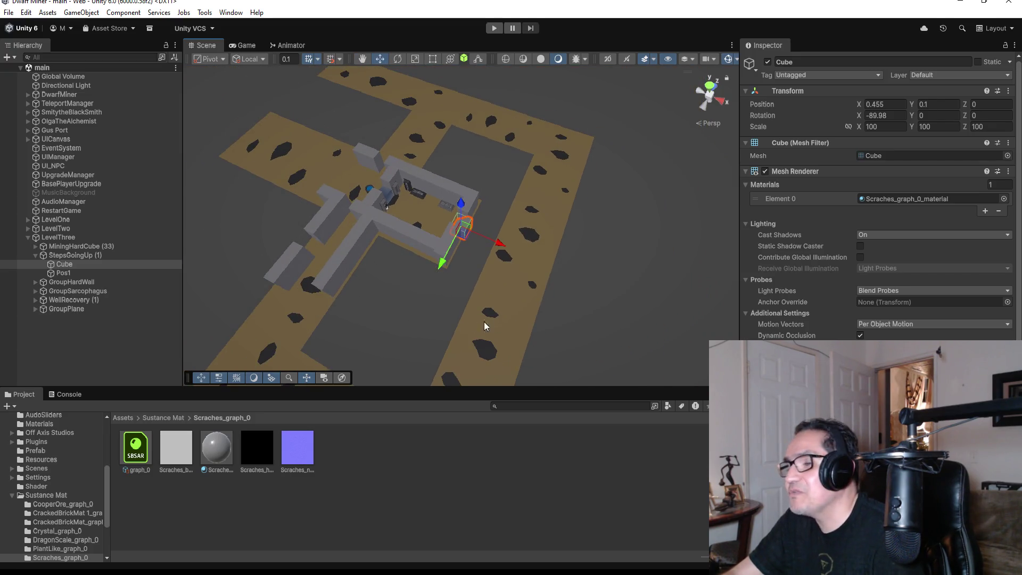
pyautogui.moveTo(436, 301)
pyautogui.mouseDown()
pyautogui.moveTo(498, 309)
pyautogui.moveTo(490, 320)
pyautogui.mouseUp()
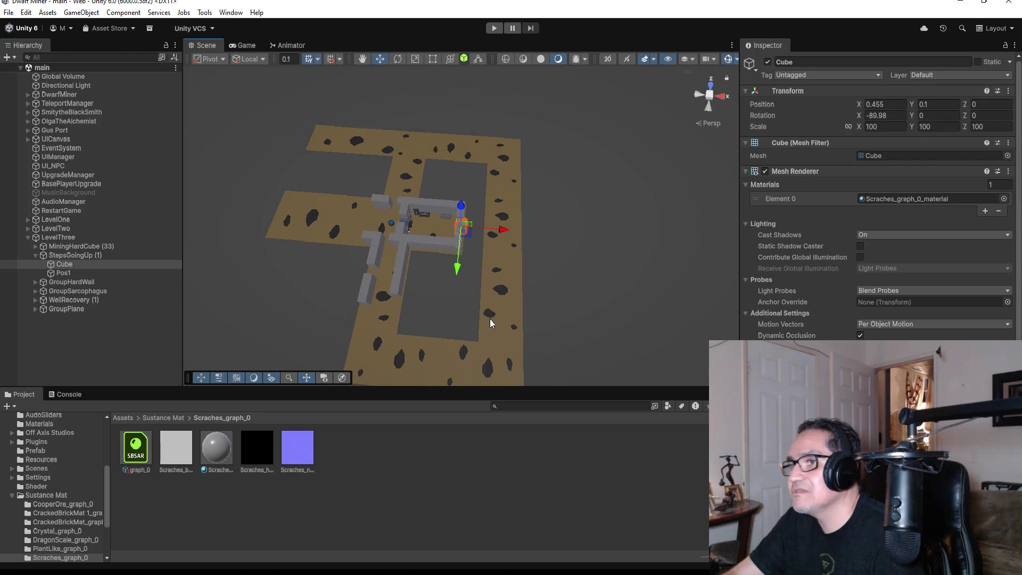
pyautogui.moveTo(416, 292); pyautogui.dragTo(471, 291)
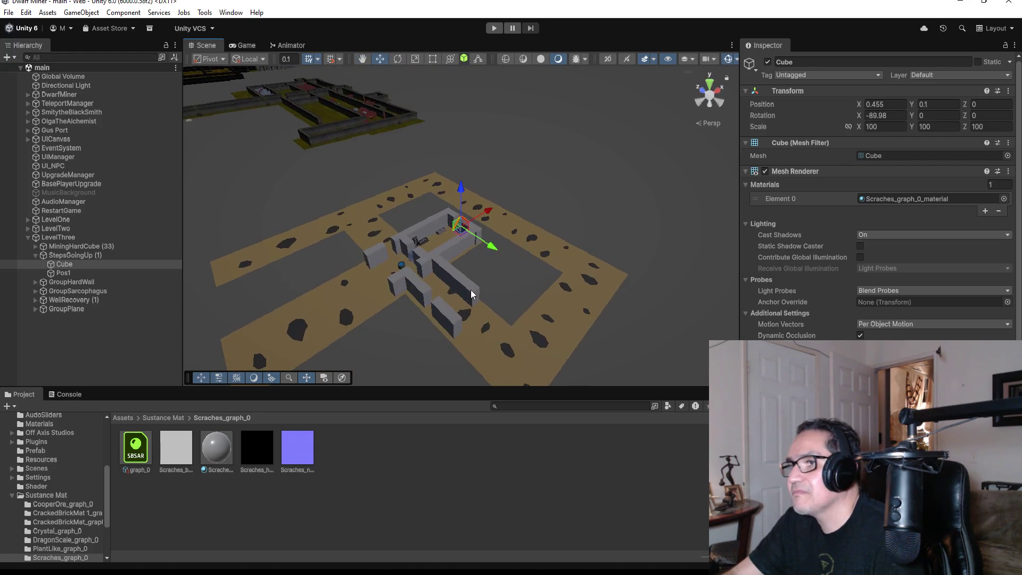
pyautogui.click(473, 288)
pyautogui.click(362, 302)
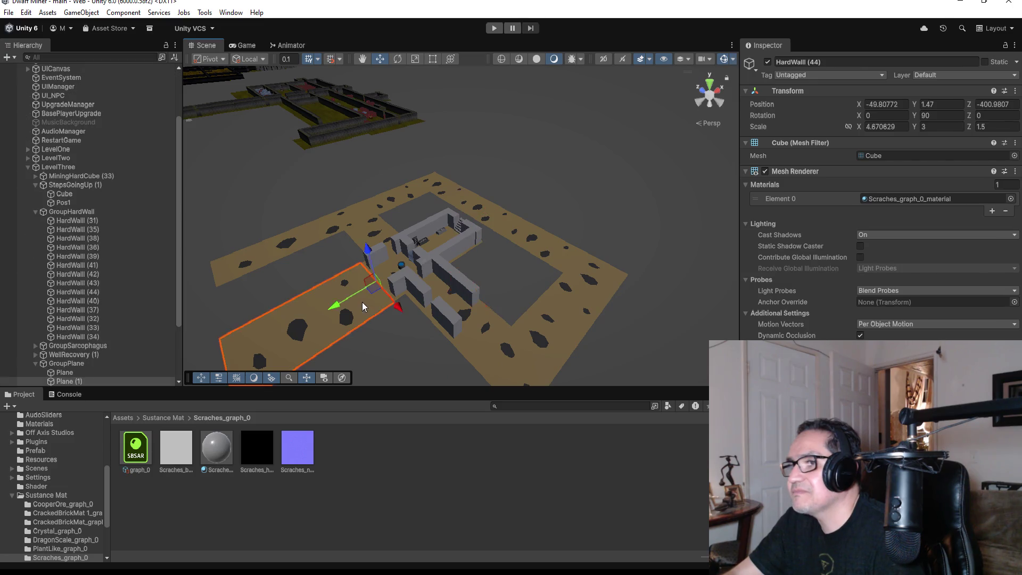
pyautogui.moveTo(362, 302); pyautogui.dragTo(394, 323)
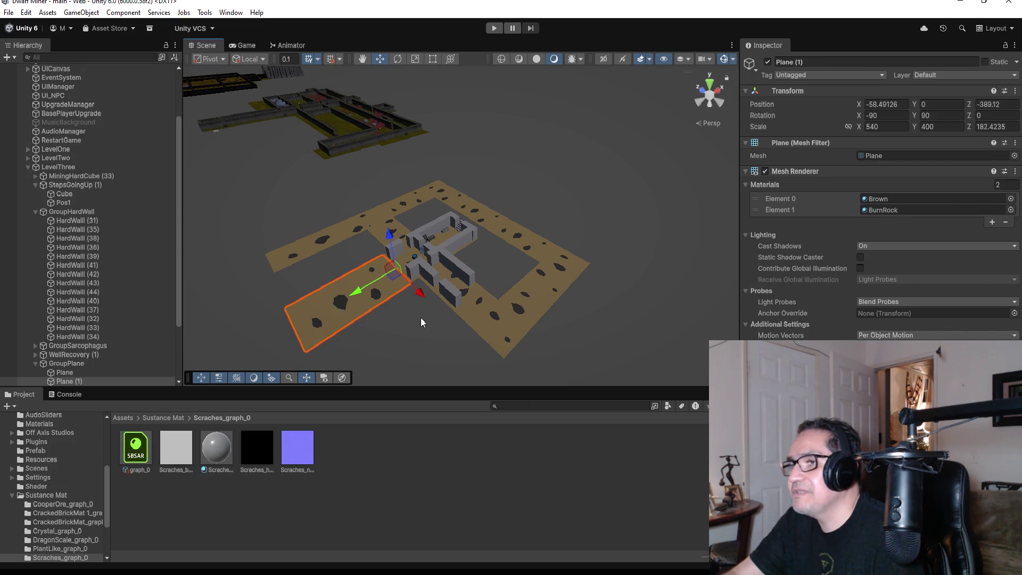
# Duplicate it as Plane (10) and place it at X -56.31, Z -401.8 beside the floor planes
pyautogui.hotkey('ctrl', 'd')
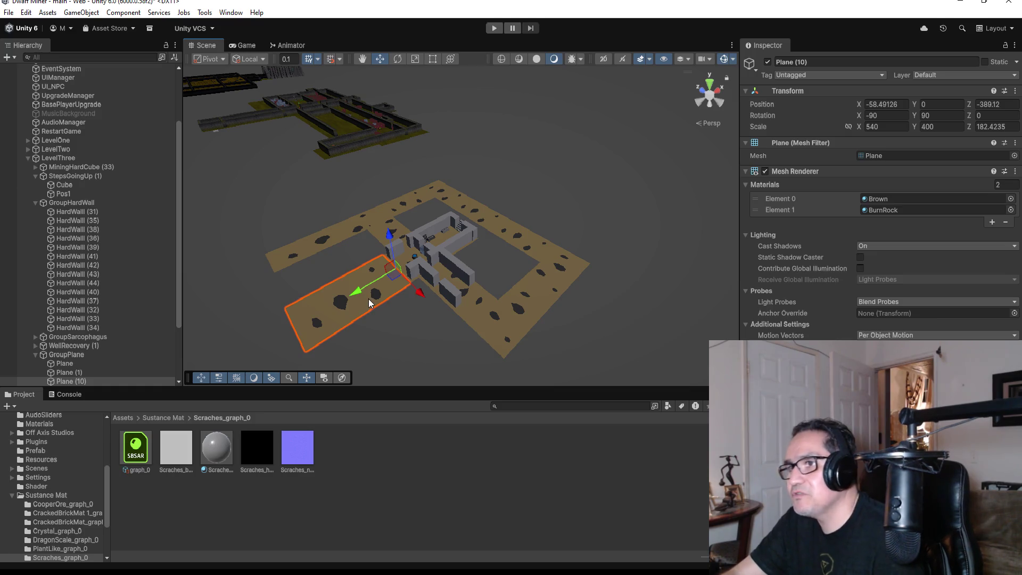
pyautogui.scroll(-3, 119, 311)
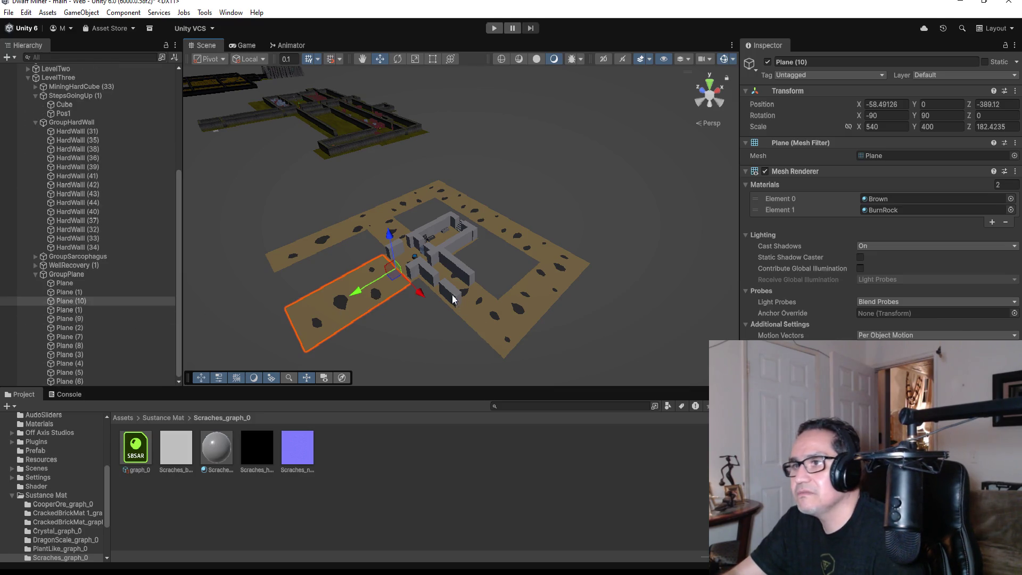
pyautogui.moveTo(420, 294)
pyautogui.mouseDown()
pyautogui.moveTo(468, 341)
pyautogui.moveTo(585, 364)
pyautogui.mouseUp()
pyautogui.moveTo(563, 323); pyautogui.dragTo(488, 261)
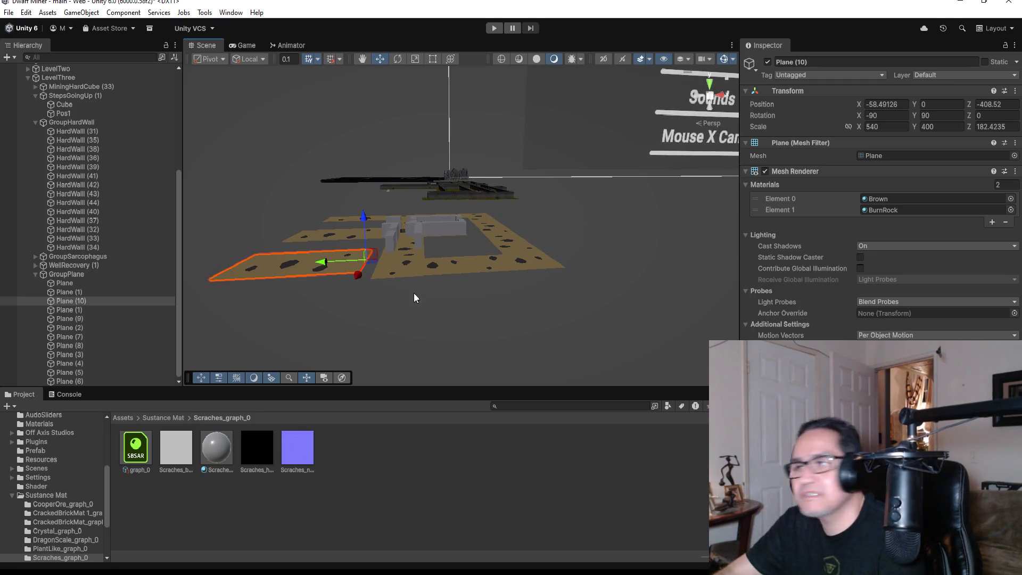
pyautogui.moveTo(350, 279); pyautogui.dragTo(375, 265)
pyautogui.moveTo(455, 227)
pyautogui.mouseDown()
pyautogui.moveTo(558, 290)
pyautogui.moveTo(646, 302)
pyautogui.moveTo(560, 298)
pyautogui.mouseUp()
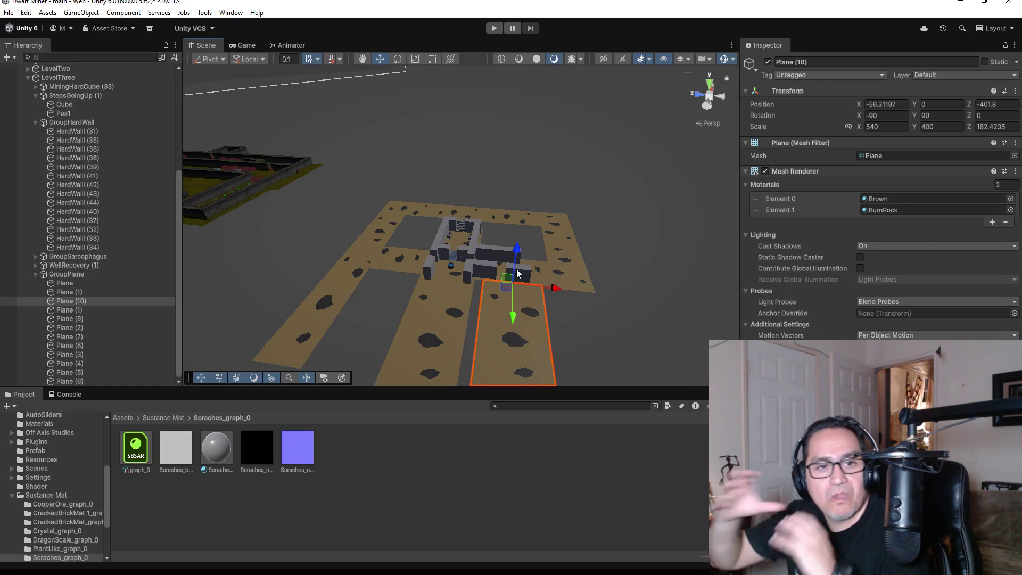
# Select MiningHardCube (33), switch to top view, and collapse StepsGoingUp (1) and GroupHardWall
pyautogui.click(454, 253)
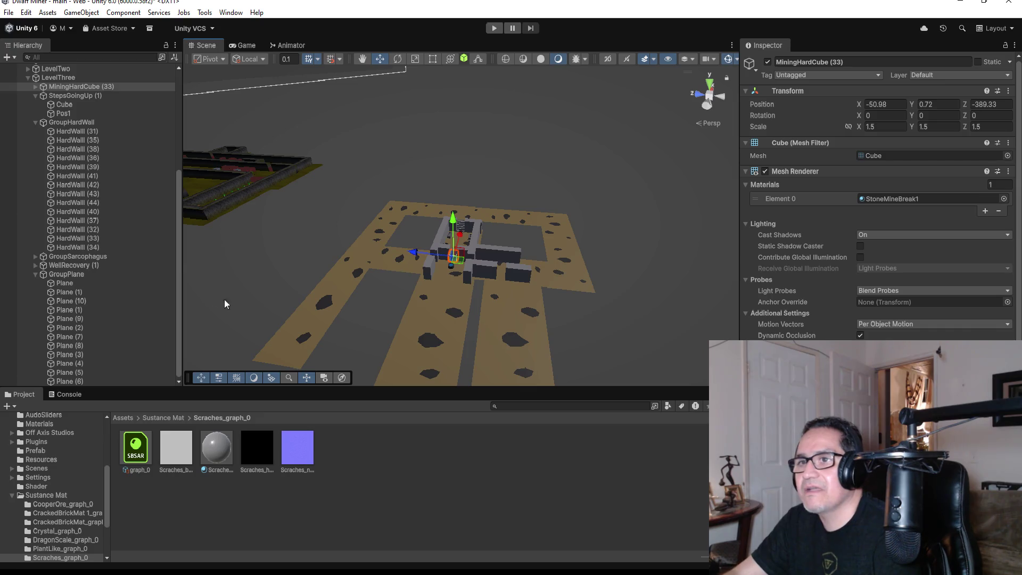
pyautogui.click(709, 87)
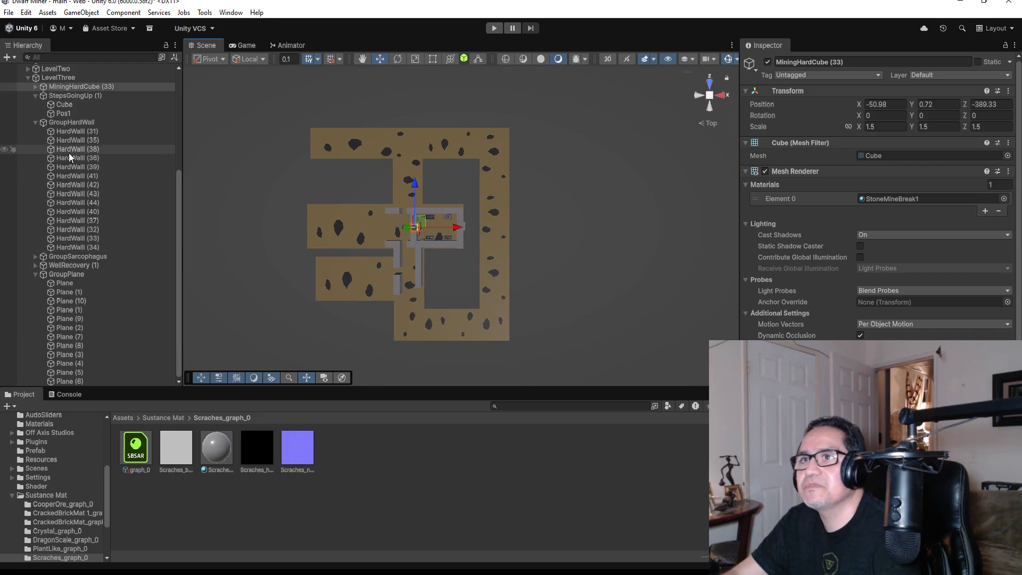
pyautogui.scroll(3, 110, 238)
pyautogui.click(36, 196)
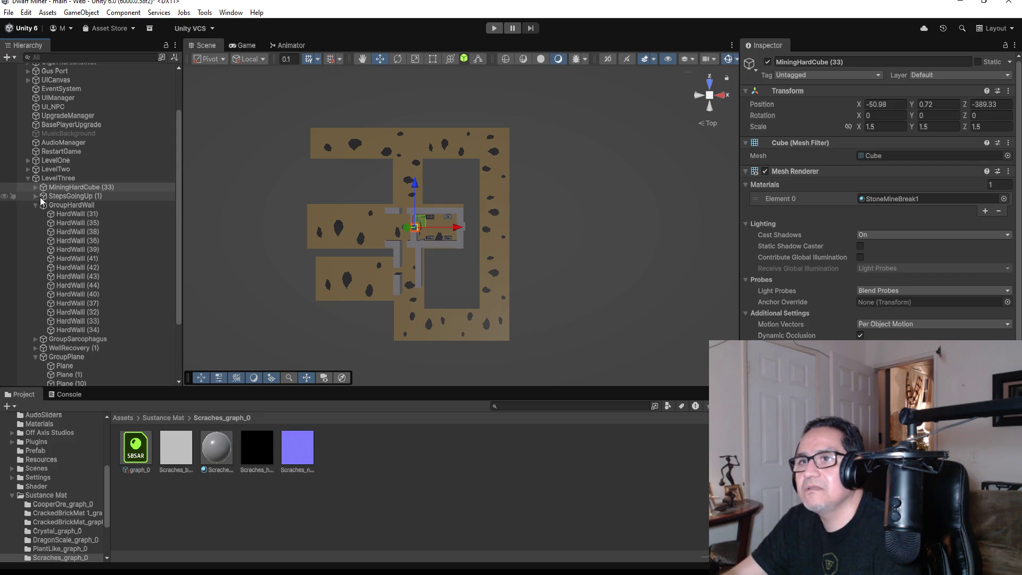
pyautogui.click(35, 205)
# Create an empty object under LevelThree and move it to the top of LevelThree
pyautogui.rightClick(67, 221)
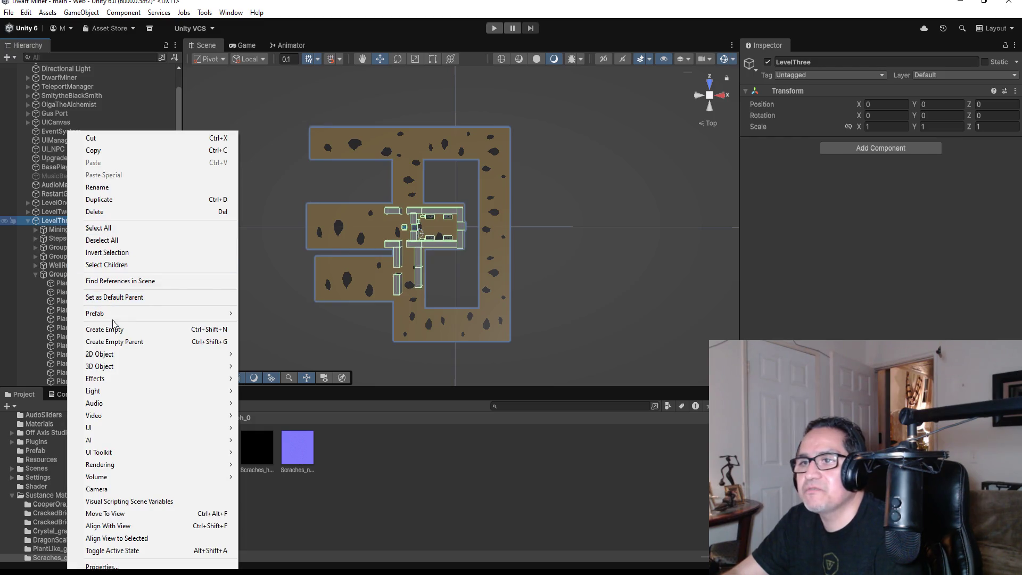
pyautogui.click(117, 329)
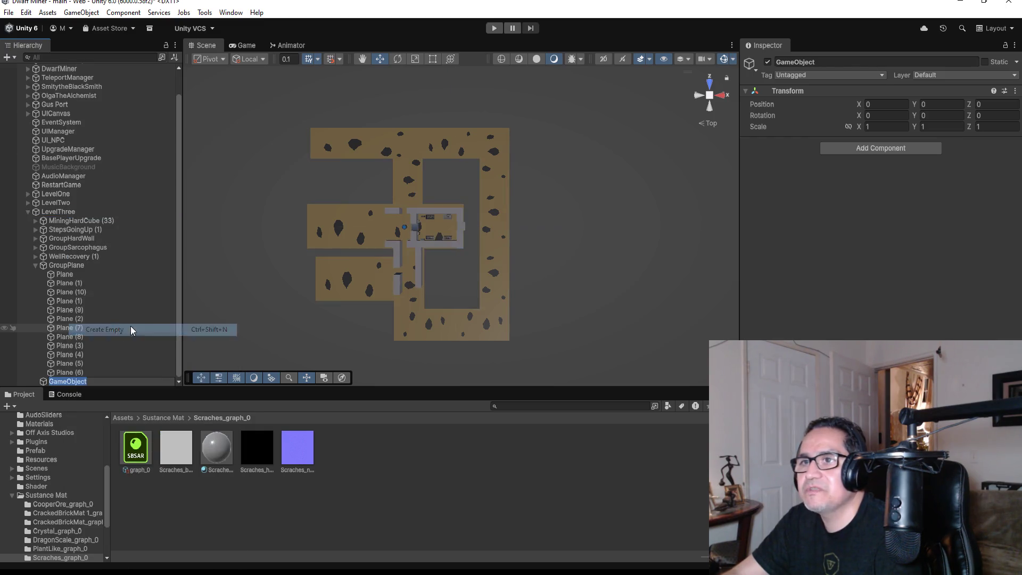
pyautogui.press('Return')
pyautogui.click(36, 265)
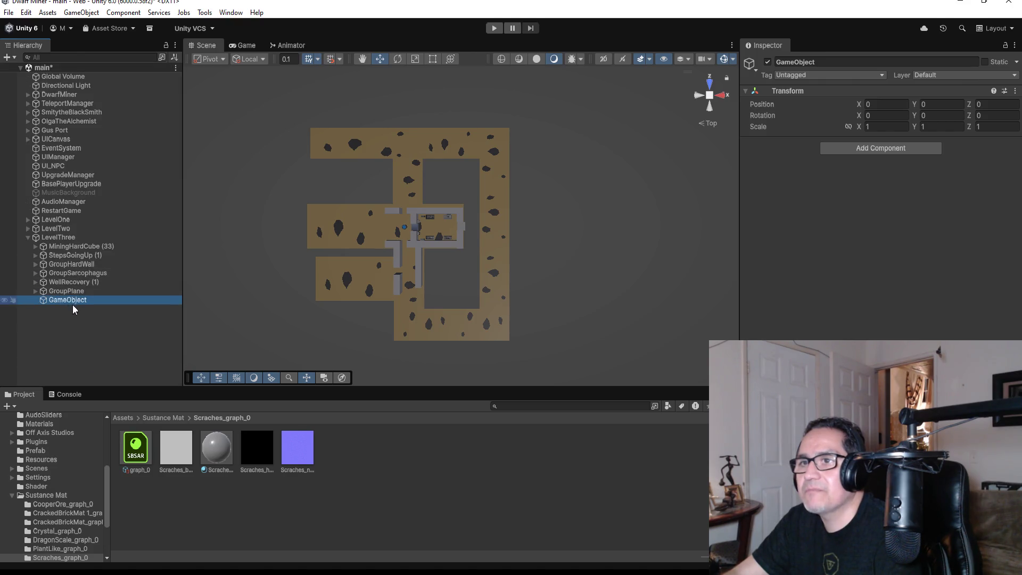
pyautogui.moveTo(62, 303); pyautogui.dragTo(70, 246)
# Rename the empty object GroupMiningCubes and nest MiningHardCube (33) inside it
pyautogui.click(870, 62)
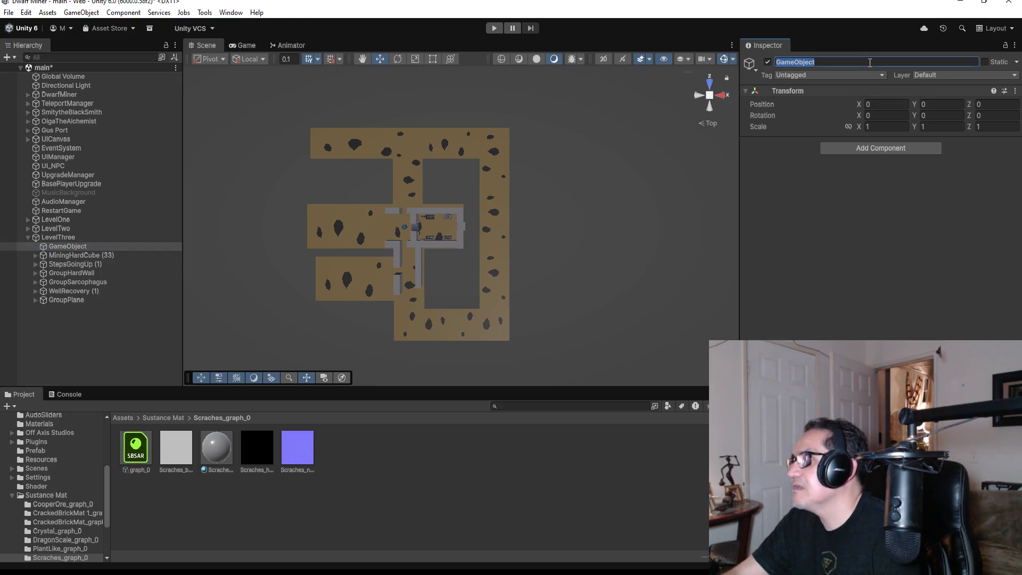
pyautogui.write('GroupMine')
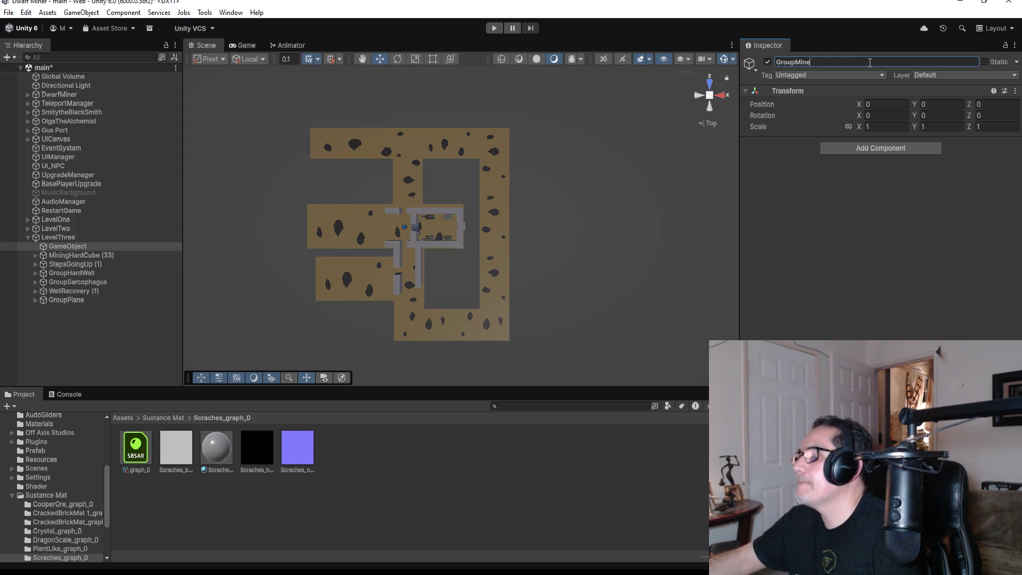
pyautogui.press('BackSpace')
pyautogui.write('ingCubes')
pyautogui.press('Return')
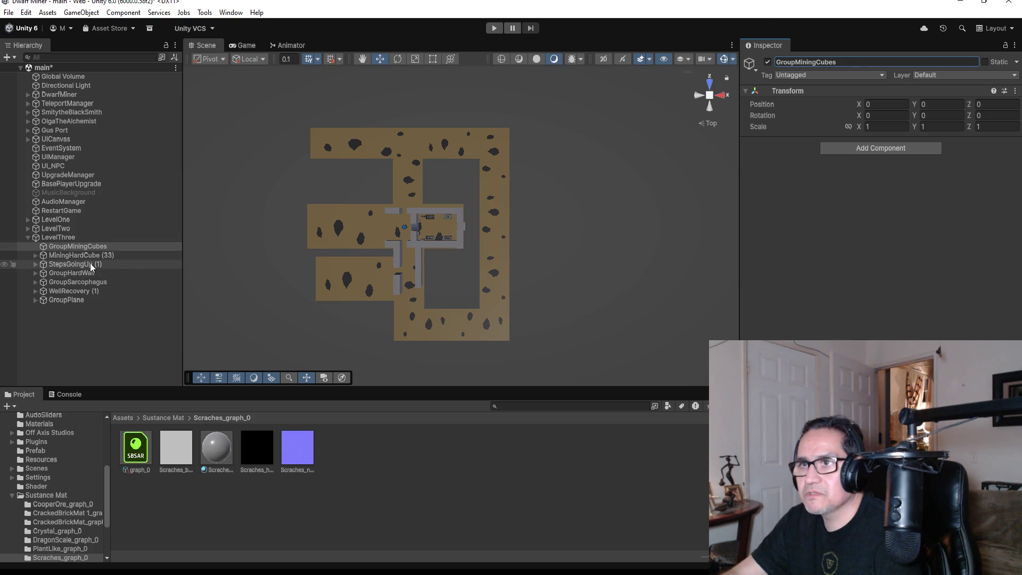
pyautogui.moveTo(91, 258); pyautogui.dragTo(91, 246)
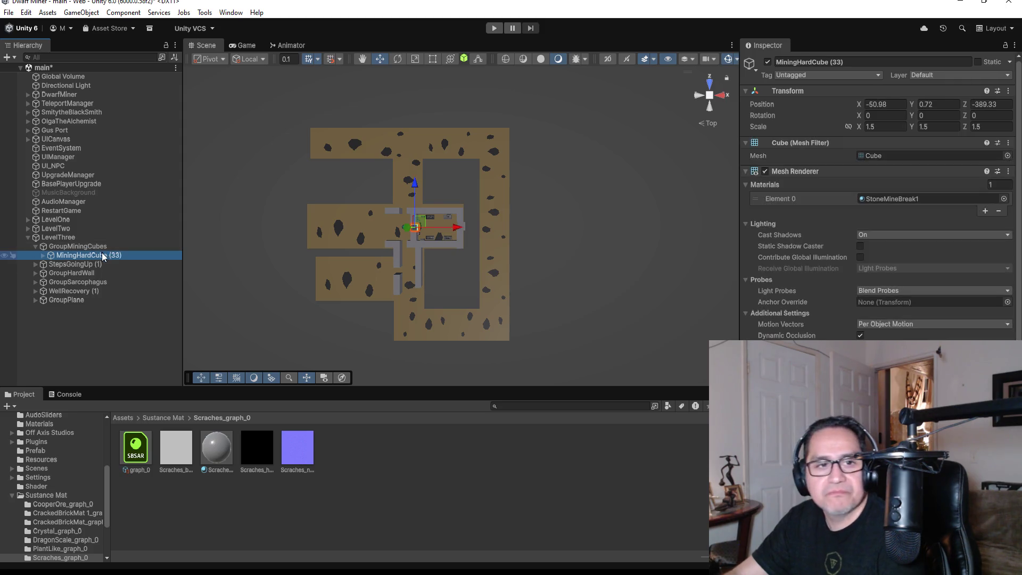
# Duplicate MiningHardCube (33) as MiningHardCube (34) and move it into the corridor at X -55, Z -399.878
pyautogui.click(114, 282)
pyautogui.click(110, 255)
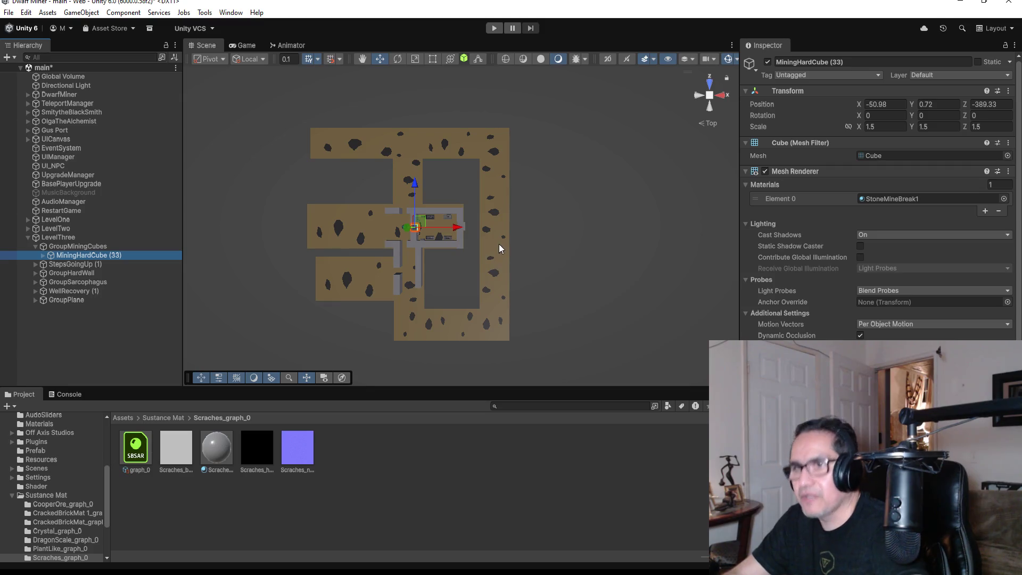
pyautogui.hotkey('ctrl', 'd')
pyautogui.moveTo(418, 187); pyautogui.dragTo(420, 229)
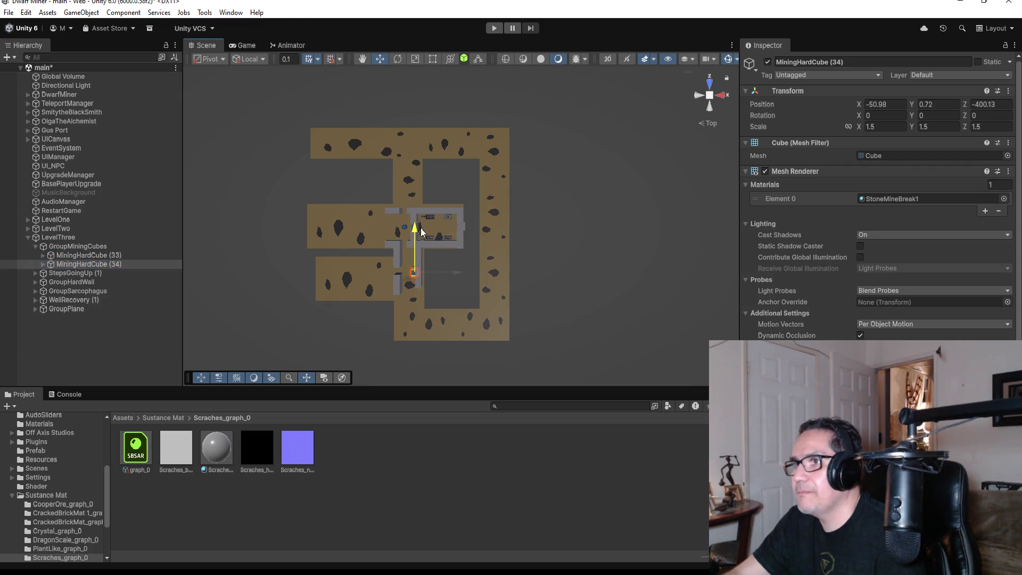
pyautogui.moveTo(454, 278); pyautogui.dragTo(439, 275)
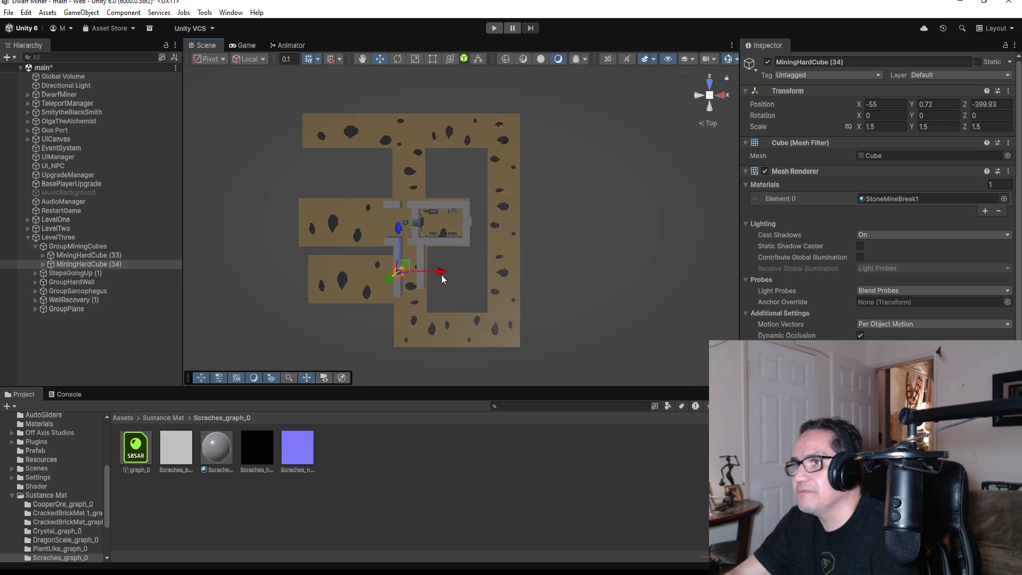
pyautogui.press('f')
pyautogui.scroll(-3, 590, 225)
pyautogui.moveTo(456, 186); pyautogui.dragTo(458, 171)
pyautogui.scroll(-6, 564, 209)
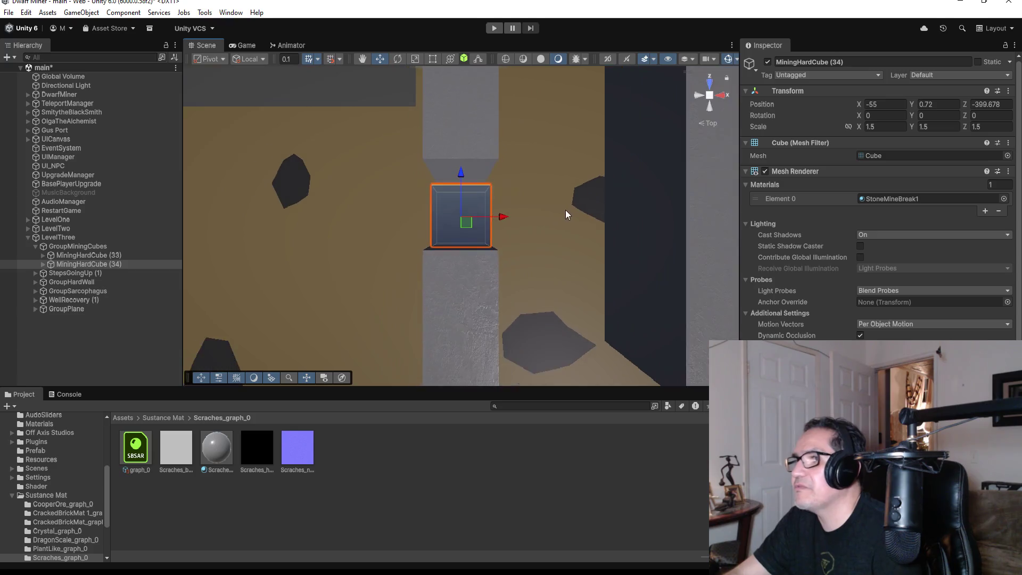
pyautogui.scroll(-2, 539, 239)
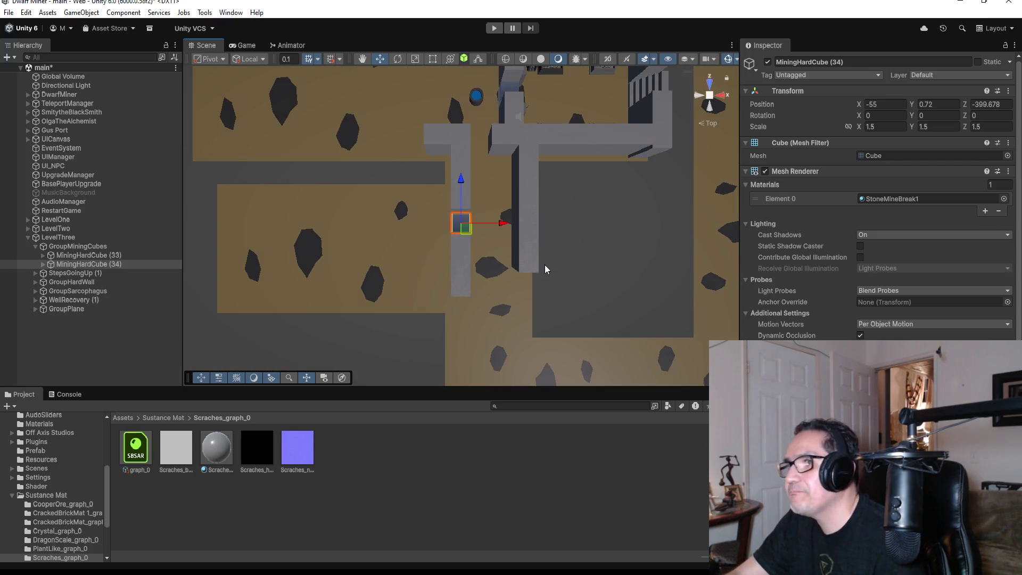
pyautogui.moveTo(544, 209)
pyautogui.mouseDown()
pyautogui.moveTo(434, 40)
pyautogui.moveTo(508, 43)
pyautogui.moveTo(543, 117)
pyautogui.mouseUp()
pyautogui.scroll(-5, 566, 191)
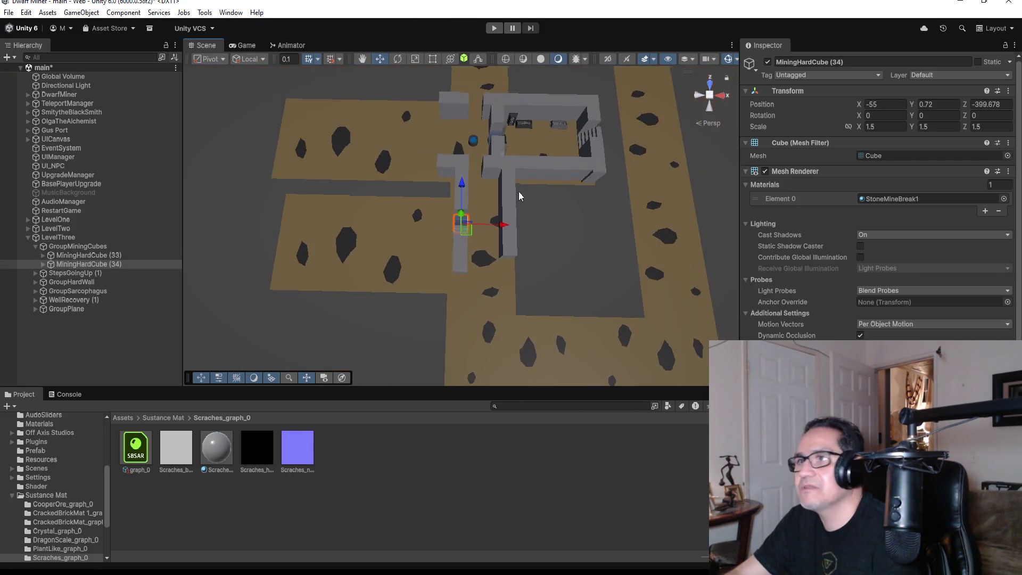
pyautogui.scroll(-3, 567, 188)
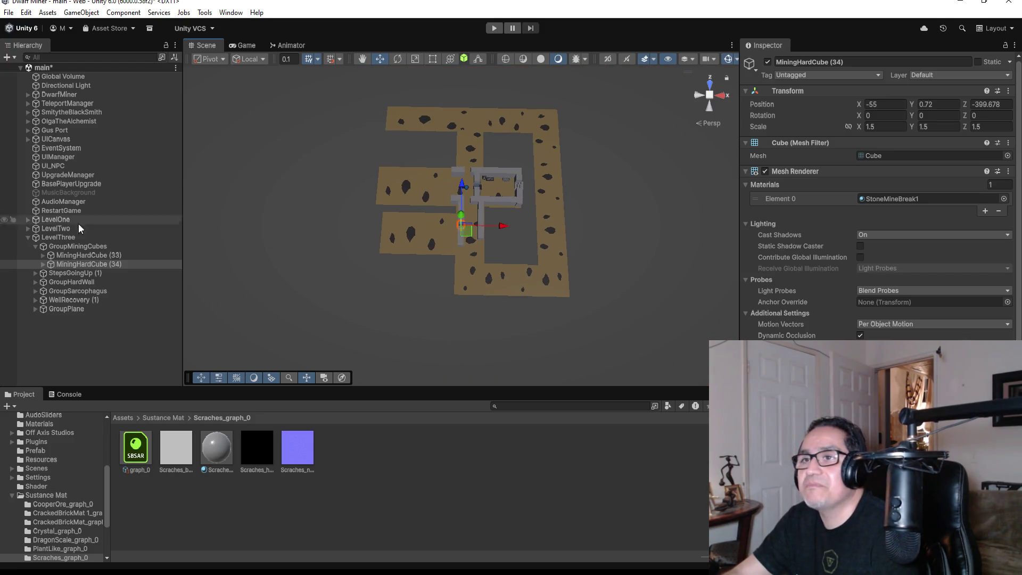
# Browse LevelTwo's MainHall and Area1 contents, then collapse Area1 and LevelTwo in the Hierarchy
pyautogui.click(28, 228)
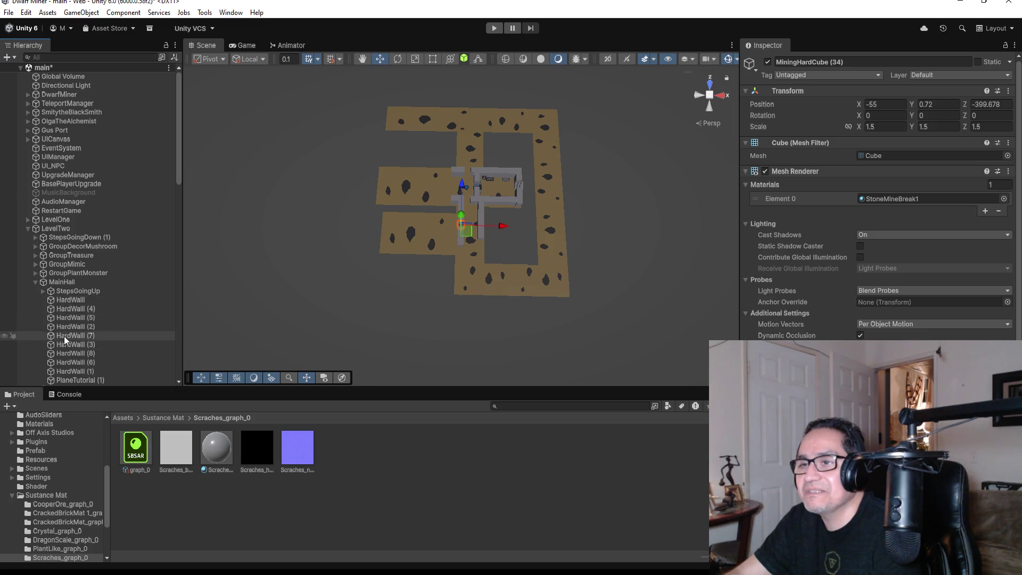
pyautogui.click(34, 281)
pyautogui.click(36, 299)
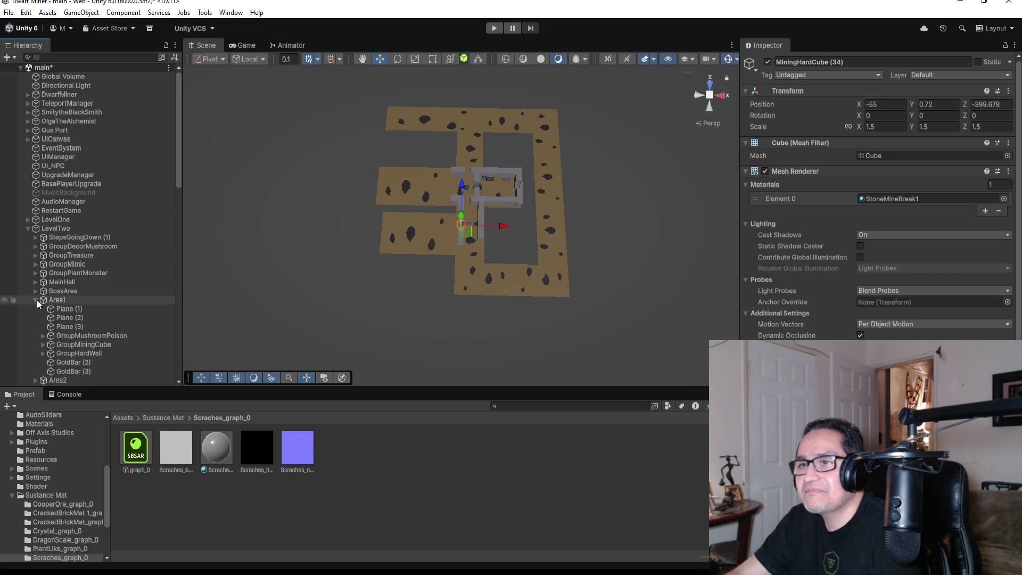
pyautogui.click(67, 308)
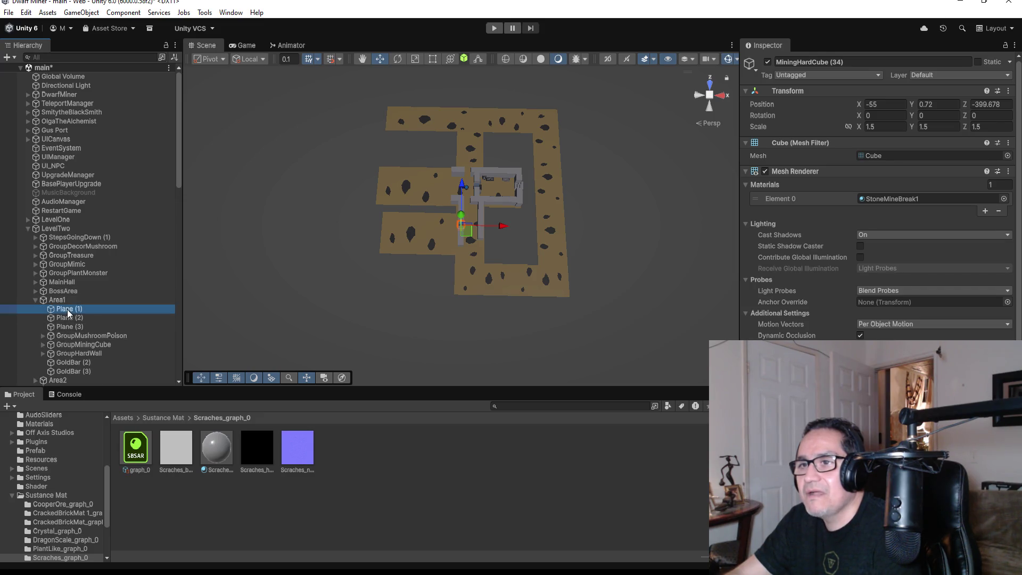
pyautogui.click(36, 300)
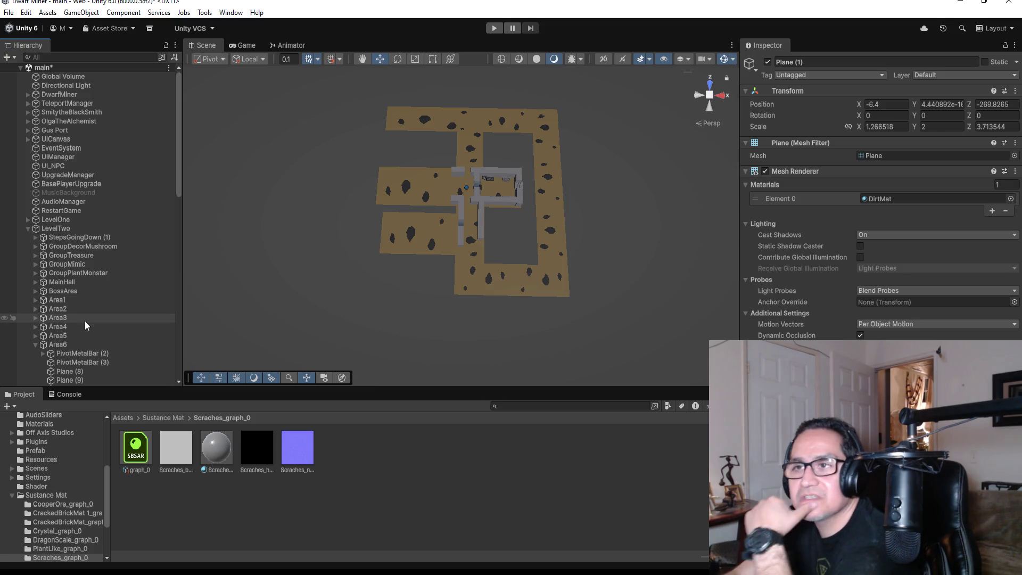
pyautogui.click(32, 228)
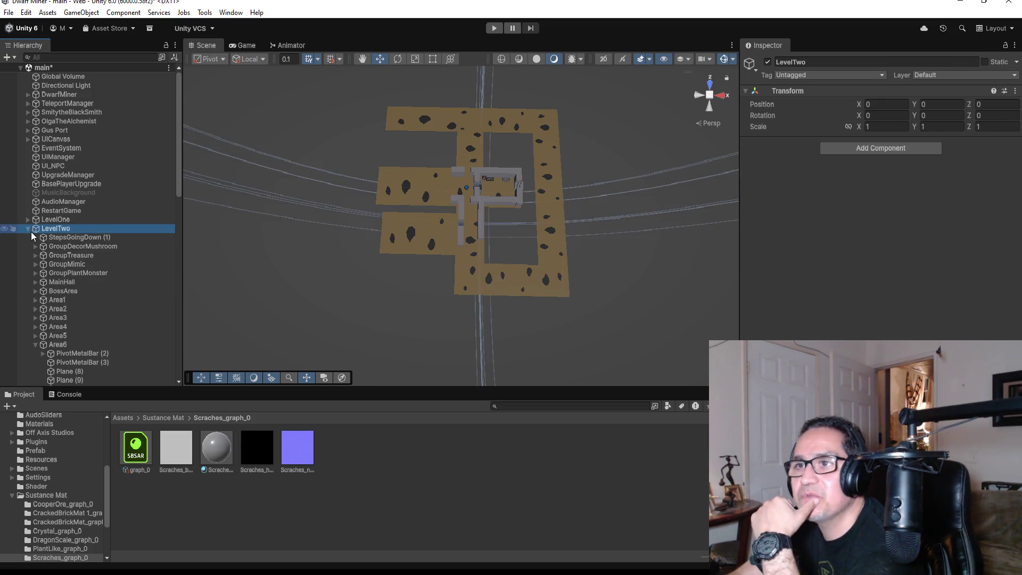
pyautogui.click(27, 228)
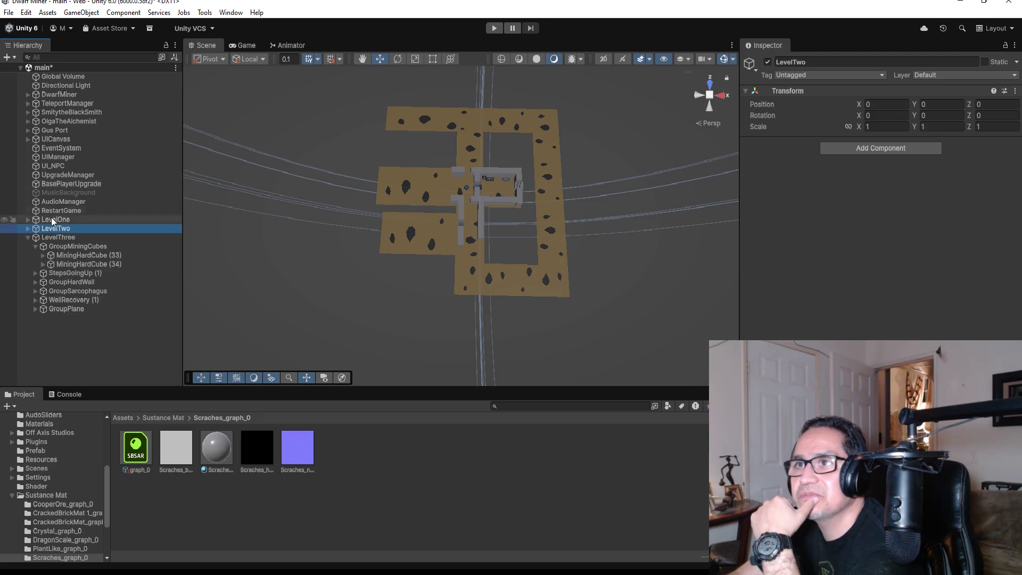
# Set DwarfMiner's Player script Pp starting zone to Zone 2 and start Play mode
pyautogui.click(66, 94)
pyautogui.scroll(-10, 878, 202)
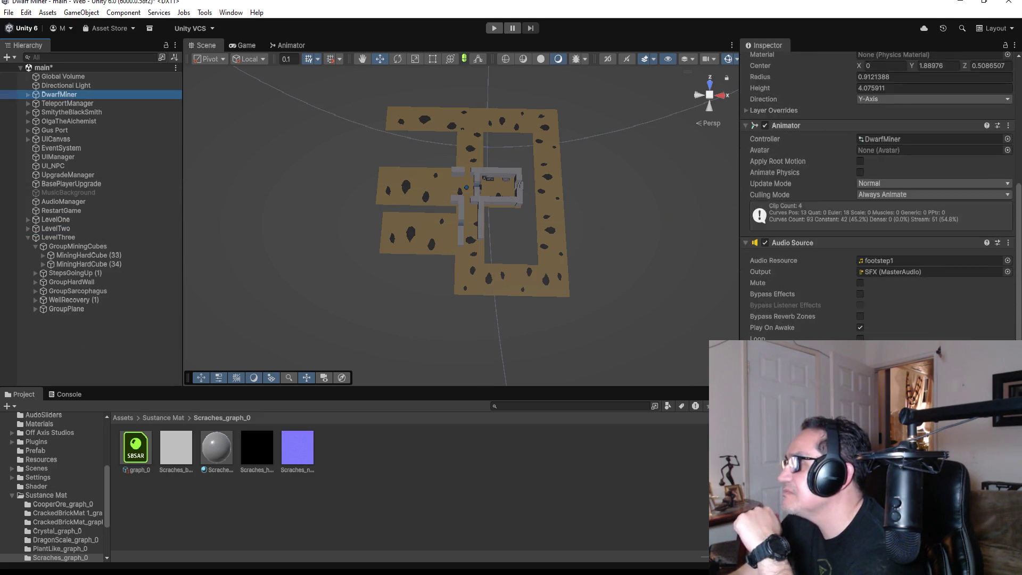
pyautogui.click(902, 278)
pyautogui.click(895, 303)
pyautogui.click(493, 28)
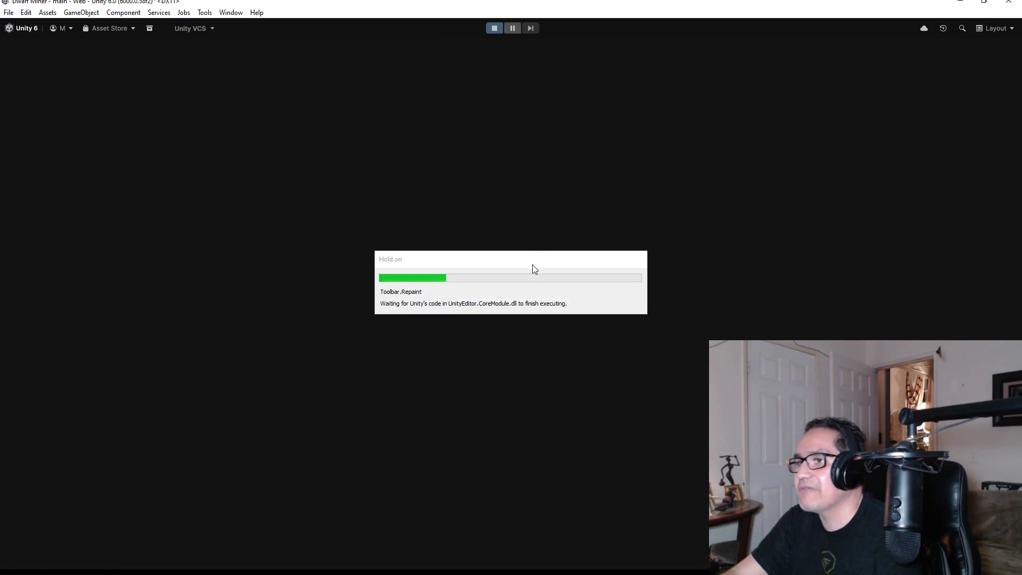
# Resume the game, equip the axe, and fire at the first mushroom monster while backing away
pyautogui.press('Escape')
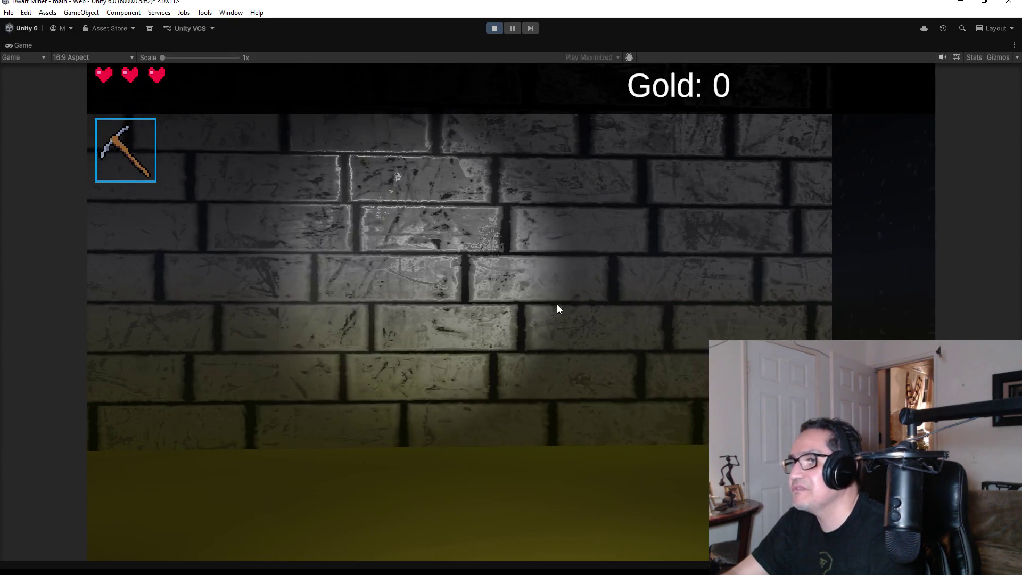
pyautogui.press('2')
pyautogui.press('w')
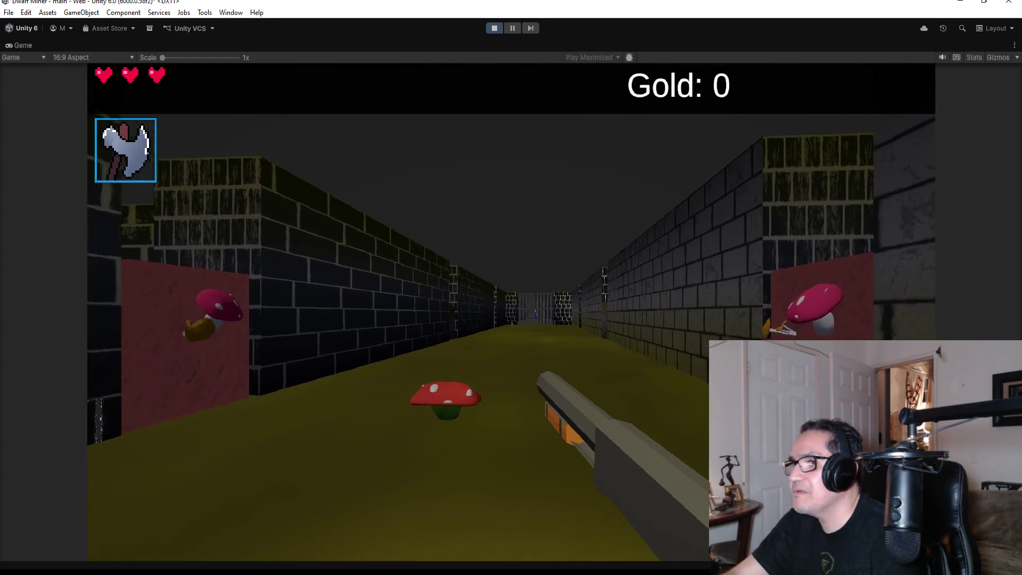
pyautogui.press('s')
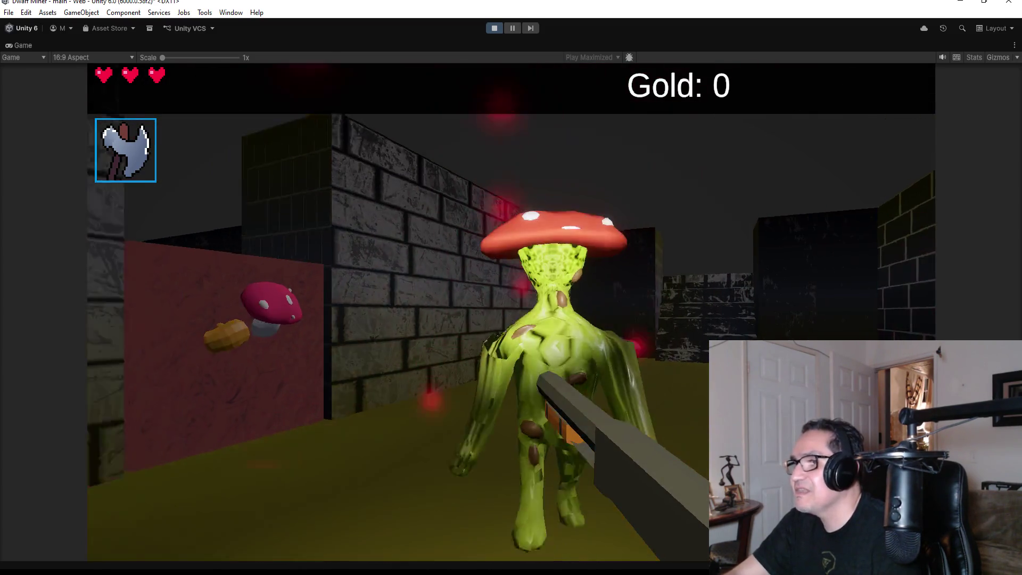
pyautogui.press('s')
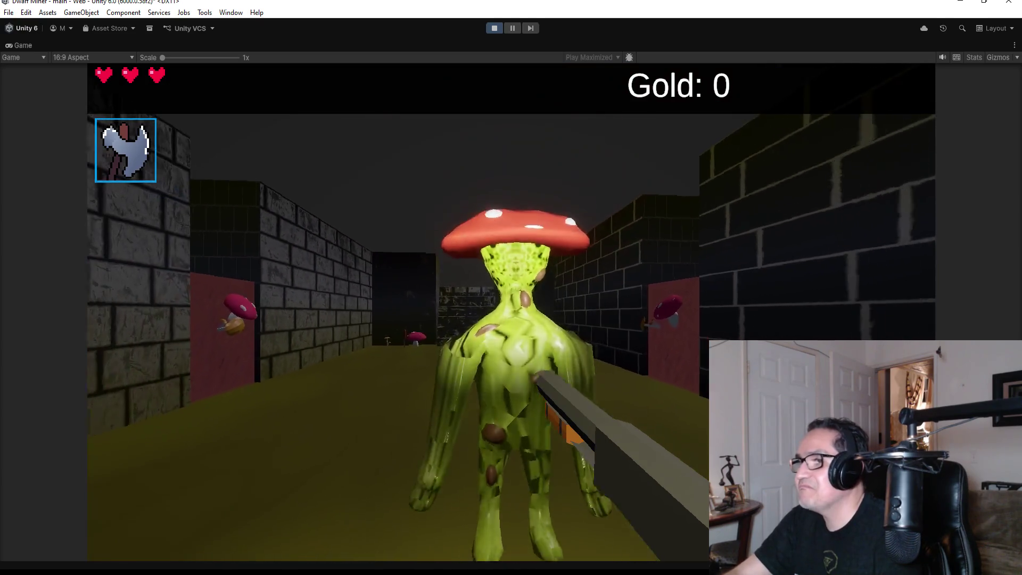
pyautogui.press('s')
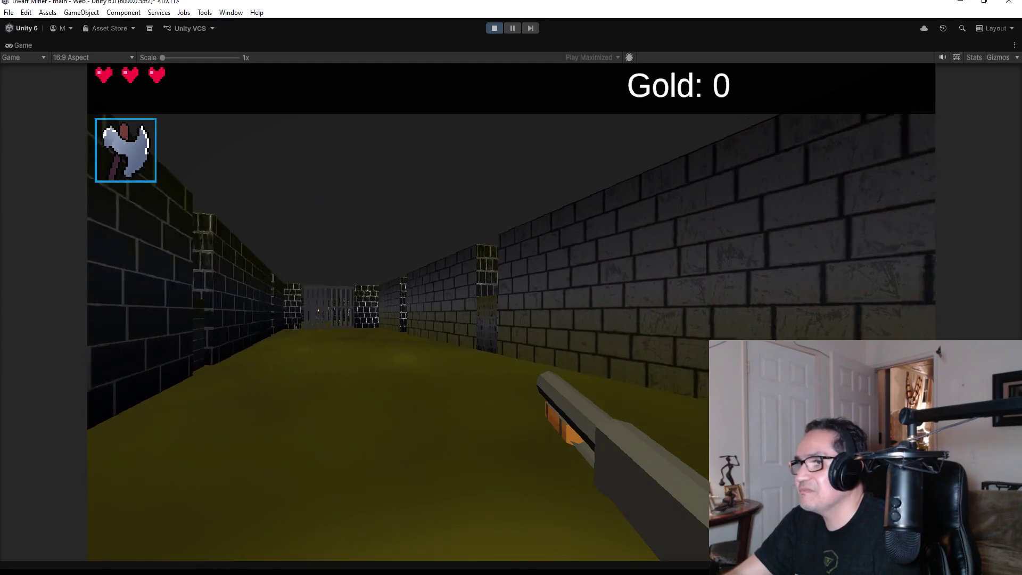
pyautogui.scroll(-3, 511, 311)
# Look at the barred gate, then enter the side corridor and destroy the mushroom monster
pyautogui.press('w')
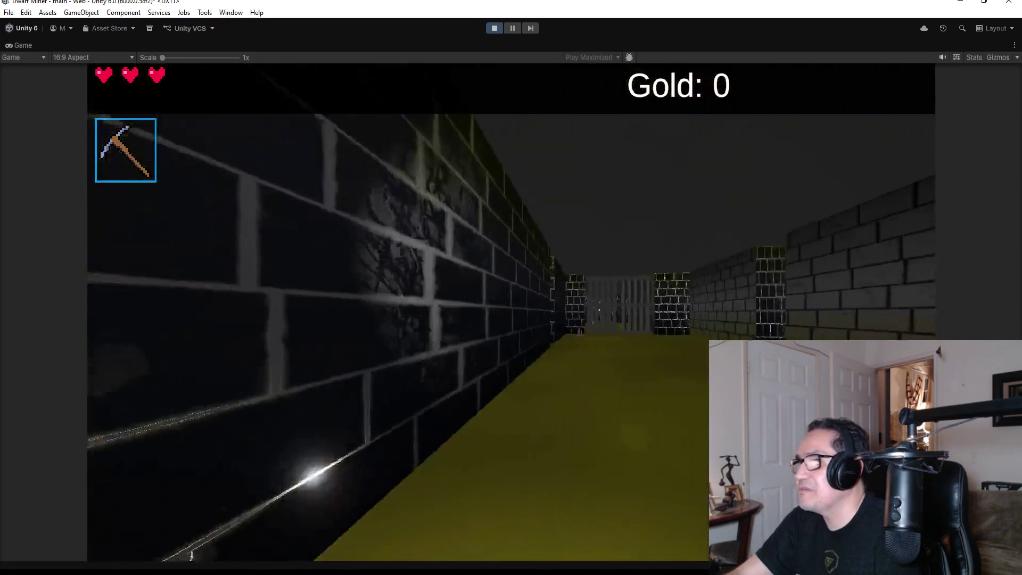
pyautogui.press('w')
pyautogui.press('a')
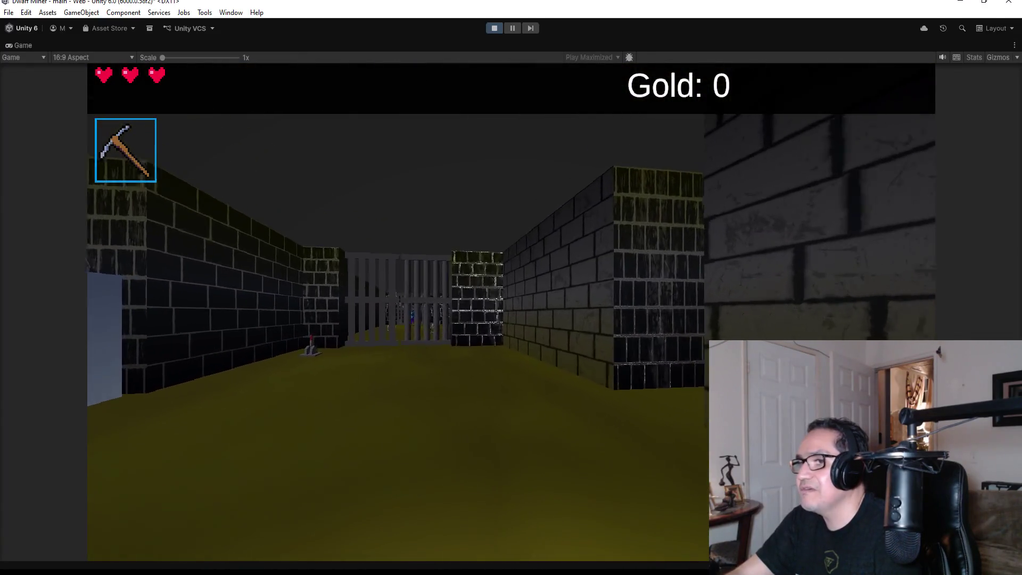
pyautogui.press('d')
pyautogui.press('w')
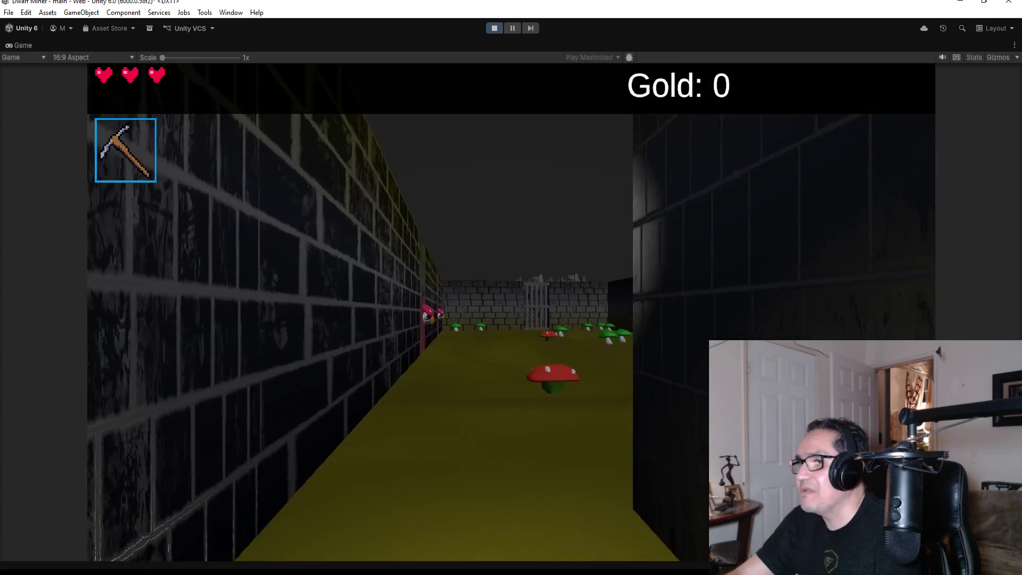
pyautogui.press('w')
pyautogui.press('2')
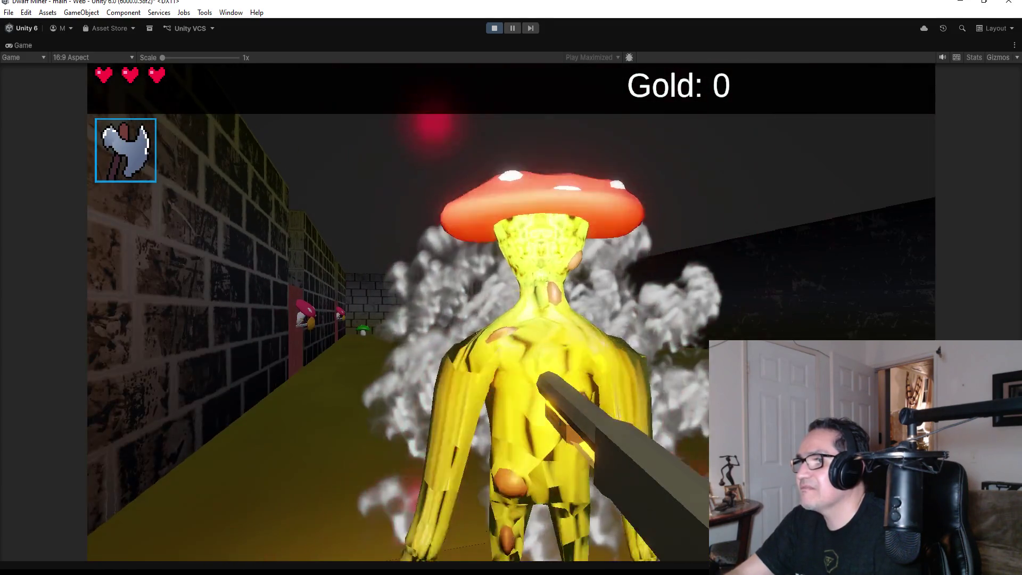
pyautogui.press('s')
pyautogui.press('a')
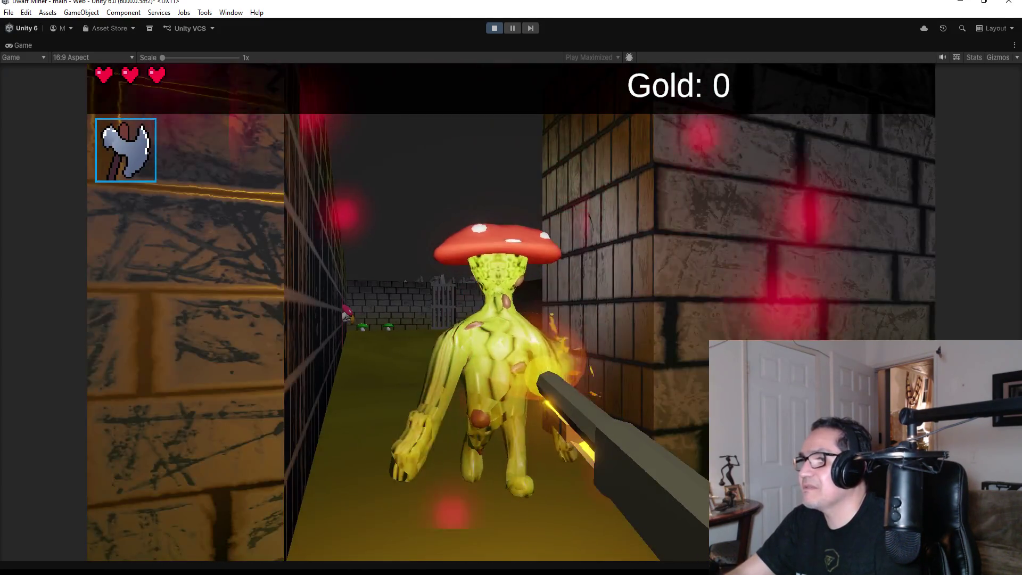
pyautogui.press('s')
pyautogui.press('d')
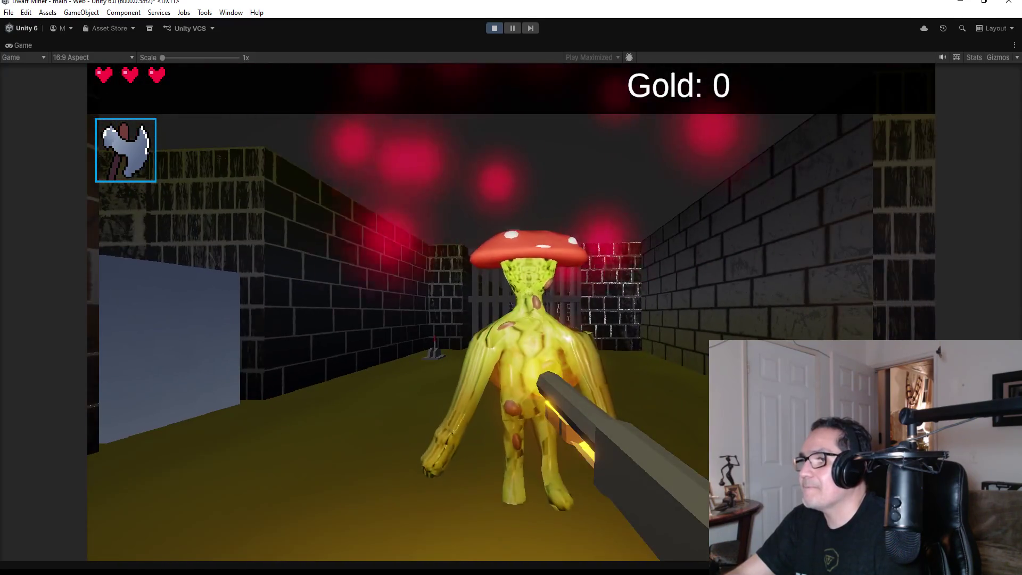
pyautogui.press('s')
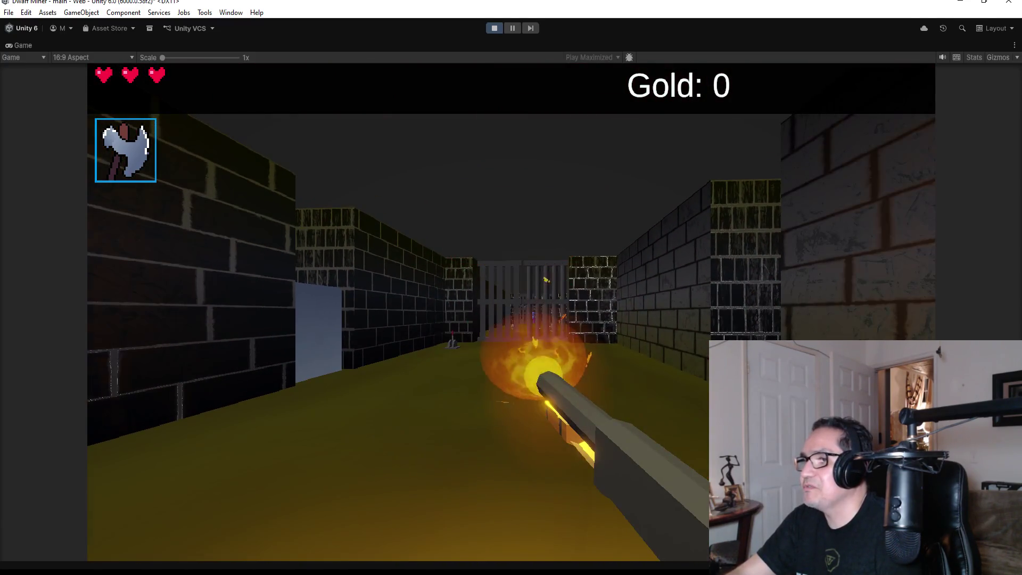
# Walk toward the lever and red door, switching between axe and pickaxe
pyautogui.press('w')
pyautogui.press('d')
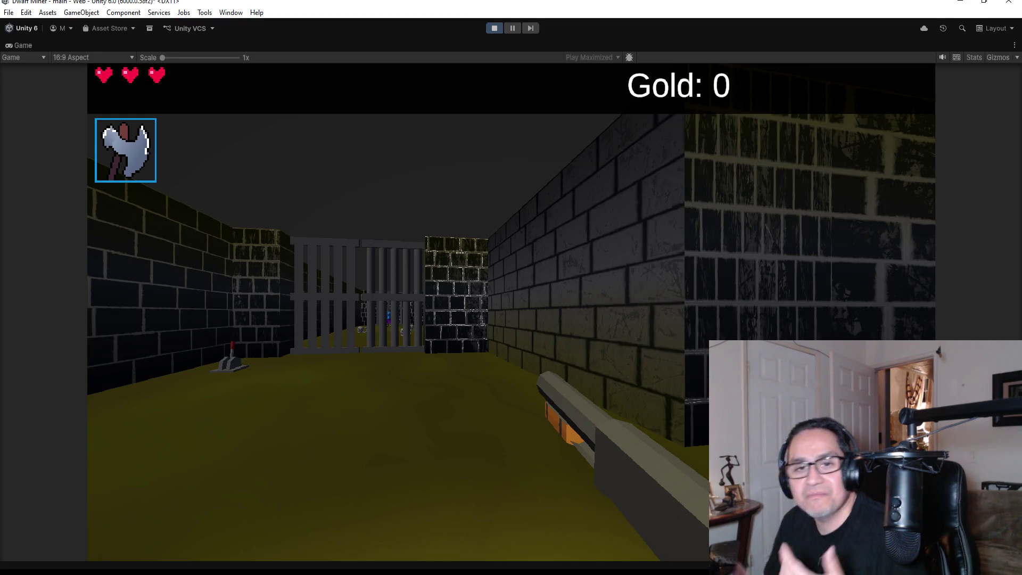
pyautogui.press('w')
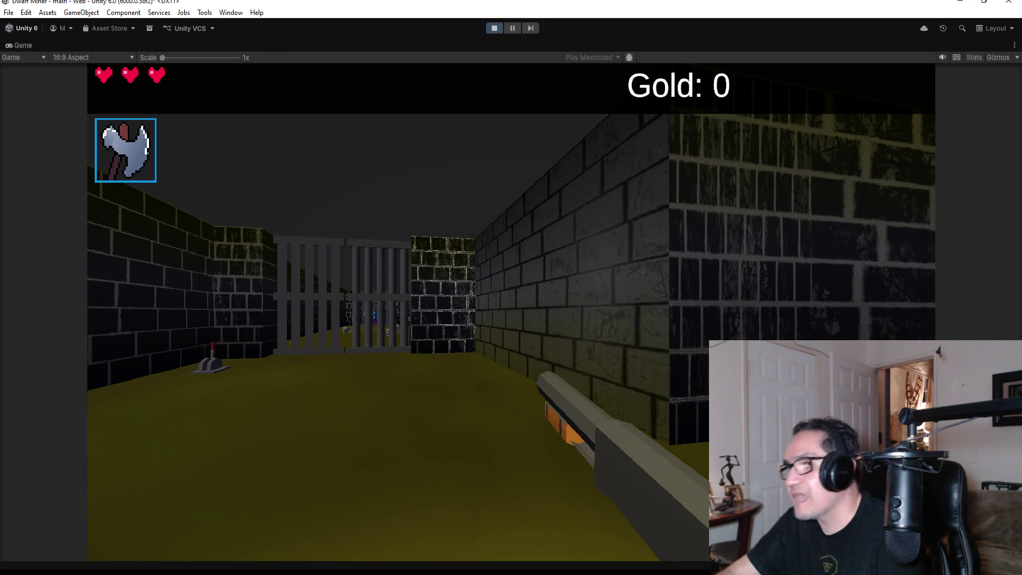
pyautogui.press('w')
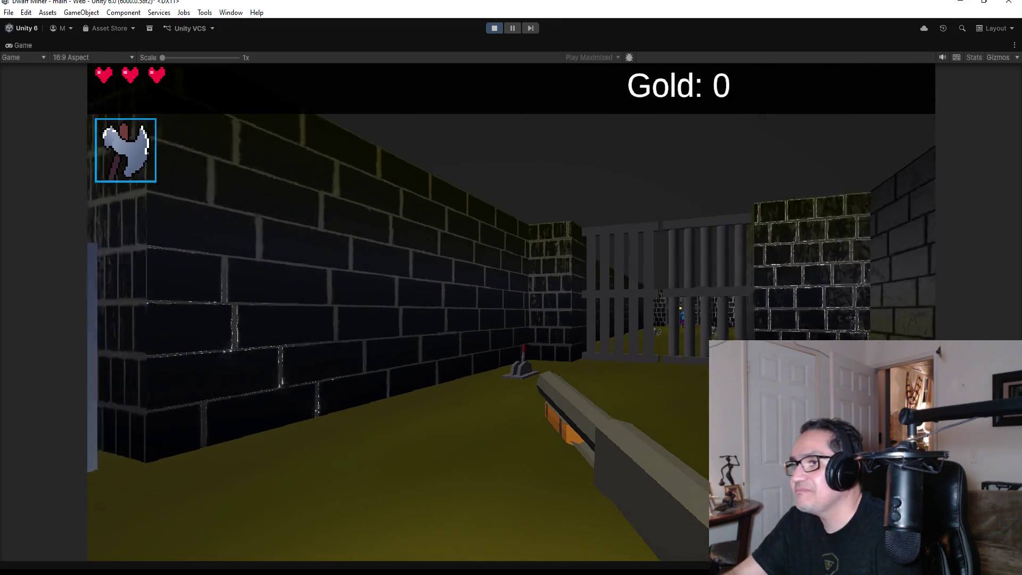
pyautogui.press('2')
pyautogui.press('w')
pyautogui.press('1')
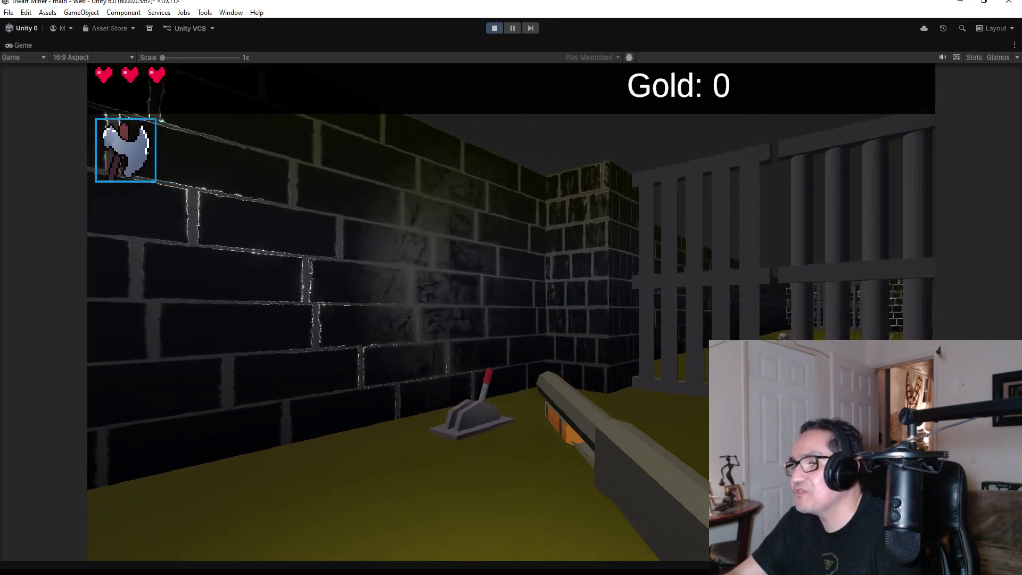
pyautogui.press('2')
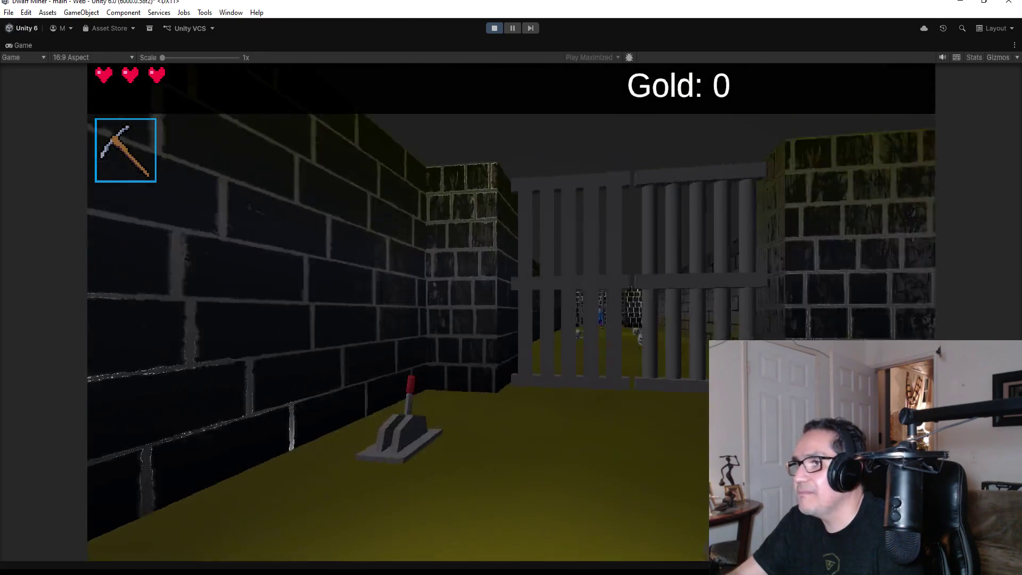
pyautogui.press('d')
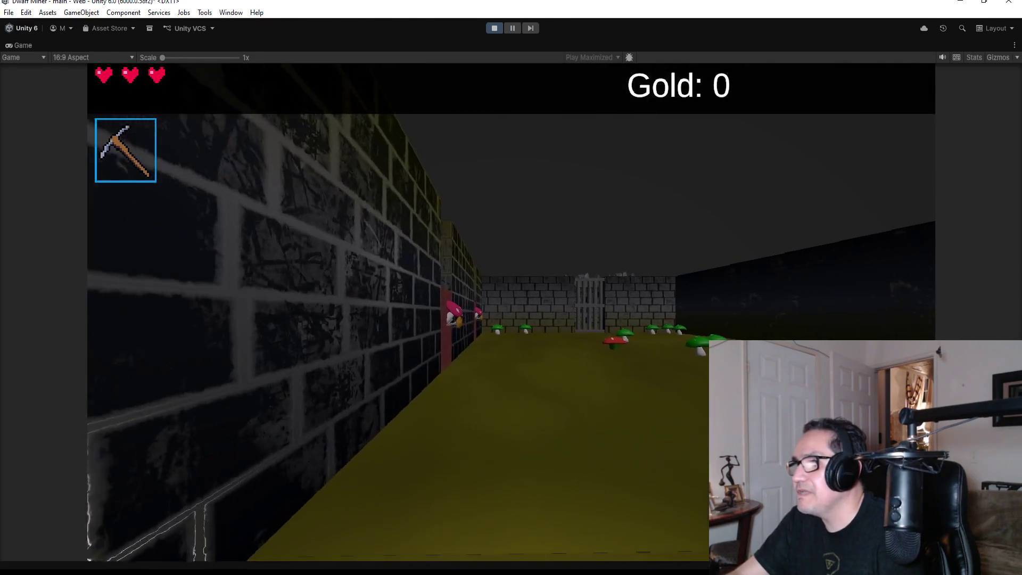
pyautogui.press('w')
pyautogui.press('a')
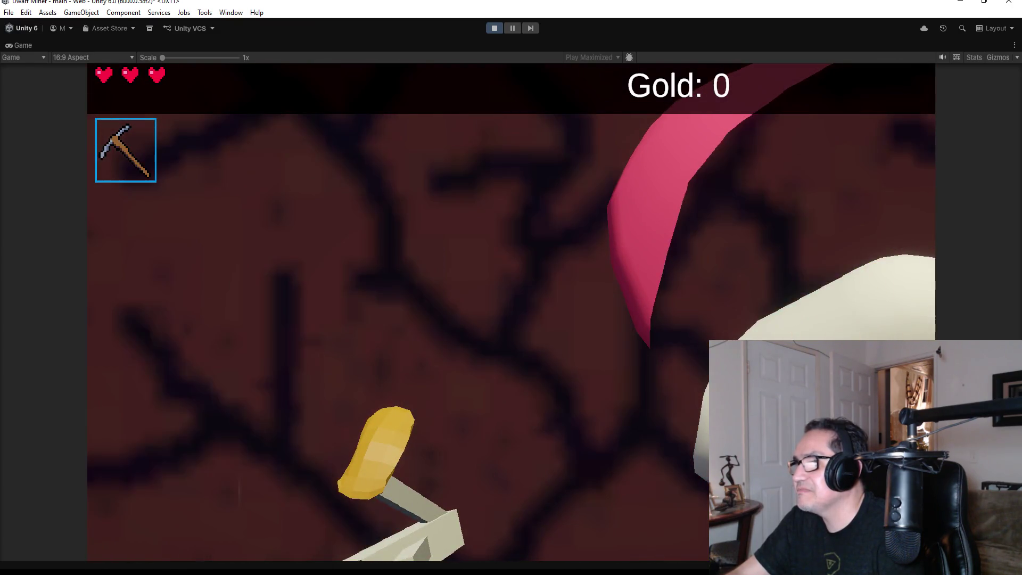
# Collect a gold nugget, mine the cracked grey wall and red rock wall for another nugget
pyautogui.press('w')
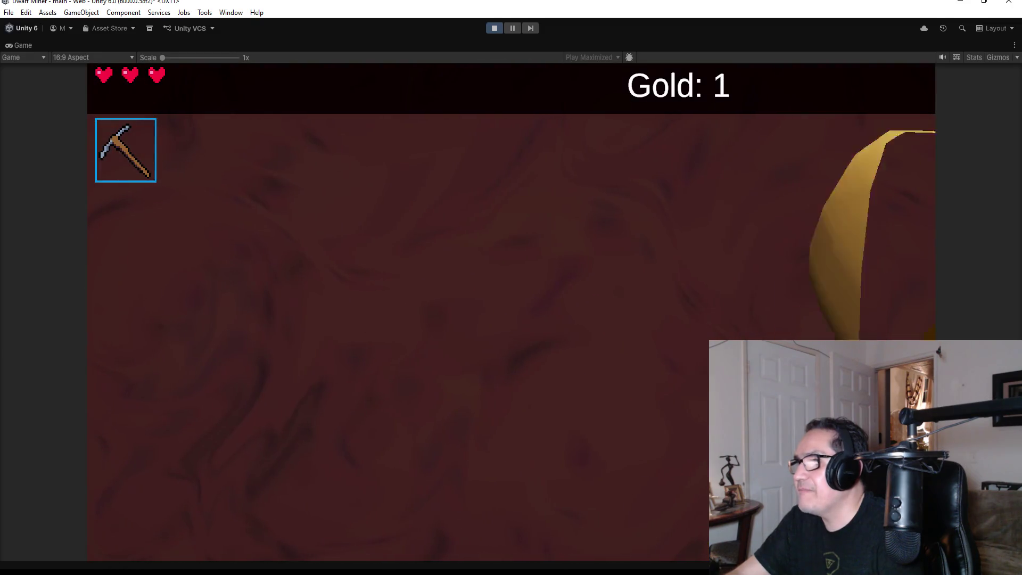
pyautogui.press('a')
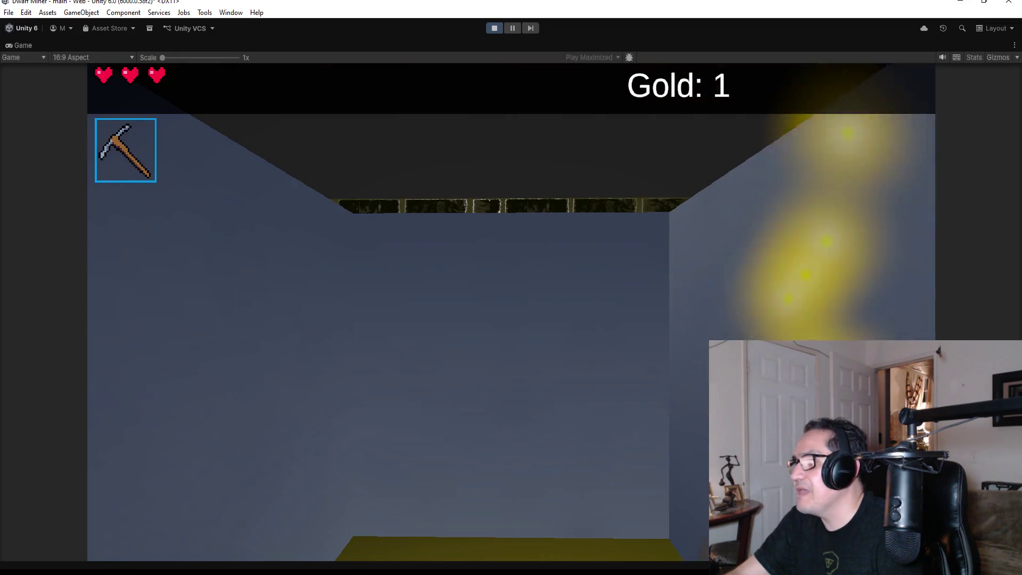
pyautogui.press('w')
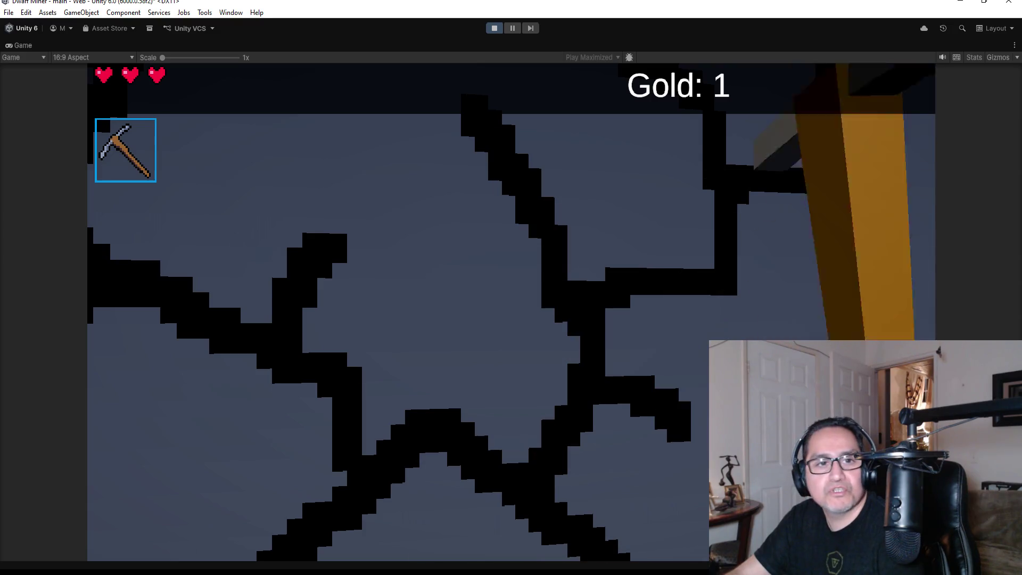
pyautogui.press('w')
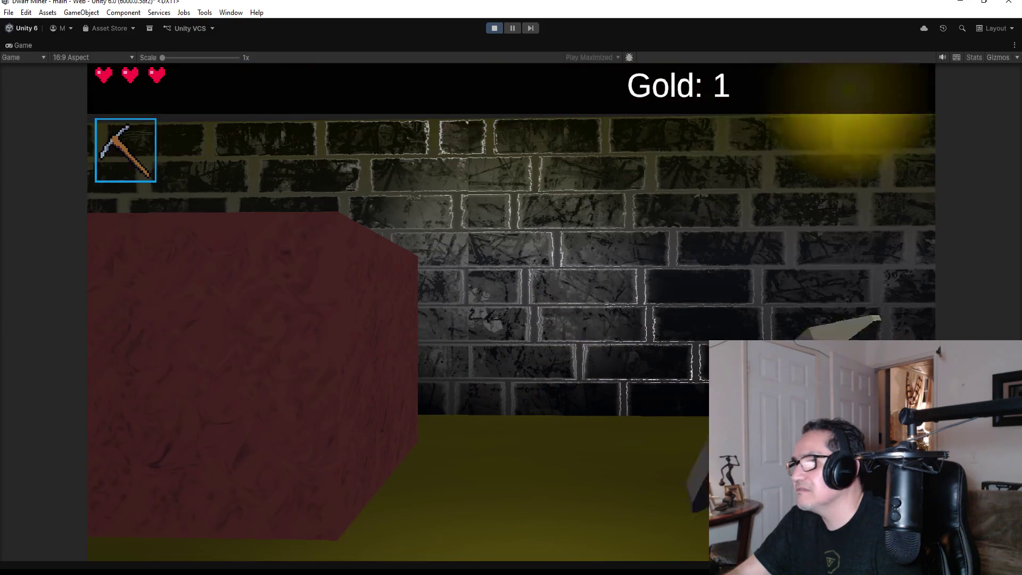
pyautogui.press('q')
pyautogui.press('e')
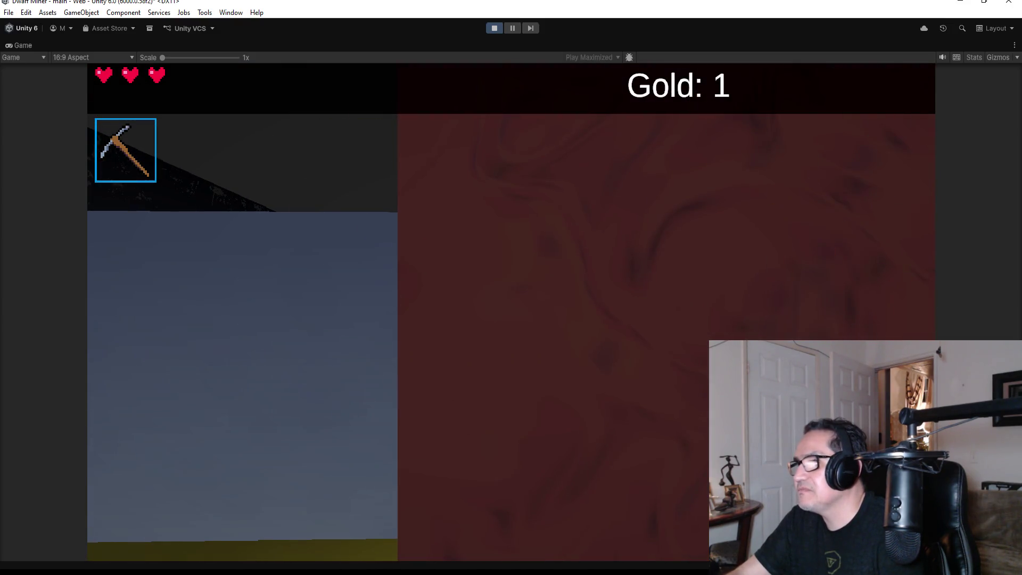
pyautogui.press('w')
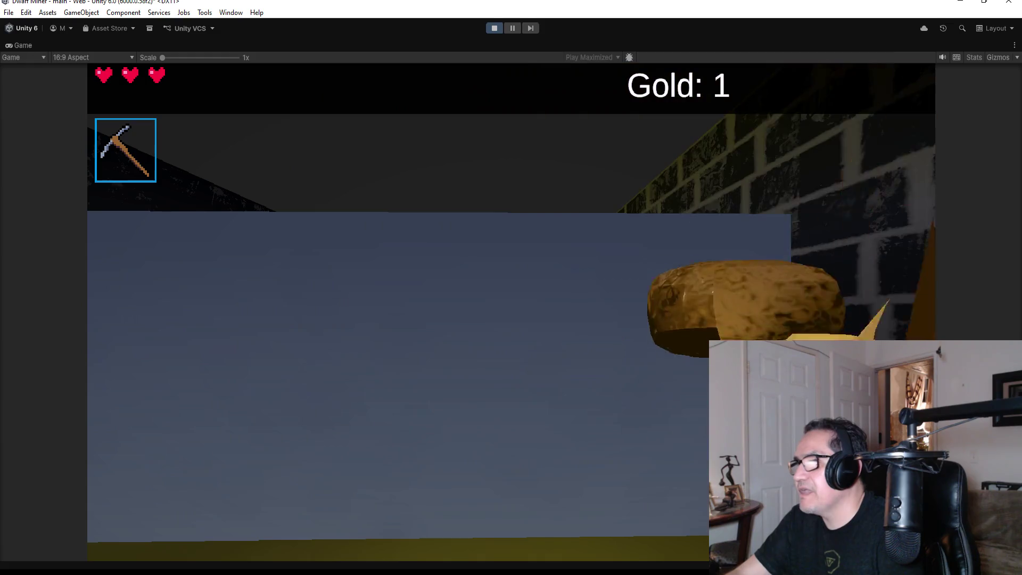
pyautogui.press('w')
# Break through the cracked blue wall with the pickaxe and walk into the opened corridor
pyautogui.press('e')
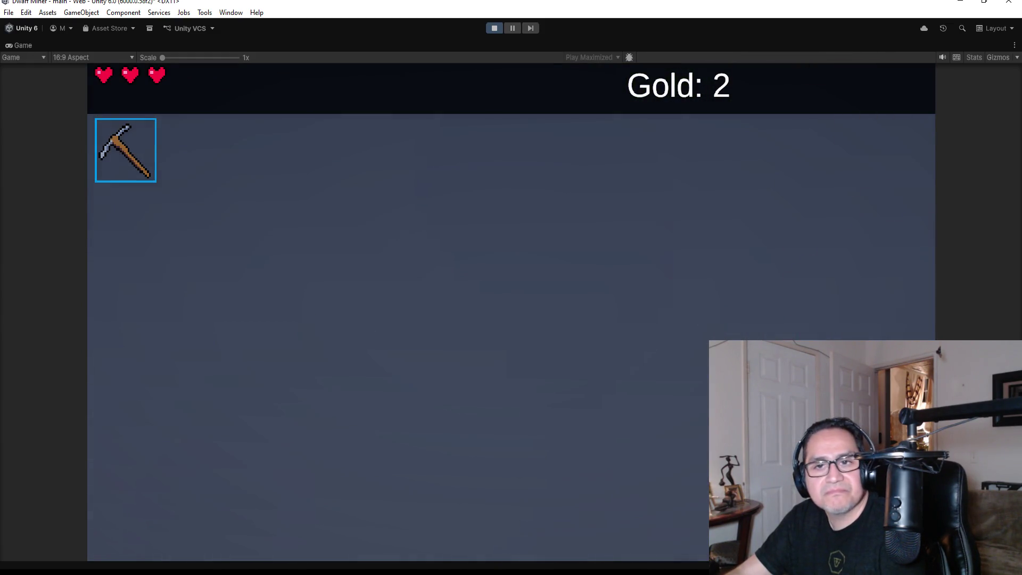
pyautogui.press('space')
pyautogui.press('space')
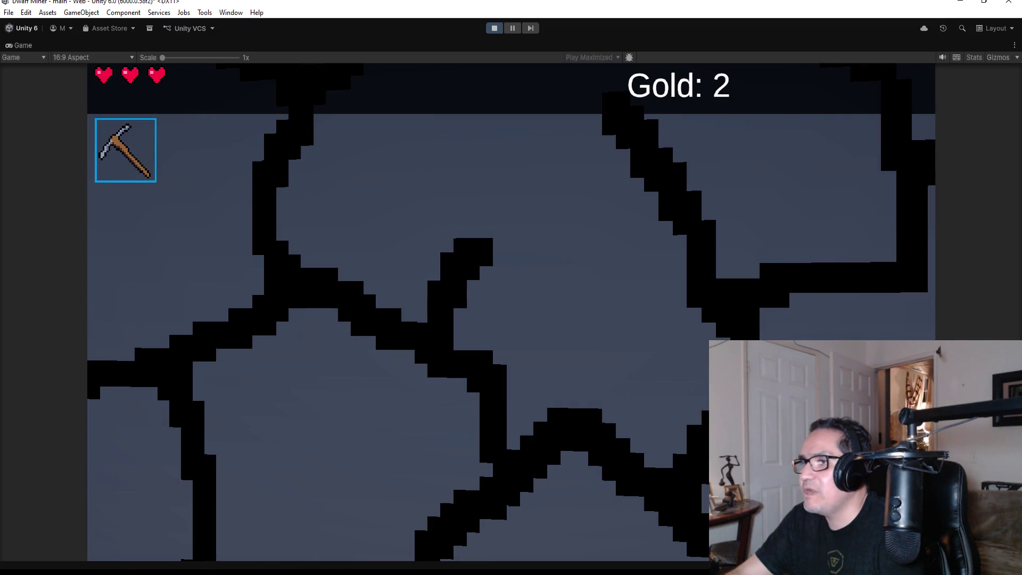
pyautogui.press('space')
pyautogui.press('w')
pyautogui.press('space')
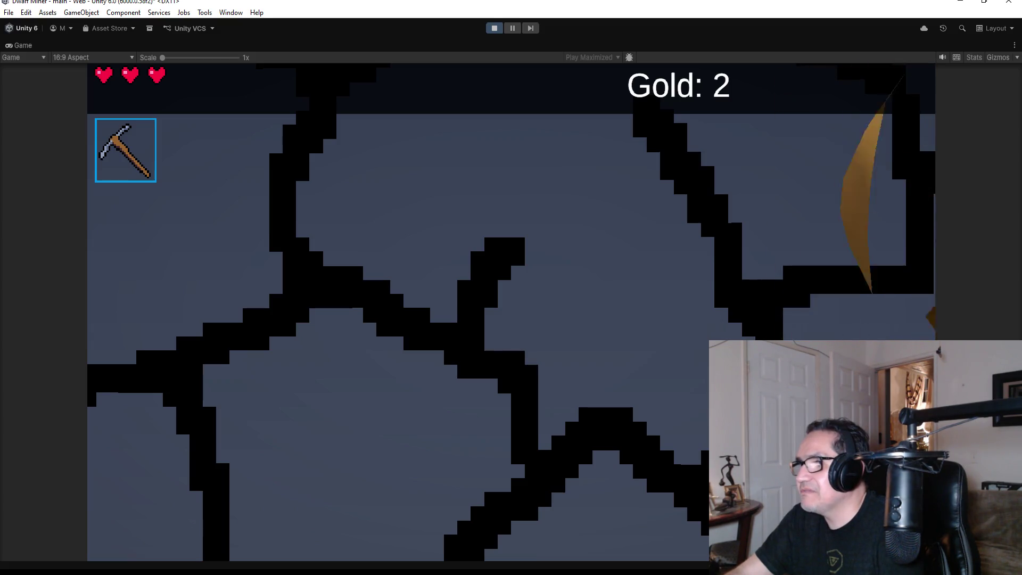
# Walk through the brick corridor past the mushrooms and gas cloud, putting away the pickaxe
pyautogui.press('w')
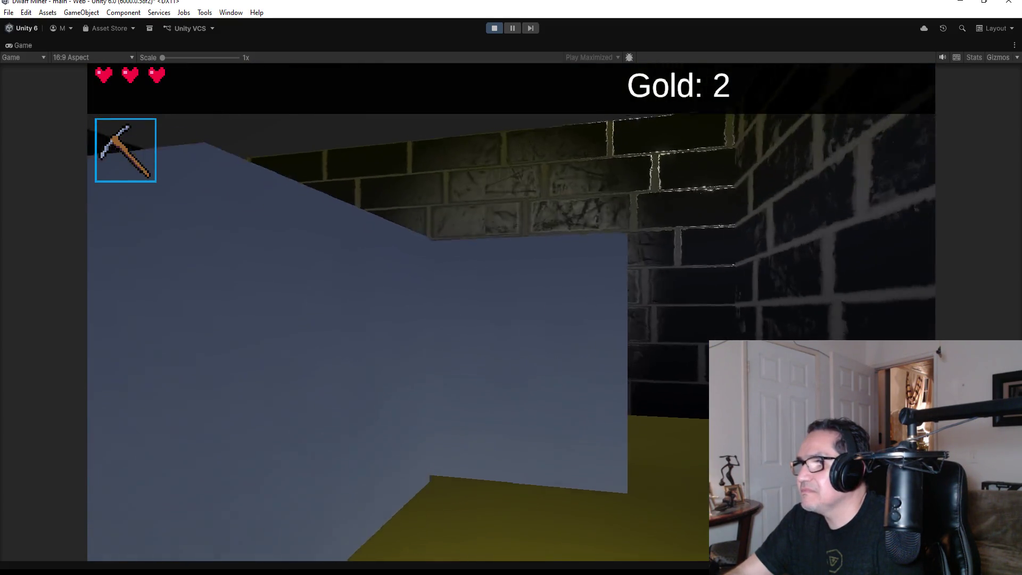
pyautogui.press('a')
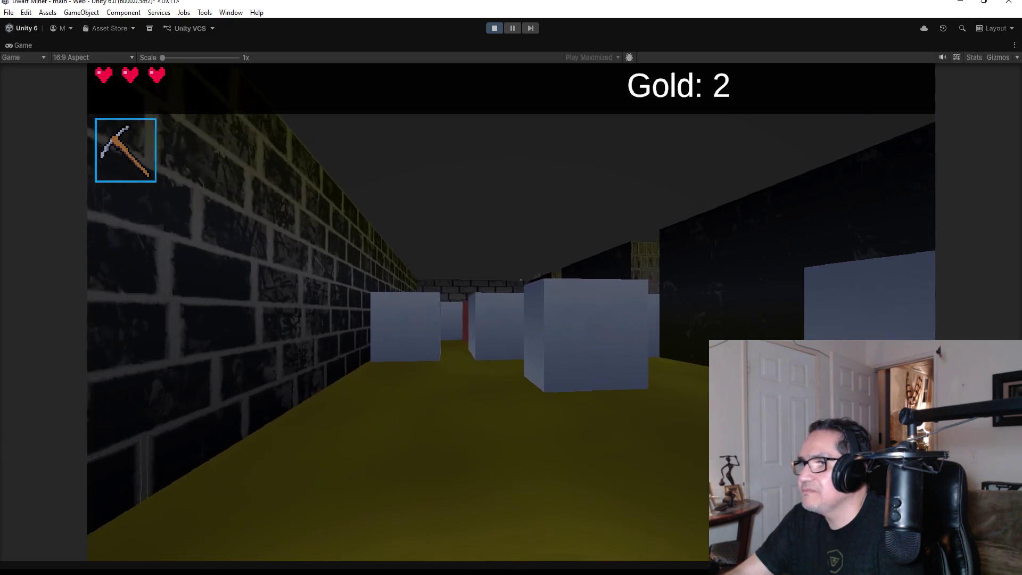
pyautogui.press('d')
pyautogui.press('w')
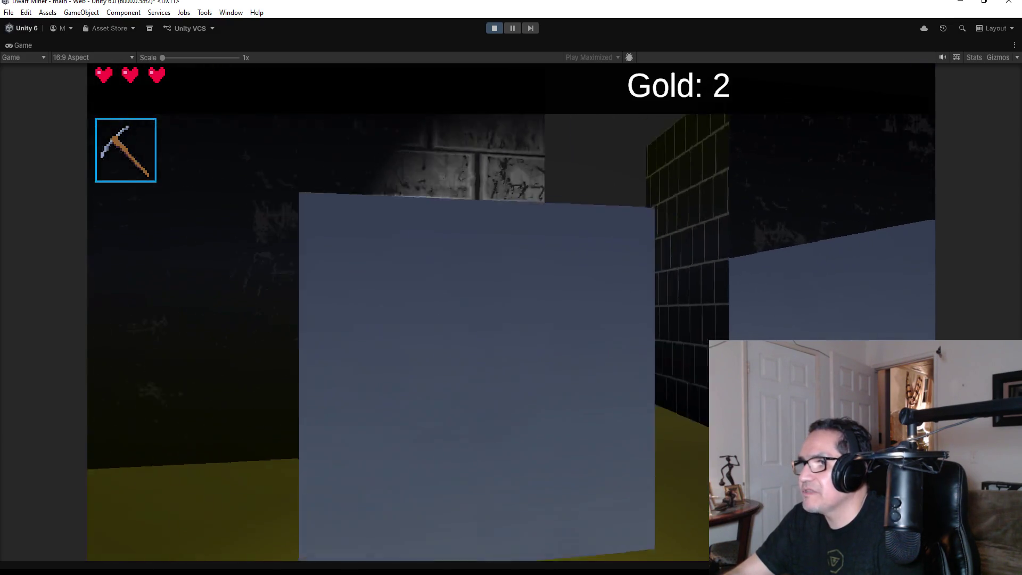
pyautogui.press('w')
pyautogui.press('d')
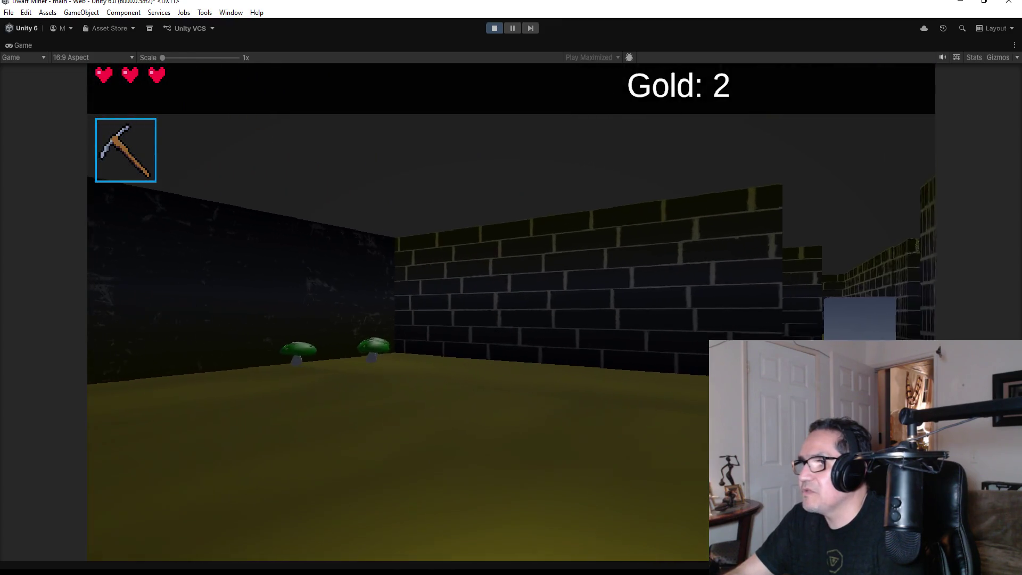
pyautogui.press('a')
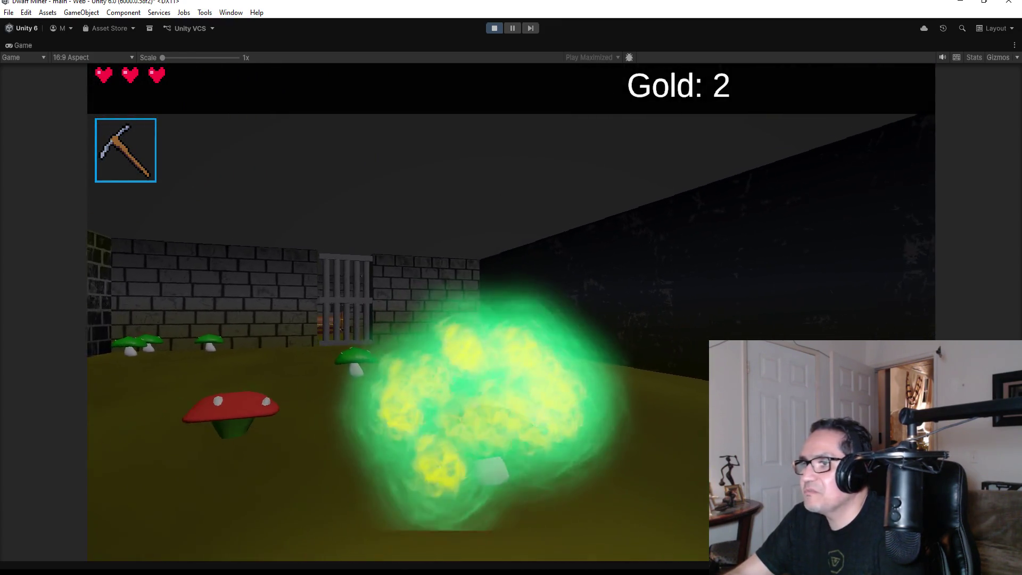
pyautogui.press('2')
pyautogui.press('d')
pyautogui.press('w')
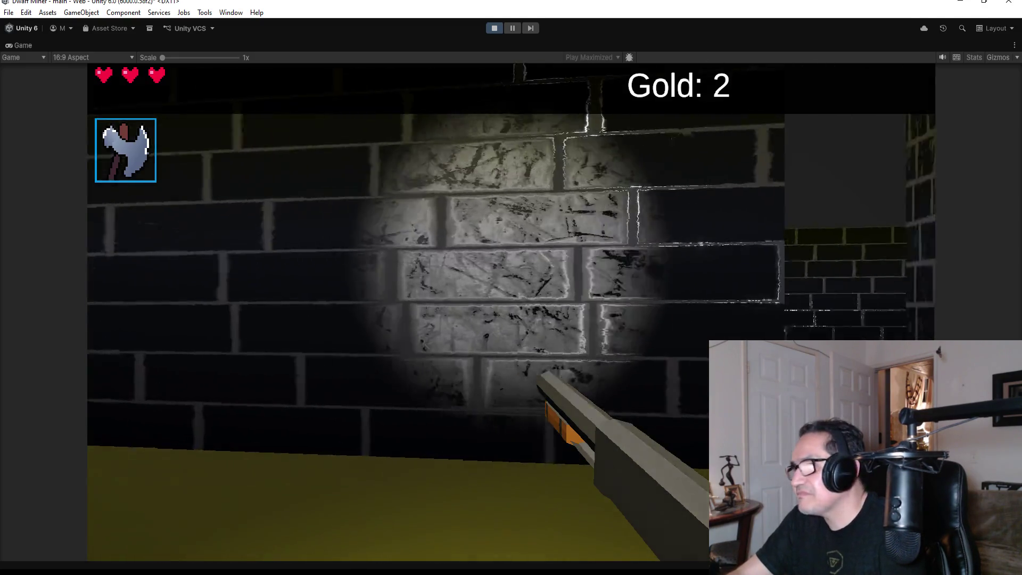
pyautogui.press('w')
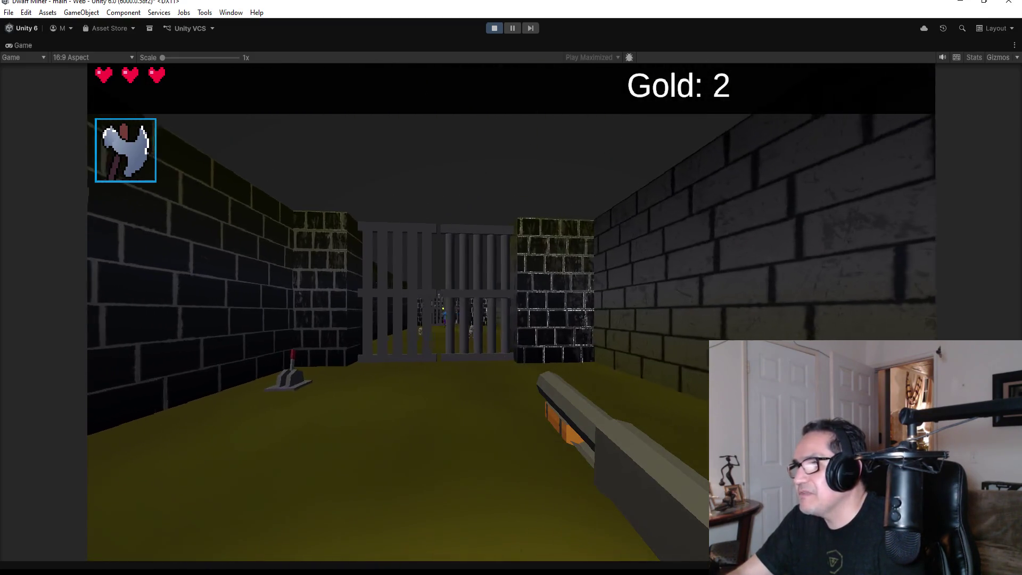
# Walk past the barred gate and lever toward the skulls as the skeleton approaches
pyautogui.press('a')
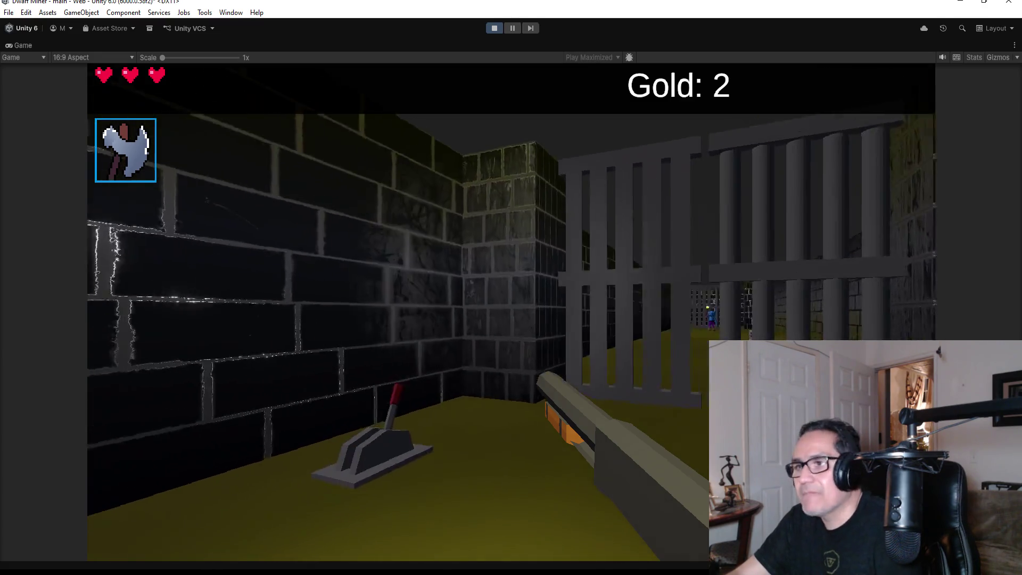
pyautogui.press('d')
pyautogui.press('w')
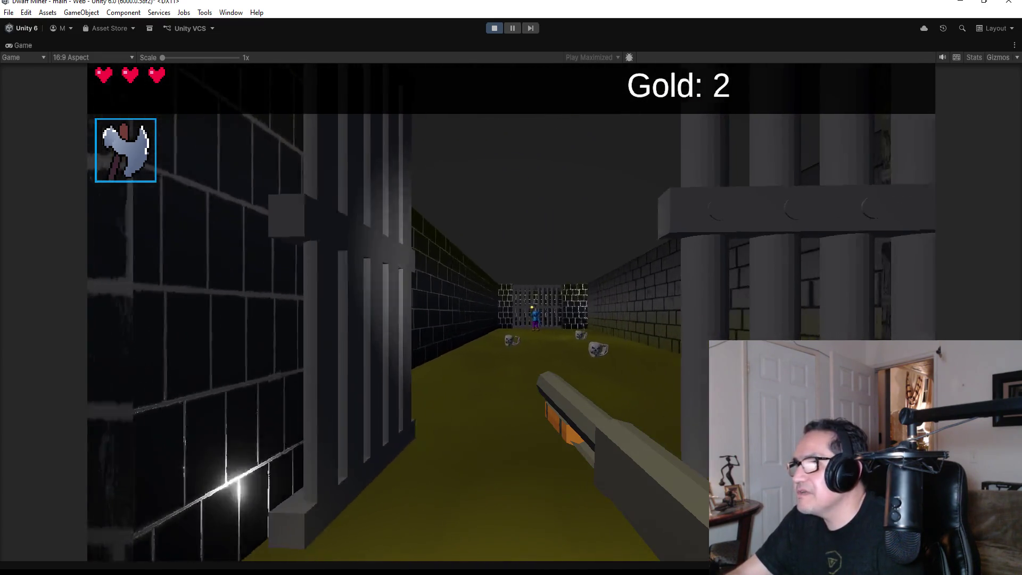
pyautogui.press('a')
pyautogui.press('d')
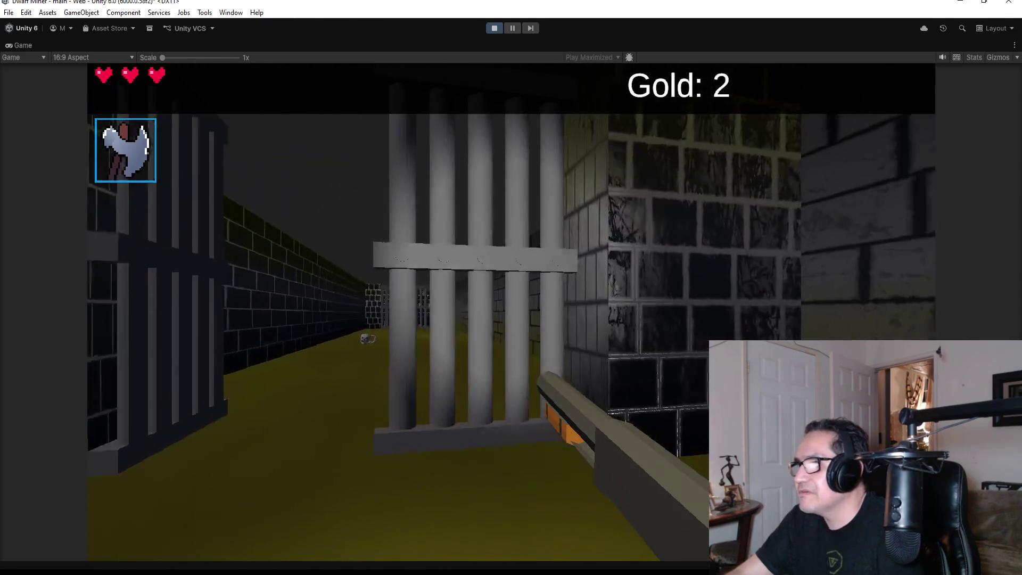
pyautogui.press('w')
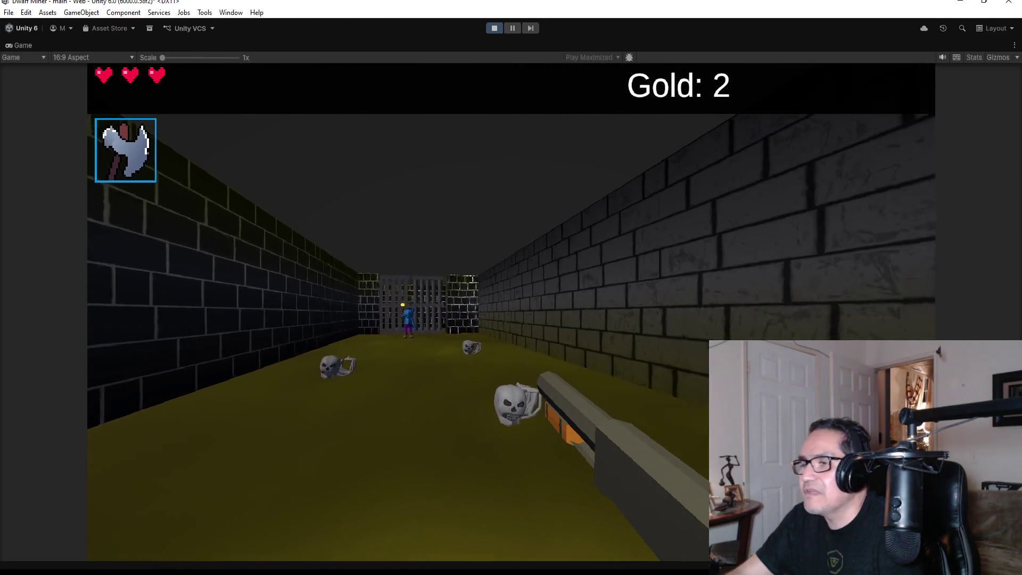
pyautogui.press('d')
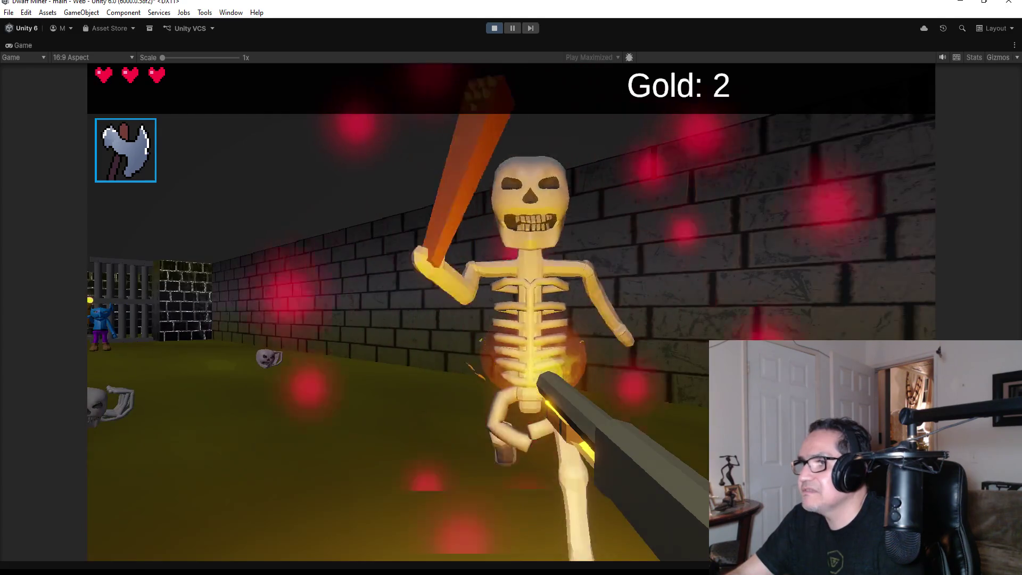
pyautogui.press('d')
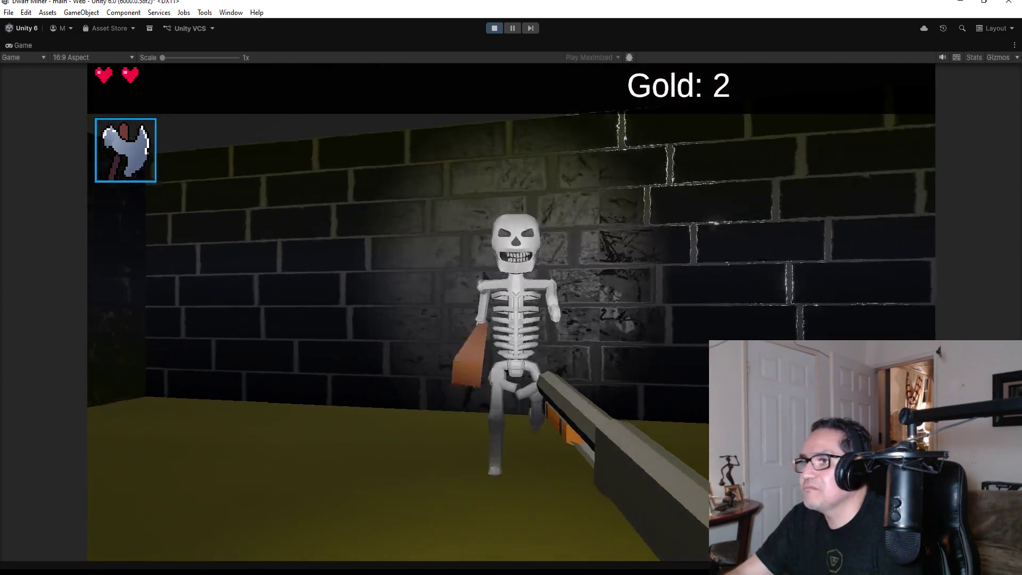
# Shoot the skeleton three times with the shotgun, then stop Play mode
pyautogui.click(511, 311)
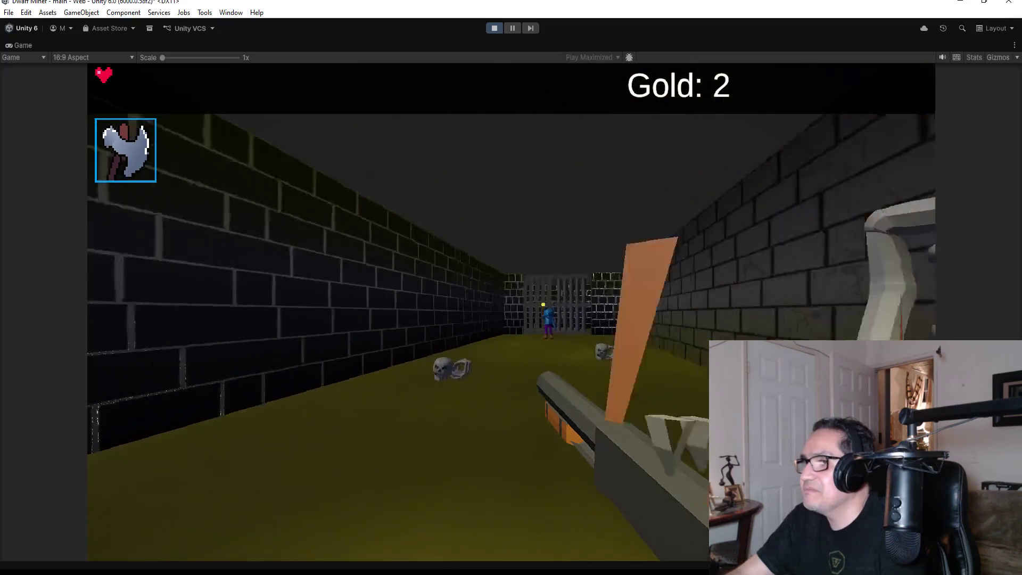
pyautogui.click(511, 311)
pyautogui.click(510, 312)
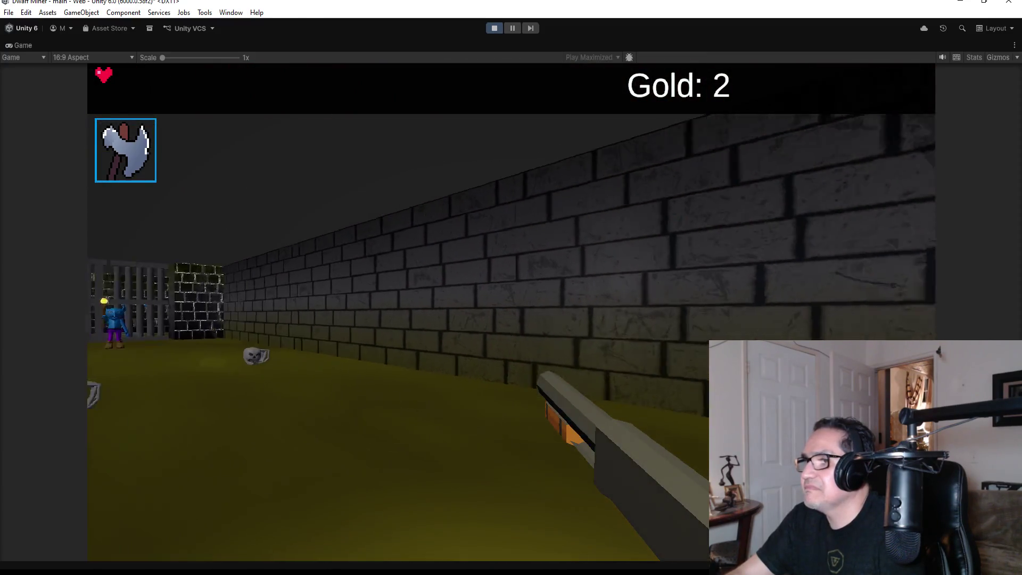
pyautogui.hotkey('ctrl', 'p')
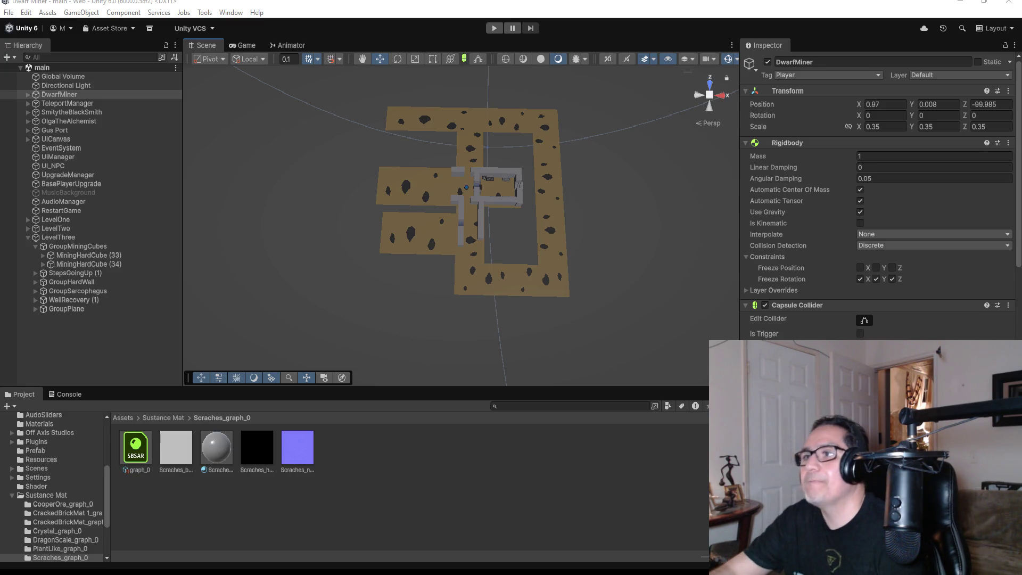
# Expand LevelTwo to Area6's GroupMiningCube, select MiningCube (38), and switch to top view
pyautogui.scroll(10, 538, 210)
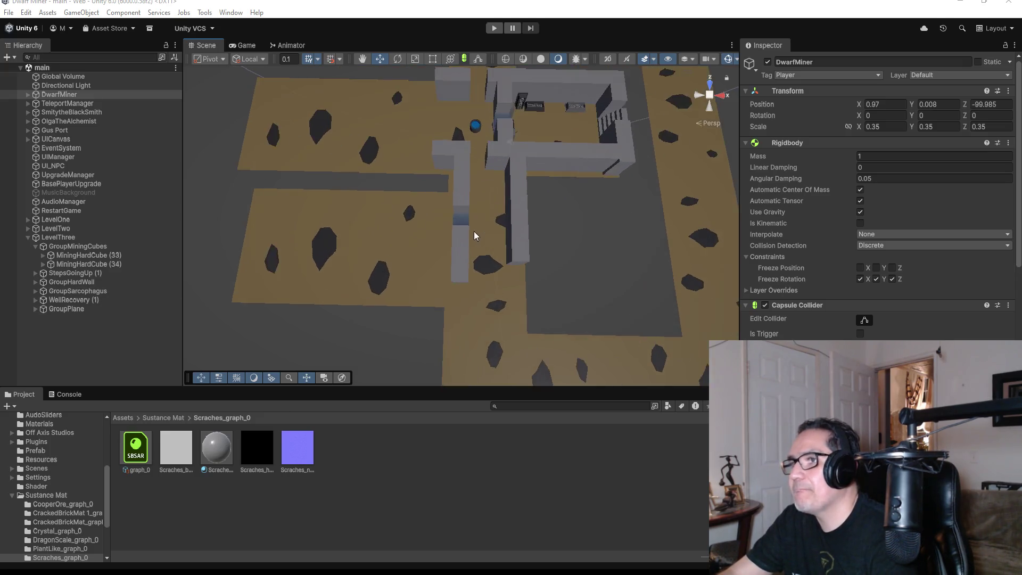
pyautogui.scroll(-10, 564, 242)
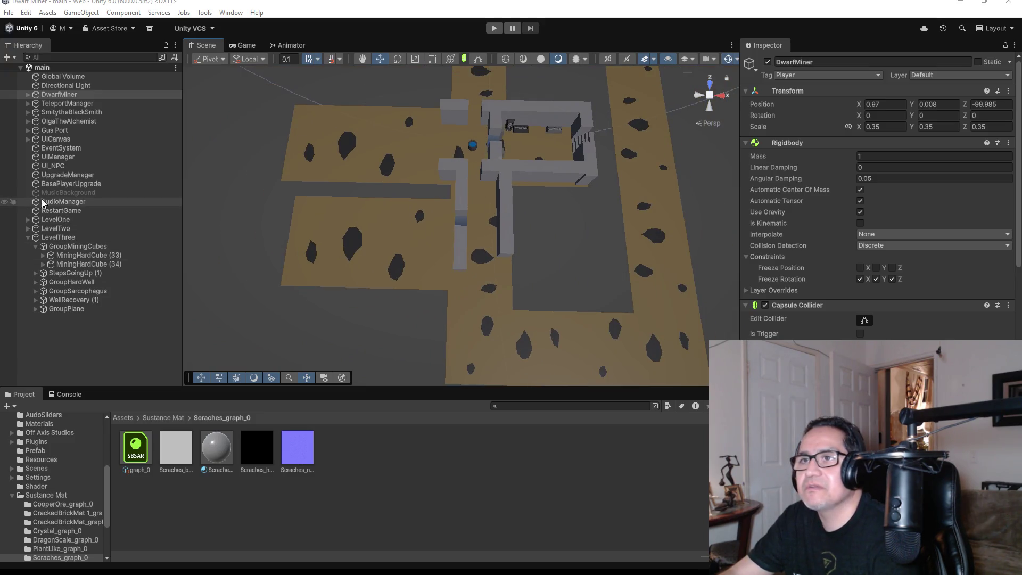
pyautogui.click(28, 228)
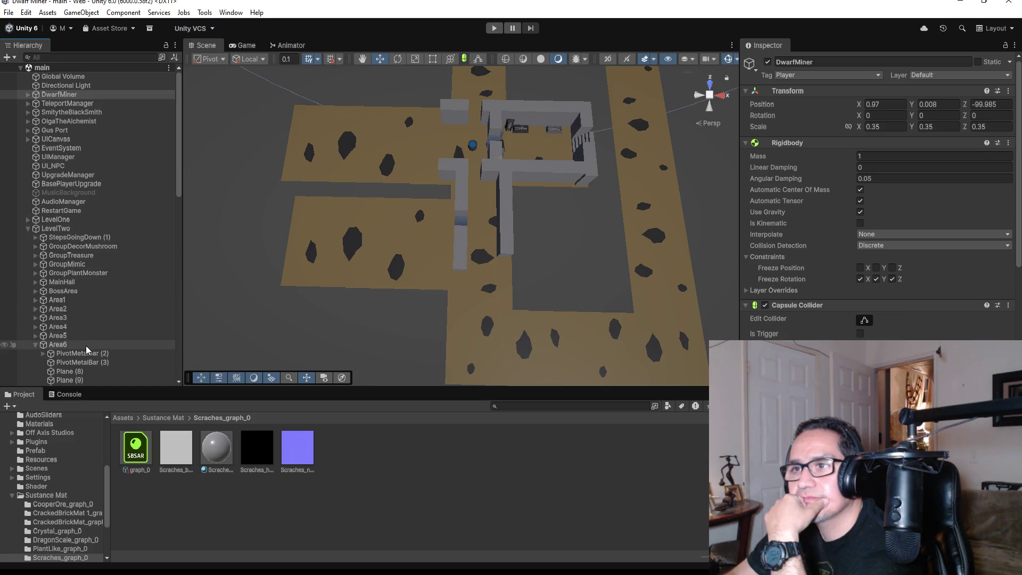
pyautogui.scroll(-5, 85, 346)
pyautogui.click(91, 274)
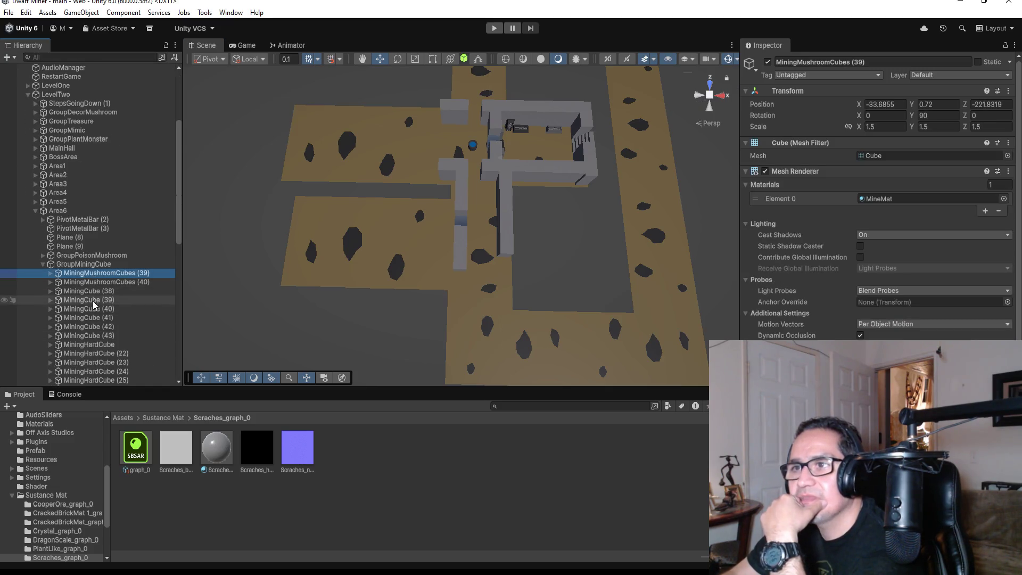
pyautogui.scroll(-3, 90, 302)
pyautogui.click(98, 226)
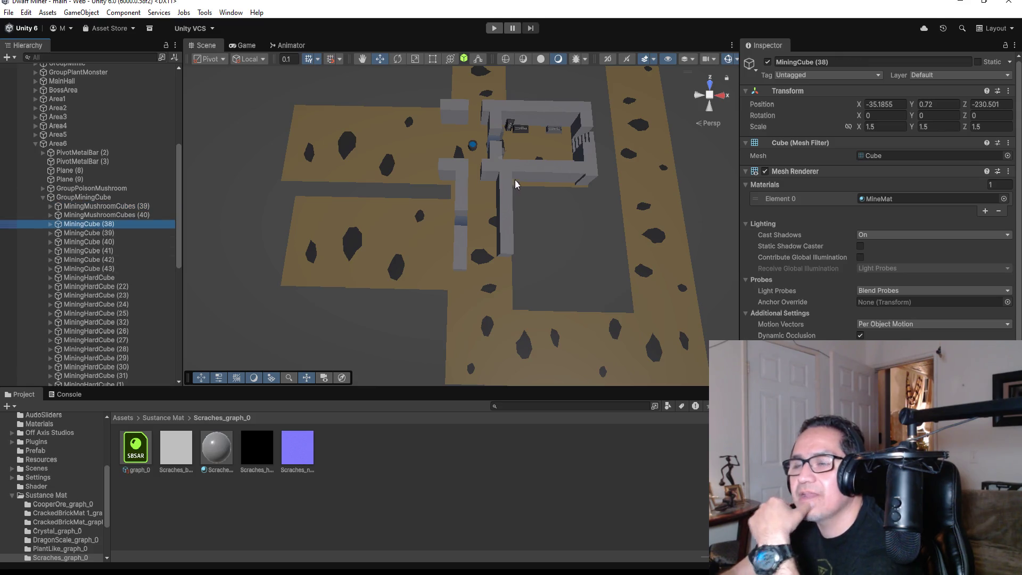
pyautogui.scroll(-2, 608, 222)
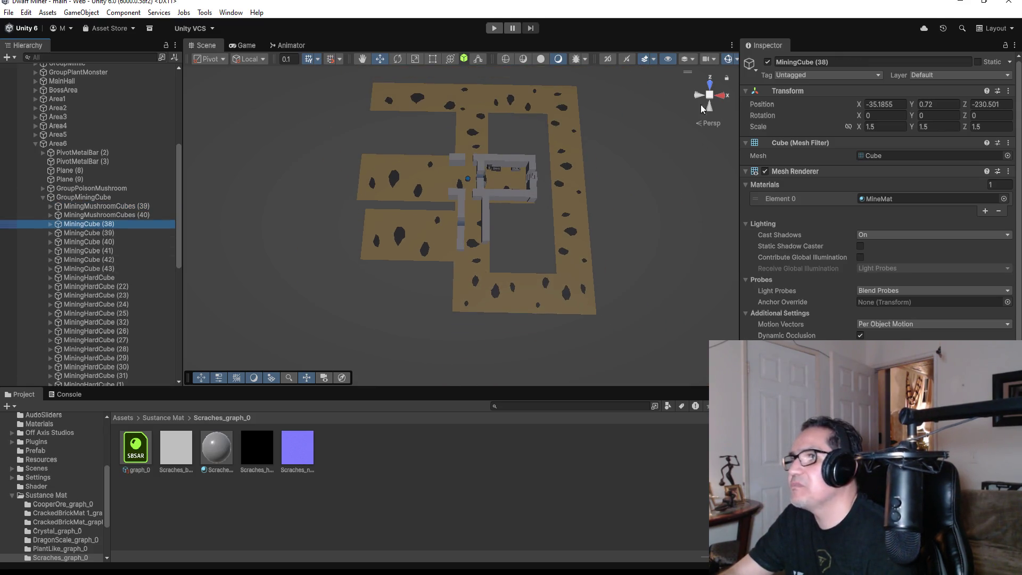
pyautogui.click(709, 83)
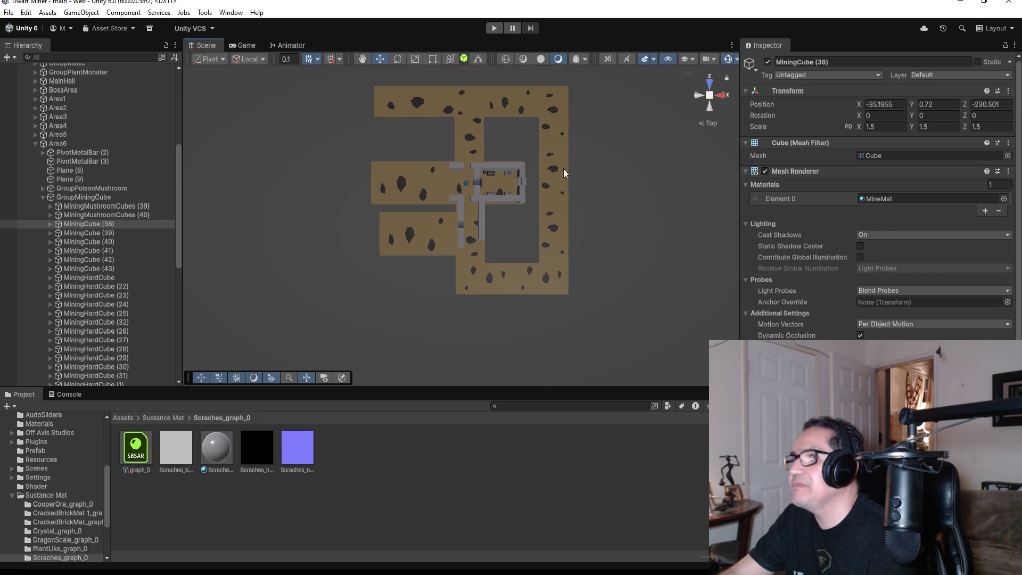
pyautogui.scroll(-1, 542, 199)
# Duplicate a mining cube and move the copy, MiningCube (44), into LevelThree > GroupMiningCubes
pyautogui.hotkey('ctrl', 'd')
pyautogui.scroll(-5, 497, 201)
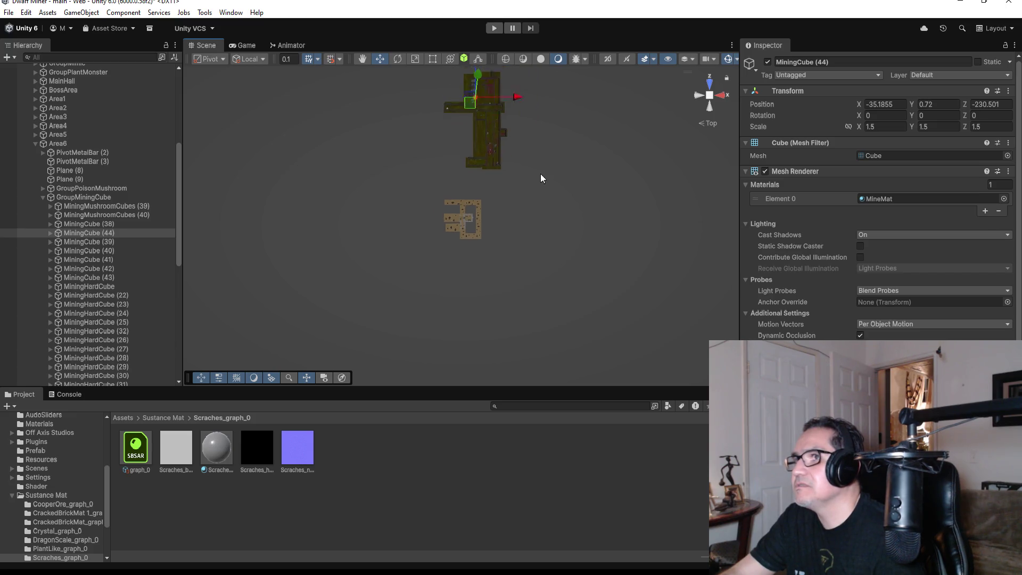
pyautogui.scroll(-2, 481, 120)
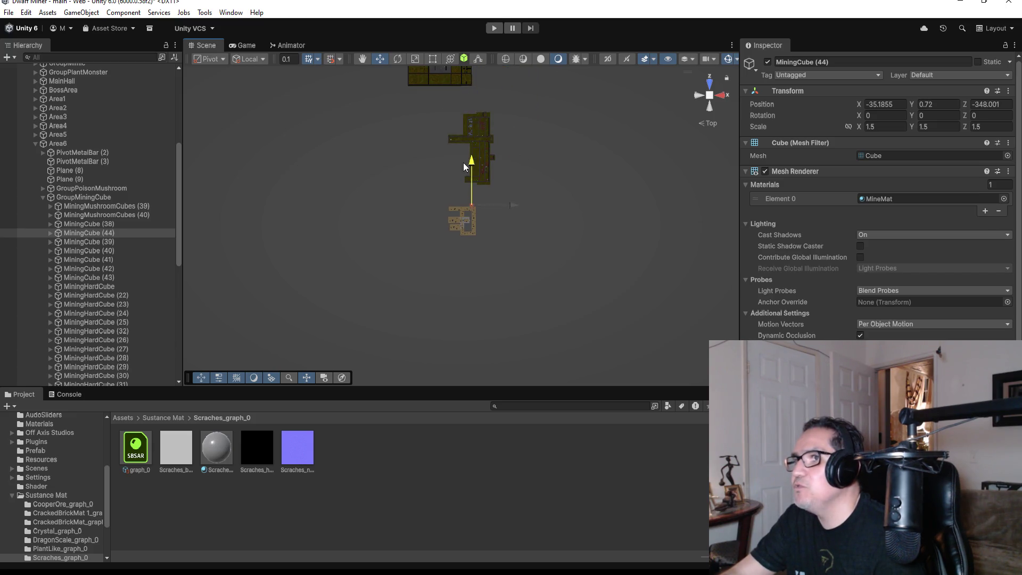
pyautogui.moveTo(463, 180); pyautogui.dragTo(464, 175)
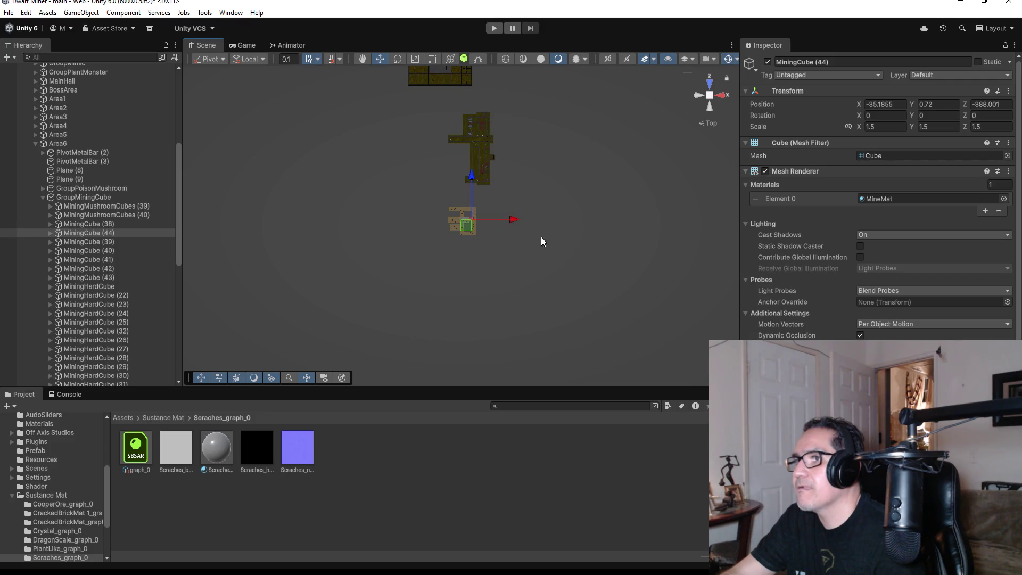
pyautogui.moveTo(516, 222); pyautogui.dragTo(503, 222)
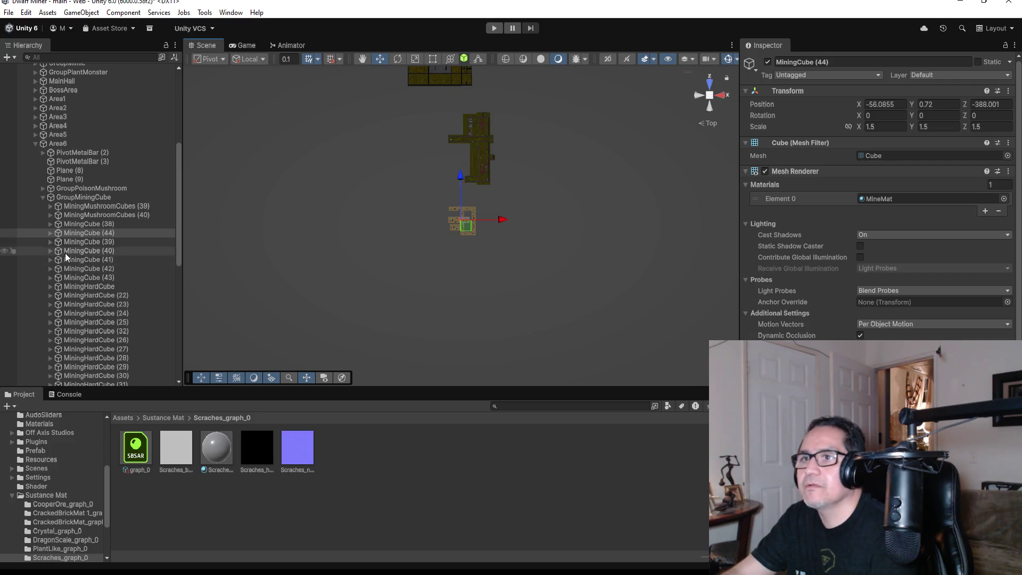
pyautogui.moveTo(78, 231)
pyautogui.mouseDown()
pyautogui.moveTo(101, 375)
pyautogui.moveTo(114, 384)
pyautogui.moveTo(138, 371)
pyautogui.moveTo(177, 302)
pyautogui.moveTo(128, 384)
pyautogui.moveTo(137, 366)
pyautogui.moveTo(142, 379)
pyautogui.moveTo(113, 362)
pyautogui.mouseUp()
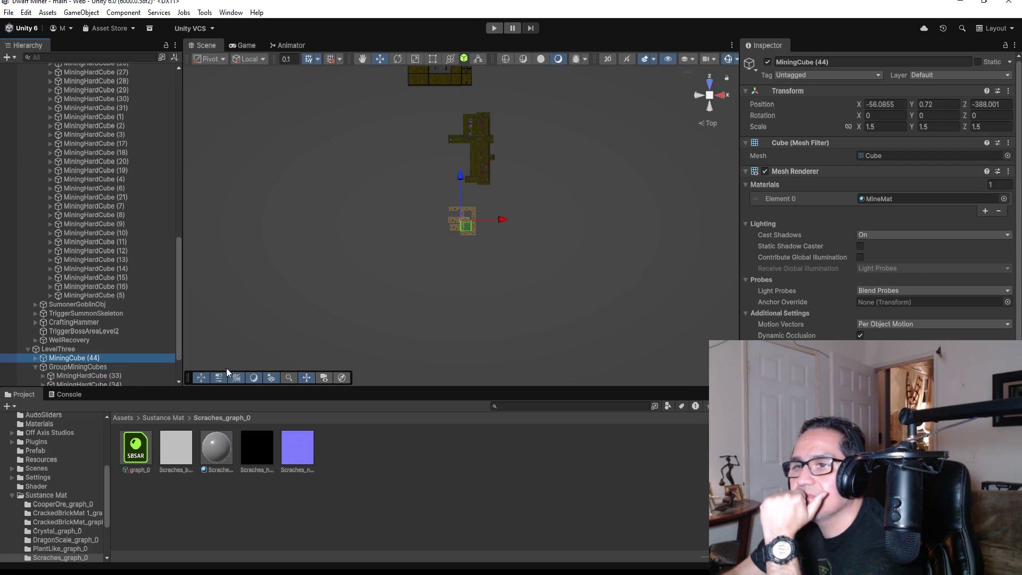
pyautogui.scroll(10, 119, 230)
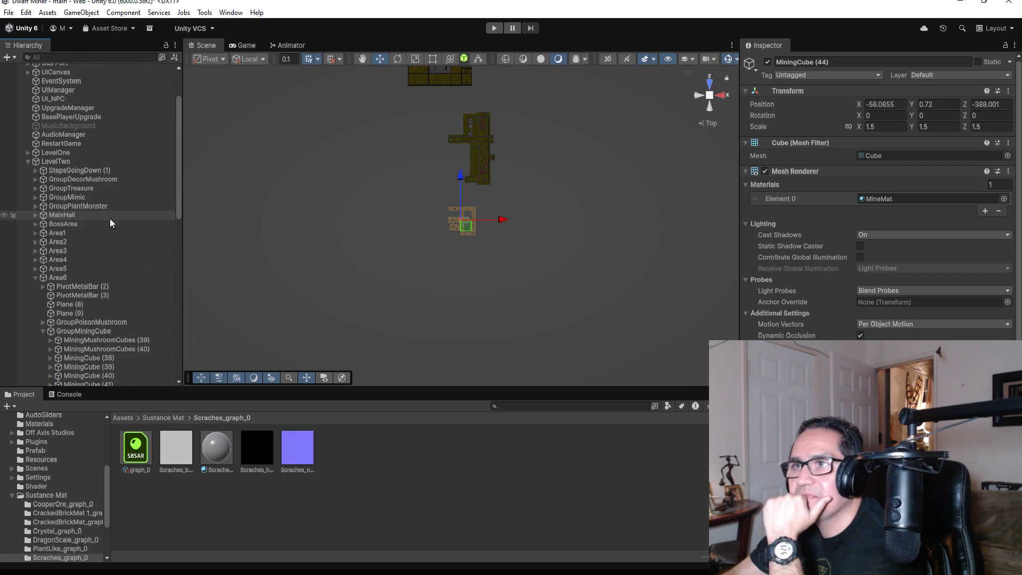
pyautogui.click(38, 279)
pyautogui.click(28, 161)
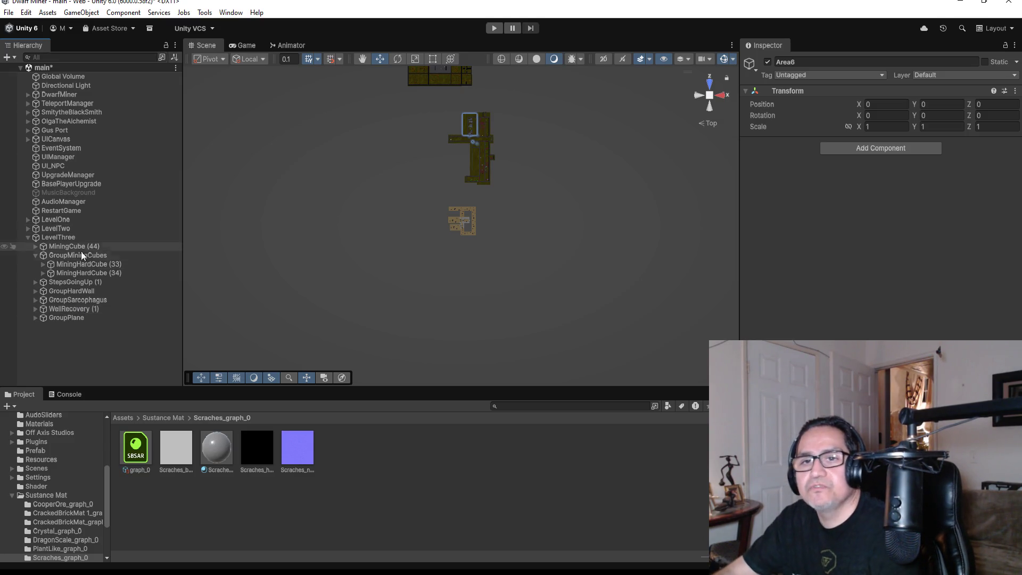
pyautogui.moveTo(65, 245); pyautogui.dragTo(71, 259)
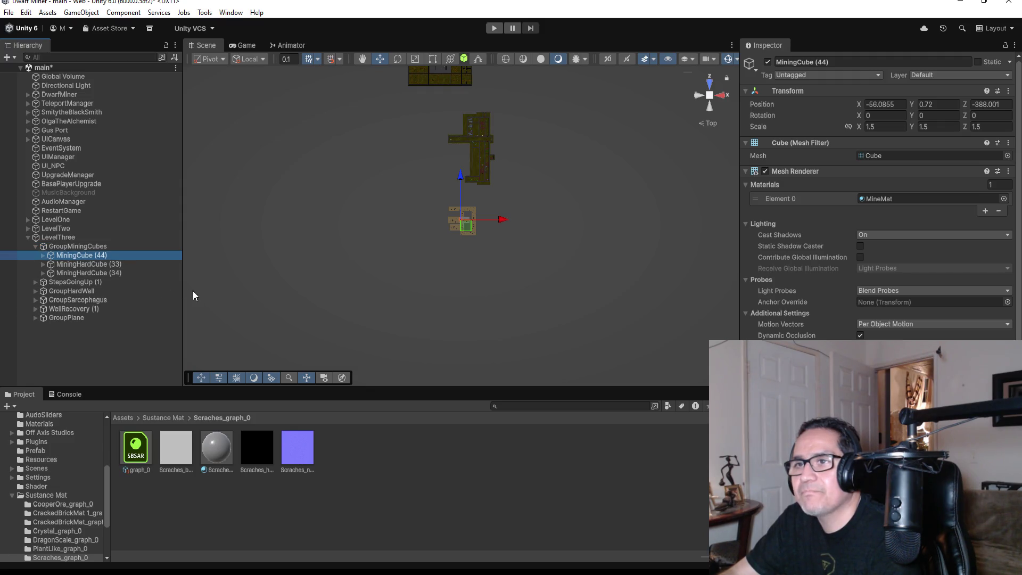
# Position MiningCube (44) at the corridor junction near the well, X -53.358, Z -393.406
pyautogui.press('f')
pyautogui.scroll(-4, 575, 201)
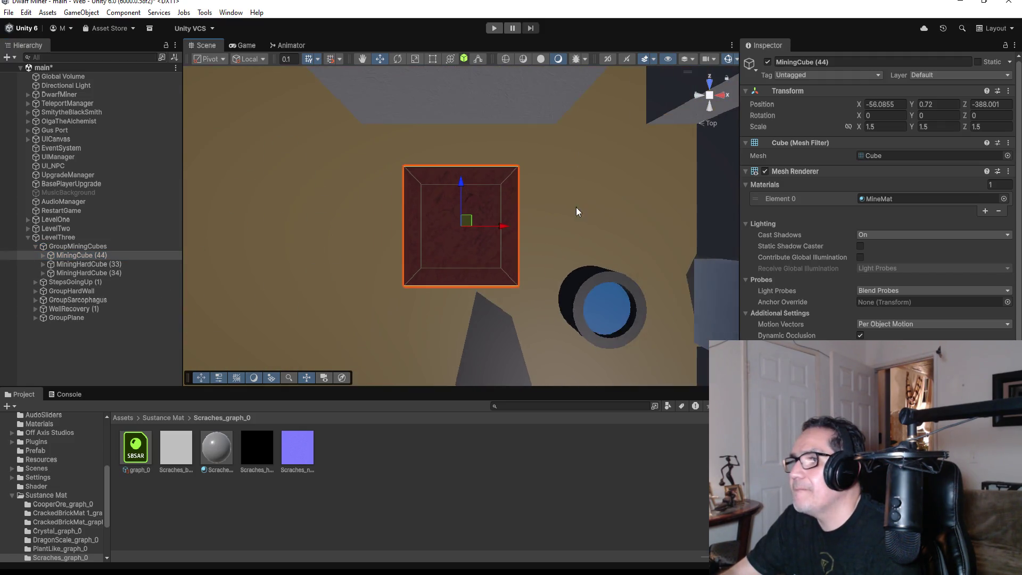
pyautogui.scroll(-8, 579, 199)
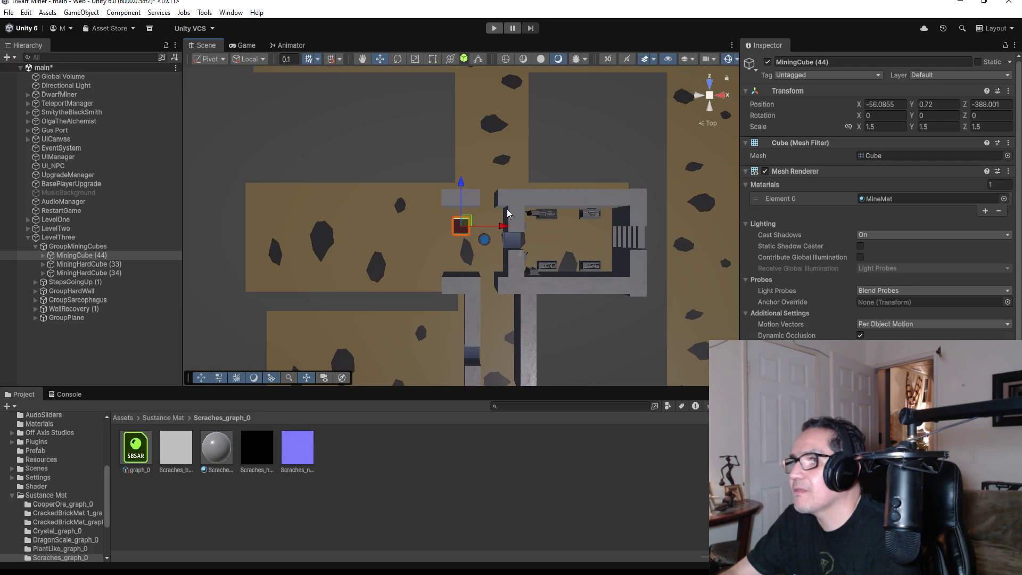
pyautogui.moveTo(500, 232); pyautogui.dragTo(524, 232)
pyautogui.moveTo(486, 186)
pyautogui.mouseDown()
pyautogui.moveTo(491, 247)
pyautogui.moveTo(524, 225)
pyautogui.mouseUp()
pyautogui.press('f')
pyautogui.moveTo(478, 187)
pyautogui.mouseDown()
pyautogui.moveTo(474, 229)
pyautogui.moveTo(474, 192)
pyautogui.mouseUp()
pyautogui.moveTo(519, 235)
pyautogui.mouseDown()
pyautogui.moveTo(461, 232)
pyautogui.moveTo(512, 231)
pyautogui.mouseUp()
pyautogui.moveTo(565, 277); pyautogui.dragTo(331, 274)
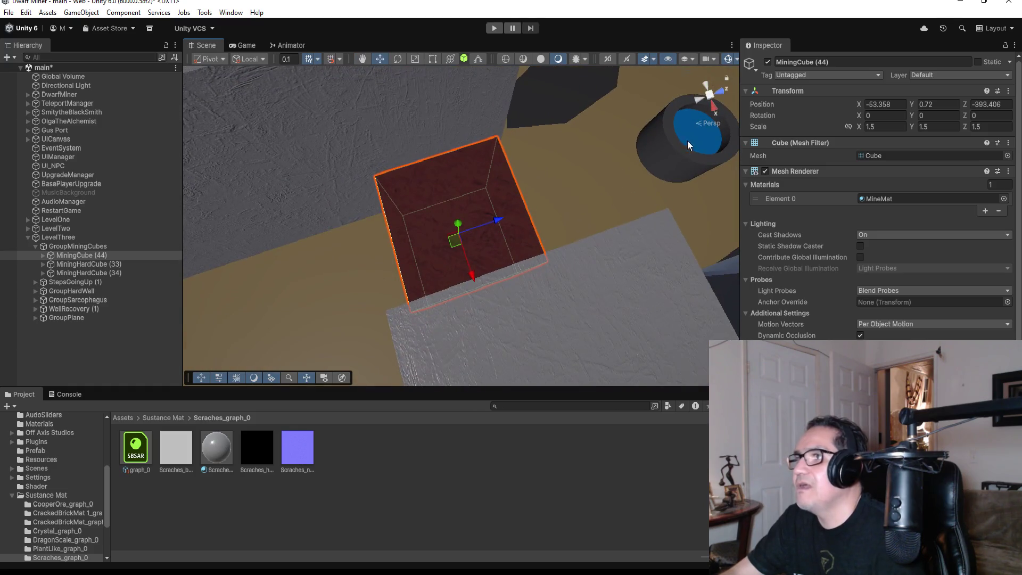
pyautogui.click(716, 91)
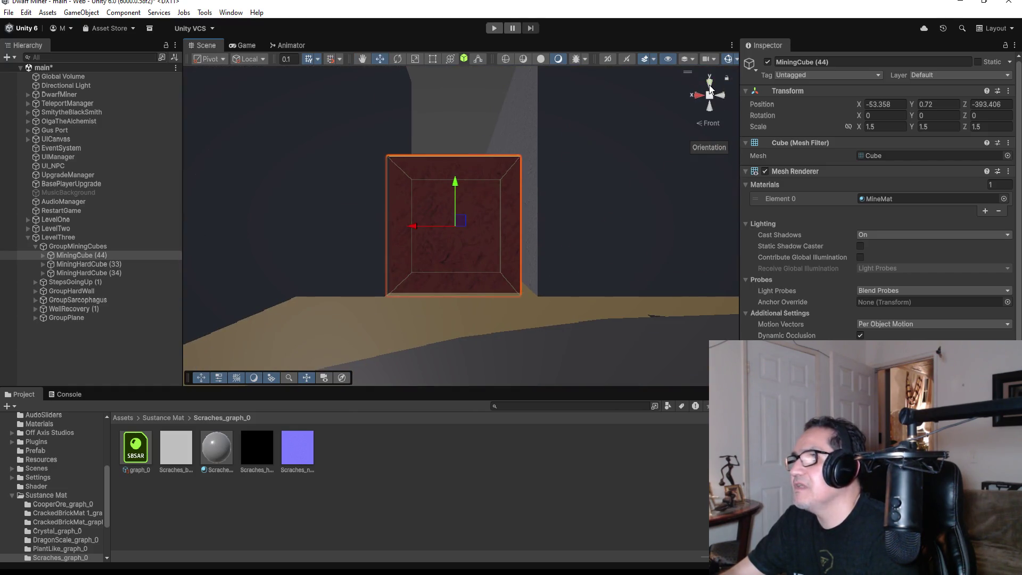
pyautogui.click(710, 87)
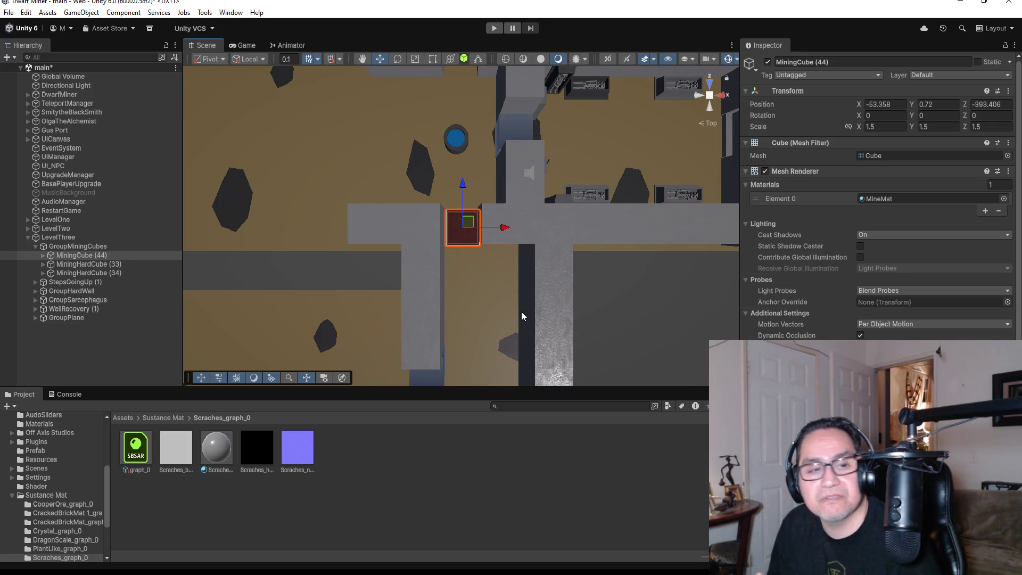
pyautogui.click(519, 269)
pyautogui.moveTo(519, 268)
pyautogui.mouseDown()
pyautogui.moveTo(376, 273)
pyautogui.moveTo(404, 315)
pyautogui.mouseUp()
# Duplicate HardWall (42) and slide the copy down to extend the corridor wall
pyautogui.click(352, 258)
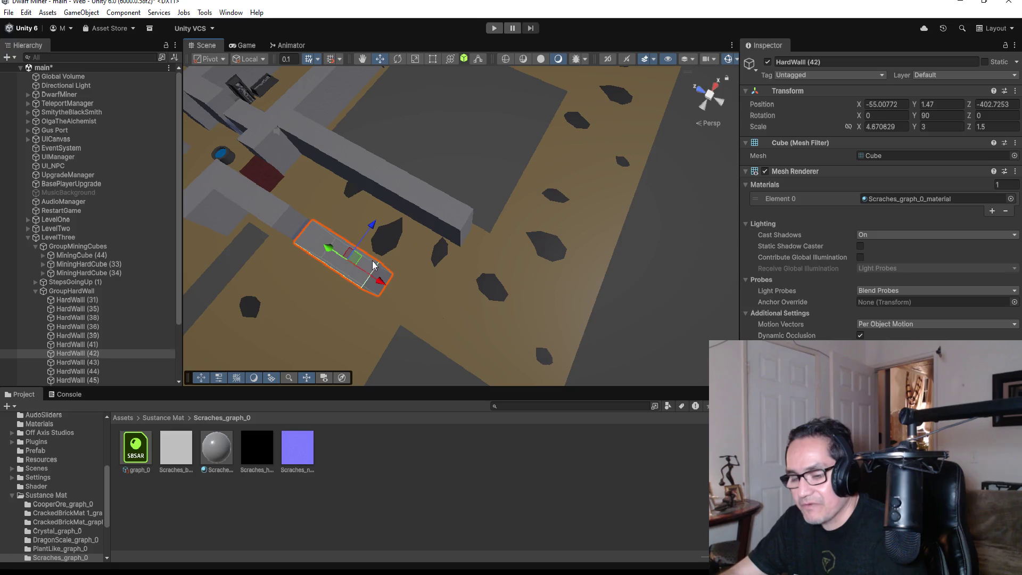
pyautogui.hotkey('ctrl', 'd')
pyautogui.moveTo(380, 285); pyautogui.dragTo(475, 328)
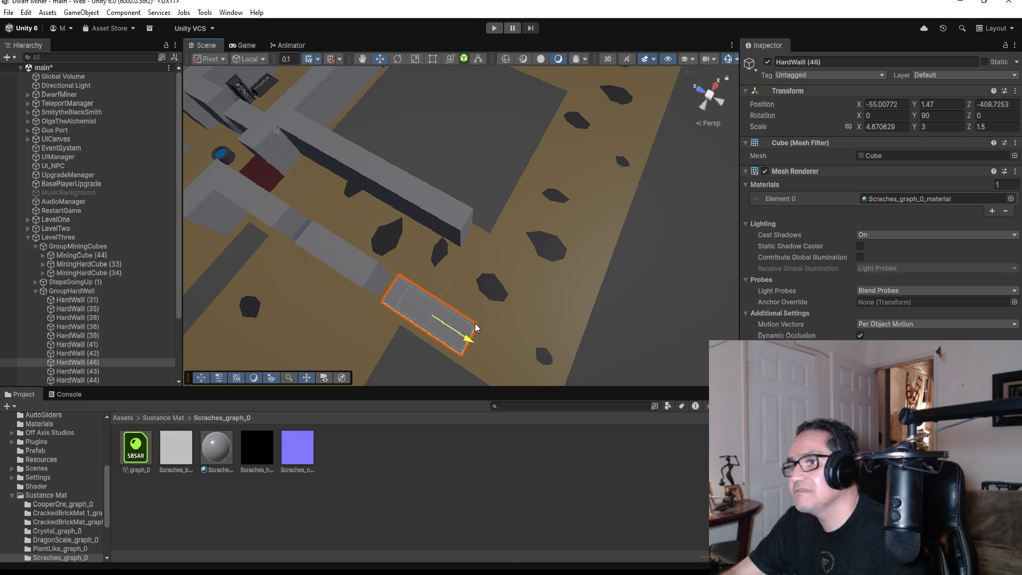
pyautogui.moveTo(414, 325)
pyautogui.mouseDown()
pyautogui.moveTo(426, 296)
pyautogui.moveTo(412, 324)
pyautogui.moveTo(583, 310)
pyautogui.moveTo(710, 129)
pyautogui.mouseUp()
pyautogui.click(710, 81)
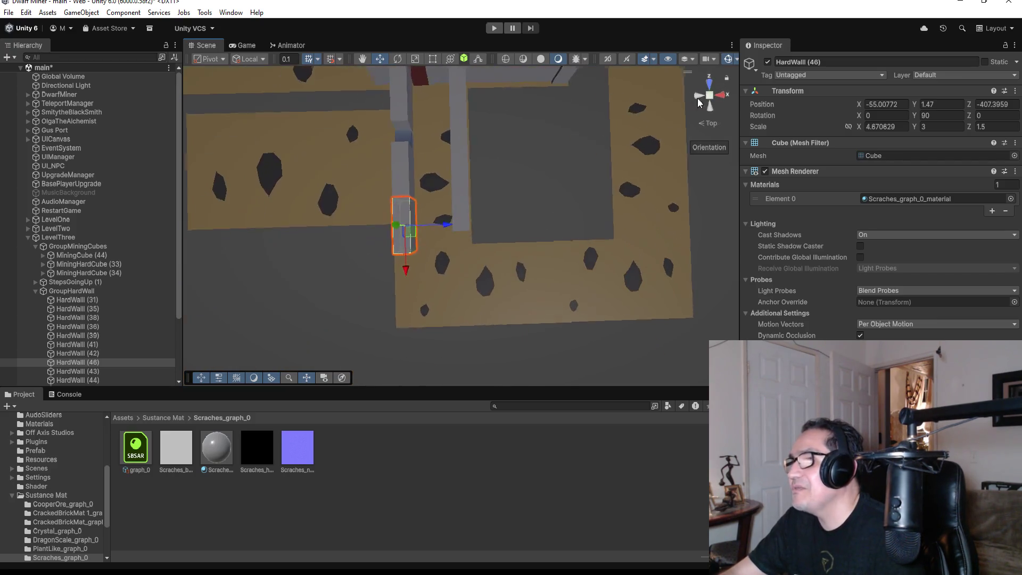
pyautogui.scroll(-3, 418, 298)
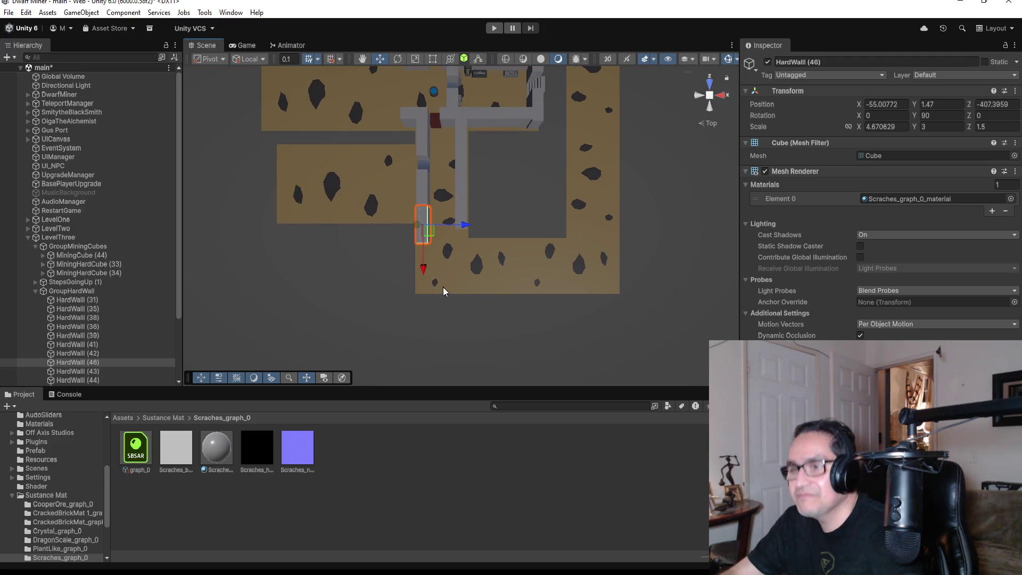
# Duplicate HardWall (46) and snap the new HardWall (47) against the adjacent wall
pyautogui.hotkey('ctrl', 'd')
pyautogui.moveTo(425, 269)
pyautogui.mouseDown()
pyautogui.moveTo(432, 321)
pyautogui.moveTo(447, 256)
pyautogui.moveTo(490, 235)
pyautogui.moveTo(680, 68)
pyautogui.mouseUp()
pyautogui.scroll(3, 519, 298)
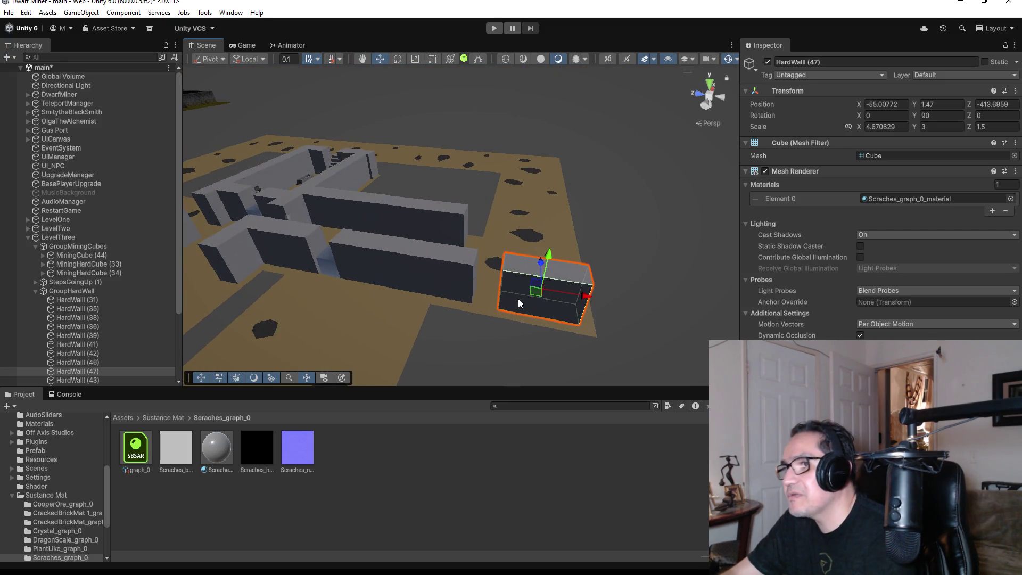
pyautogui.moveTo(496, 311); pyautogui.dragTo(483, 308)
pyautogui.scroll(-3, 576, 304)
pyautogui.moveTo(636, 270); pyautogui.dragTo(467, 213)
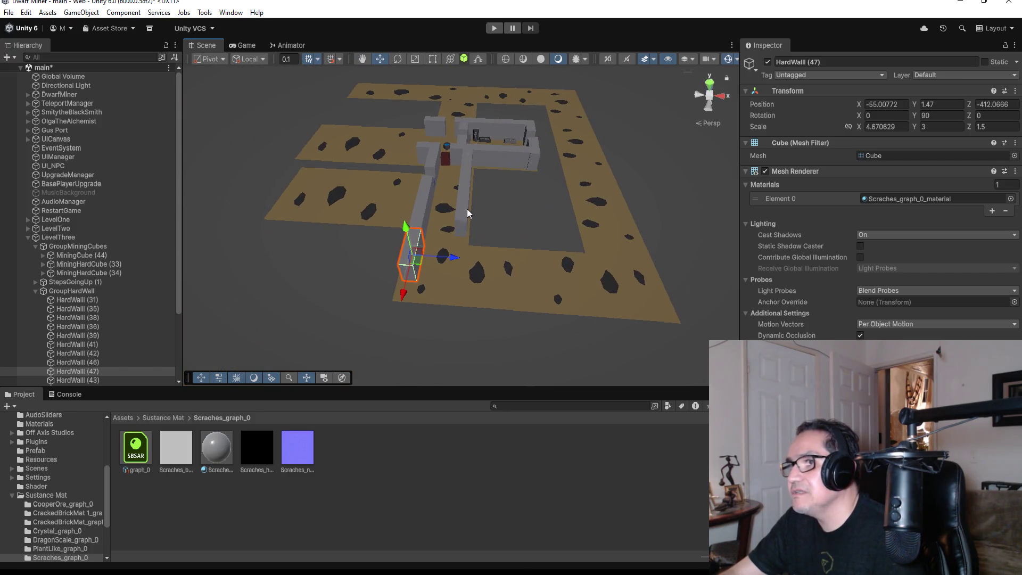
# Duplicate HardWall (45) and slide the copy along to continue the wall
pyautogui.click(468, 212)
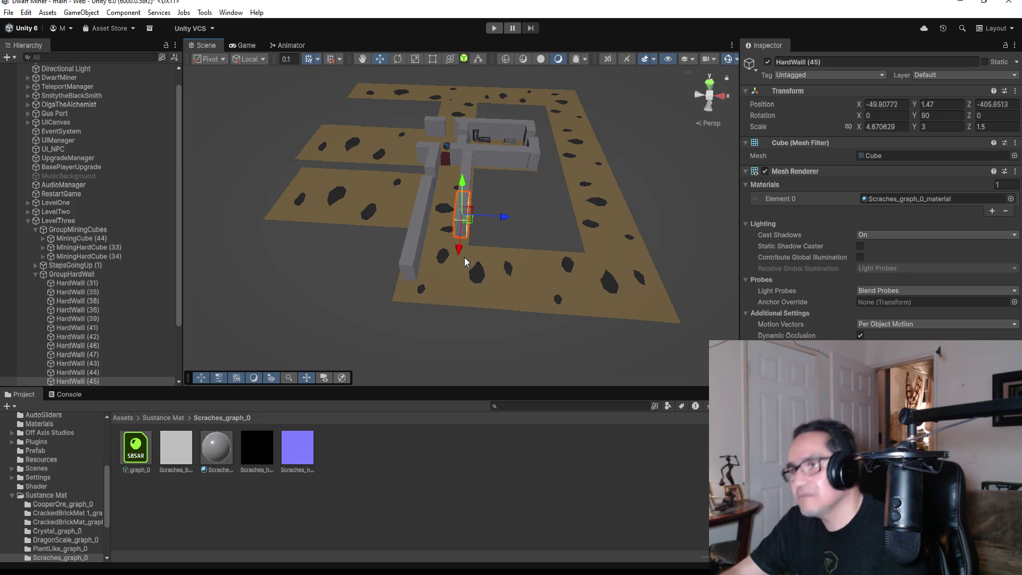
pyautogui.hotkey('ctrl', 'd')
pyautogui.moveTo(461, 244); pyautogui.dragTo(451, 288)
pyautogui.scroll(3, 525, 231)
pyautogui.moveTo(524, 231)
pyautogui.mouseDown()
pyautogui.moveTo(483, 235)
pyautogui.moveTo(454, 257)
pyautogui.moveTo(461, 252)
pyautogui.mouseUp()
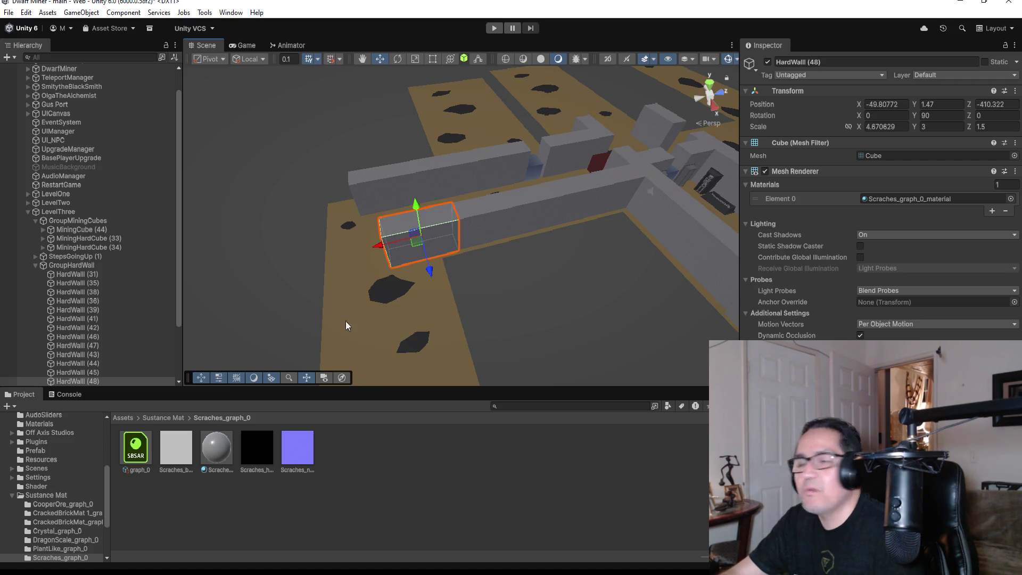
pyautogui.scroll(-3, 396, 297)
pyautogui.moveTo(396, 297)
pyautogui.mouseDown()
pyautogui.moveTo(646, 299)
pyautogui.moveTo(433, 314)
pyautogui.mouseUp()
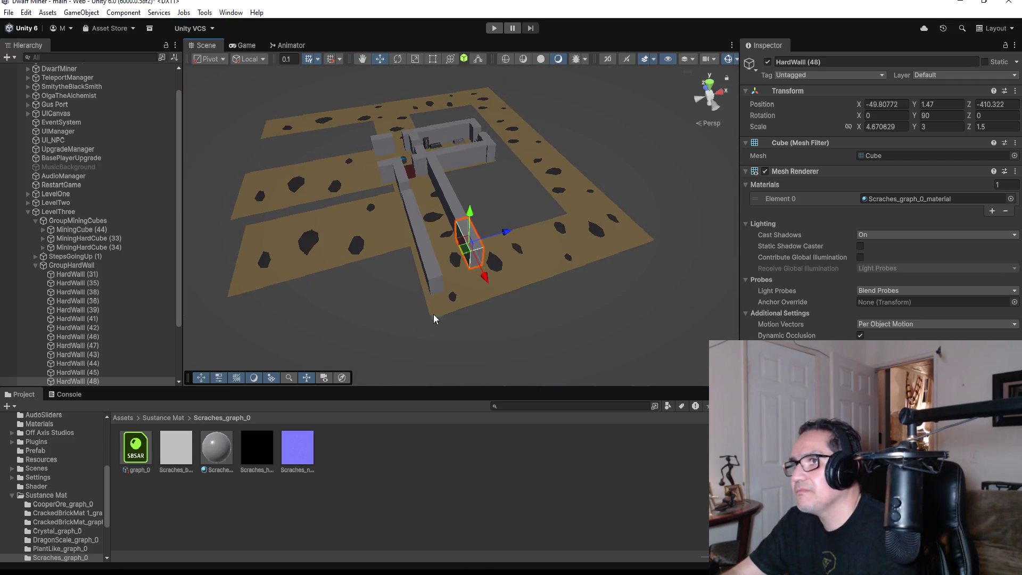
# Copy the long wall HardWall (32) to the bottom edge as HardWall (49) at X -51.42, Z -415.15
pyautogui.click(447, 154)
pyautogui.hotkey('ctrl', 'd')
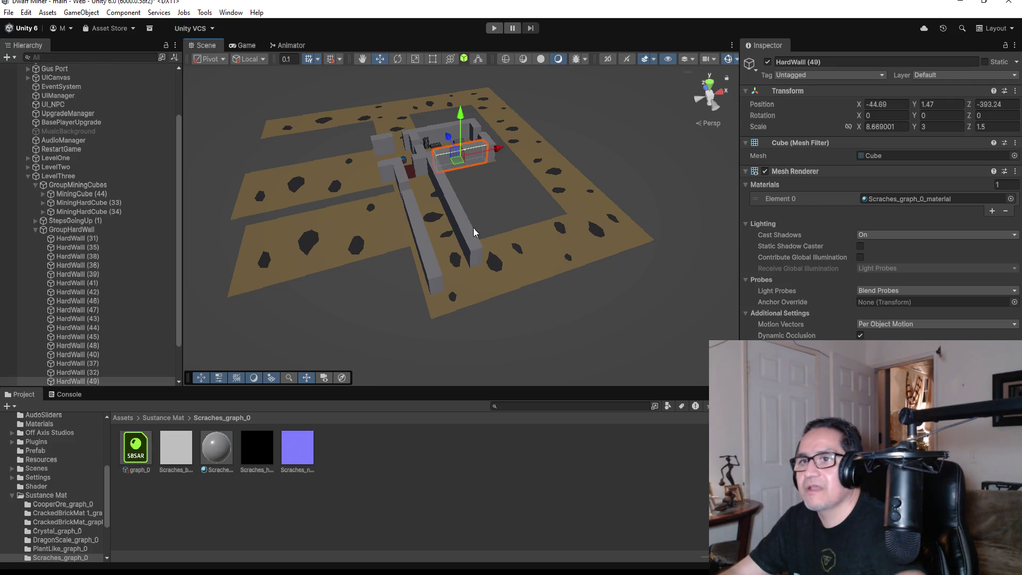
pyautogui.moveTo(447, 139)
pyautogui.mouseDown()
pyautogui.moveTo(481, 254)
pyautogui.moveTo(568, 265)
pyautogui.moveTo(522, 277)
pyautogui.moveTo(508, 340)
pyautogui.moveTo(571, 318)
pyautogui.moveTo(530, 305)
pyautogui.mouseUp()
pyautogui.scroll(2, 570, 318)
pyautogui.moveTo(675, 244)
pyautogui.mouseDown()
pyautogui.moveTo(558, 341)
pyautogui.moveTo(539, 343)
pyautogui.mouseUp()
pyautogui.click(538, 343)
# Pull the bottom edge of Plane (2) and its neighbouring plane up to the wall line with the Rect Tool
pyautogui.scroll(-1, 538, 340)
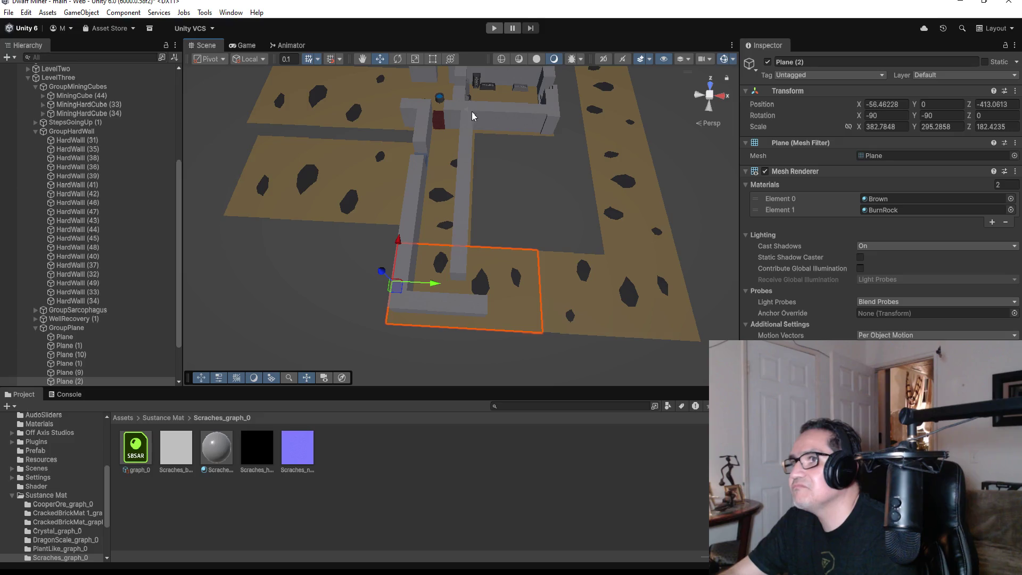
pyautogui.keyDown('shift'); pyautogui.click(605, 309); pyautogui.keyUp('shift')
pyautogui.click(436, 58)
pyautogui.click(710, 85)
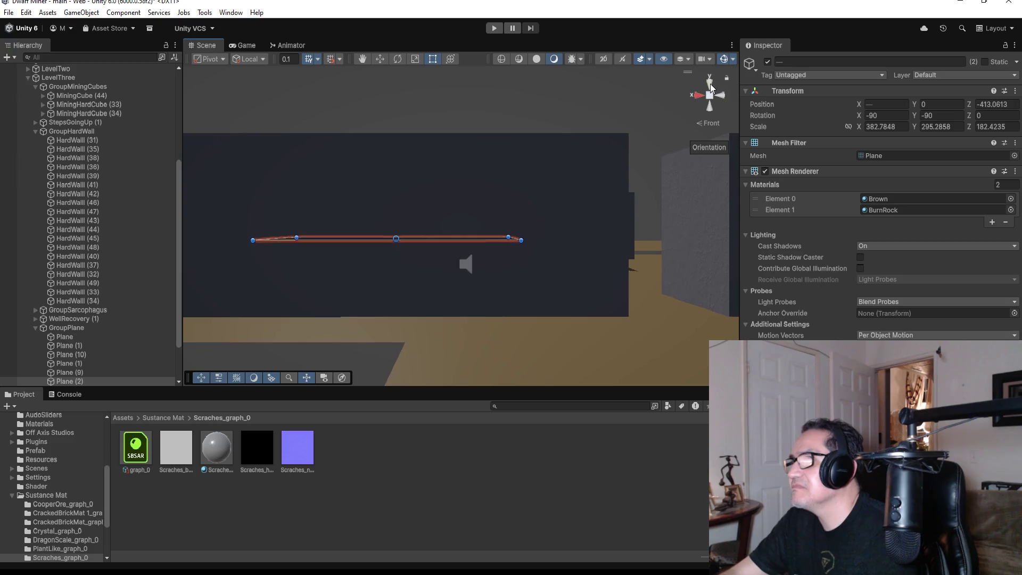
pyautogui.moveTo(549, 318); pyautogui.dragTo(542, 313)
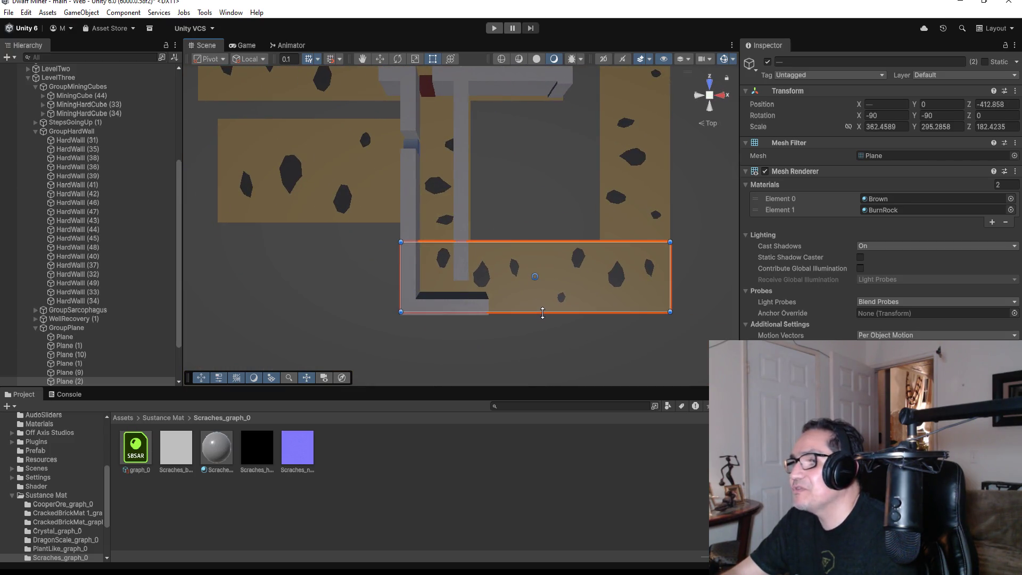
pyautogui.moveTo(586, 361); pyautogui.dragTo(588, 296)
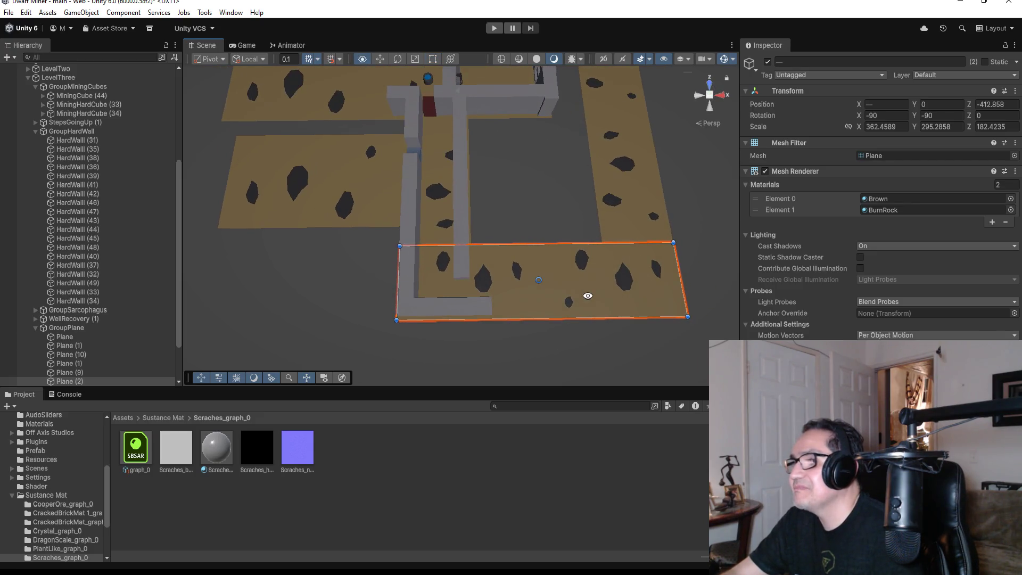
pyautogui.click(711, 85)
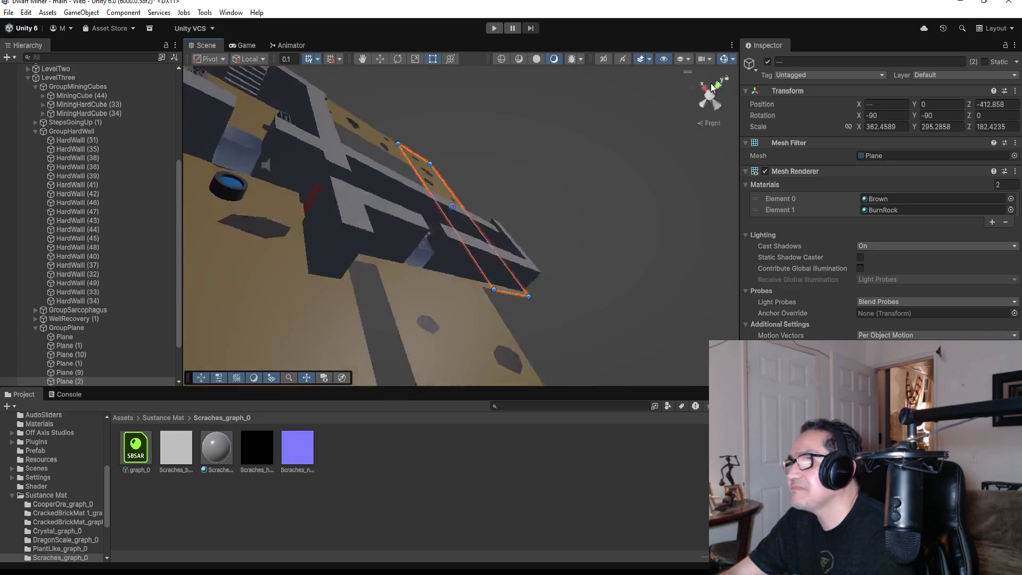
pyautogui.moveTo(545, 311); pyautogui.dragTo(545, 308)
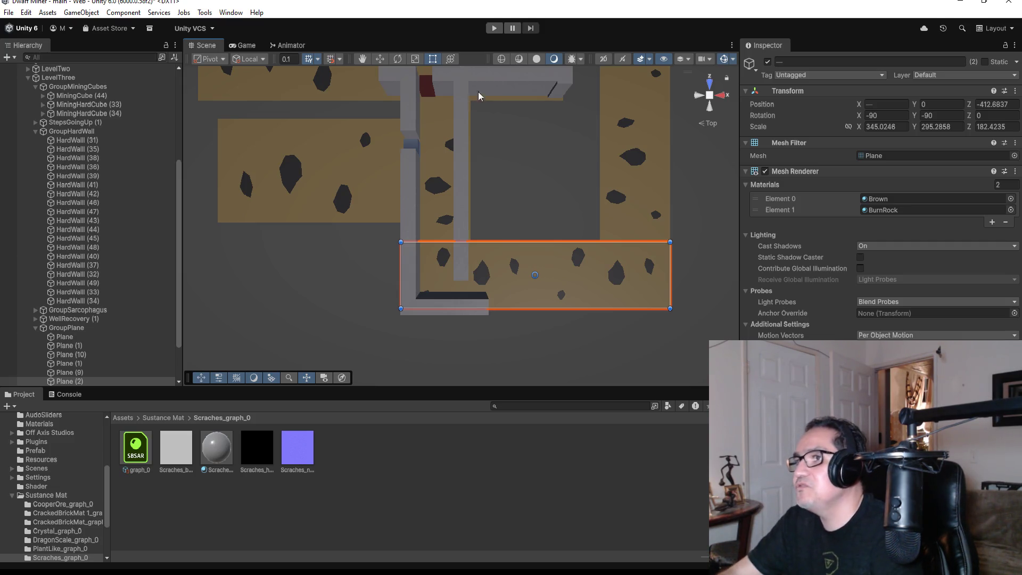
# Select HardWall (43), review the level in perspective, and collapse the GroupHardWall list
pyautogui.click(463, 128)
pyautogui.moveTo(450, 144)
pyautogui.mouseDown()
pyautogui.moveTo(649, 123)
pyautogui.moveTo(352, 196)
pyautogui.moveTo(472, 132)
pyautogui.moveTo(358, 166)
pyautogui.moveTo(349, 254)
pyautogui.mouseUp()
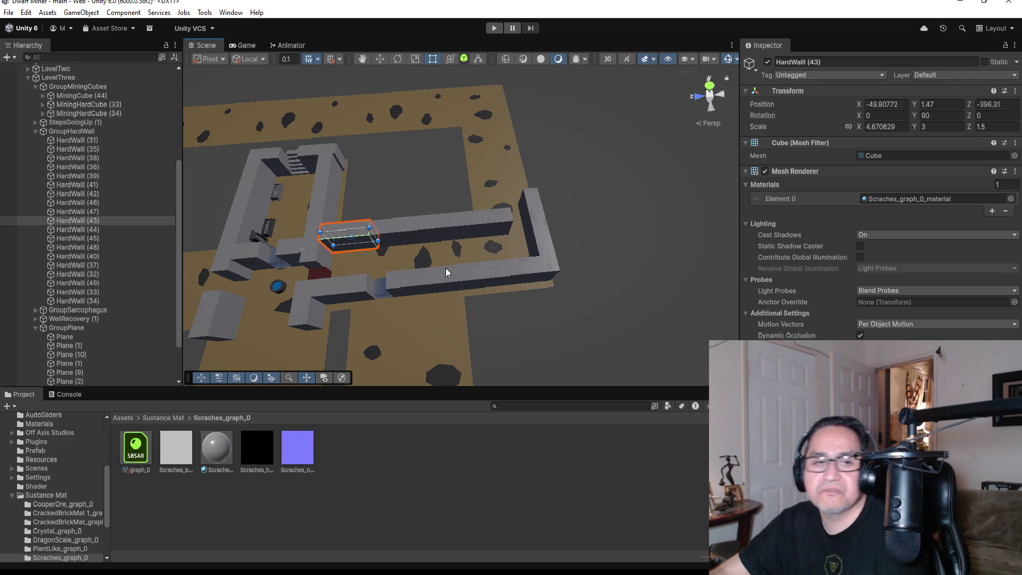
pyautogui.scroll(2, 292, 262)
pyautogui.moveTo(265, 289)
pyautogui.mouseDown()
pyautogui.moveTo(547, 114)
pyautogui.moveTo(518, 167)
pyautogui.moveTo(359, 237)
pyautogui.moveTo(317, 287)
pyautogui.mouseUp()
pyautogui.scroll(-2, 340, 287)
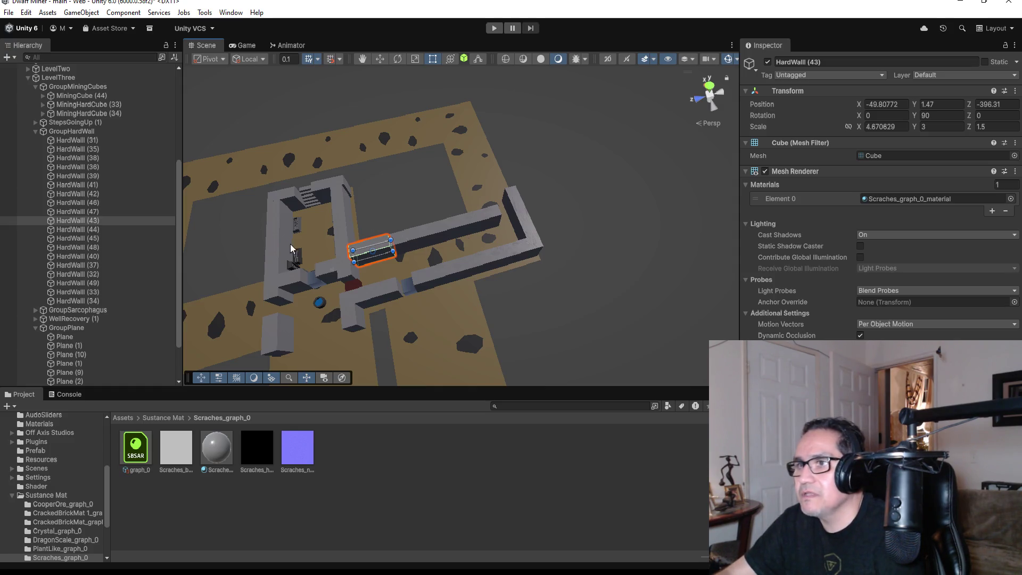
pyautogui.click(36, 131)
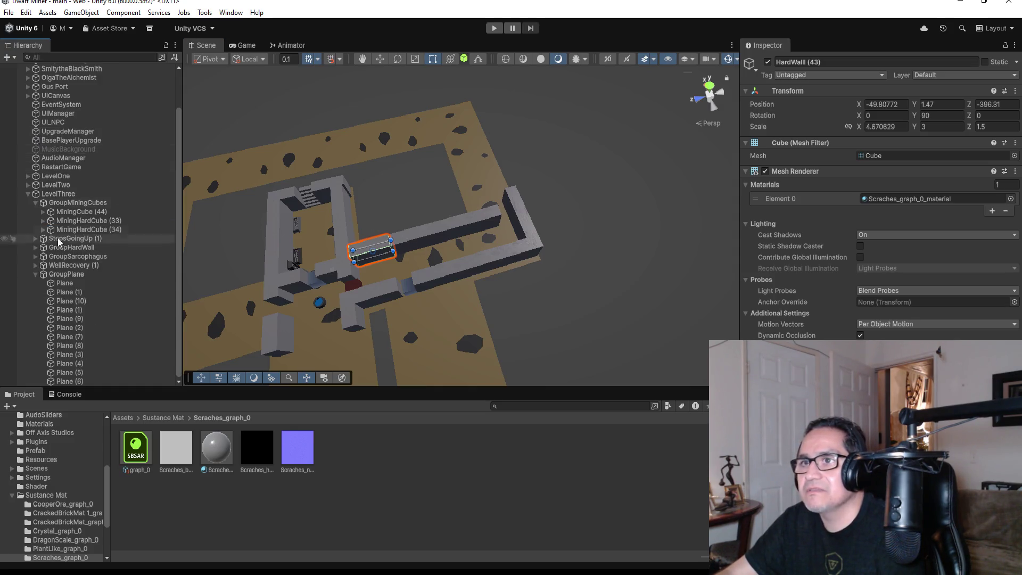
# Collapse GroupMiningCubes and GroupPlane, expand GroupSarcophagus, and select Sarcophagus (4)
pyautogui.click(35, 200)
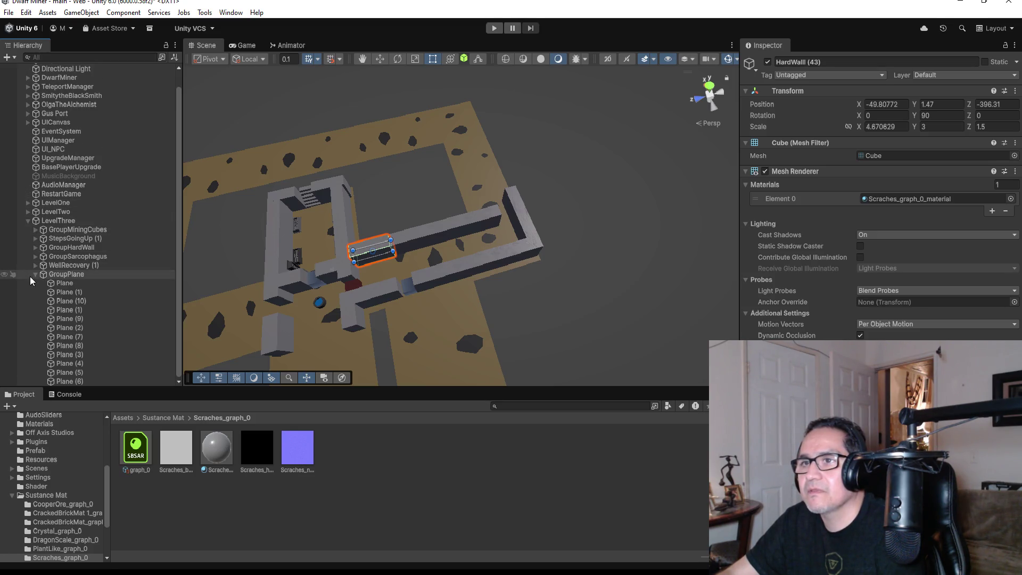
pyautogui.click(34, 275)
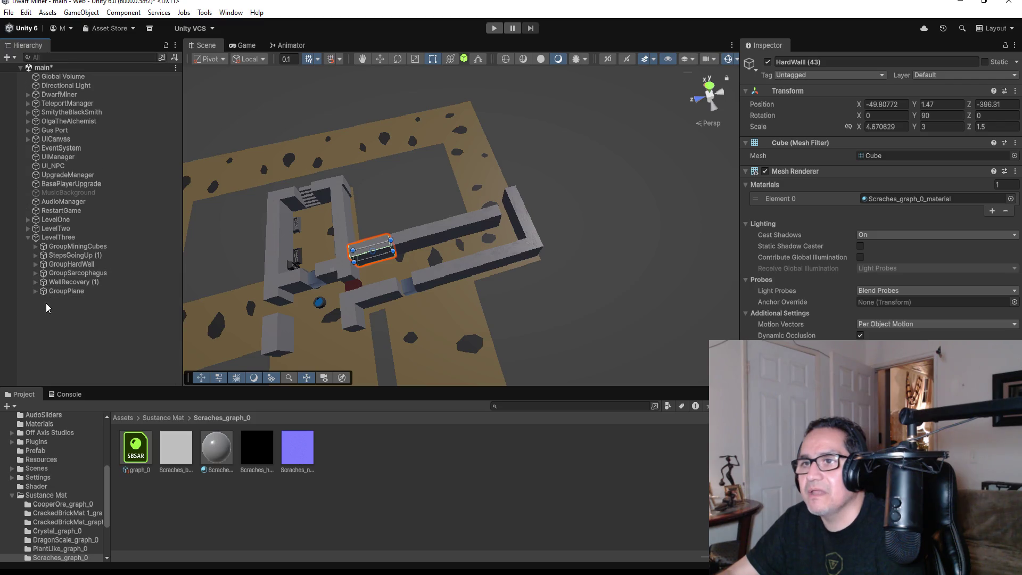
pyautogui.click(61, 273)
pyautogui.click(36, 273)
pyautogui.click(72, 281)
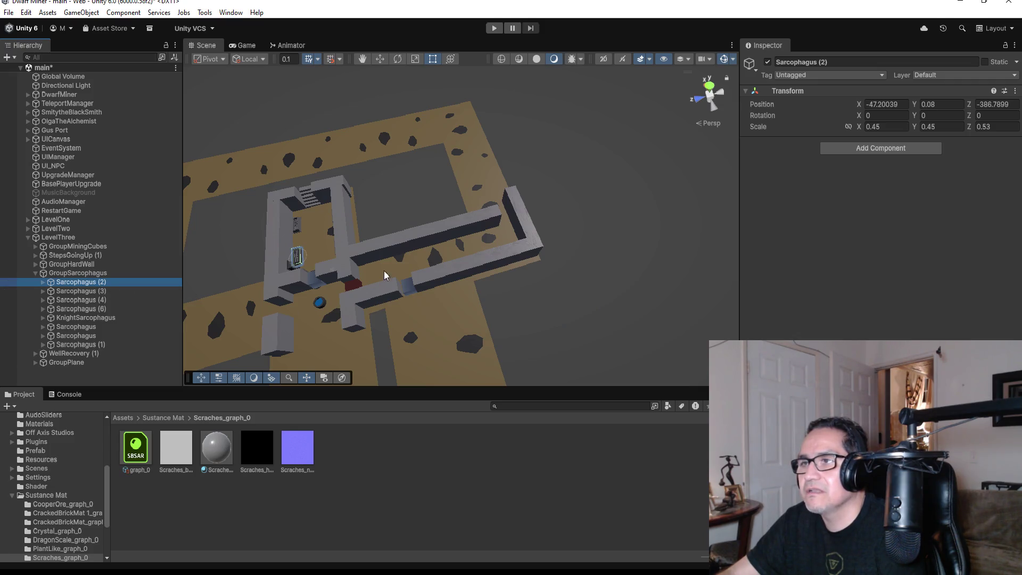
pyautogui.moveTo(302, 279)
pyautogui.mouseDown()
pyautogui.moveTo(606, 165)
pyautogui.moveTo(616, 137)
pyautogui.moveTo(577, 144)
pyautogui.mouseUp()
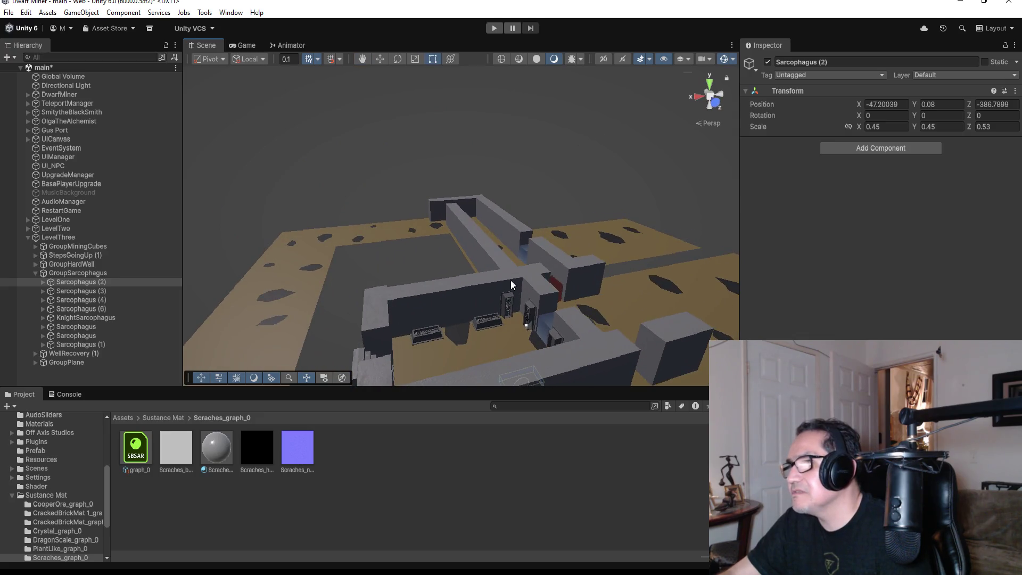
pyautogui.click(504, 297)
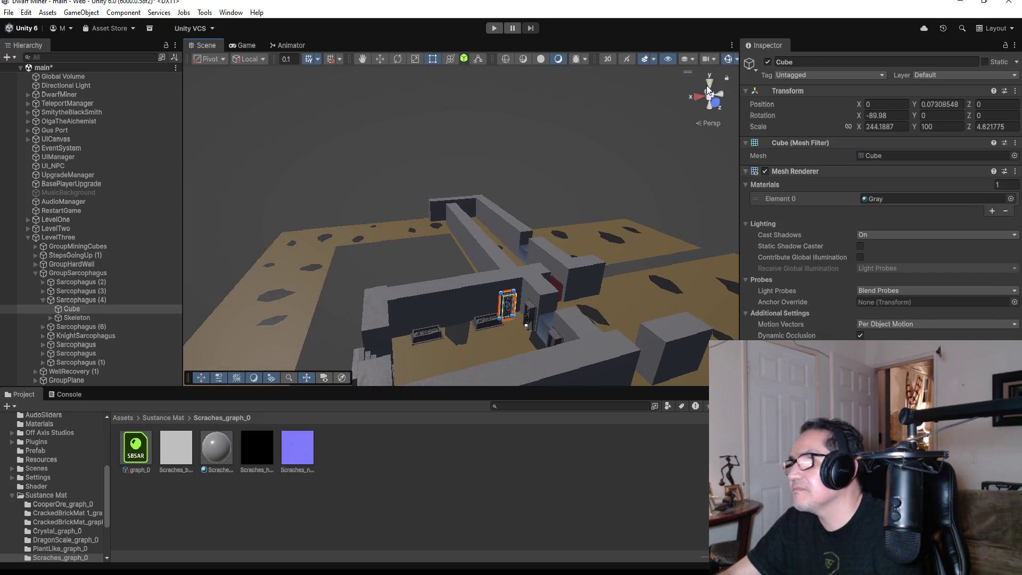
pyautogui.click(708, 88)
pyautogui.scroll(-2, 438, 189)
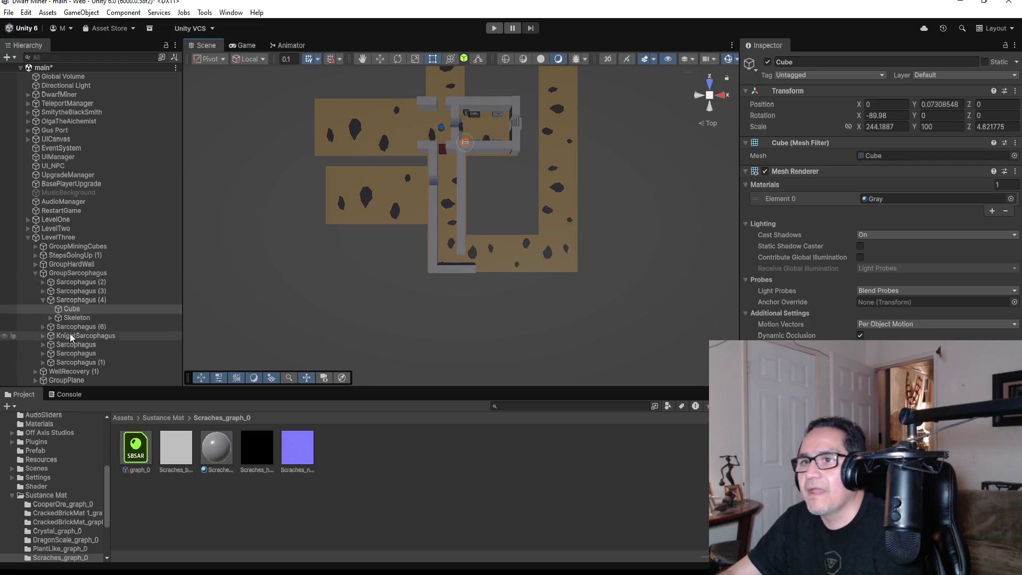
pyautogui.click(43, 300)
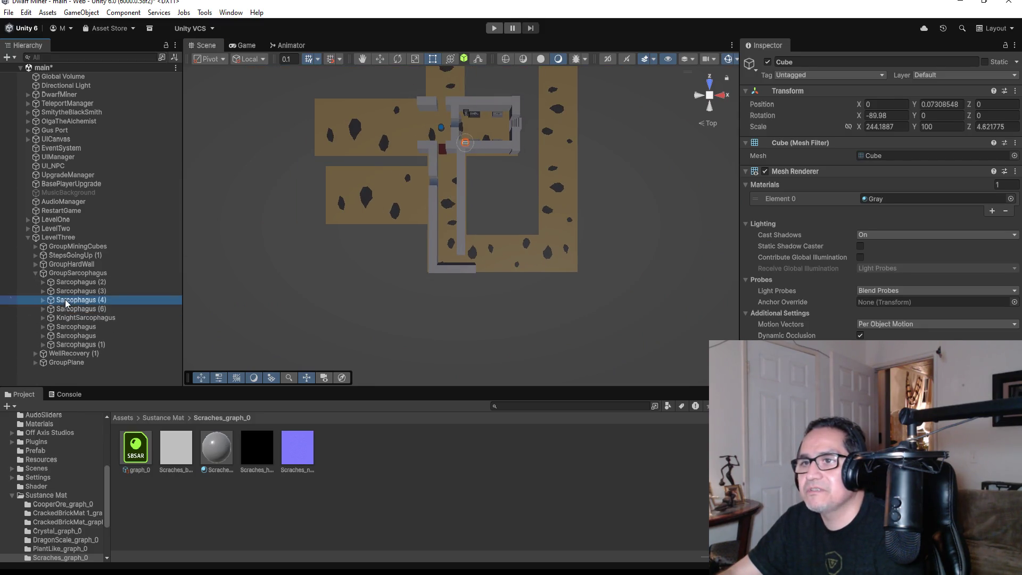
pyautogui.click(66, 301)
# Duplicate Sarcophagus (4), set its Y rotation to 0, and push it against the dark wall
pyautogui.hotkey('ctrl', 'd')
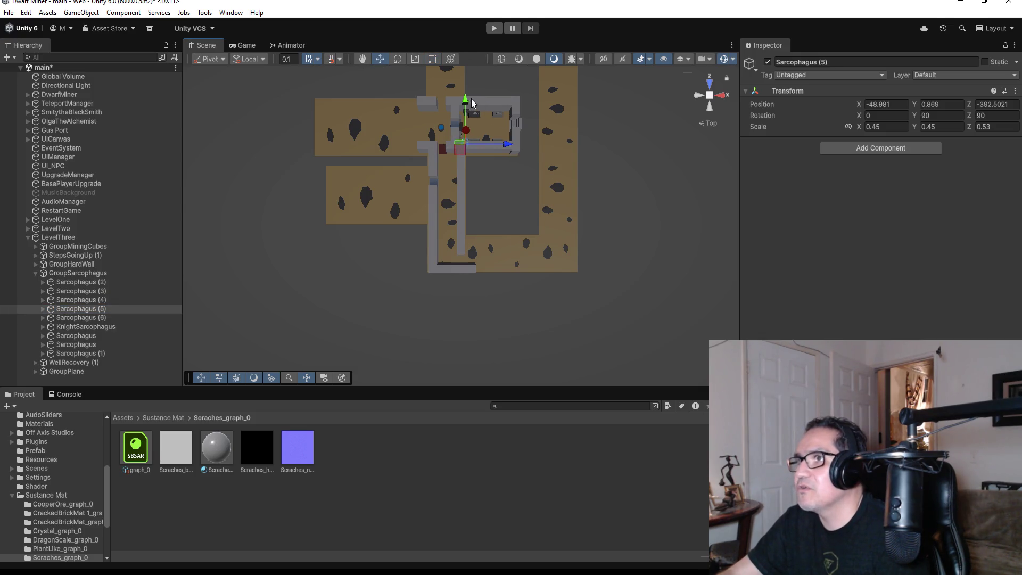
pyautogui.moveTo(467, 97); pyautogui.dragTo(471, 121)
pyautogui.moveTo(507, 168); pyautogui.dragTo(495, 171)
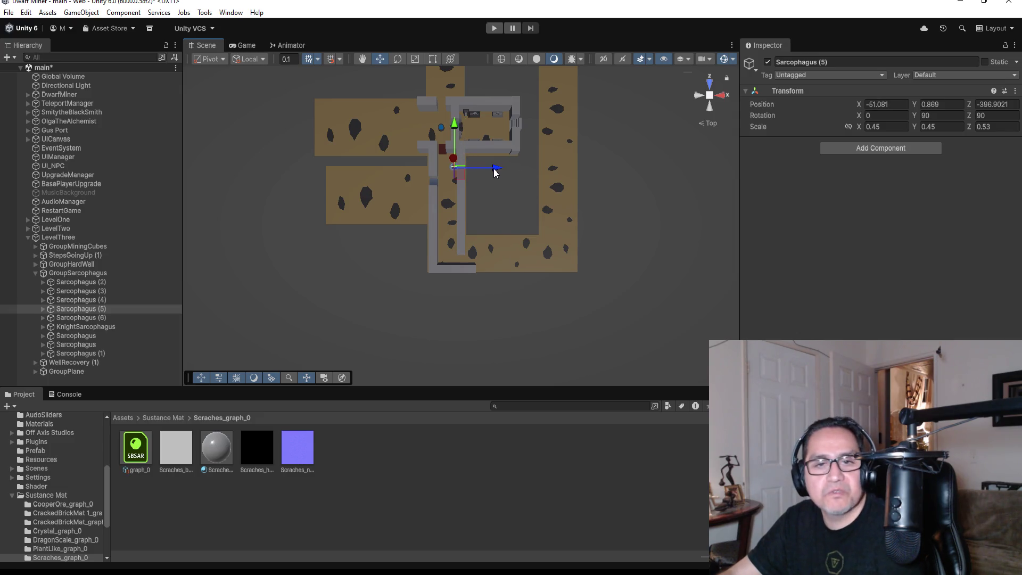
pyautogui.press('f')
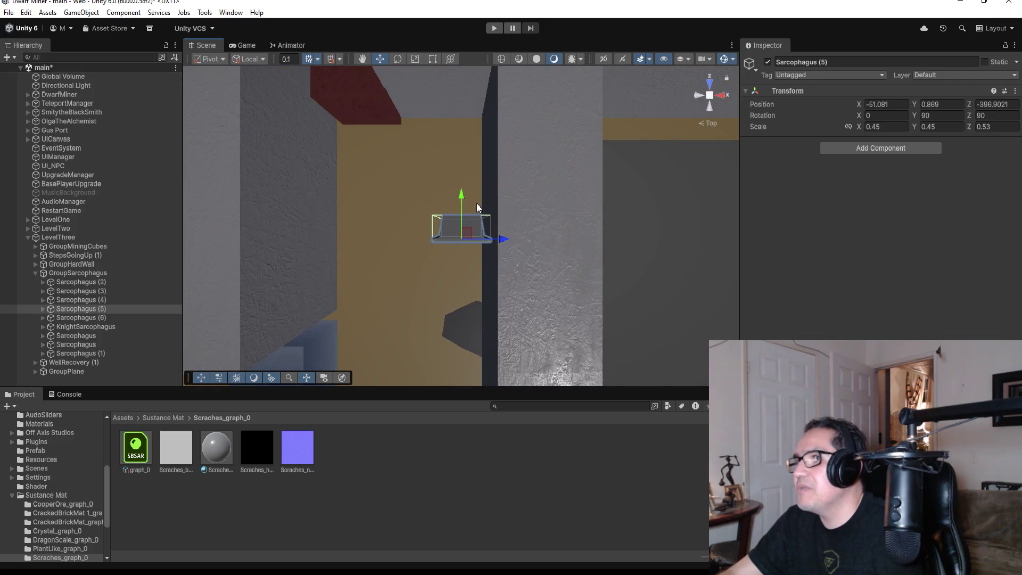
pyautogui.moveTo(461, 194)
pyautogui.mouseDown()
pyautogui.moveTo(463, 143)
pyautogui.moveTo(474, 145)
pyautogui.mouseUp()
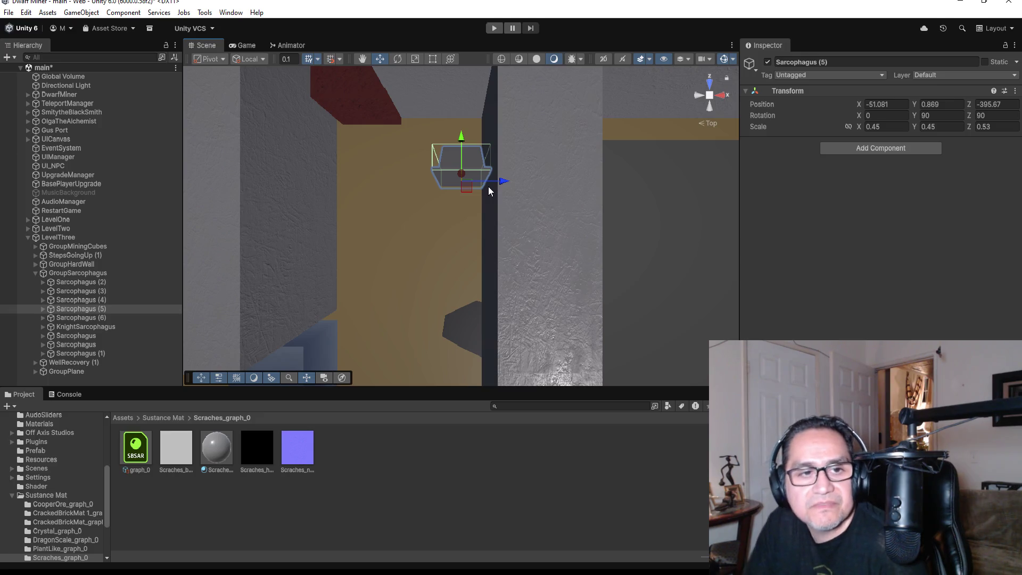
pyautogui.click(937, 115)
pyautogui.write('0')
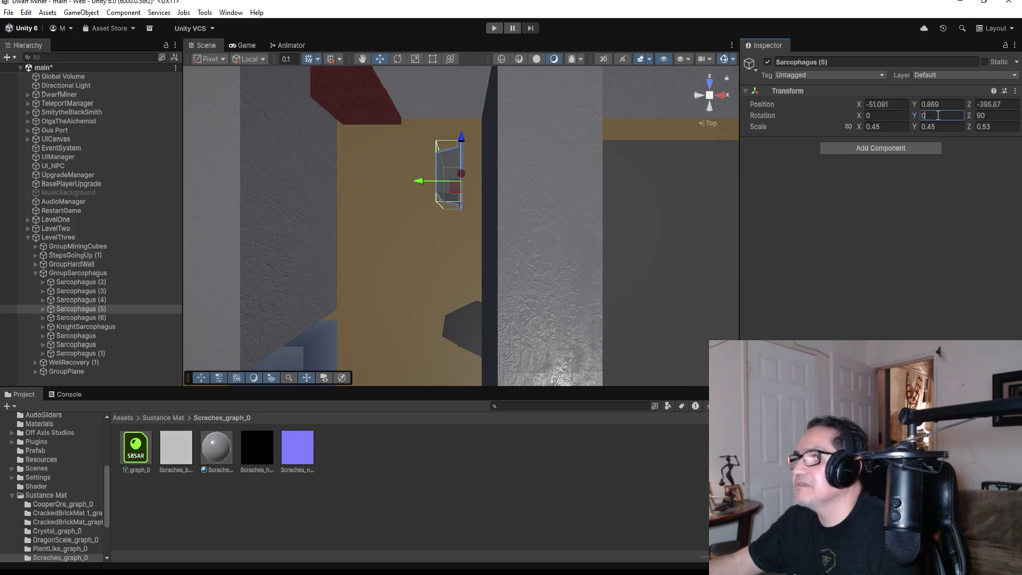
pyautogui.moveTo(504, 230)
pyautogui.mouseDown()
pyautogui.moveTo(440, 283)
pyautogui.moveTo(387, 293)
pyautogui.mouseUp()
pyautogui.moveTo(410, 260); pyautogui.dragTo(414, 242)
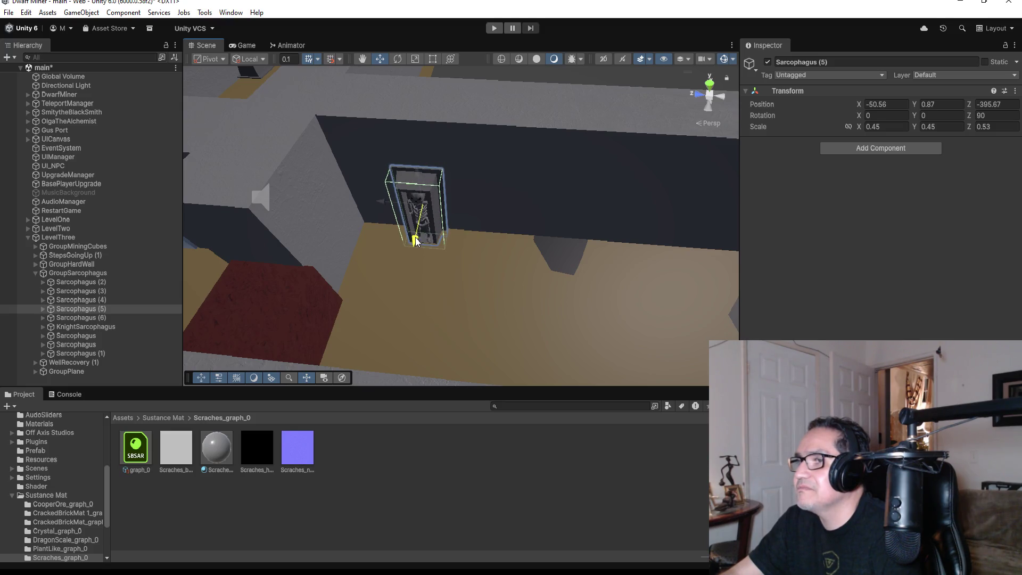
pyautogui.moveTo(475, 233)
pyautogui.mouseDown()
pyautogui.moveTo(511, 212)
pyautogui.moveTo(582, 201)
pyautogui.moveTo(522, 219)
pyautogui.mouseUp()
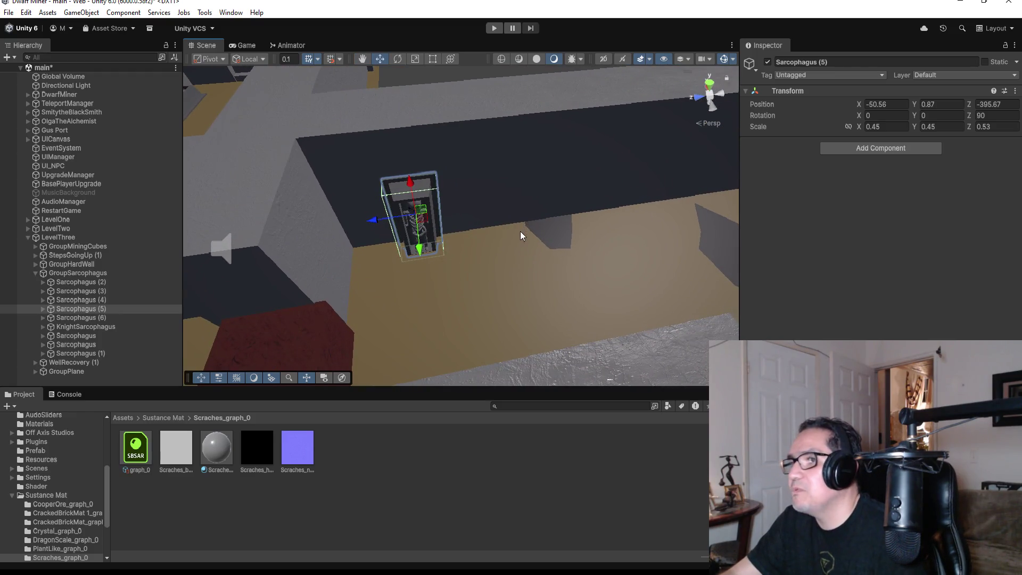
pyautogui.click(716, 83)
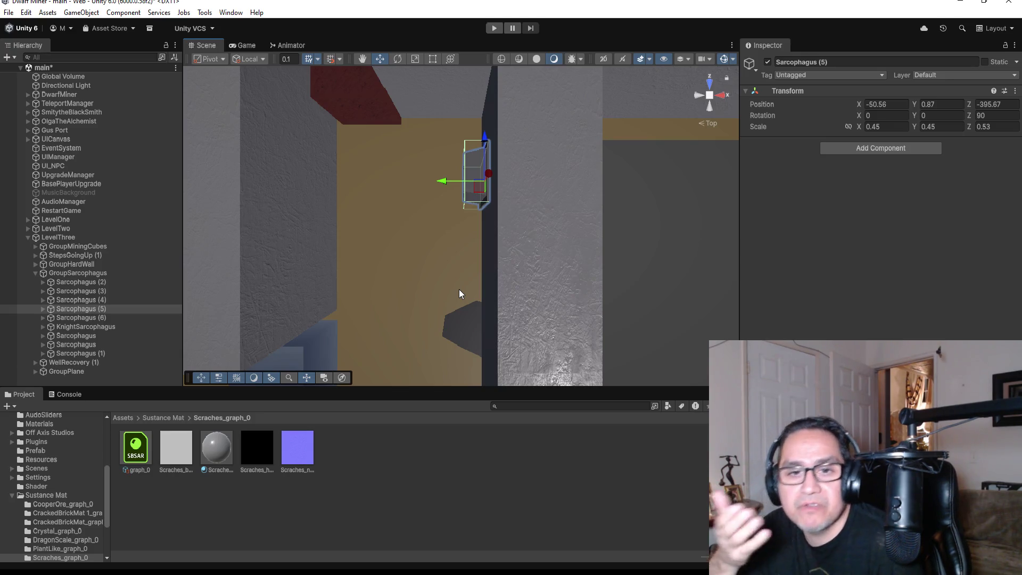
pyautogui.scroll(-3, 507, 230)
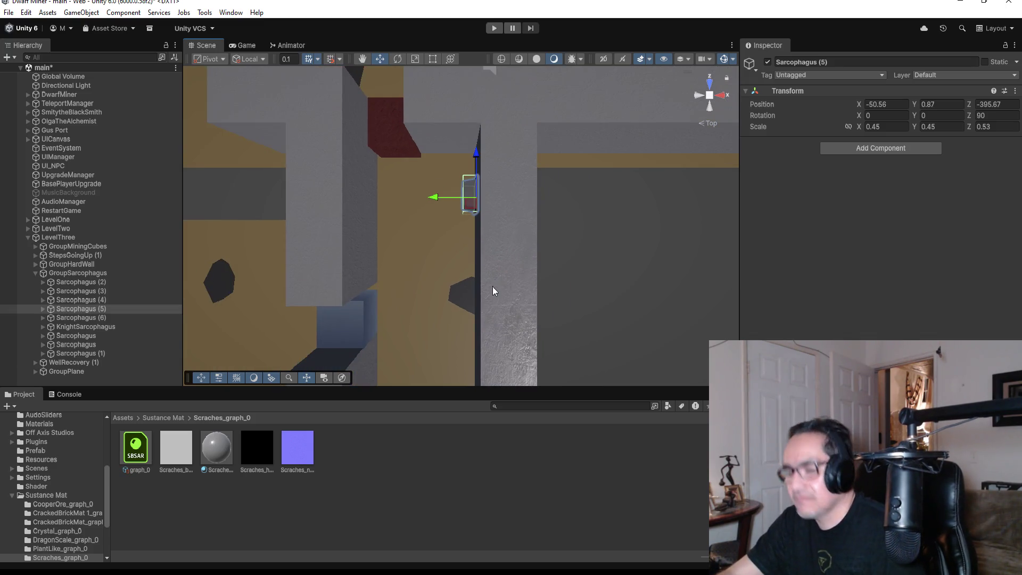
# Add Sarcophagus (7) and (8) as copies spaced along Z, the last at X -50.56, Z -398.12
pyautogui.hotkey('ctrl', 'd')
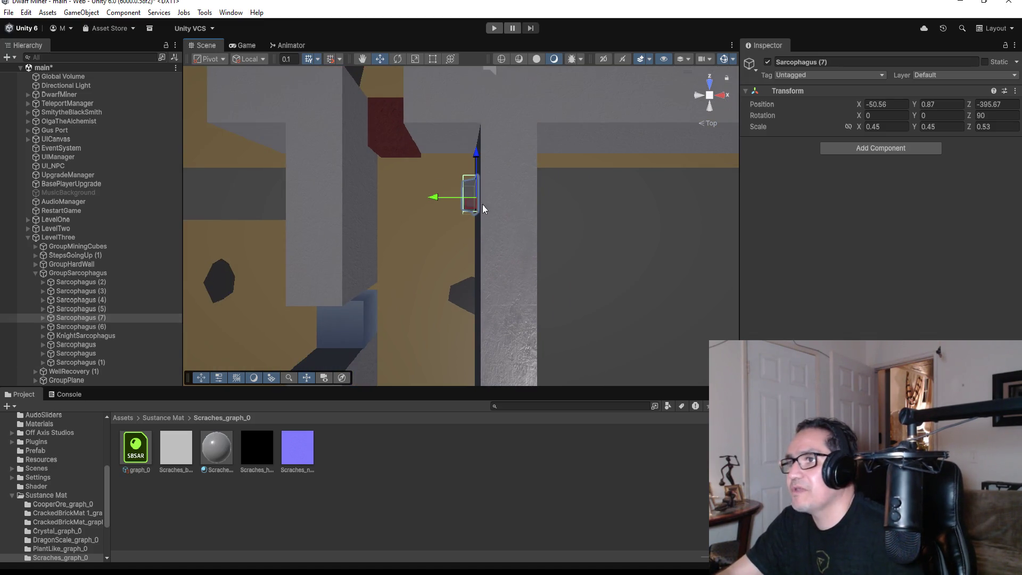
pyautogui.moveTo(476, 152)
pyautogui.mouseDown()
pyautogui.moveTo(476, 196)
pyautogui.moveTo(475, 184)
pyautogui.mouseUp()
pyautogui.moveTo(499, 248)
pyautogui.mouseDown()
pyautogui.moveTo(628, 210)
pyautogui.moveTo(814, 125)
pyautogui.moveTo(795, 176)
pyautogui.mouseUp()
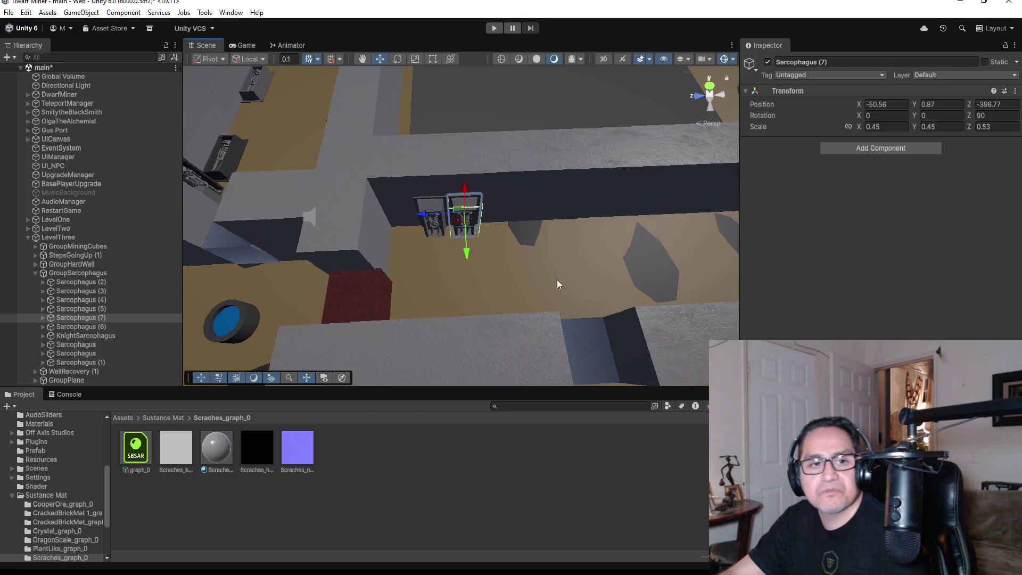
pyautogui.moveTo(420, 215); pyautogui.dragTo(485, 265)
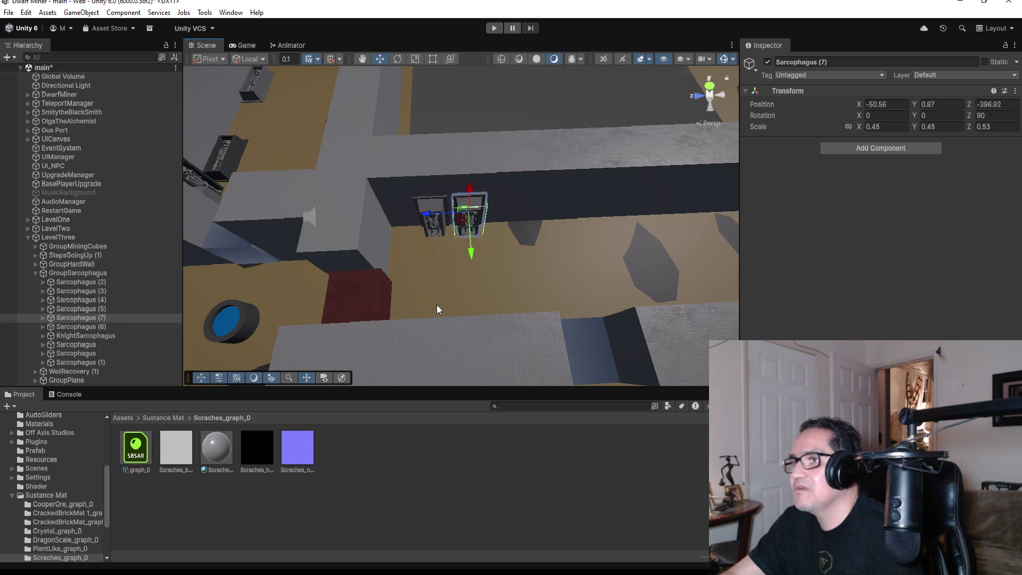
pyautogui.click(94, 318)
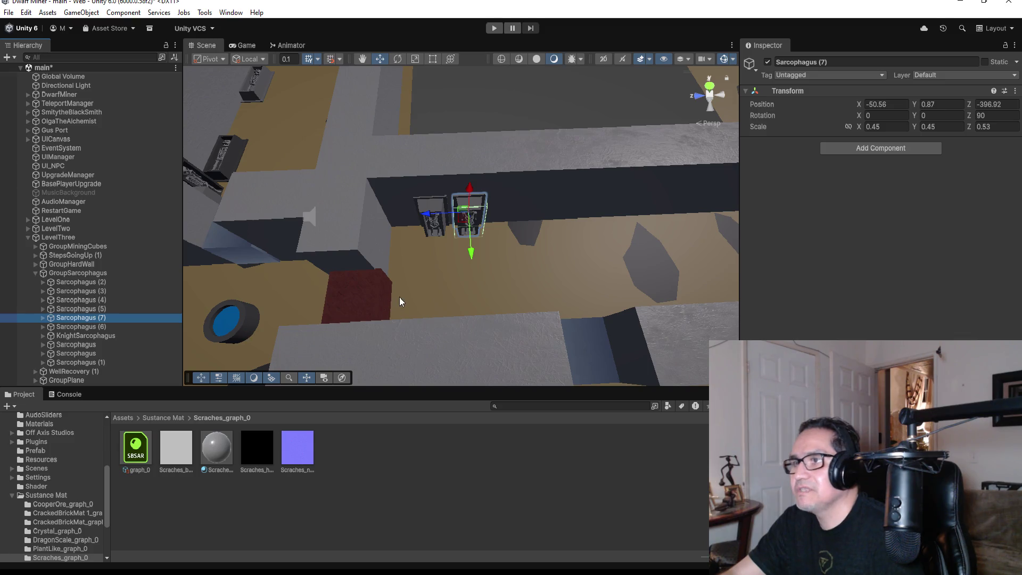
pyautogui.hotkey('ctrl', 'd')
pyautogui.moveTo(422, 215); pyautogui.dragTo(457, 217)
pyautogui.scroll(5, 456, 217)
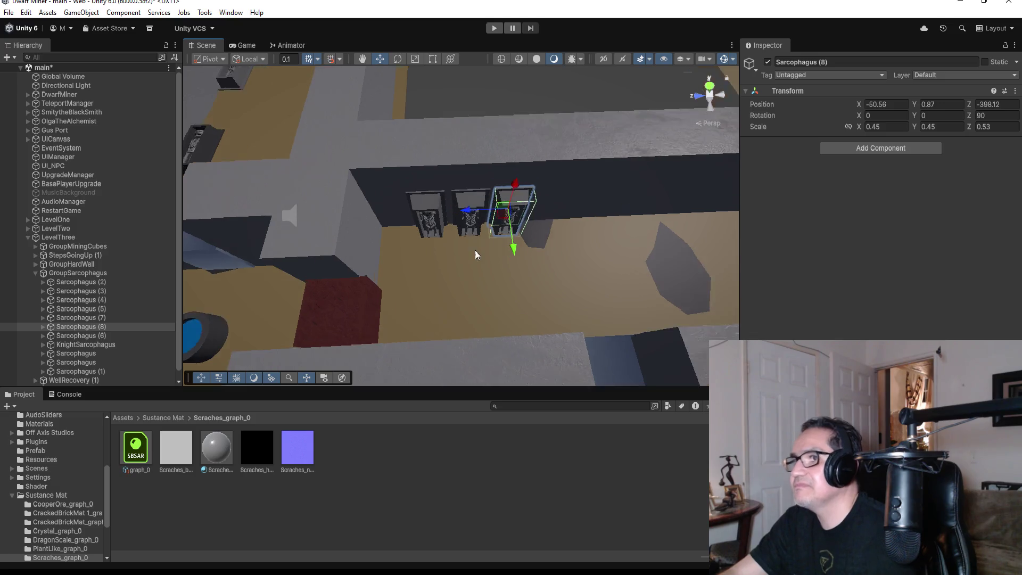
pyautogui.click(475, 216)
pyautogui.moveTo(555, 274)
pyautogui.mouseDown()
pyautogui.moveTo(519, 224)
pyautogui.moveTo(247, 377)
pyautogui.mouseUp()
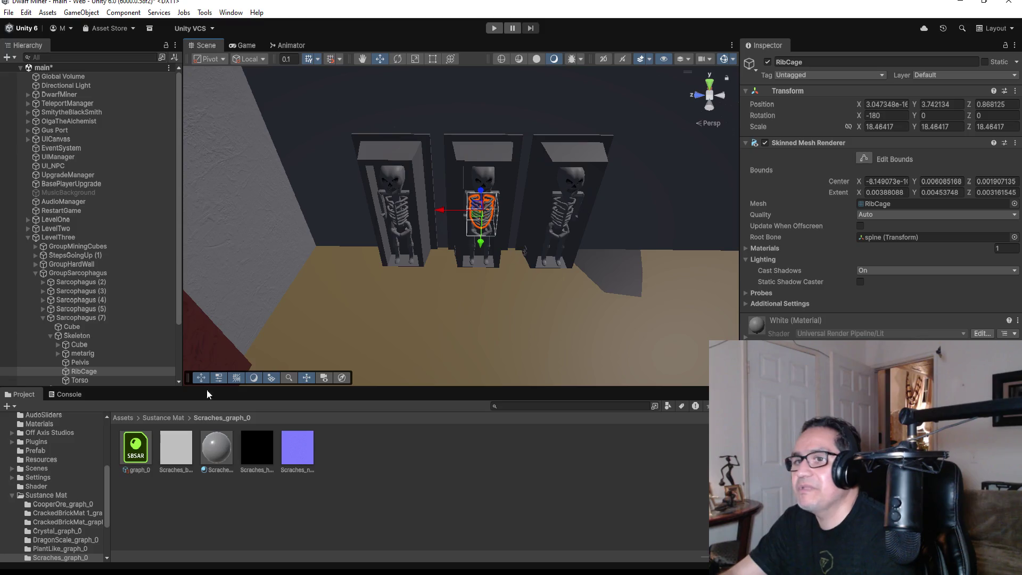
pyautogui.click(93, 371)
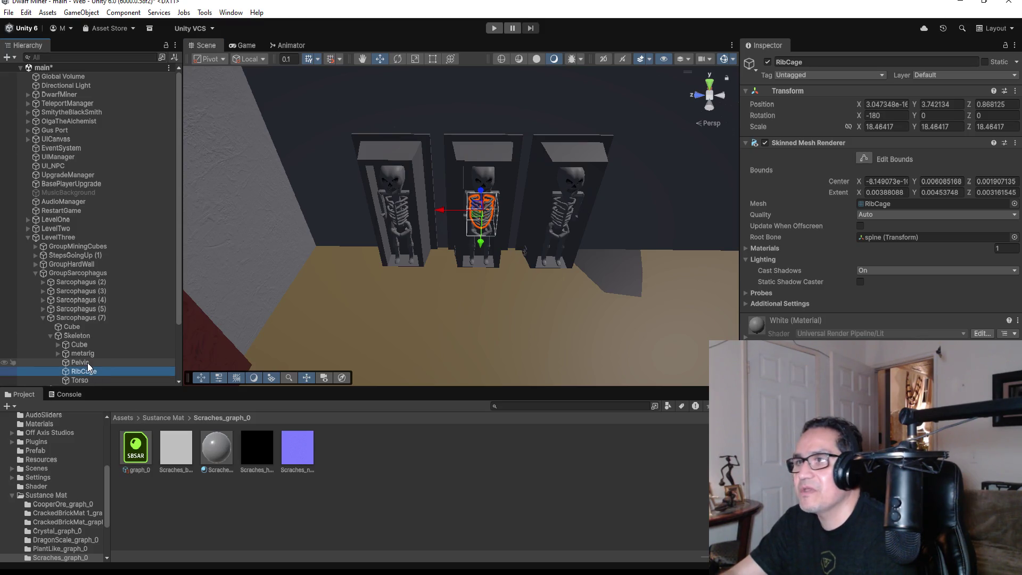
pyautogui.click(87, 362)
pyautogui.scroll(-3, 86, 372)
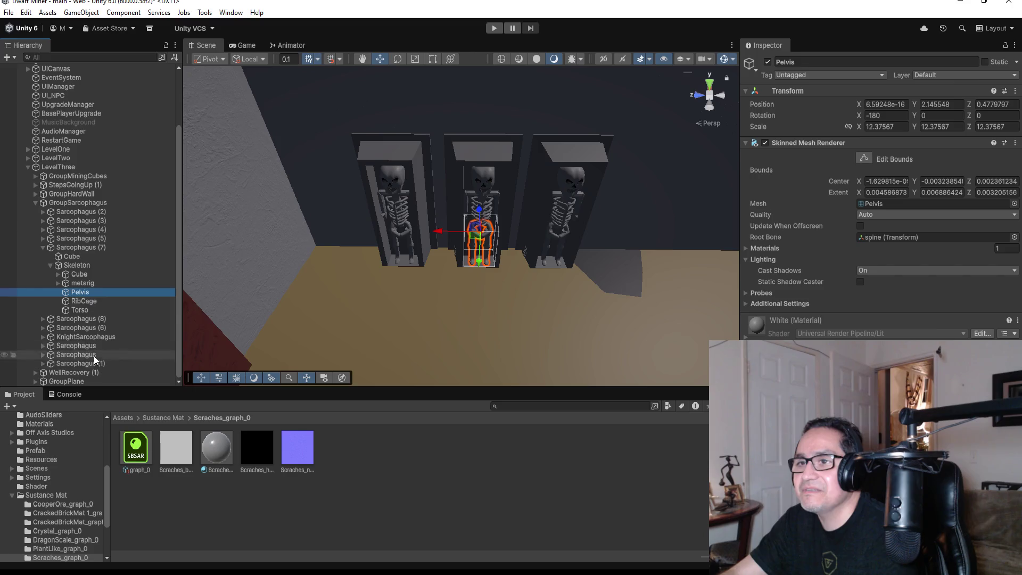
pyautogui.click(80, 274)
pyautogui.rightClick(80, 274)
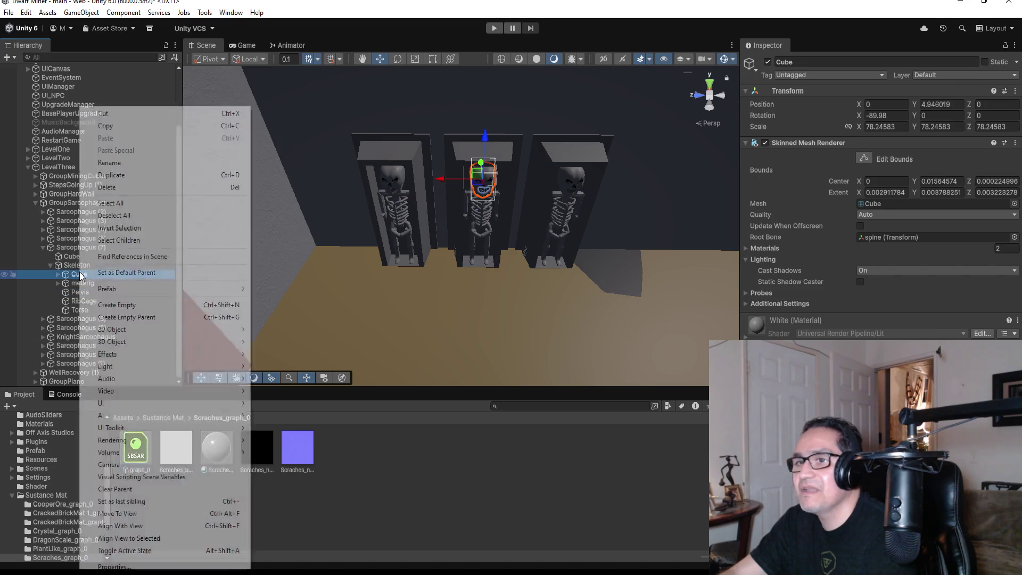
pyautogui.click(122, 192)
pyautogui.moveTo(547, 251); pyautogui.dragTo(525, 168)
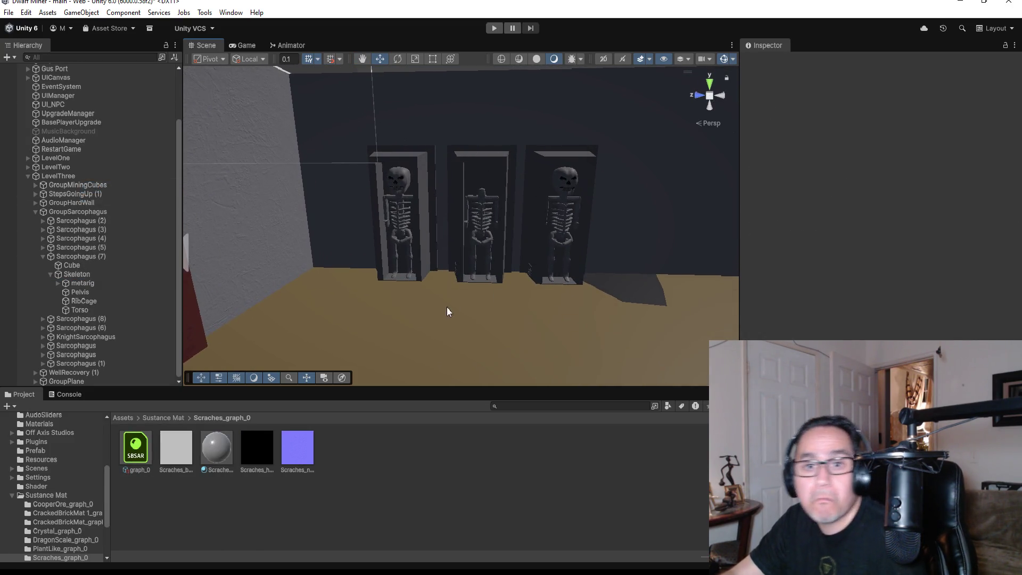
pyautogui.scroll(2, 589, 225)
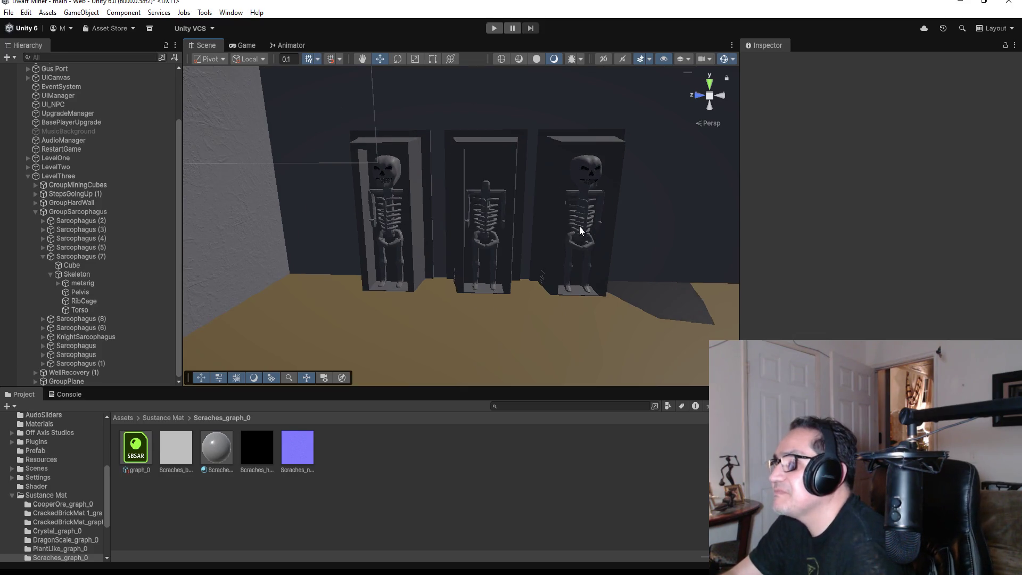
pyautogui.click(583, 229)
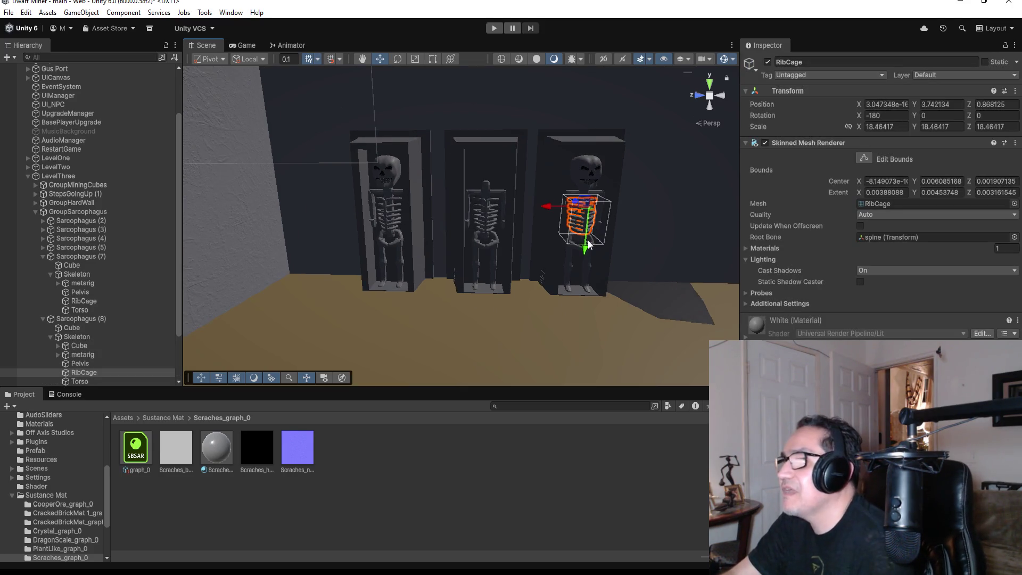
pyautogui.click(709, 84)
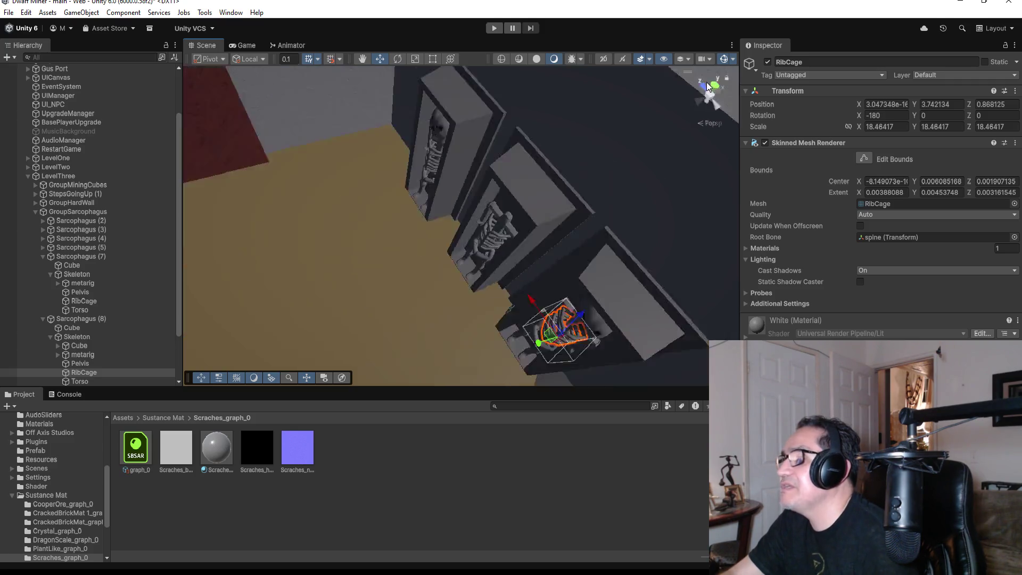
pyautogui.moveTo(507, 319); pyautogui.dragTo(456, 318)
pyautogui.hotkey('ctrl', 'z')
pyautogui.moveTo(330, 319); pyautogui.dragTo(612, 107)
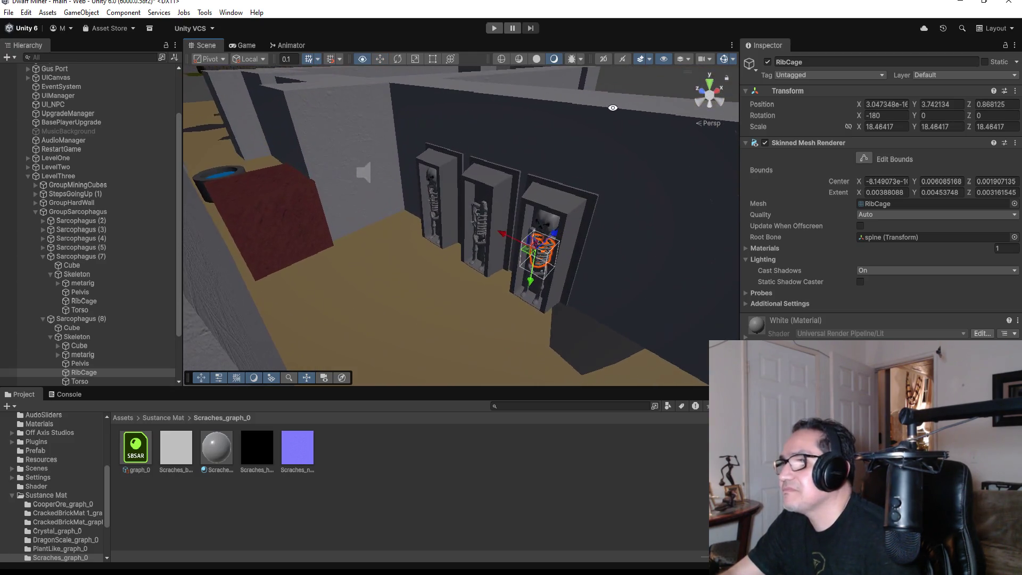
pyautogui.click(96, 373)
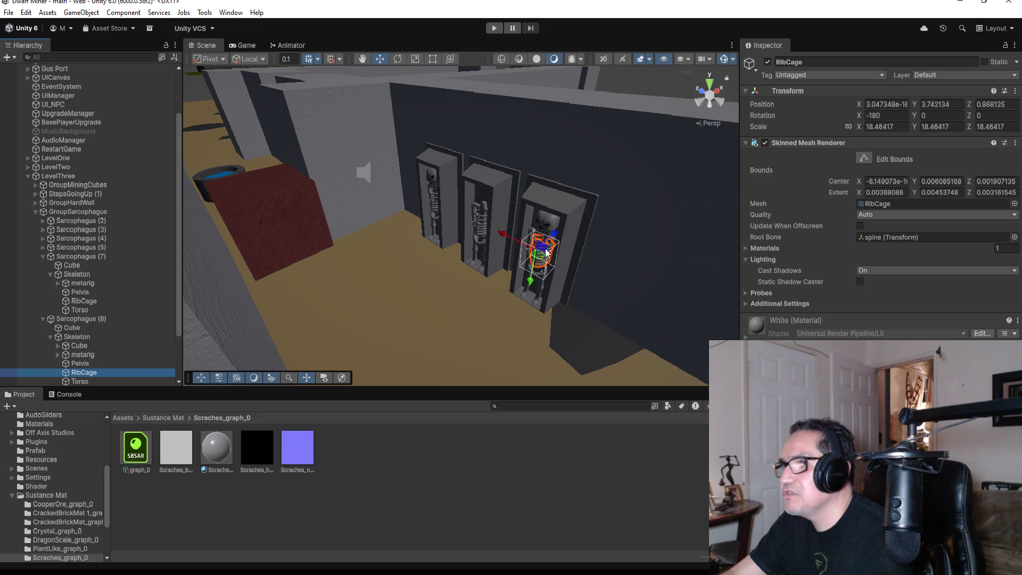
pyautogui.click(557, 236)
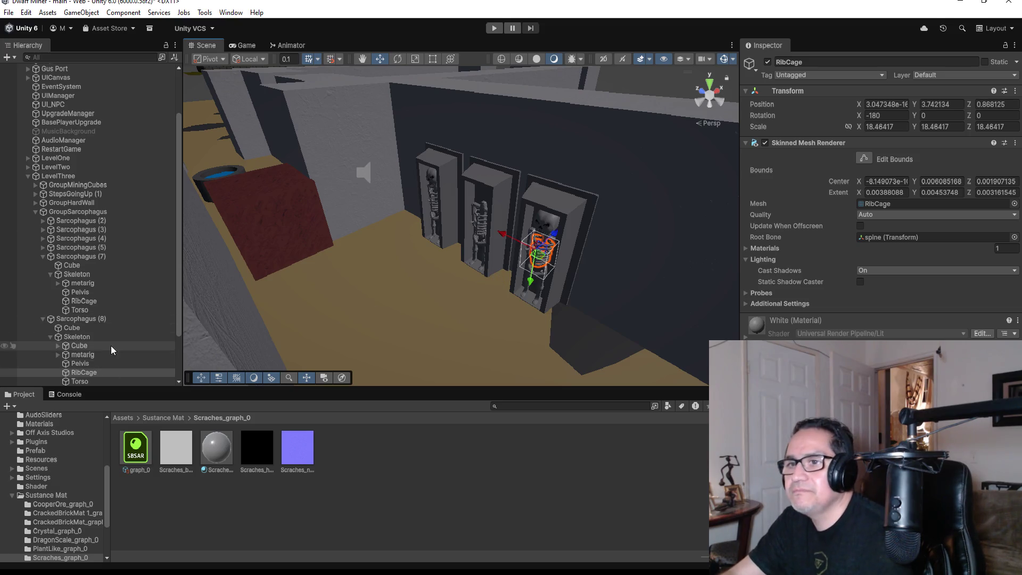
pyautogui.scroll(-3, 107, 352)
pyautogui.click(89, 313)
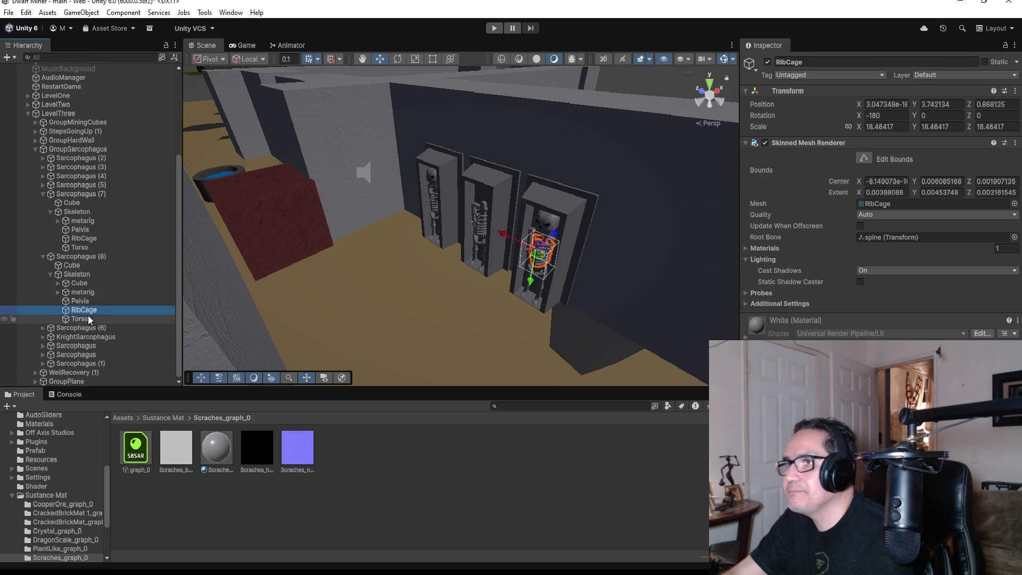
pyautogui.click(86, 318)
pyautogui.click(566, 221)
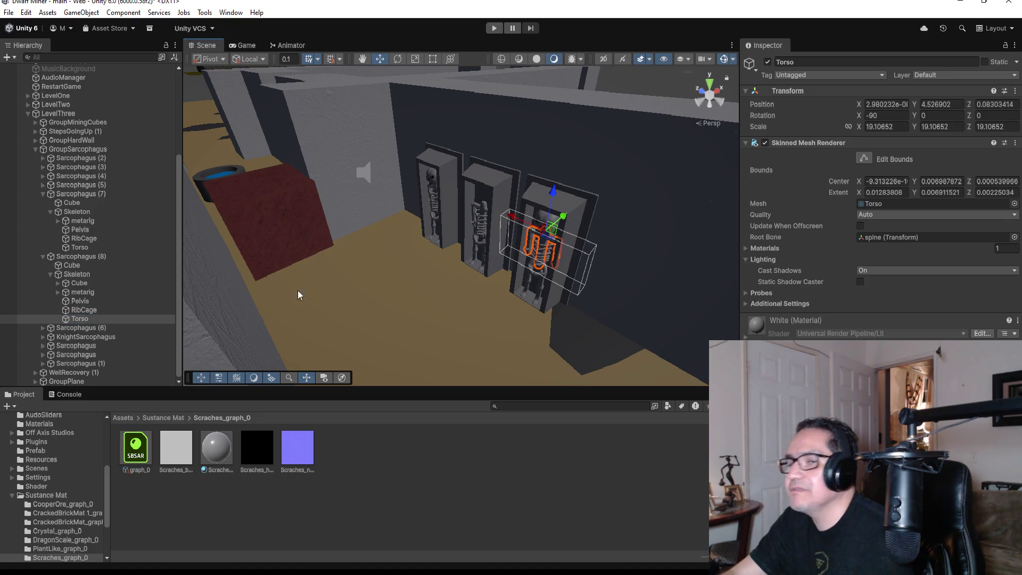
pyautogui.click(79, 282)
pyautogui.click(79, 292)
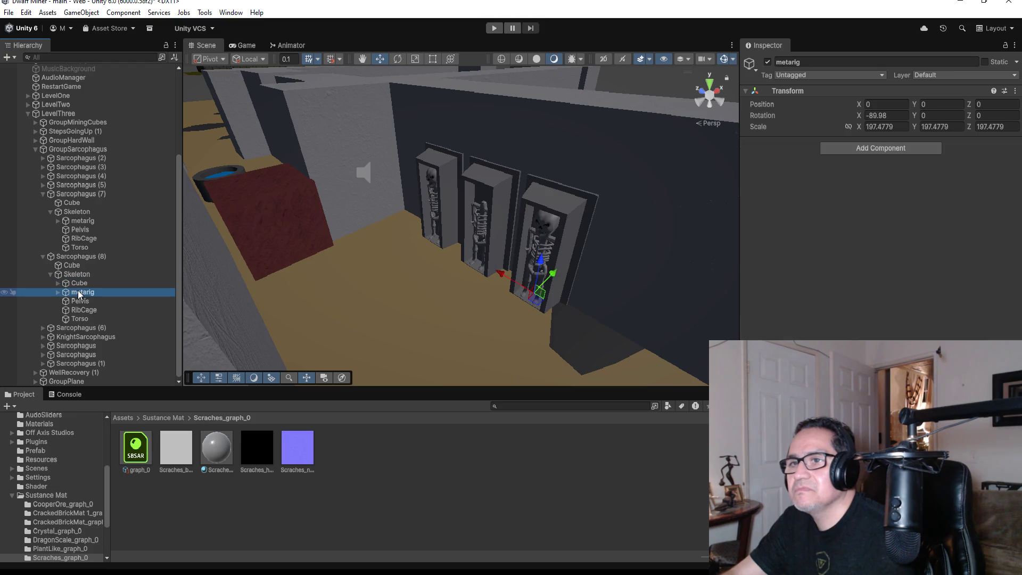
pyautogui.click(58, 283)
pyautogui.click(77, 284)
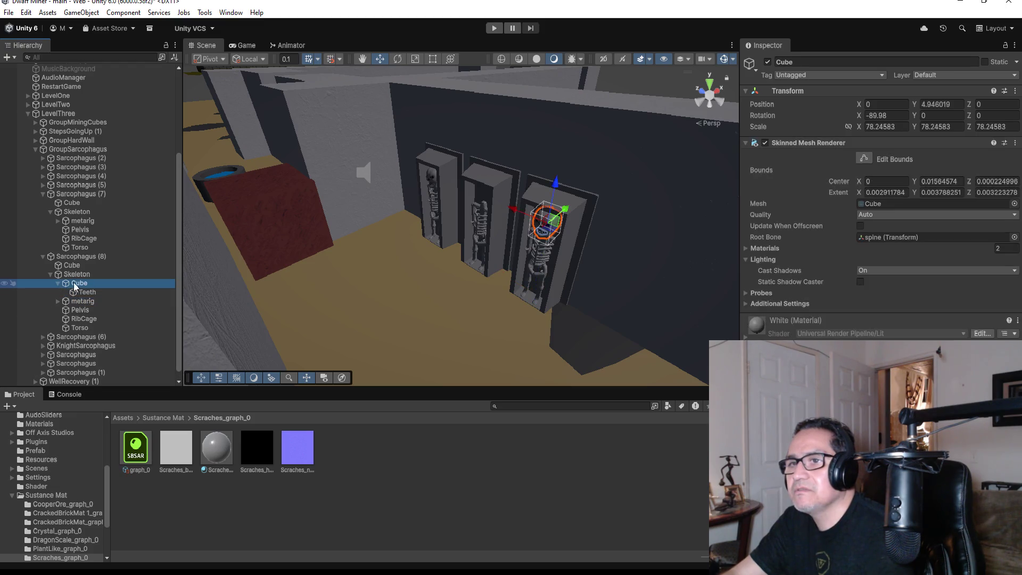
pyautogui.click(59, 283)
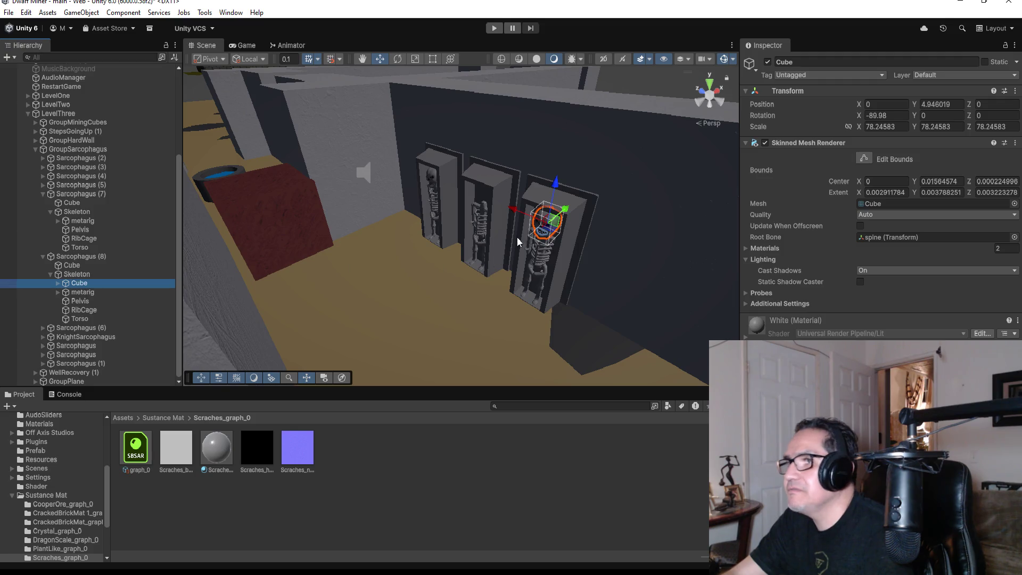
pyautogui.click(567, 206)
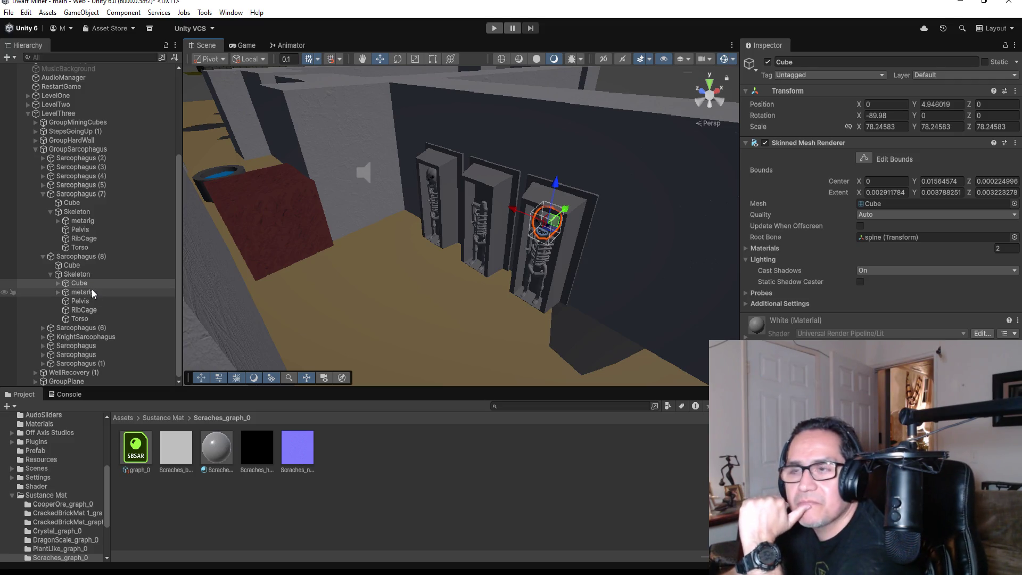
pyautogui.click(84, 301)
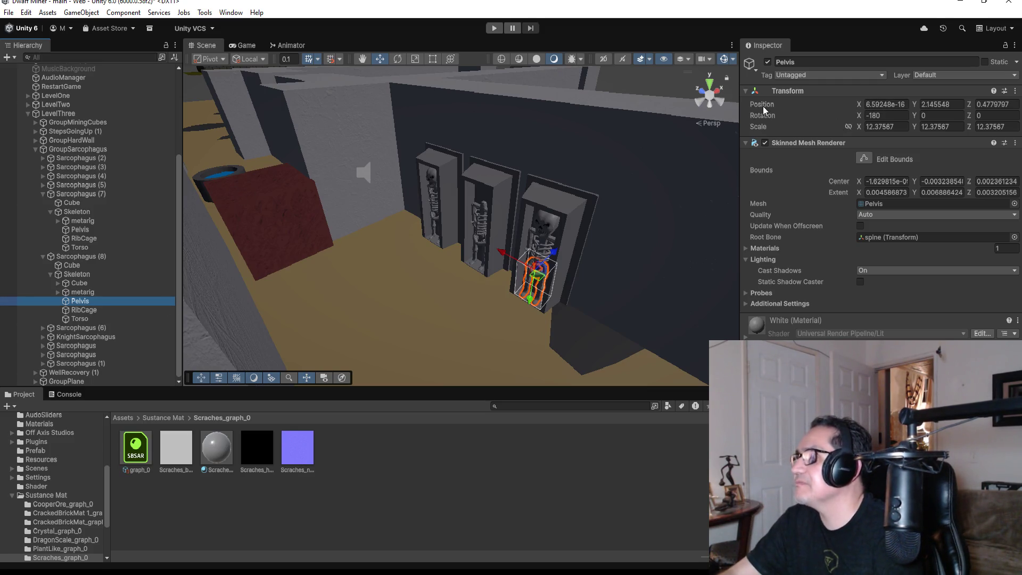
# Pull Sarcophagus (8)'s Skeleton onto the floor and set its rotation to X 0, Y 90, Z 0
pyautogui.click(95, 274)
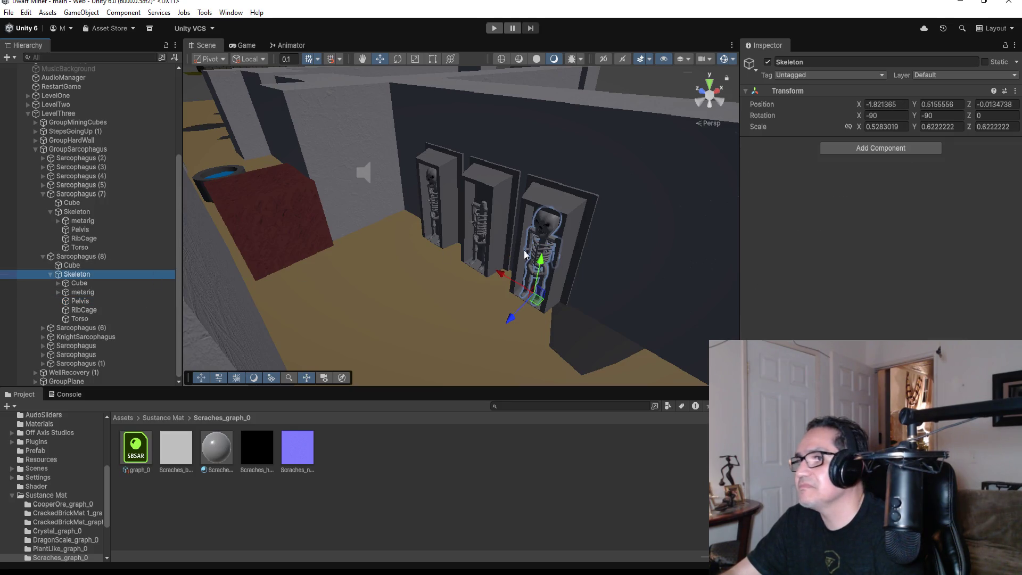
pyautogui.moveTo(508, 314); pyautogui.dragTo(471, 325)
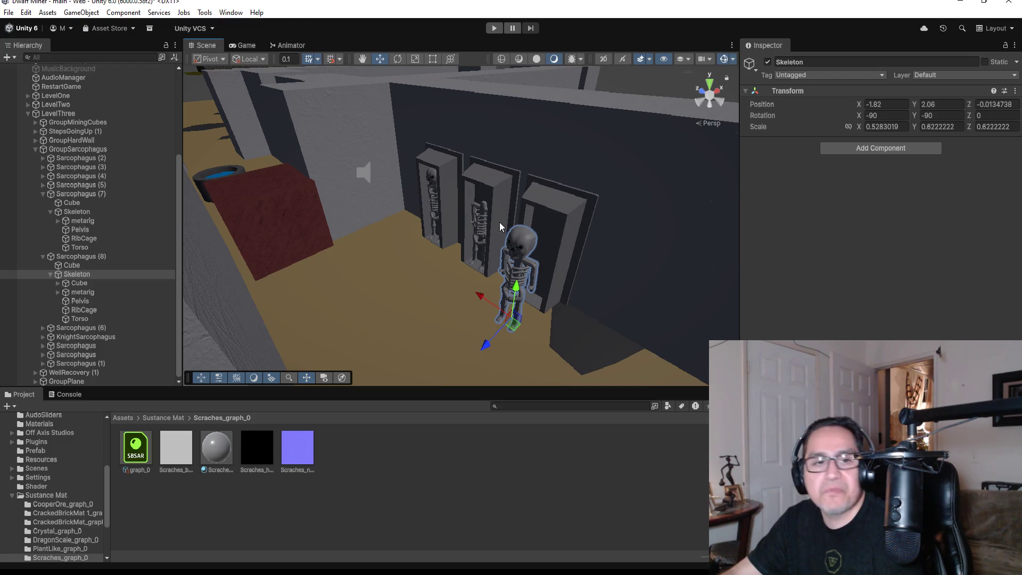
pyautogui.click(923, 118)
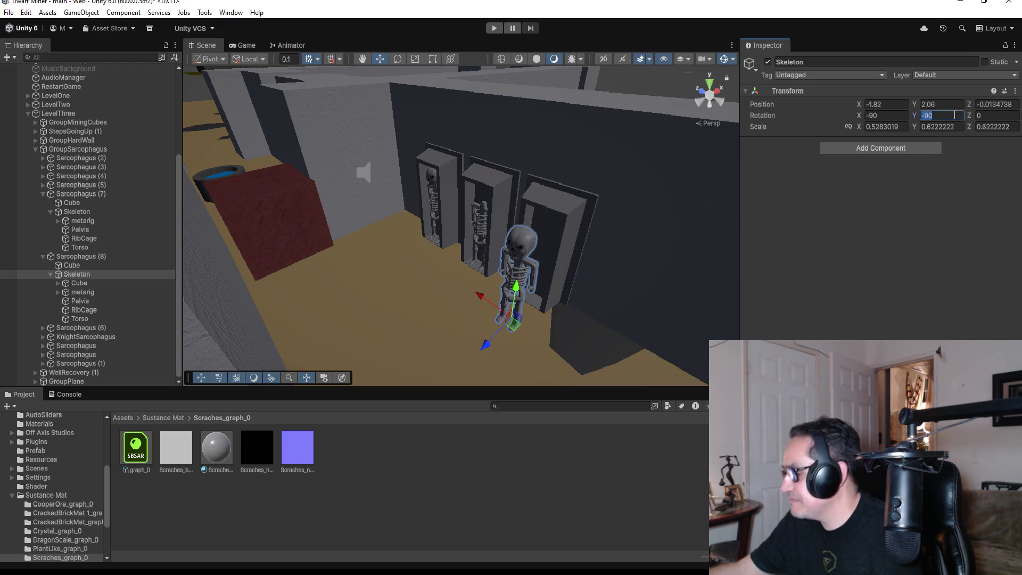
pyautogui.write('0')
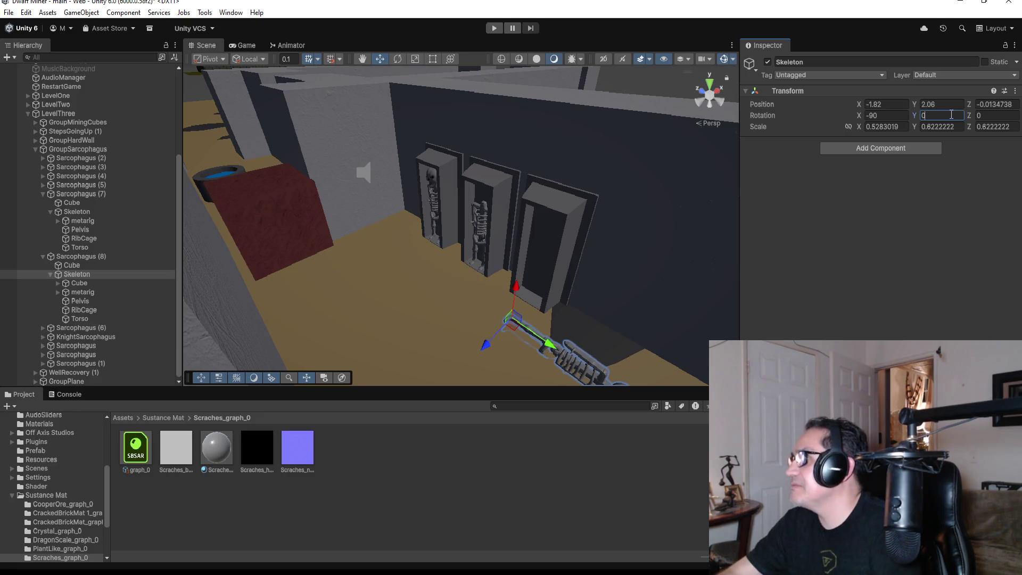
pyautogui.click(891, 114)
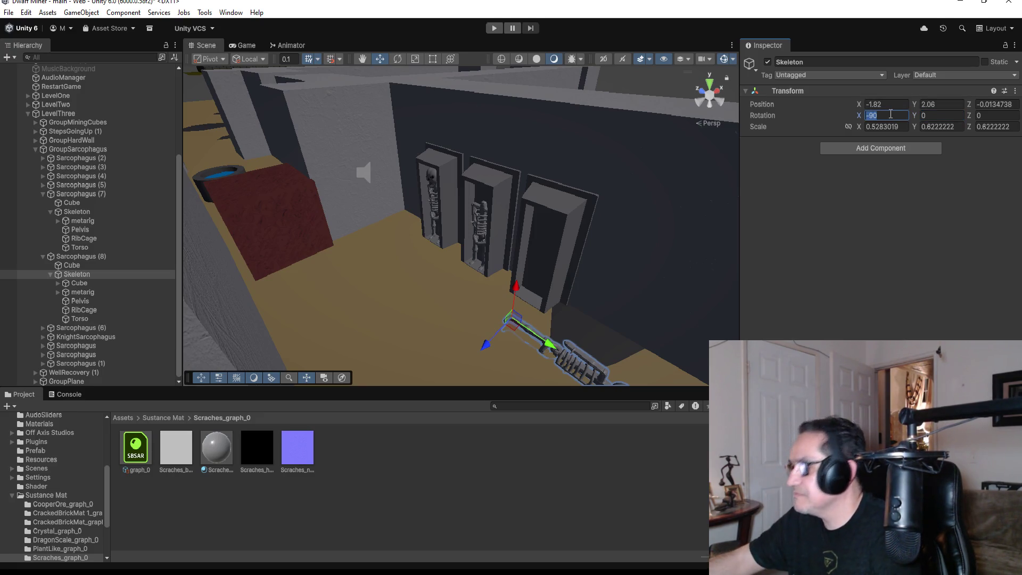
pyautogui.write('90')
pyautogui.press('BackSpace')
pyautogui.press('BackSpace')
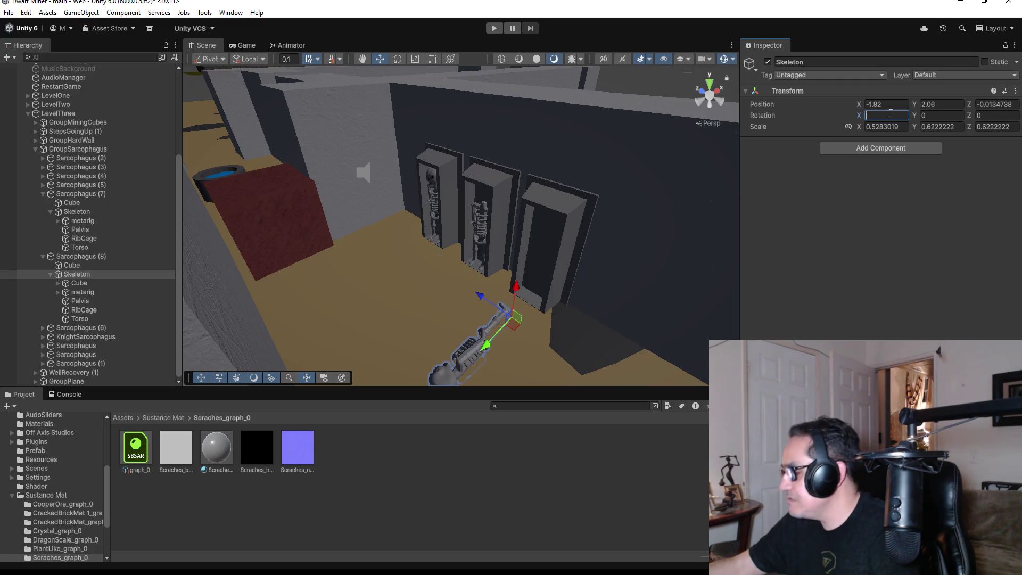
pyautogui.press('Tab')
pyautogui.press('Tab')
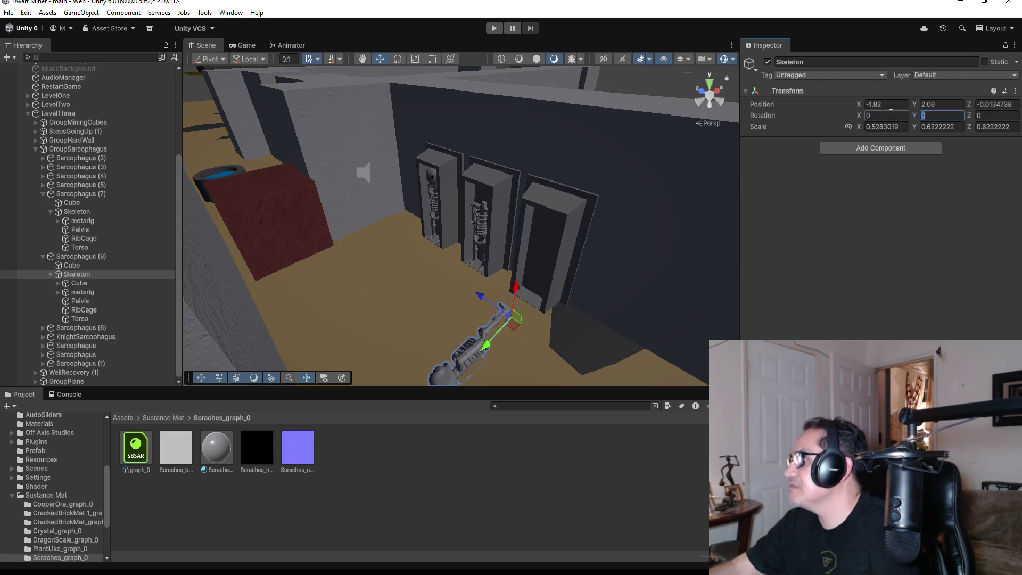
pyautogui.write('90')
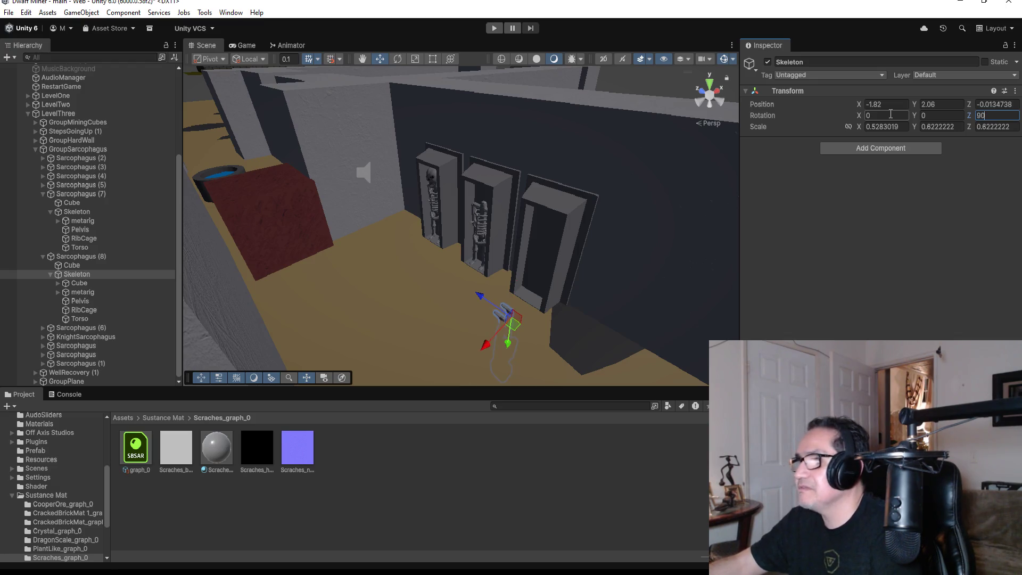
pyautogui.press('BackSpace')
pyautogui.press('BackSpace')
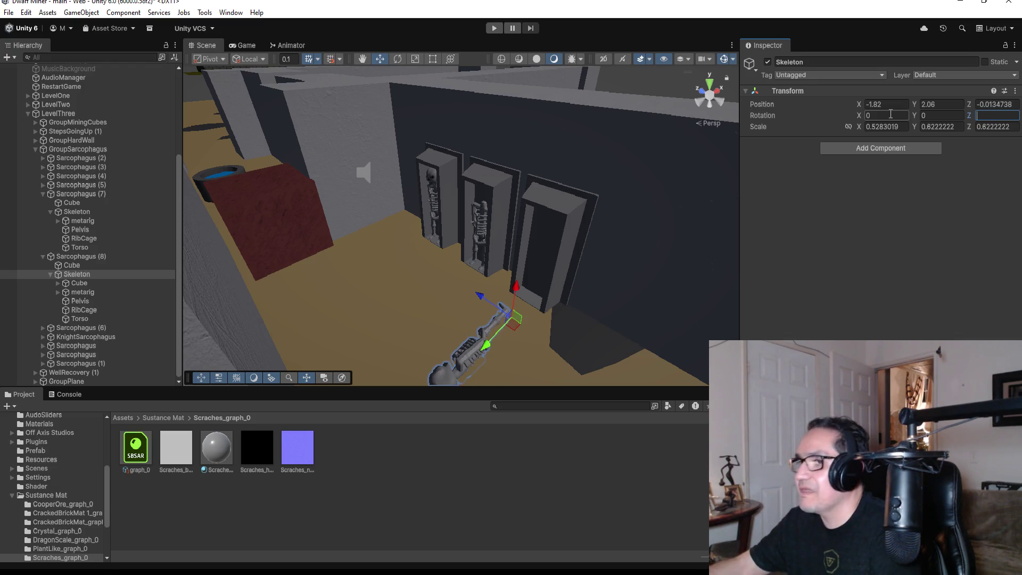
pyautogui.click(932, 116)
pyautogui.write('90')
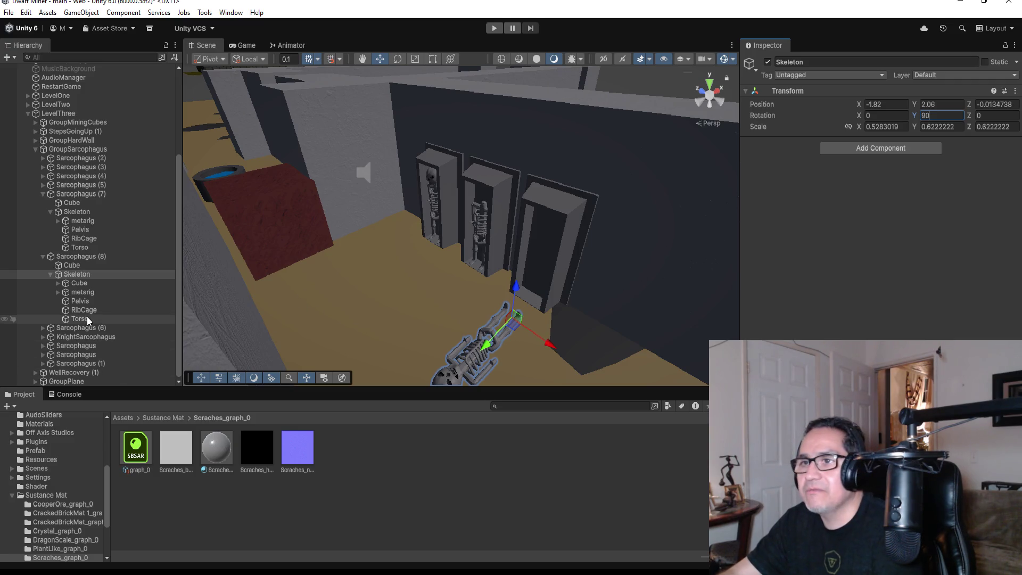
pyautogui.click(80, 283)
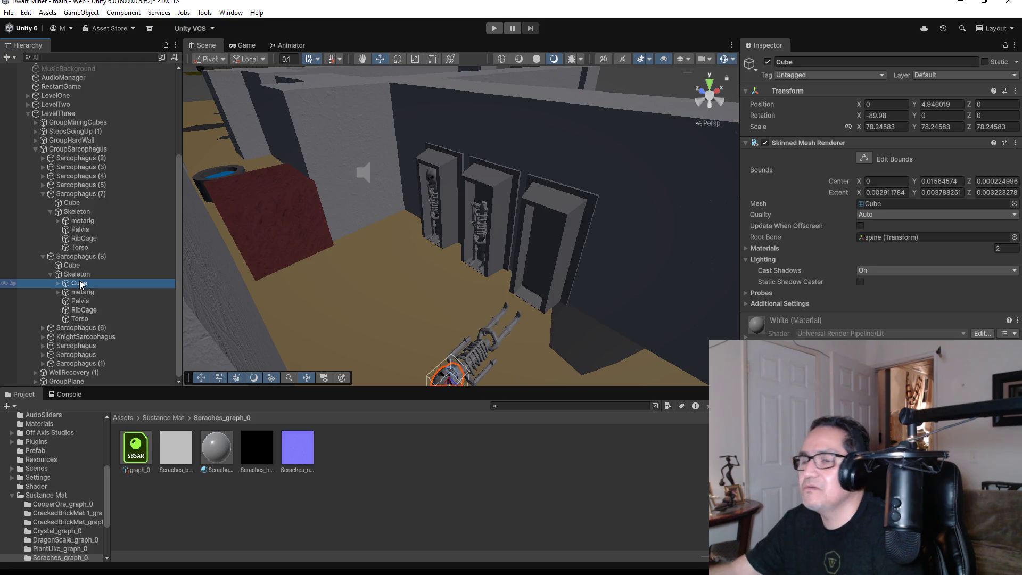
# Delete the skeleton's Cube, Torso and Pelvis parts
pyautogui.press('Delete')
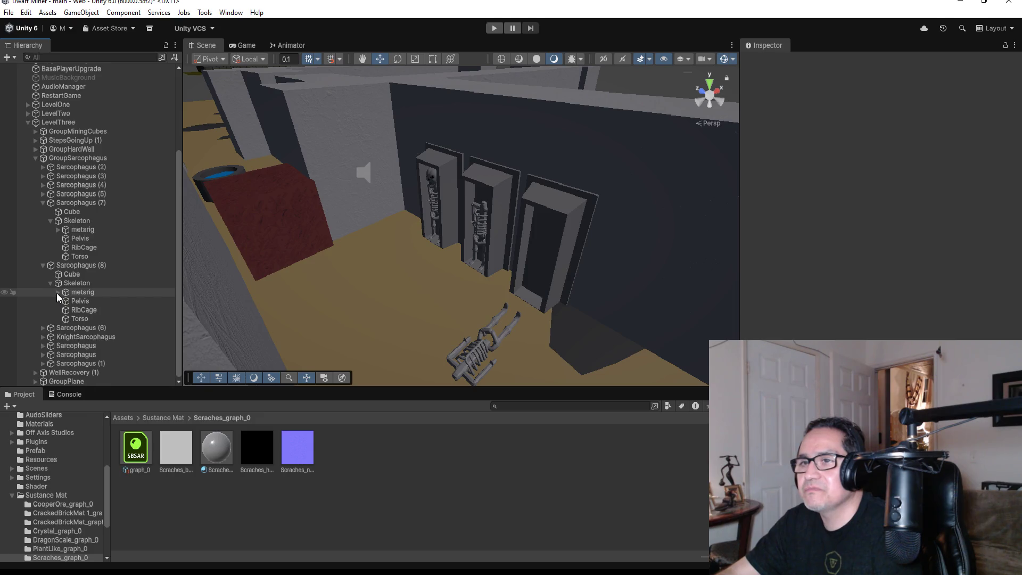
pyautogui.click(76, 319)
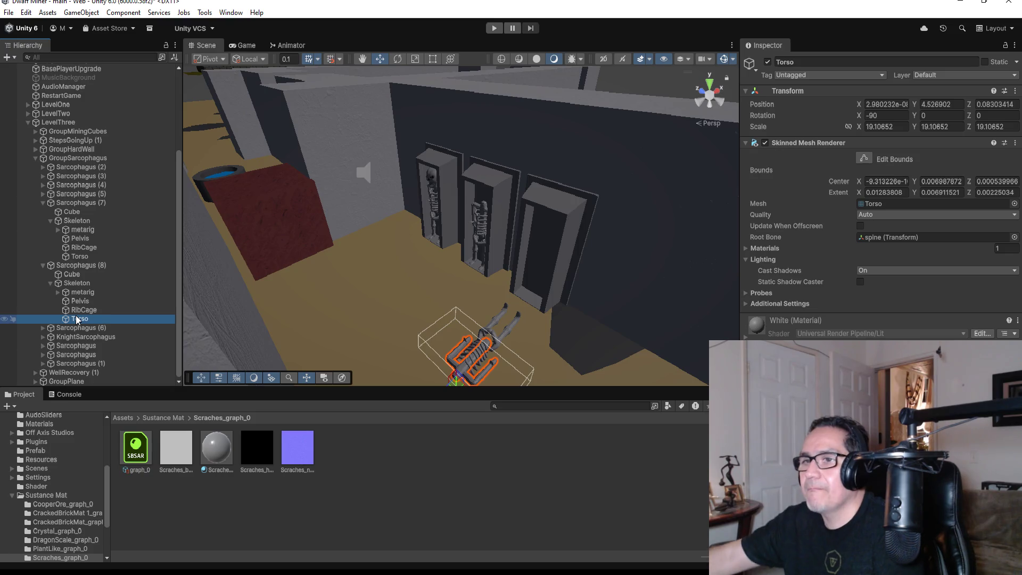
pyautogui.press('Delete')
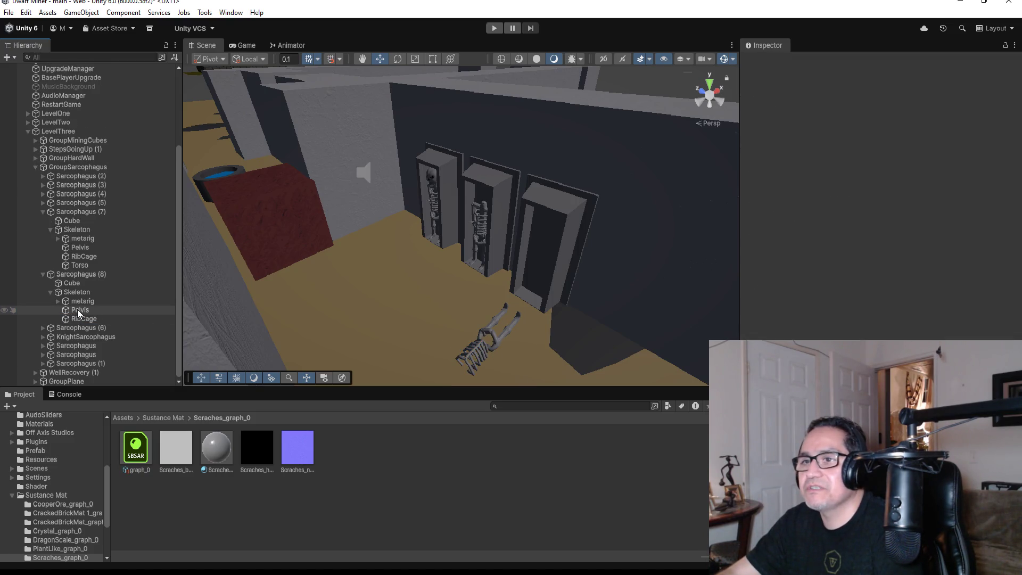
pyautogui.click(80, 310)
pyautogui.press('Delete')
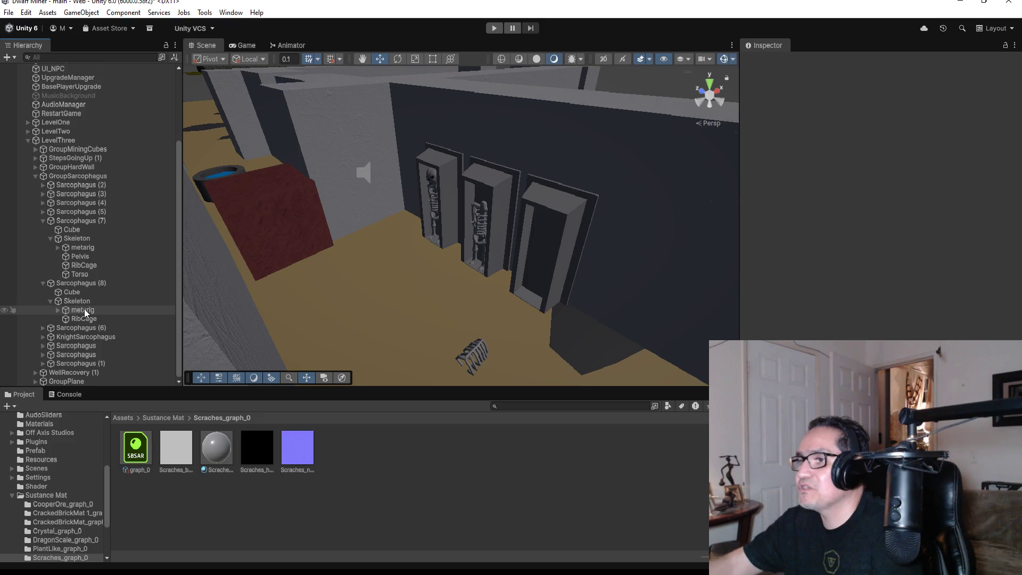
# Shift the RibCage and rest the Skeleton on the floor beside its sarcophagus at local X -1.95, Y 0.5
pyautogui.click(85, 319)
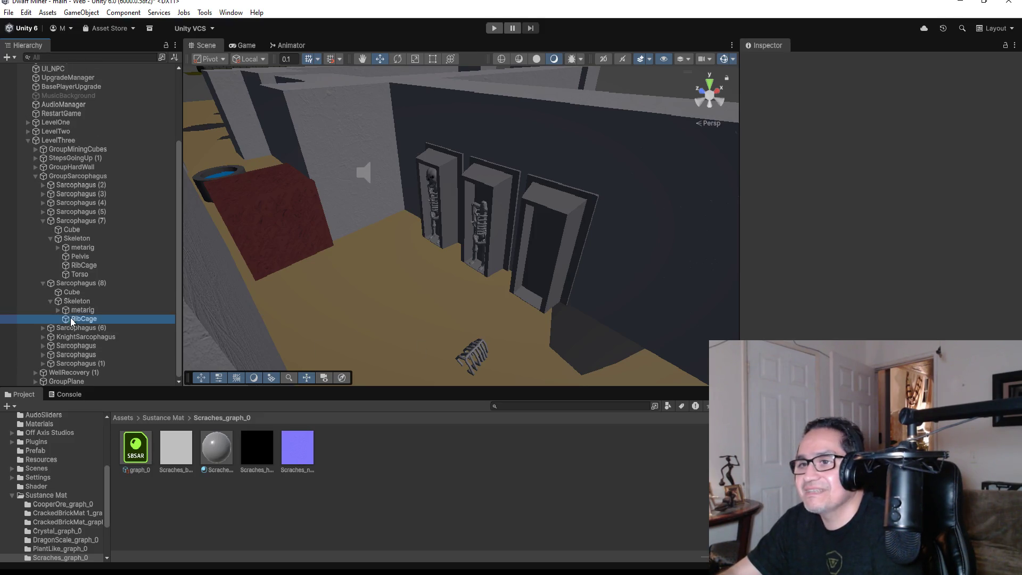
pyautogui.moveTo(495, 382)
pyautogui.mouseDown()
pyautogui.moveTo(487, 370)
pyautogui.moveTo(504, 366)
pyautogui.mouseUp()
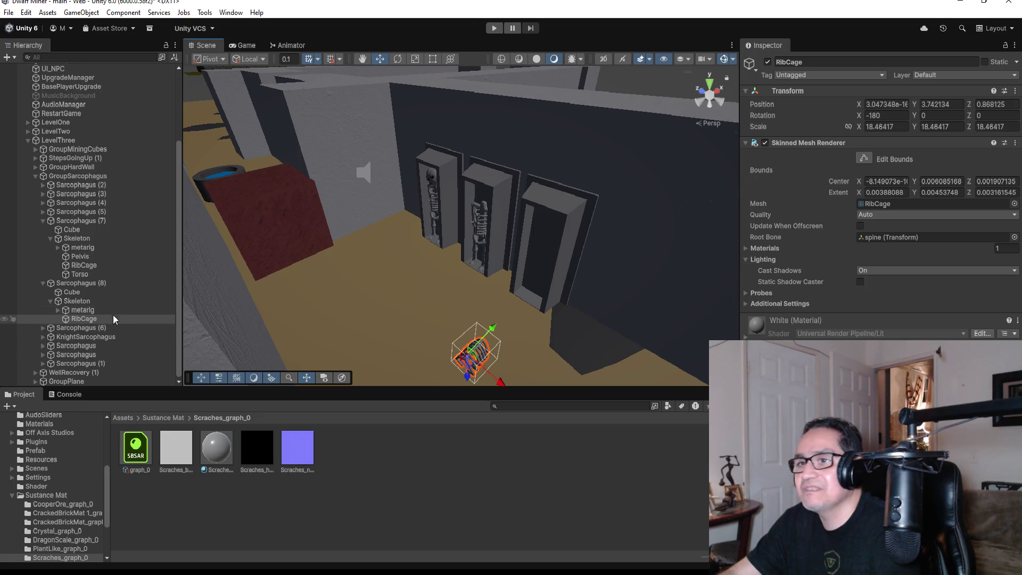
pyautogui.click(94, 302)
pyautogui.moveTo(725, 133)
pyautogui.mouseDown()
pyautogui.moveTo(568, 291)
pyautogui.moveTo(518, 233)
pyautogui.mouseUp()
pyautogui.moveTo(520, 187); pyautogui.dragTo(521, 183)
pyautogui.moveTo(624, 230)
pyautogui.mouseDown()
pyautogui.moveTo(502, 248)
pyautogui.moveTo(521, 293)
pyautogui.moveTo(525, 285)
pyautogui.mouseUp()
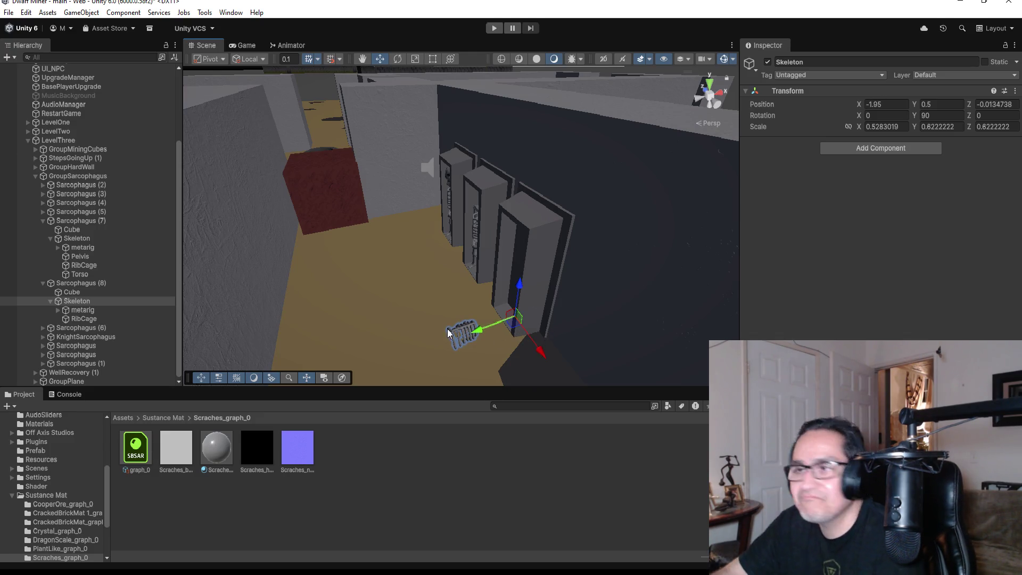
# Undo to restore the skeleton's parts, then test a Pelvis rotation and revert it
pyautogui.hotkey('ctrl', 'z')
pyautogui.hotkey('ctrl', 'z')
pyautogui.hotkey('ctrl', 'z')
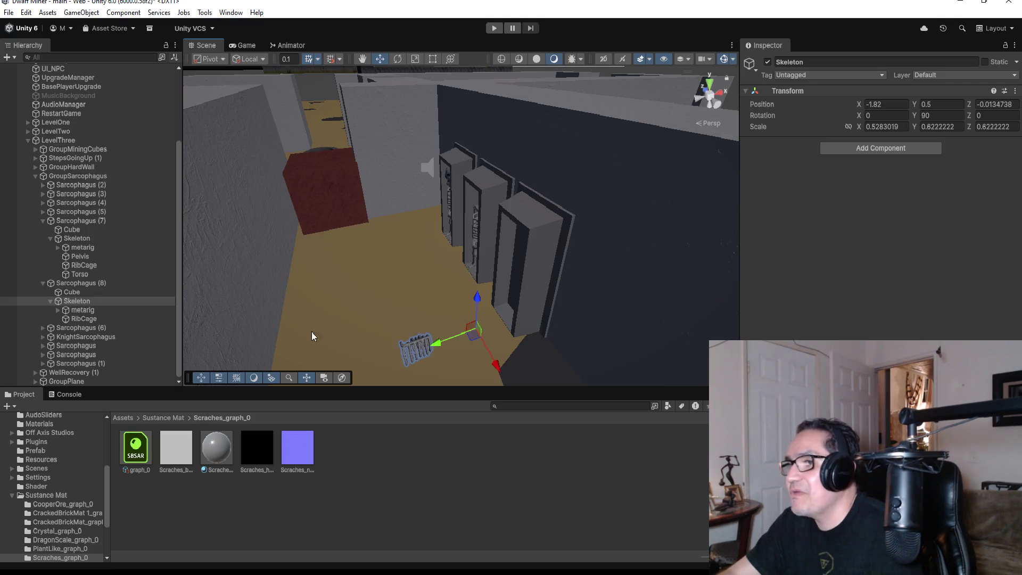
pyautogui.click(407, 341)
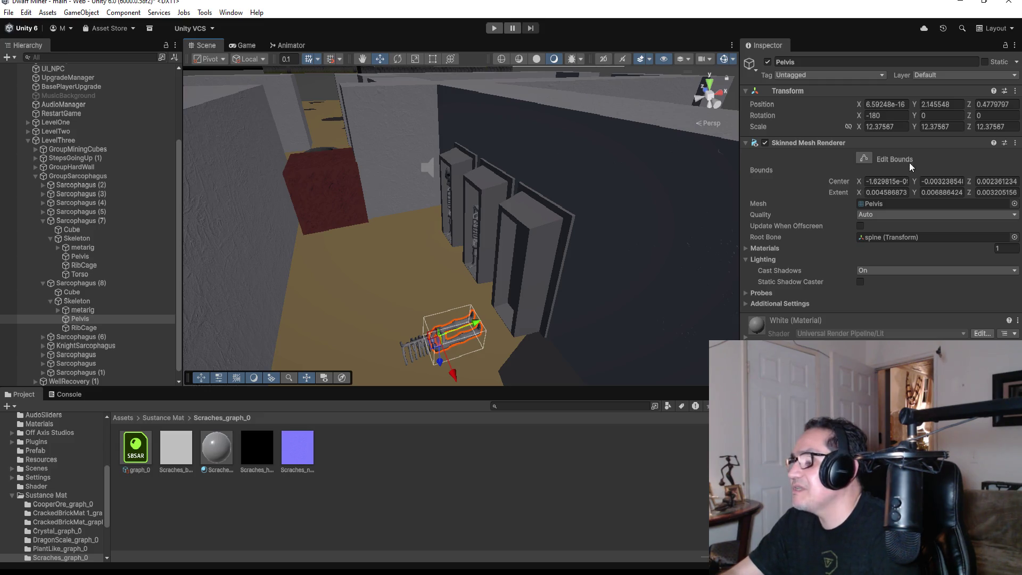
pyautogui.click(85, 319)
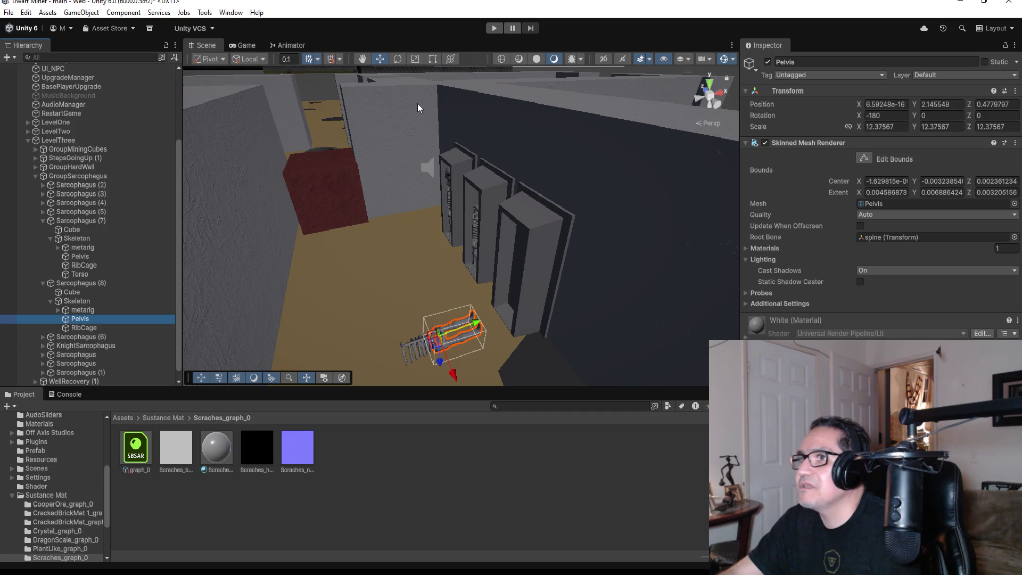
pyautogui.click(397, 59)
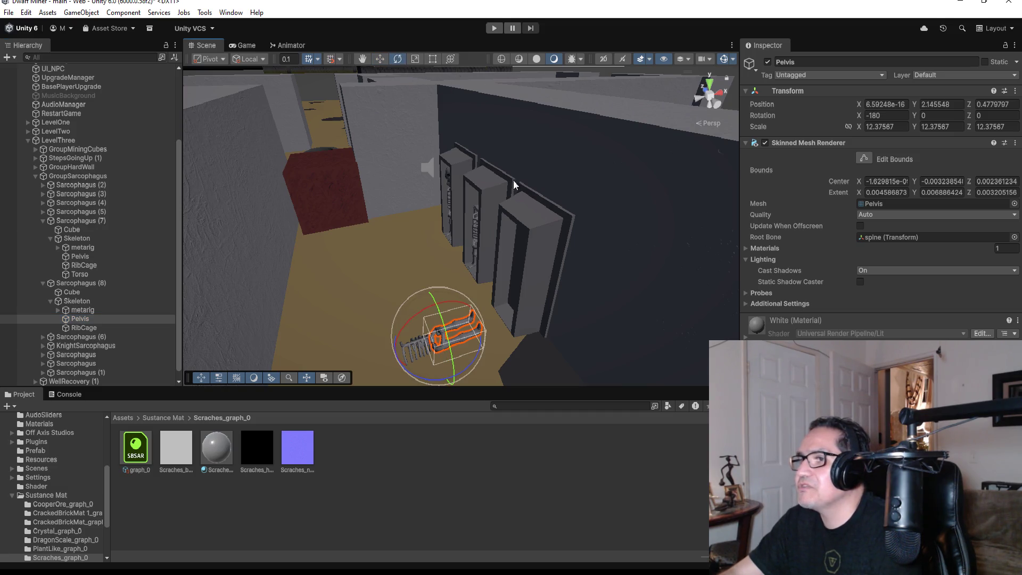
pyautogui.moveTo(480, 302); pyautogui.dragTo(553, 341)
pyautogui.hotkey('ctrl', 'z')
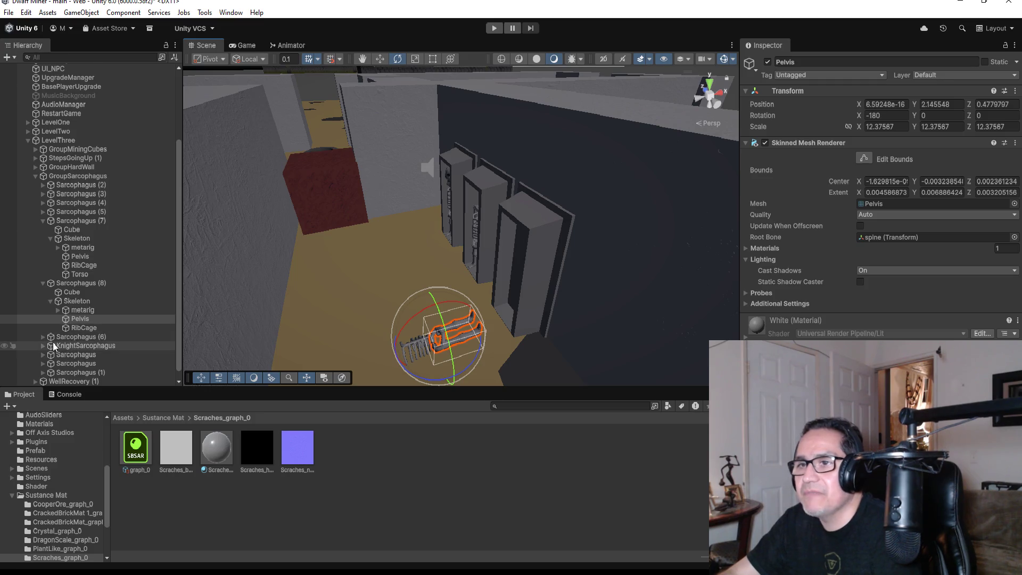
# Bend the spine.001 bone and pose the left thigh bone to rotation X 170.078, Z 34.652
pyautogui.scroll(-1, 65, 342)
pyautogui.click(58, 301)
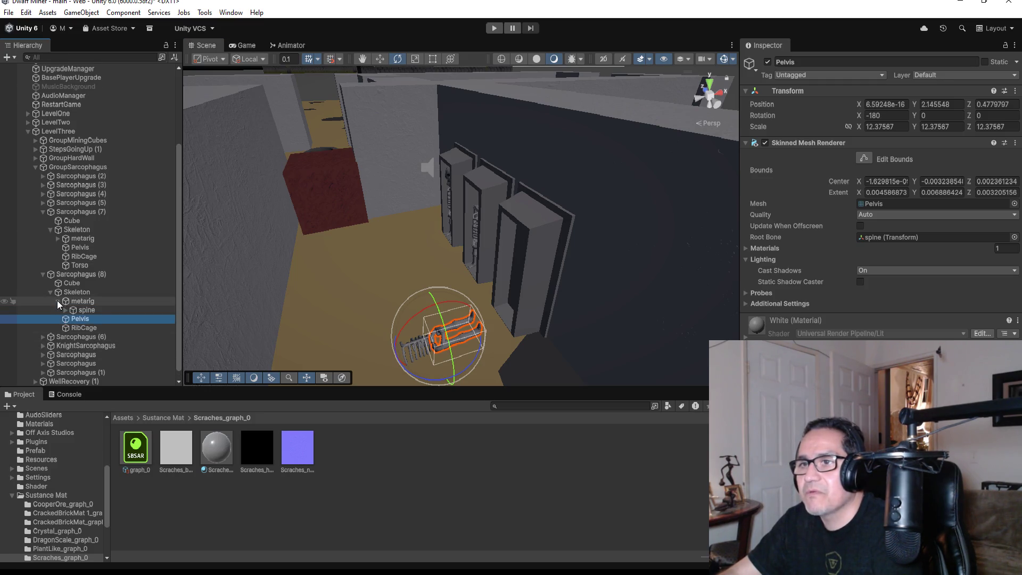
pyautogui.click(64, 310)
pyautogui.scroll(-3, 88, 333)
pyautogui.click(98, 283)
pyautogui.moveTo(454, 306)
pyautogui.mouseDown()
pyautogui.moveTo(528, 338)
pyautogui.moveTo(429, 303)
pyautogui.moveTo(423, 346)
pyautogui.moveTo(452, 375)
pyautogui.moveTo(477, 336)
pyautogui.mouseUp()
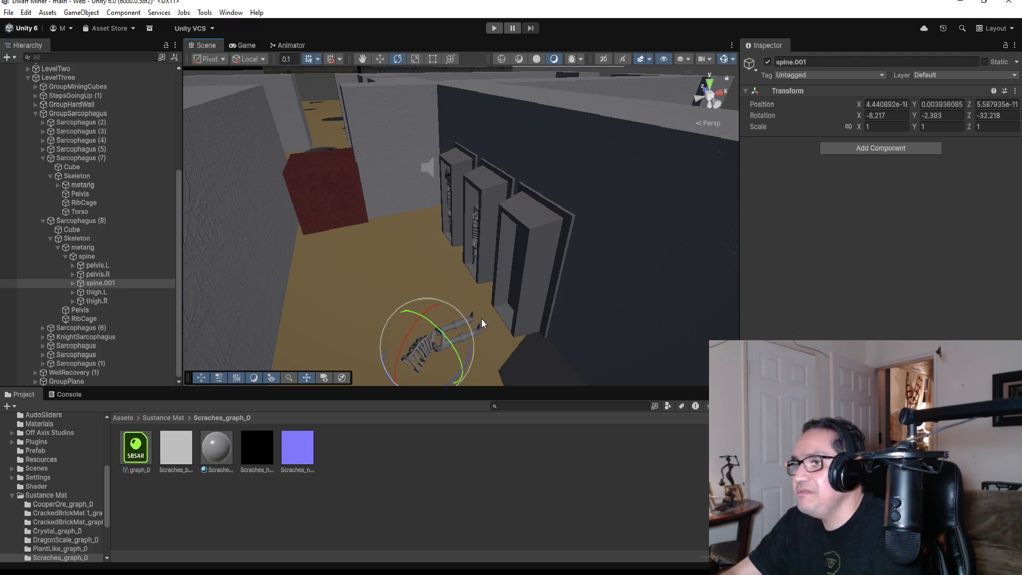
pyautogui.click(73, 291)
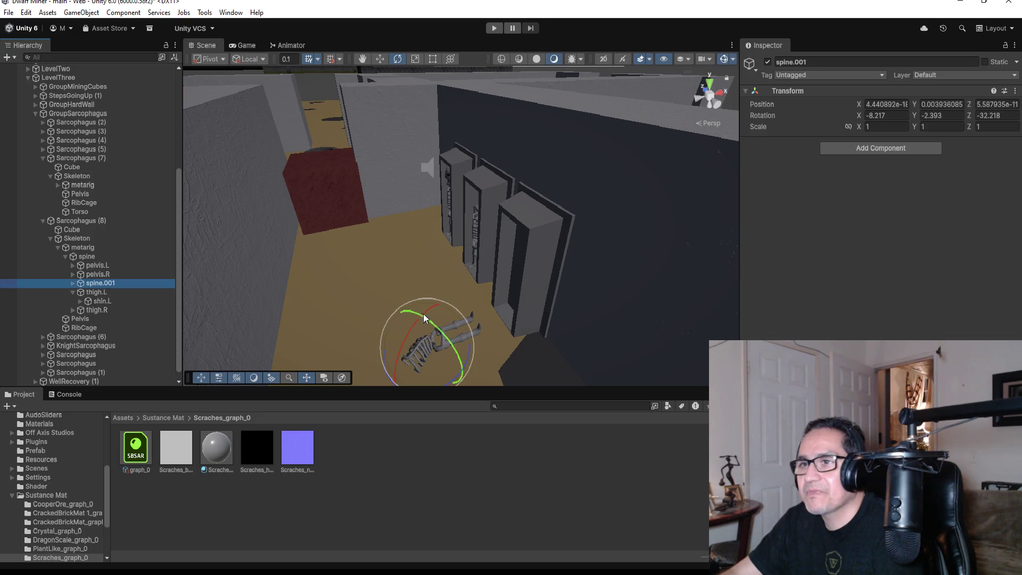
pyautogui.click(157, 292)
pyautogui.moveTo(468, 307); pyautogui.dragTo(448, 276)
pyautogui.hotkey('ctrl', 'z')
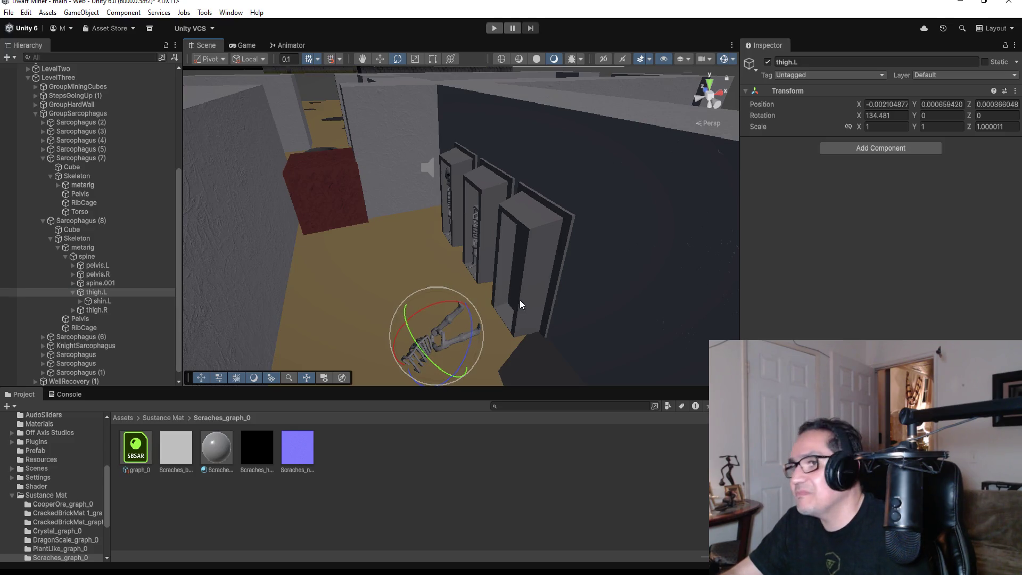
pyautogui.click(711, 88)
pyautogui.moveTo(451, 270); pyautogui.dragTo(430, 223)
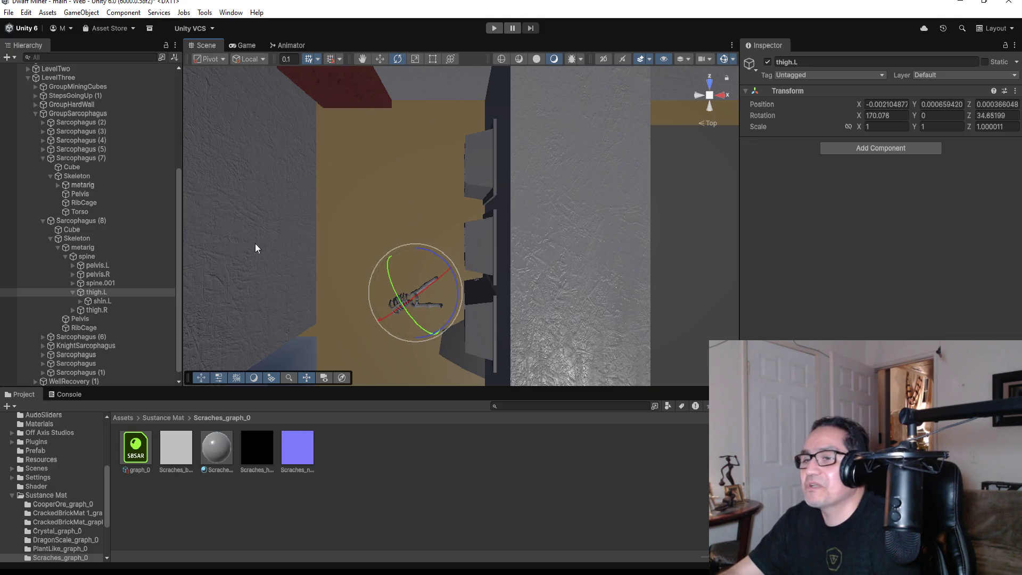
# Collapse the metarig and Sarcophagus (8) listings and select Sarcophagus (7)
pyautogui.click(58, 247)
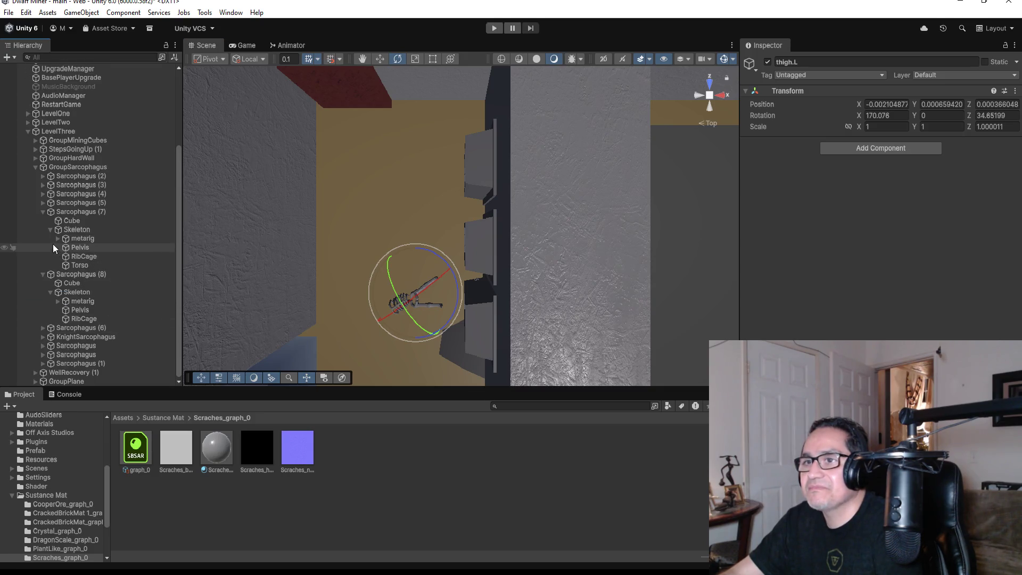
pyautogui.click(43, 274)
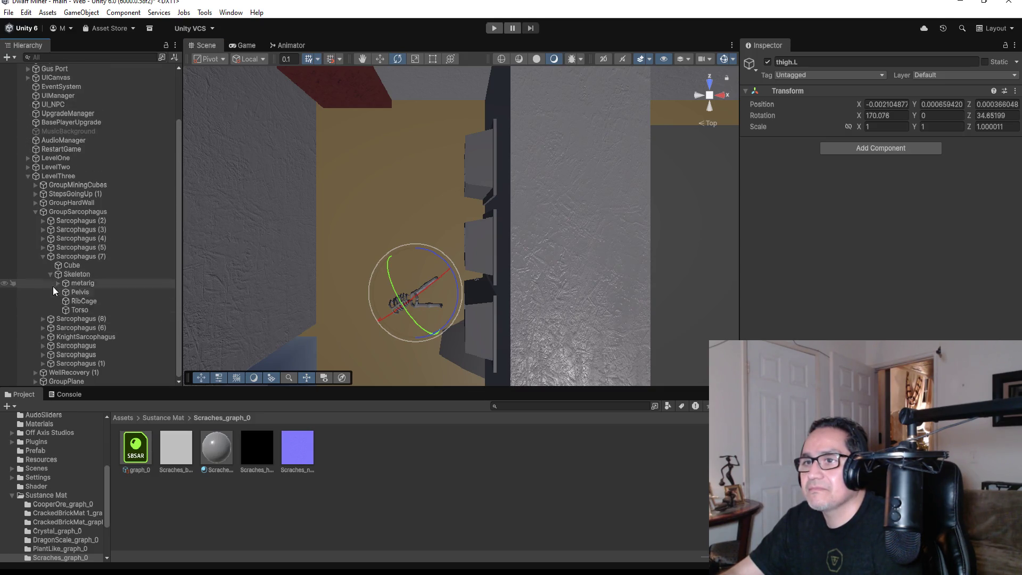
pyautogui.click(39, 257)
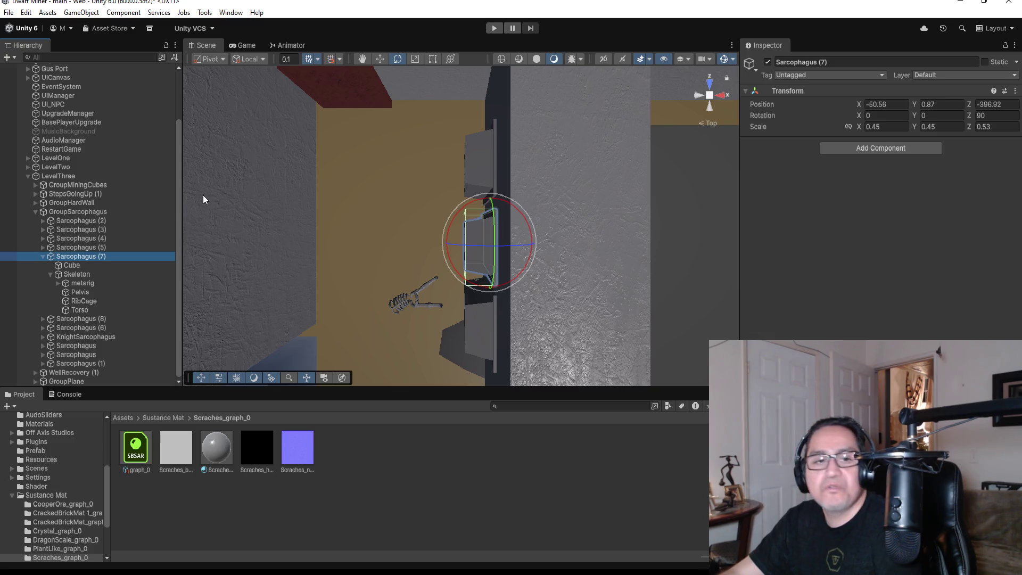
# Collapse Sarcophagus (7) and expand LevelTwo and its BossArea group in the Hierarchy
pyautogui.click(42, 257)
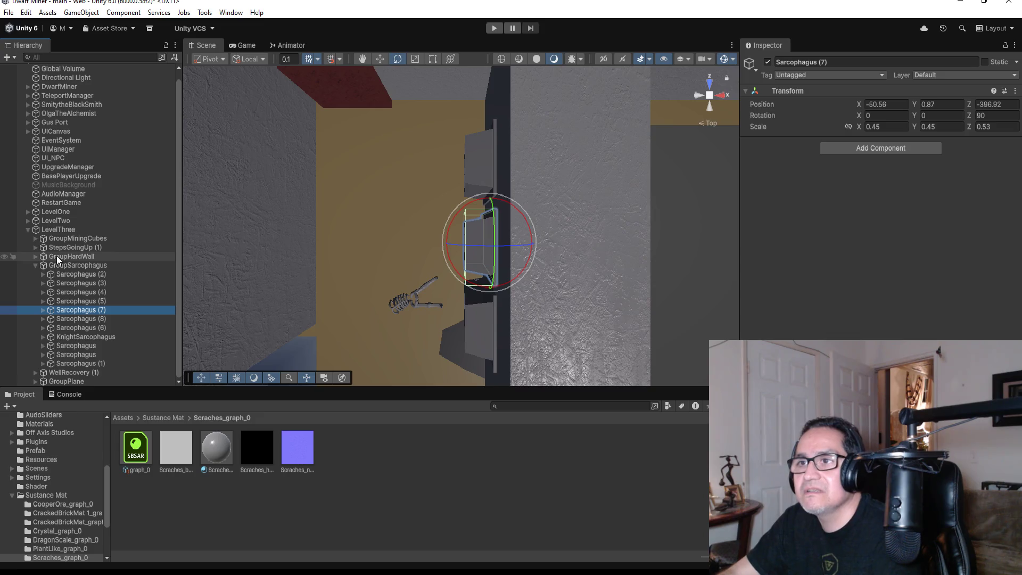
pyautogui.click(28, 220)
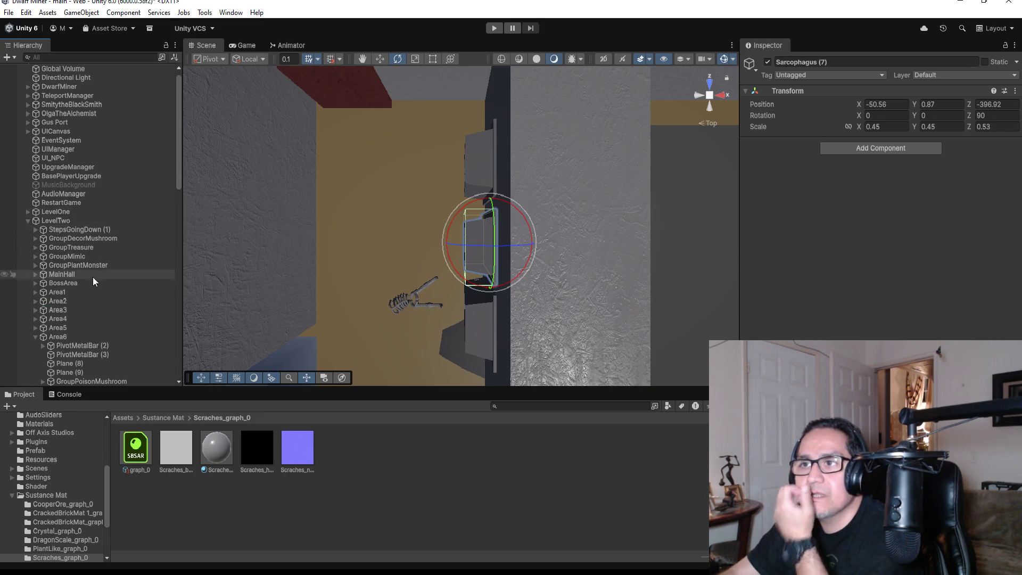
pyautogui.click(35, 282)
pyautogui.scroll(-8, 68, 311)
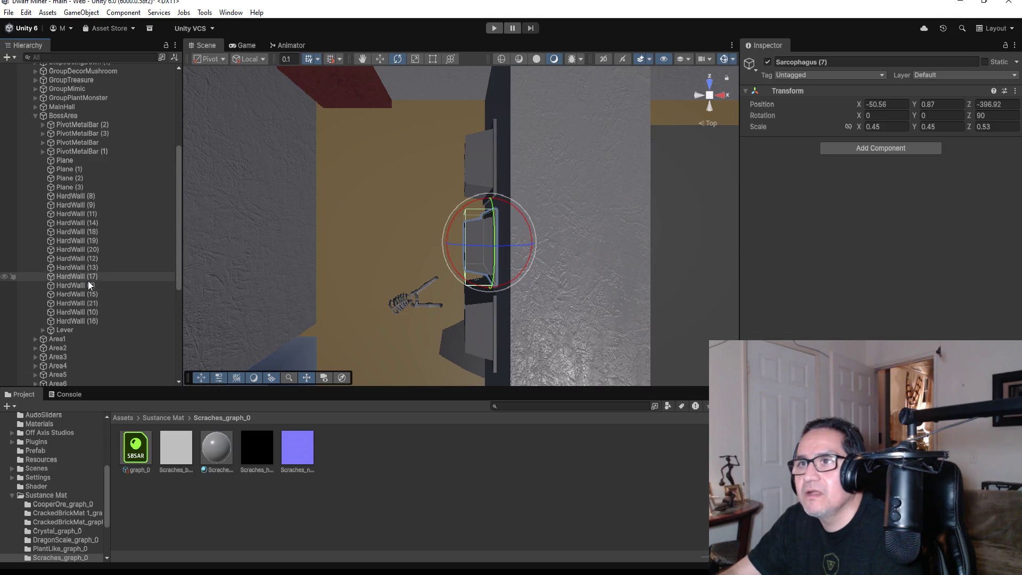
pyautogui.scroll(3, 89, 280)
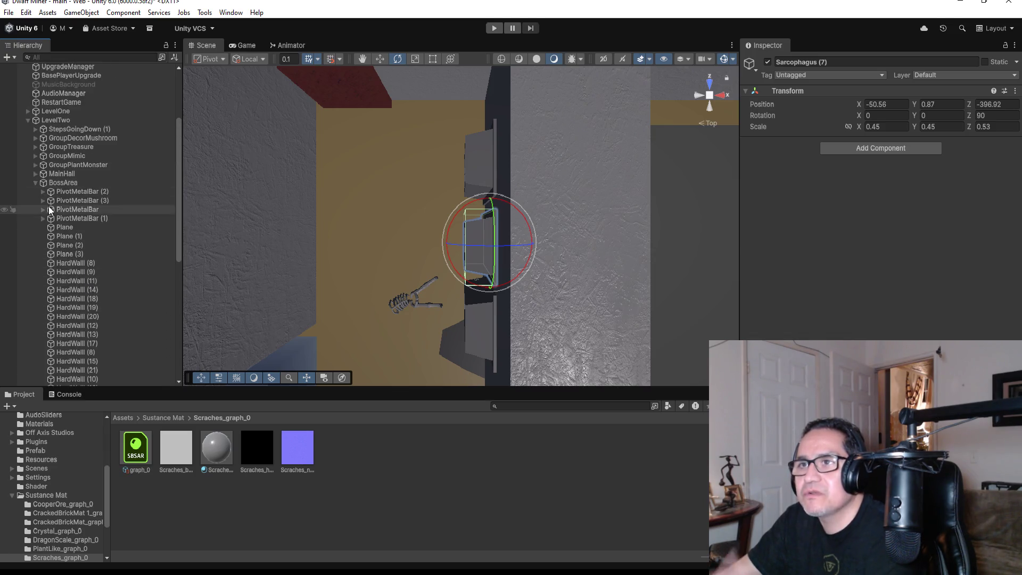
pyautogui.scroll(-4, 91, 250)
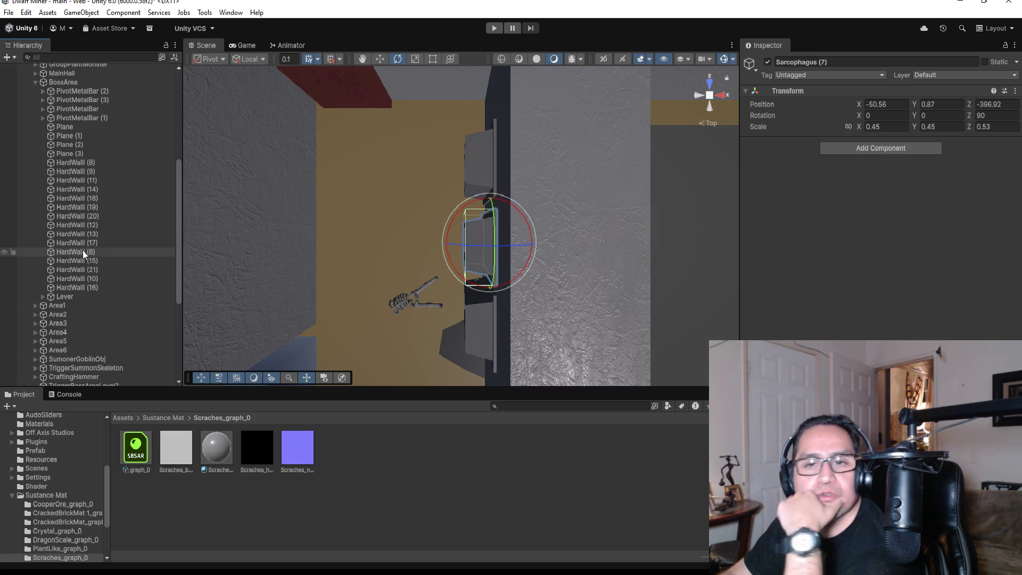
pyautogui.scroll(-3, 81, 264)
pyautogui.scroll(3, 64, 240)
pyautogui.scroll(3, 49, 218)
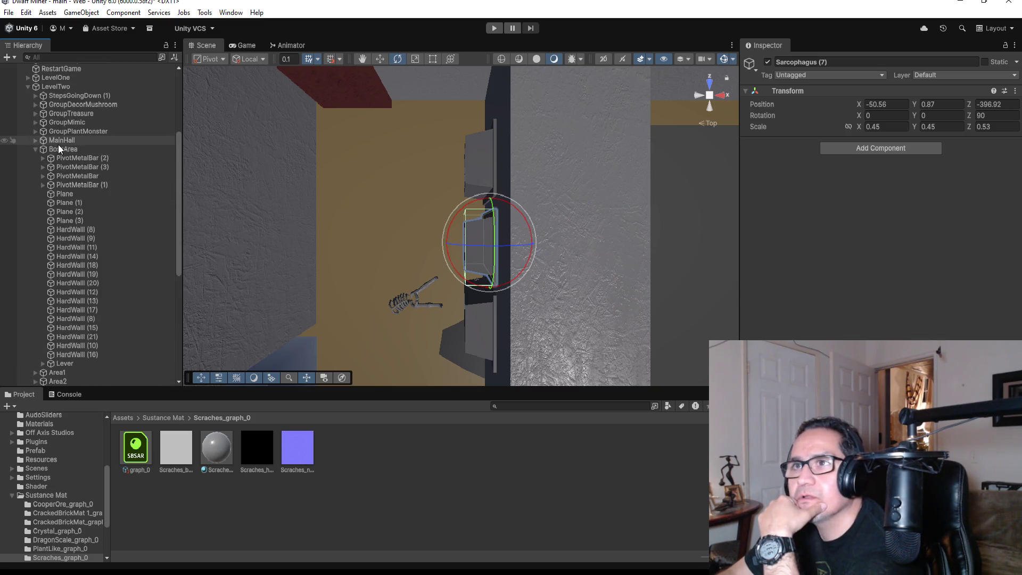
# Peek inside PivotMetalBar (1), collapse BossArea, and select the TriggerSummonSkeleton group
pyautogui.click(43, 183)
pyautogui.click(43, 184)
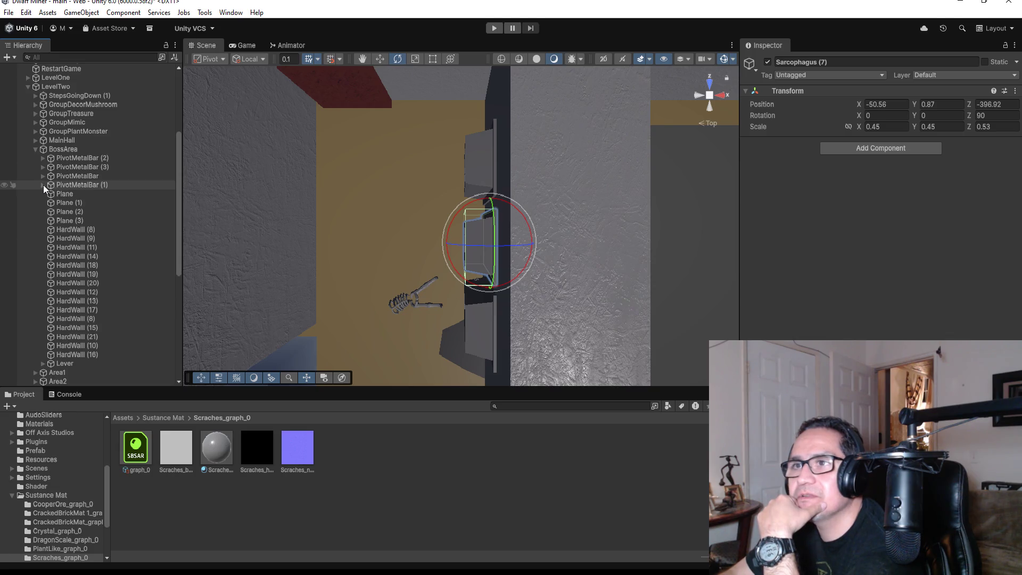
pyautogui.click(35, 150)
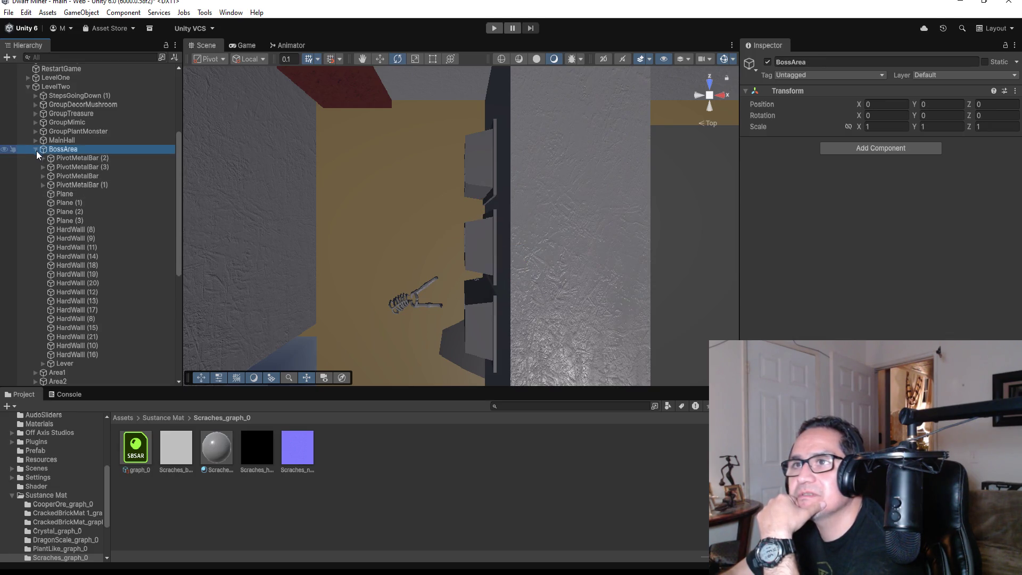
pyautogui.click(36, 149)
pyautogui.scroll(4, 159, 190)
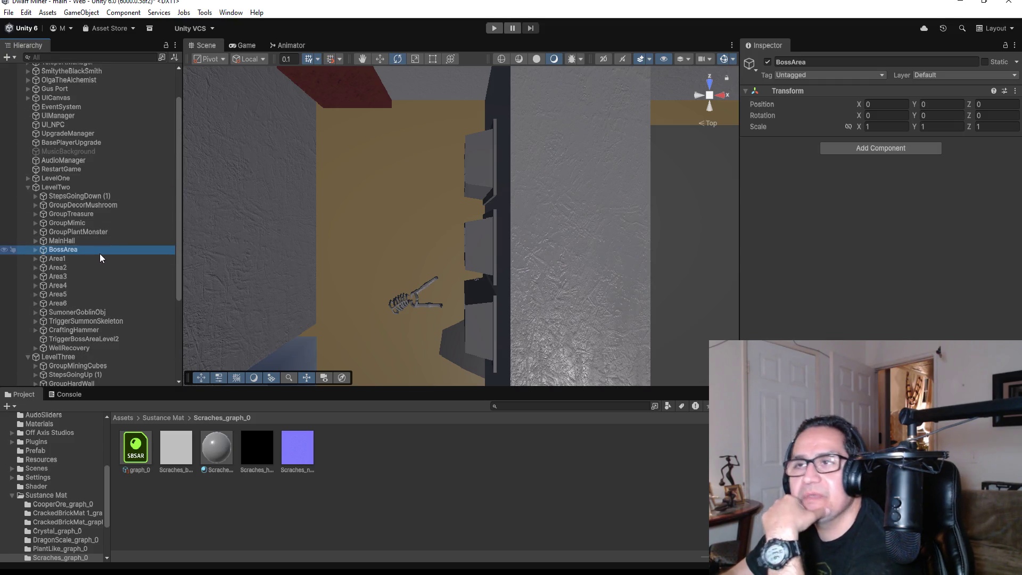
pyautogui.scroll(-3, 69, 277)
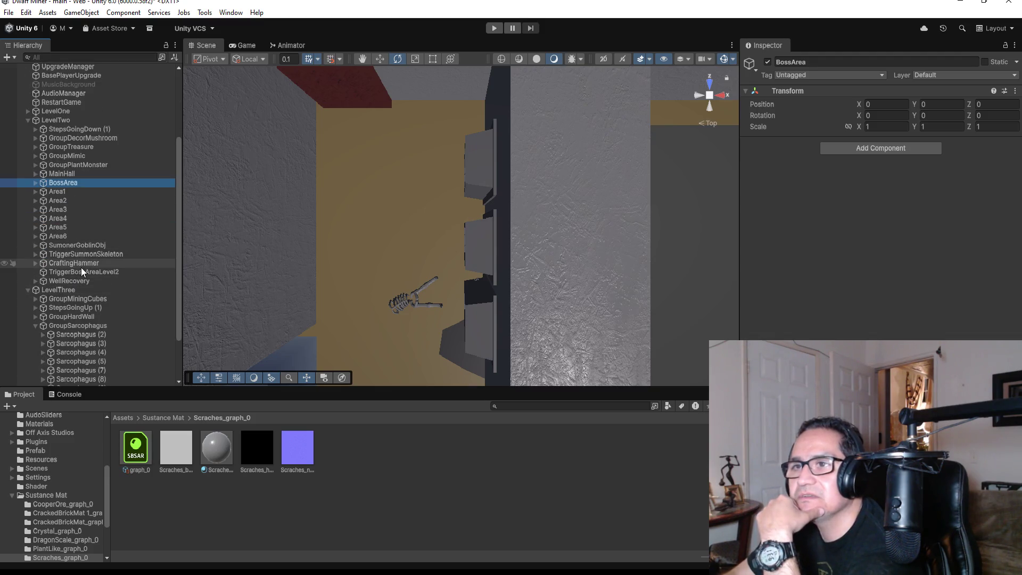
pyautogui.click(84, 254)
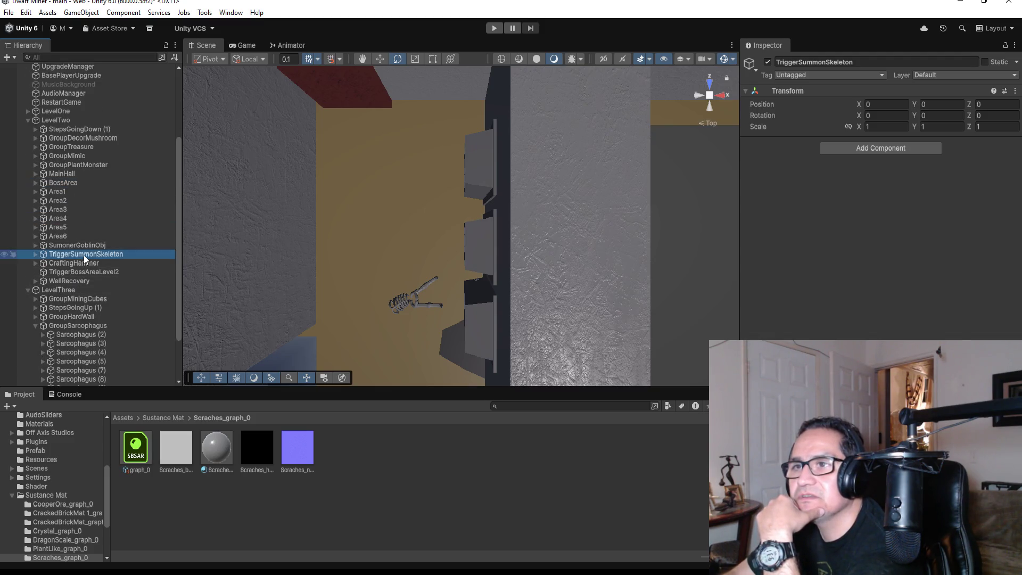
# Expand TriggerSummonSkeleton, select Bones (5), and tilt the Scene view toward the sarcophagi
pyautogui.click(35, 255)
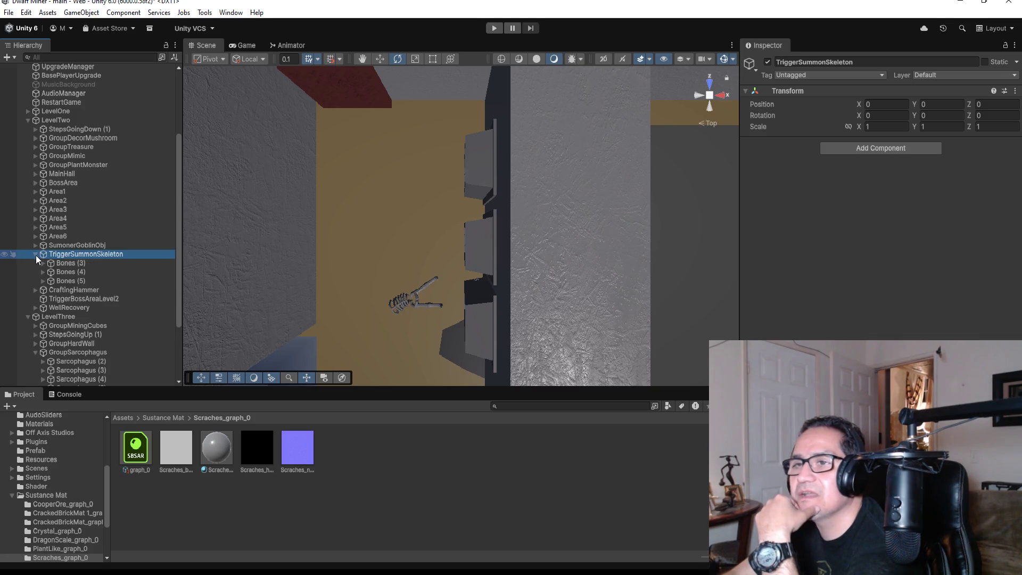
pyautogui.click(77, 270)
pyautogui.click(78, 279)
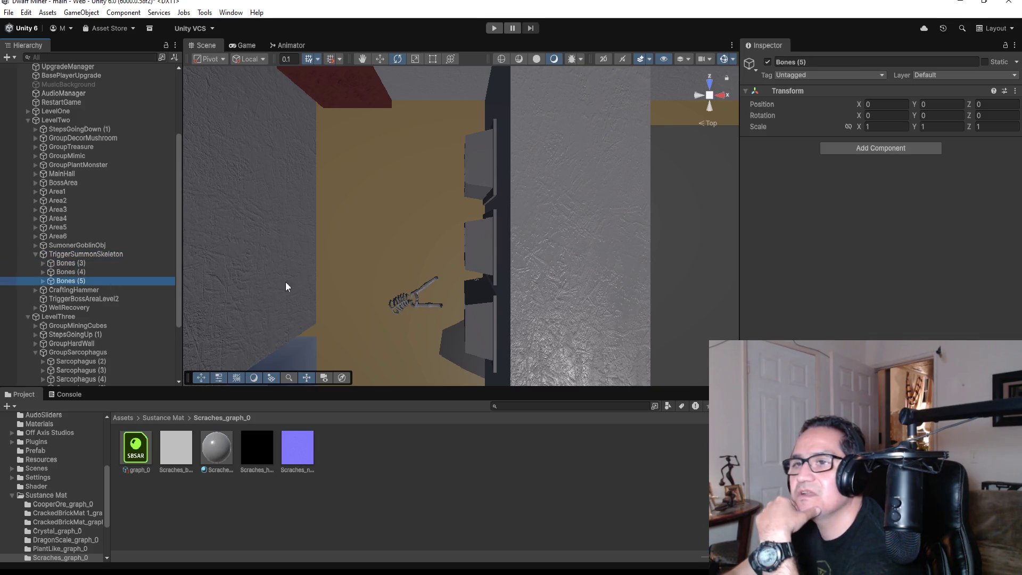
pyautogui.click(713, 81)
pyautogui.click(708, 88)
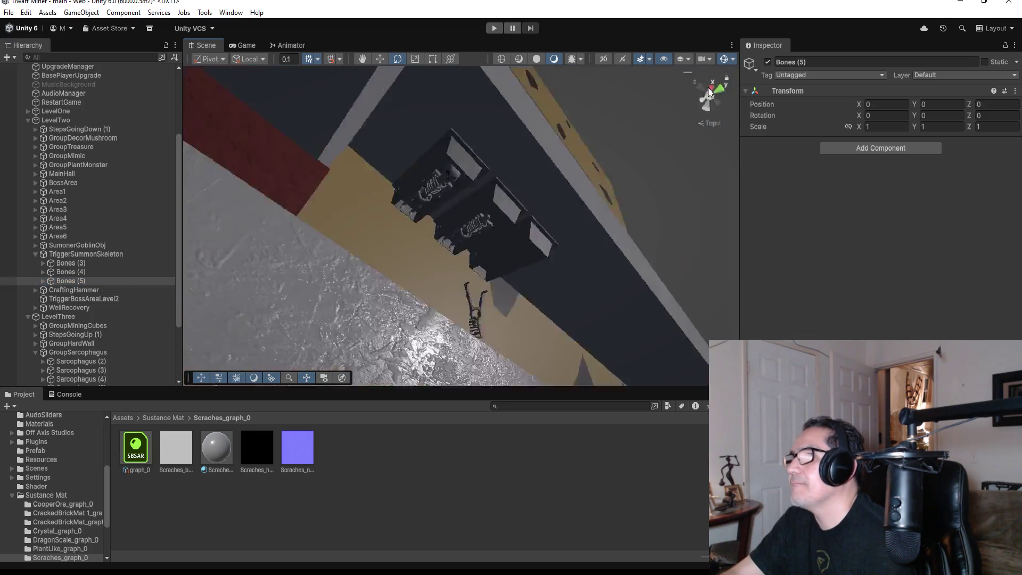
# Duplicate Bones (5) with Ctrl+D and move the copy Bones (6) into LevelThree
pyautogui.click(107, 279)
pyautogui.hotkey('ctrl', 'd')
pyautogui.scroll(-3, 141, 307)
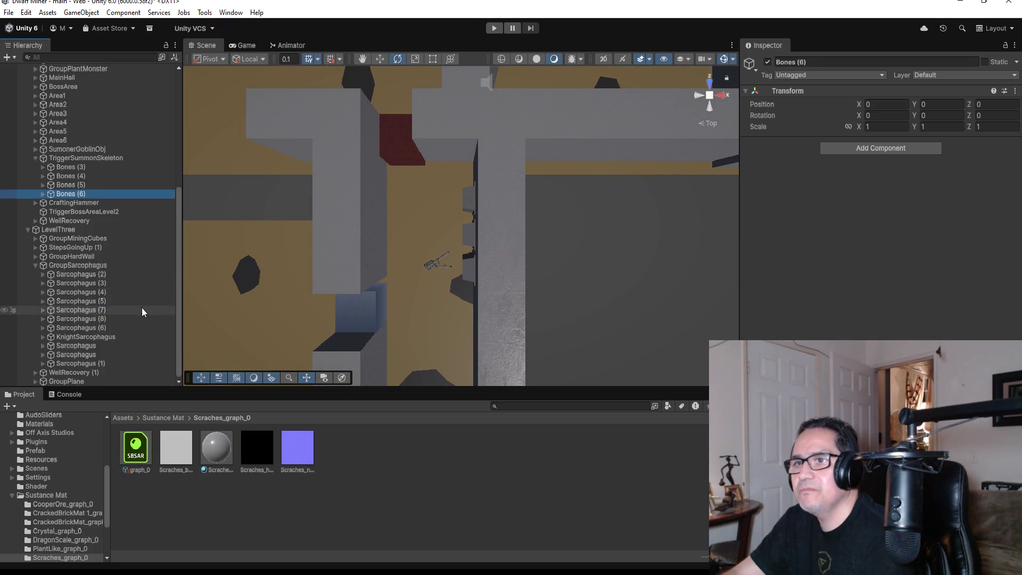
pyautogui.moveTo(74, 194)
pyautogui.mouseDown()
pyautogui.moveTo(99, 356)
pyautogui.moveTo(69, 236)
pyautogui.mouseUp()
pyautogui.scroll(-10, 490, 253)
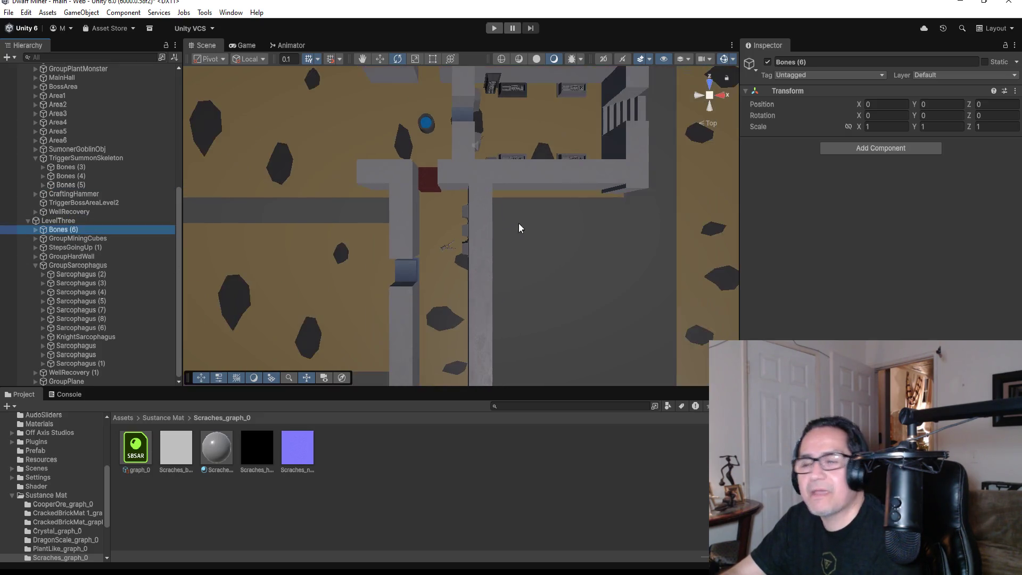
# Zoom out the Scene view, pick the Move tool, and expand Bones (6) to reveal its Head, RibCage and Pos parts
pyautogui.scroll(-2, 514, 252)
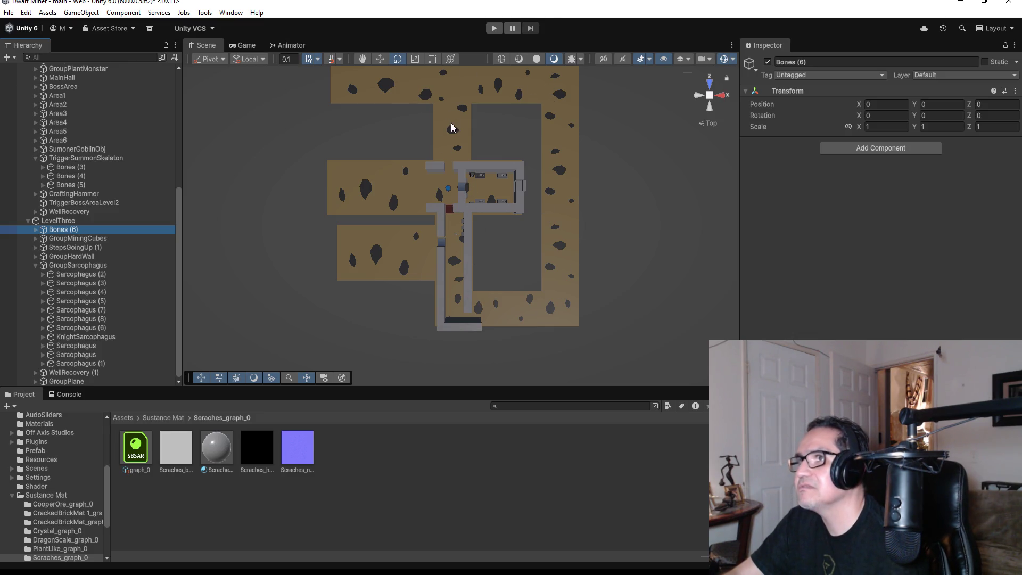
pyautogui.scroll(-3, 389, 204)
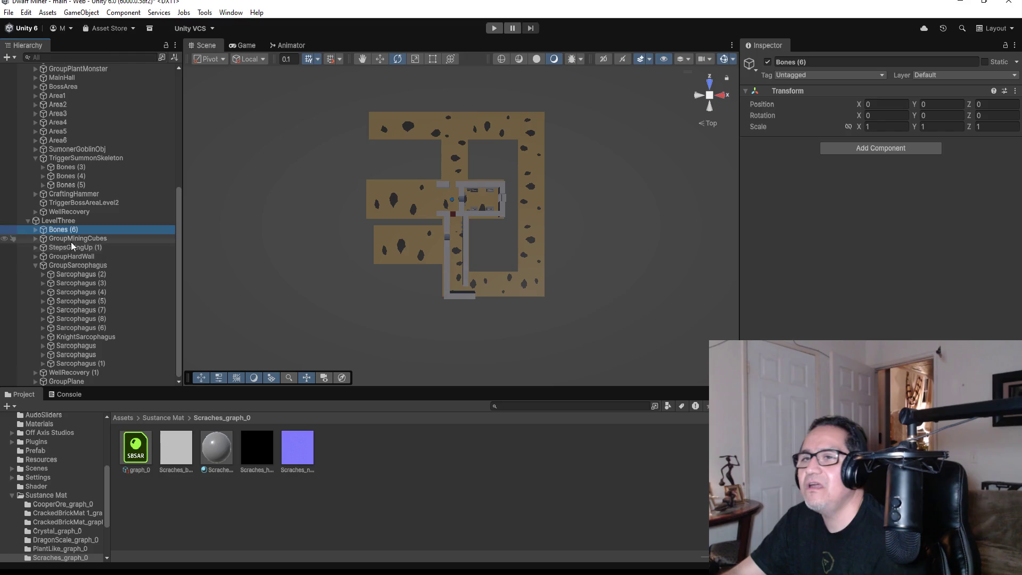
pyautogui.scroll(-3, 445, 171)
pyautogui.scroll(-5, 646, 141)
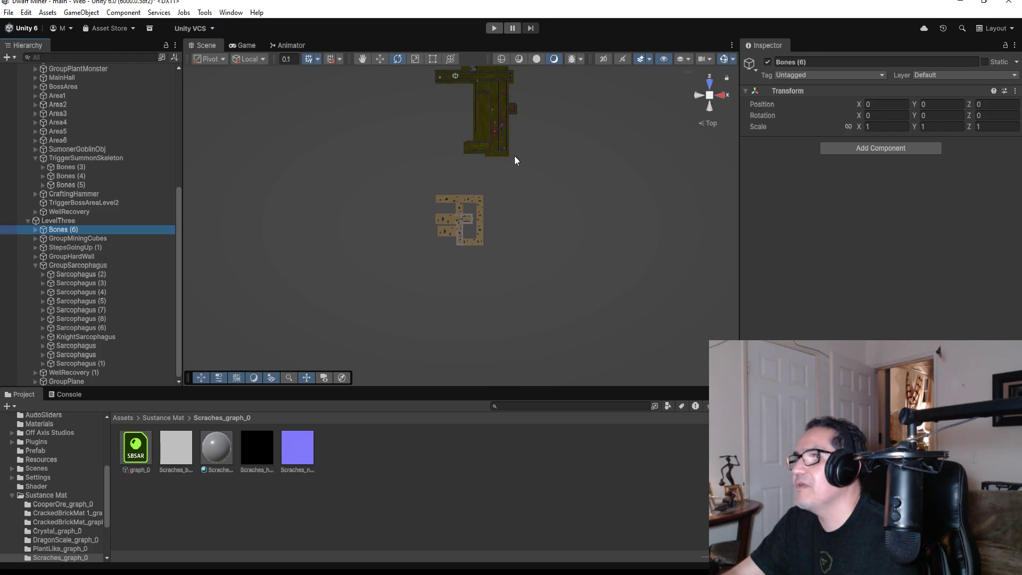
pyautogui.click(381, 57)
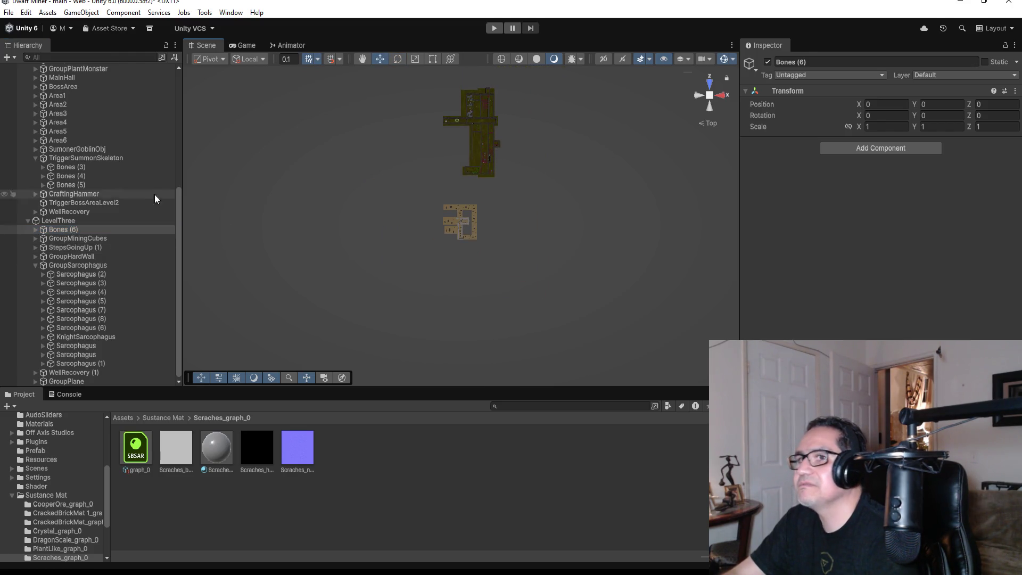
pyautogui.click(36, 229)
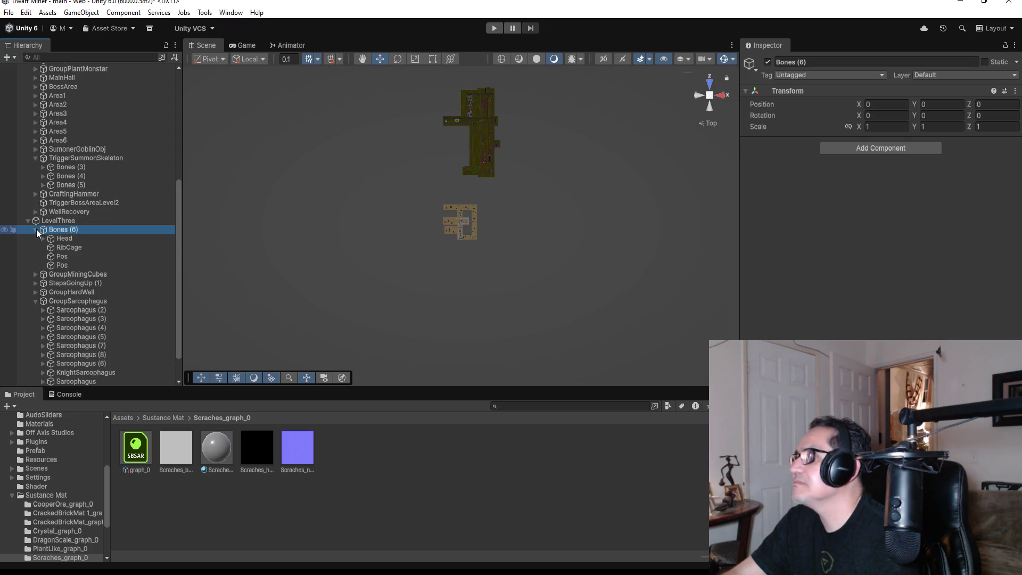
pyautogui.click(81, 242)
pyautogui.keyDown('shift'); pyautogui.click(78, 265); pyautogui.keyUp('shift')
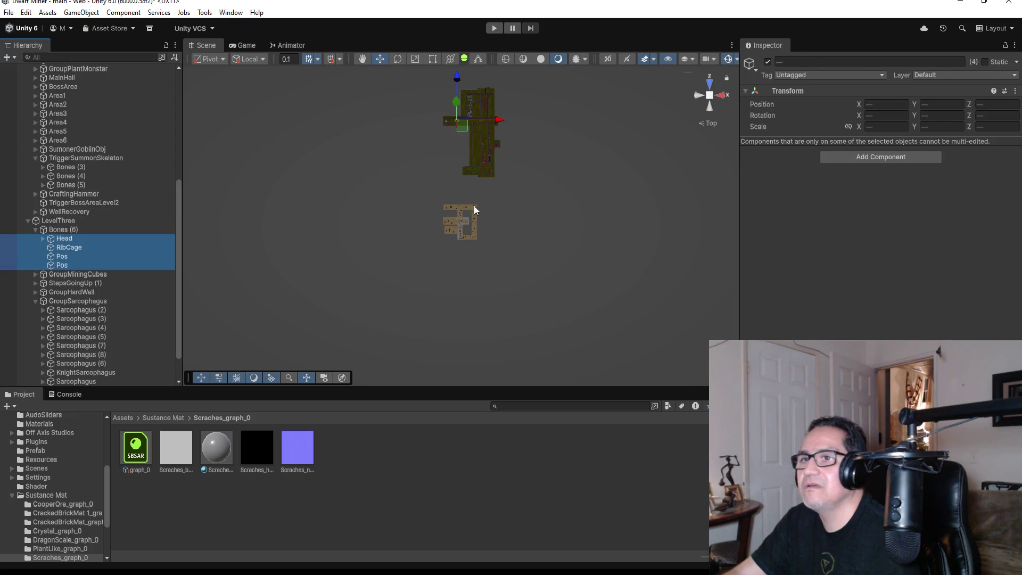
pyautogui.moveTo(456, 71); pyautogui.dragTo(468, 187)
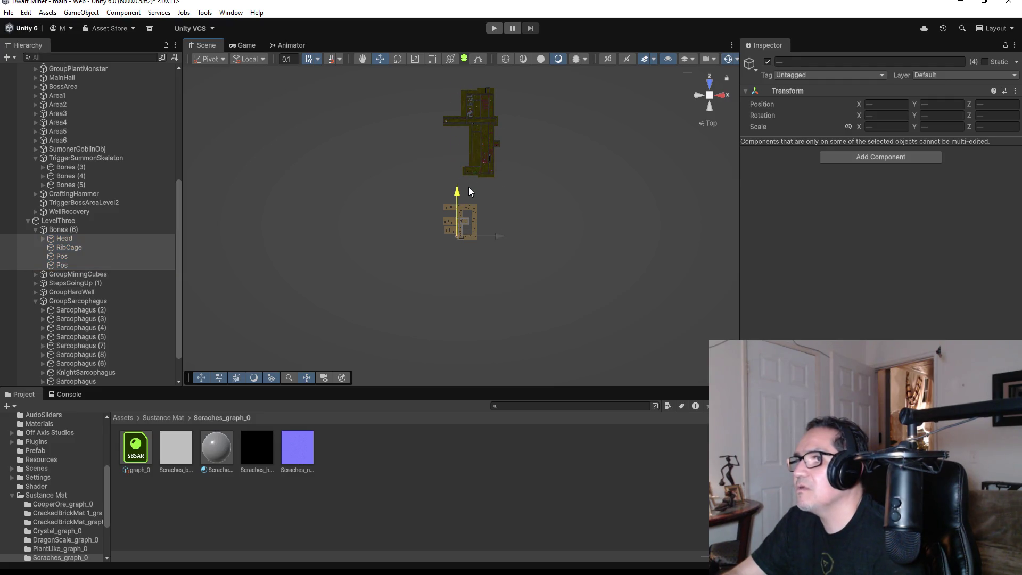
pyautogui.moveTo(494, 240); pyautogui.dragTo(502, 237)
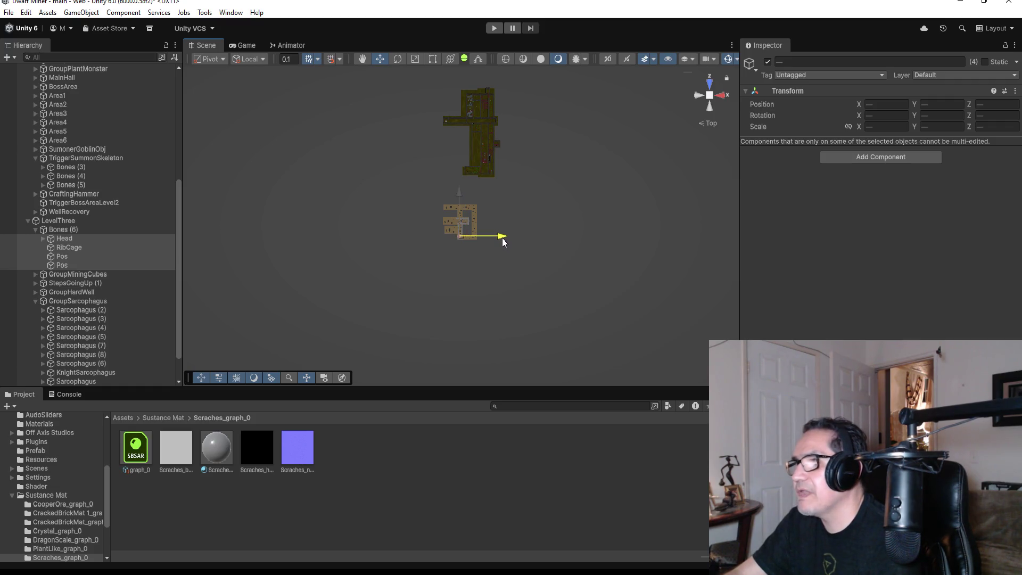
pyautogui.moveTo(457, 185); pyautogui.dragTo(462, 189)
pyautogui.press('f')
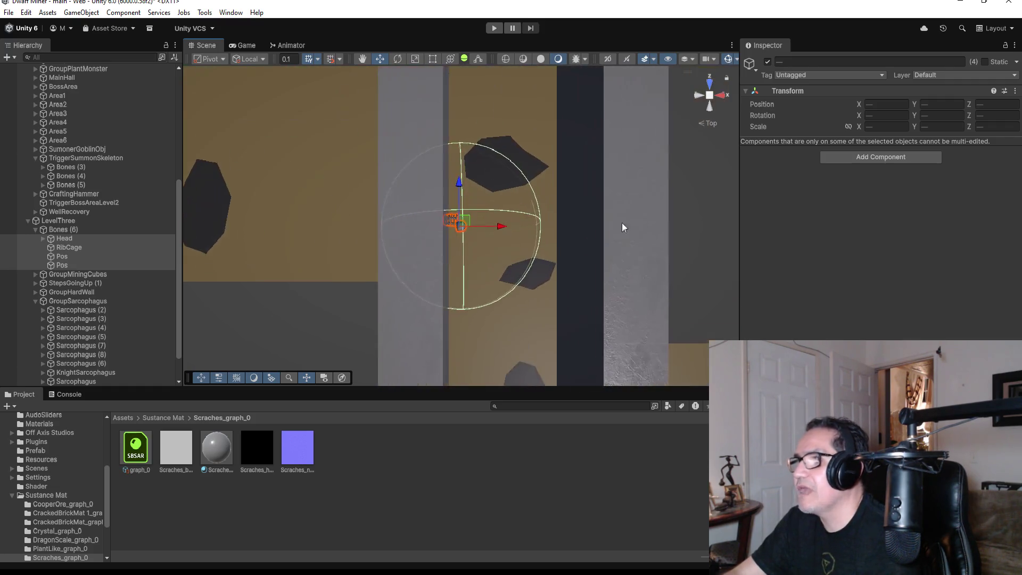
pyautogui.scroll(-3, 524, 224)
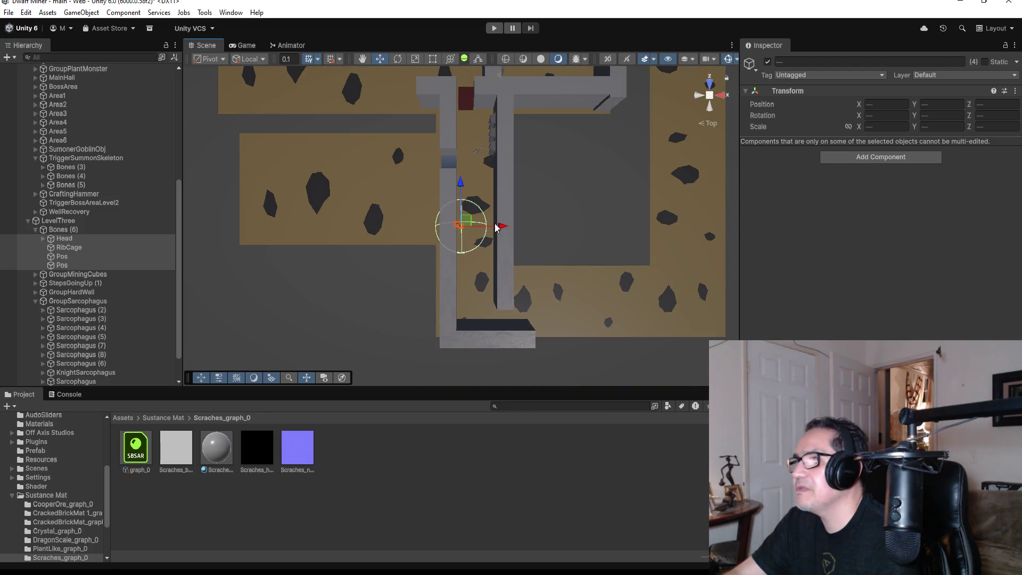
pyautogui.click(509, 228)
pyautogui.click(68, 237)
pyautogui.keyDown('shift'); pyautogui.click(75, 266); pyautogui.keyUp('shift')
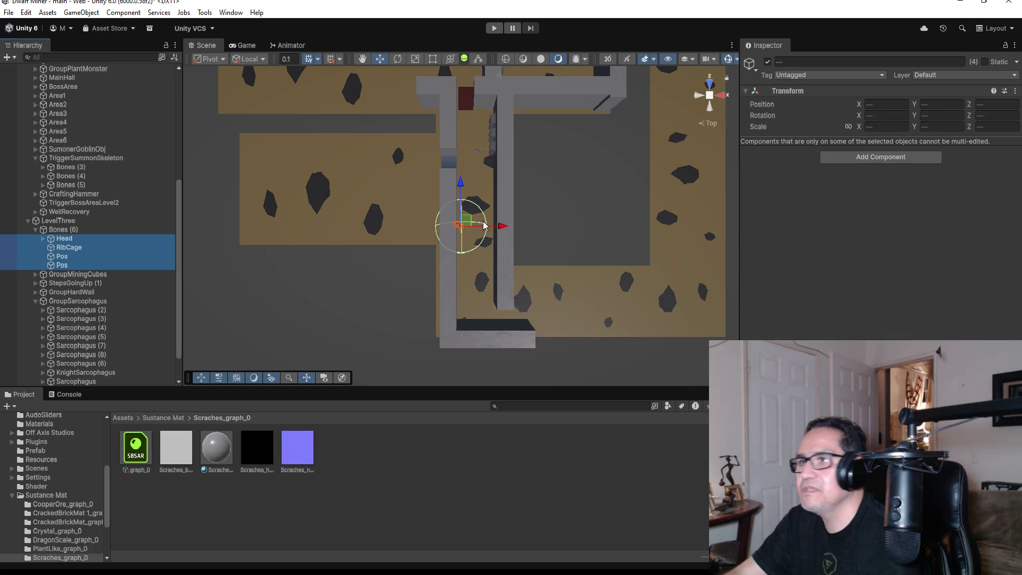
pyautogui.moveTo(495, 226); pyautogui.dragTo(515, 224)
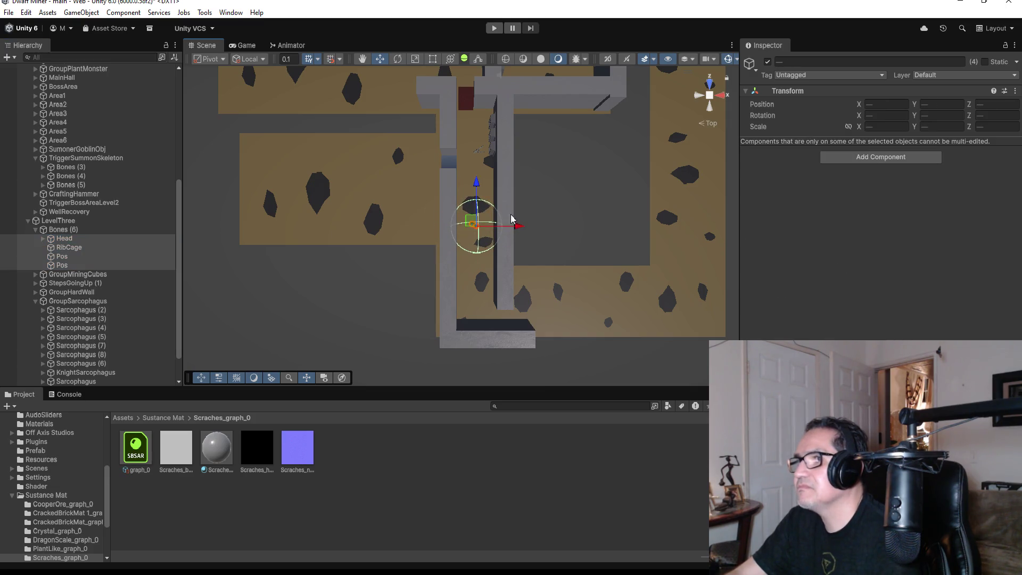
pyautogui.moveTo(477, 183); pyautogui.dragTo(476, 131)
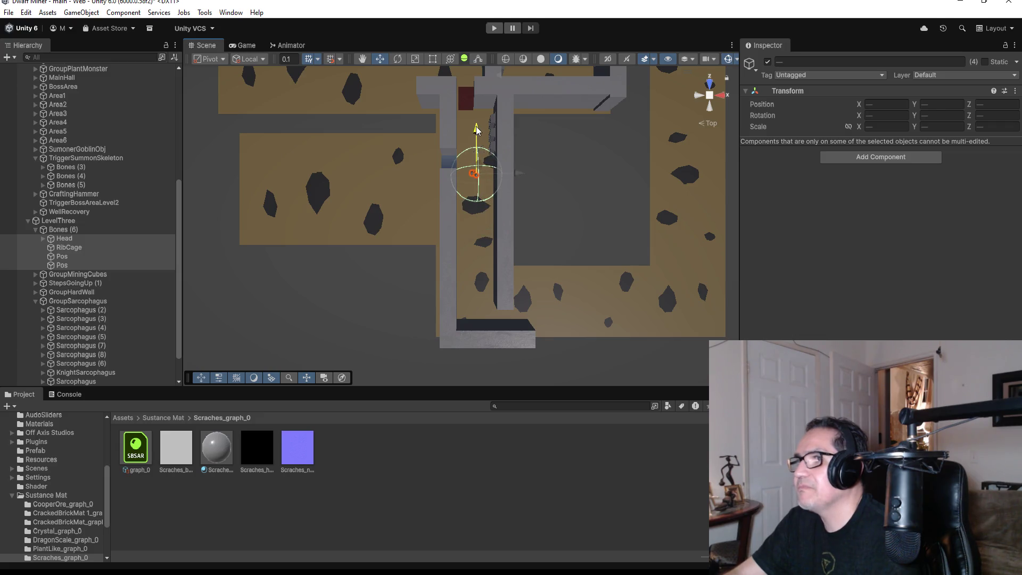
# Run a brief playtest, dismissing the settings screen, then stop it
pyautogui.click(496, 30)
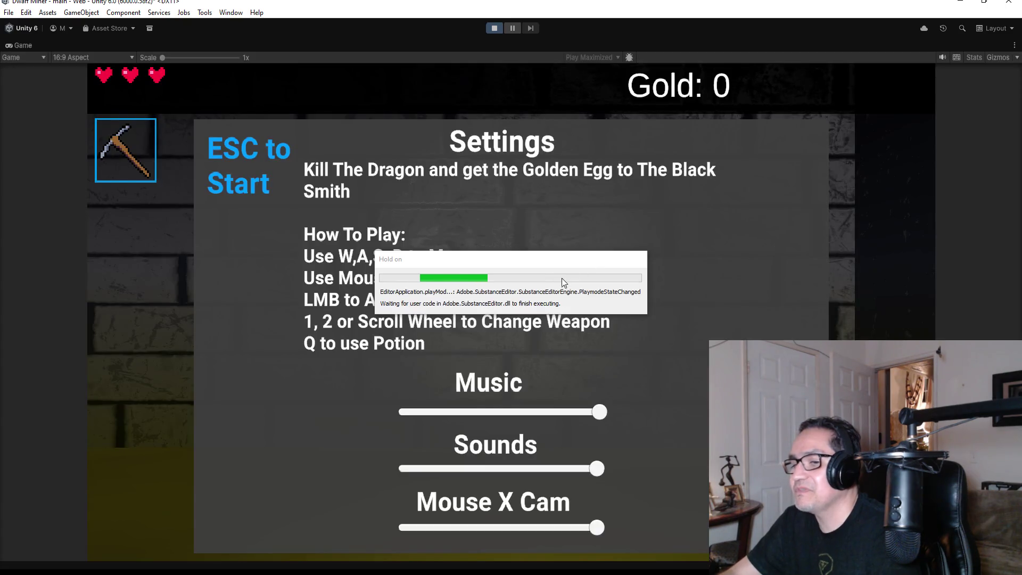
pyautogui.press('Escape')
pyautogui.click(495, 28)
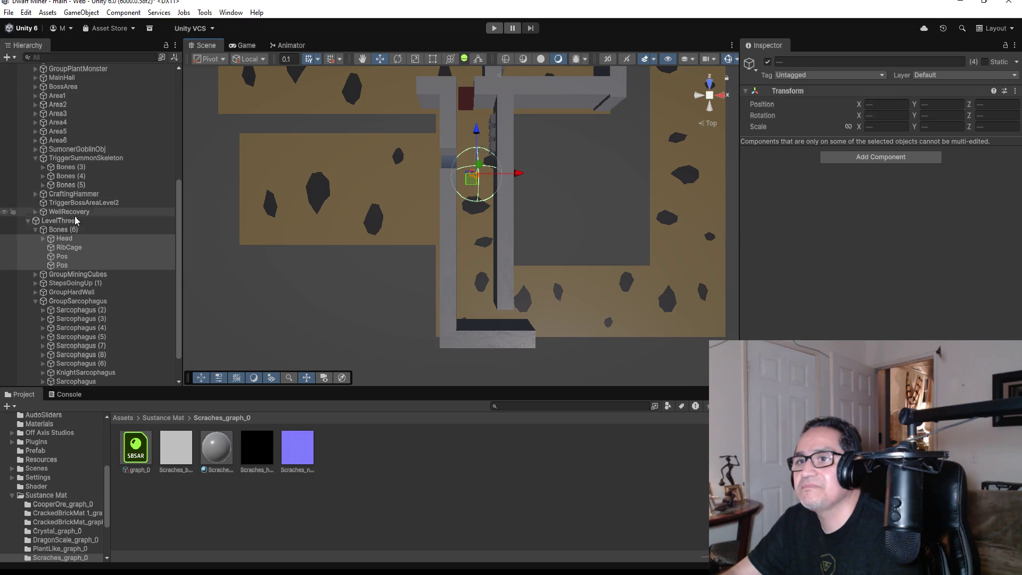
# Set the Pp dropdown on DwarfMiner's Player script to Zone 3
pyautogui.click(58, 94)
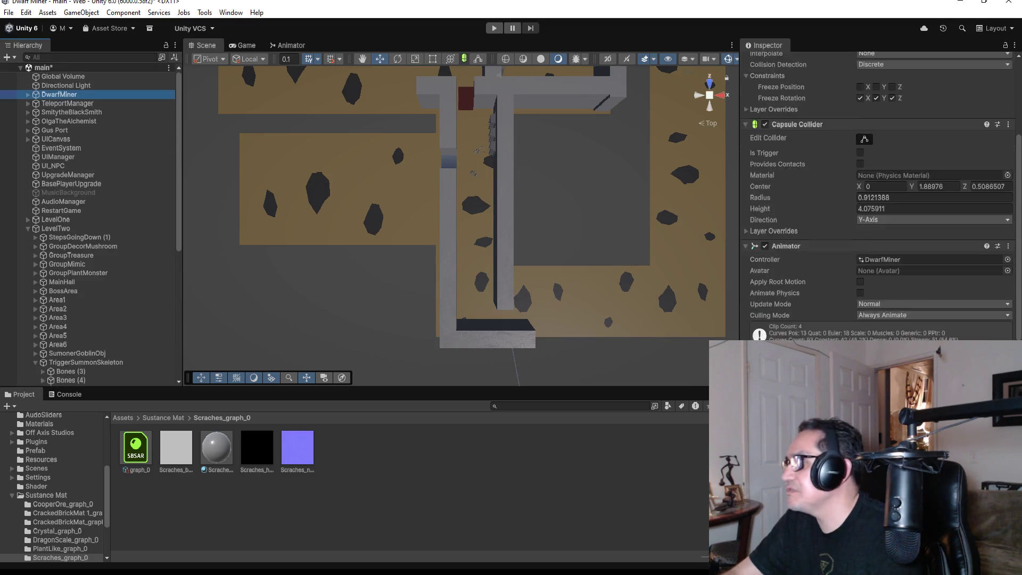
pyautogui.scroll(-5, 878, 202)
pyautogui.click(894, 275)
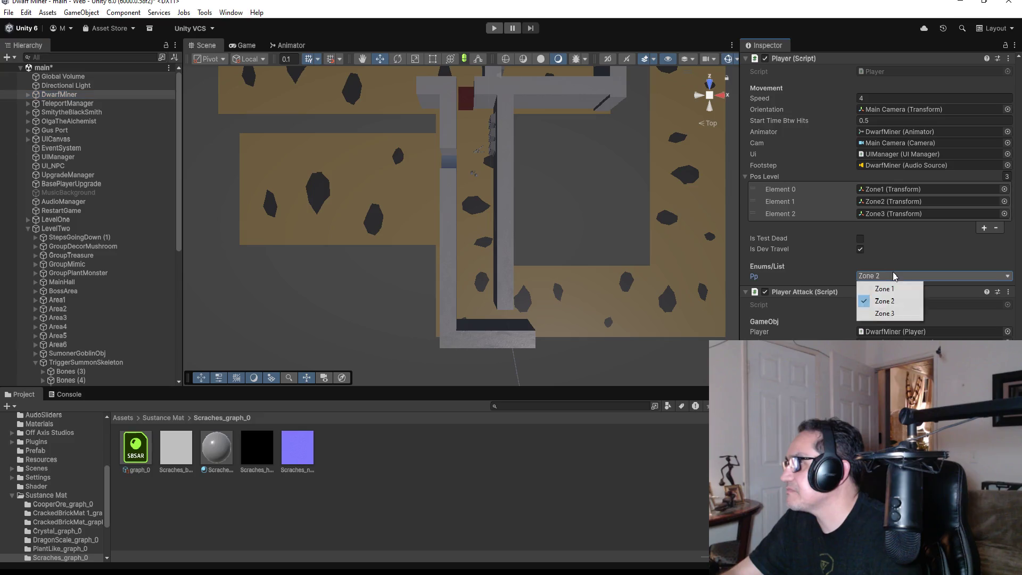
pyautogui.click(884, 312)
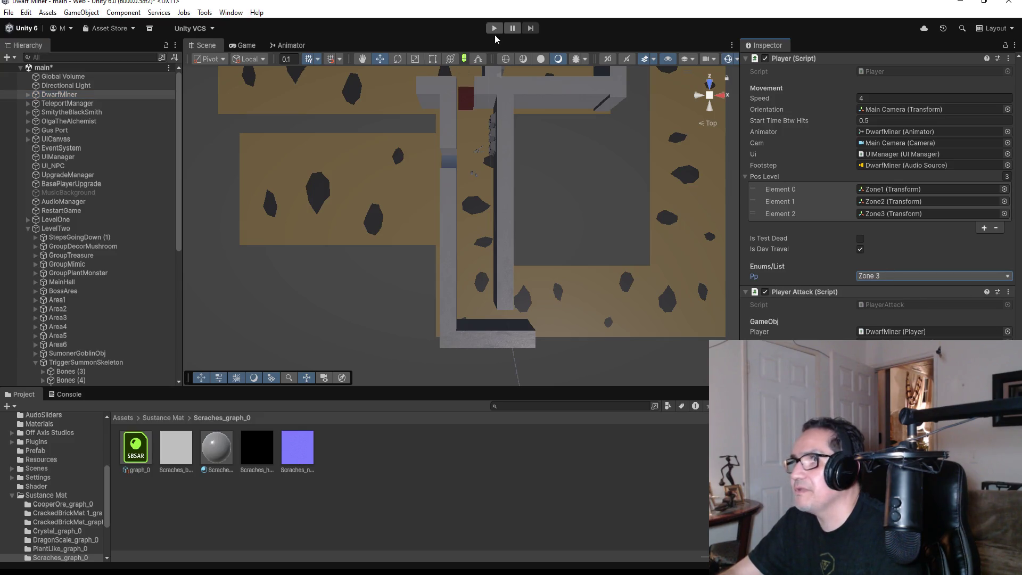
# Start the Zone 3 playtest, walk into the sarcophagus room and shoot down the charging skeleton
pyautogui.click(495, 31)
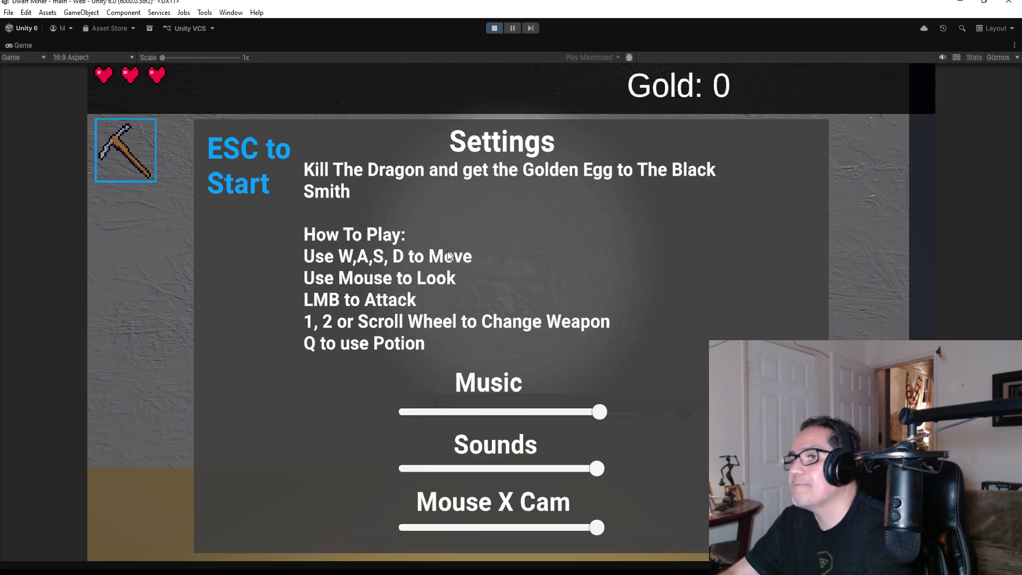
pyautogui.press('Escape')
pyautogui.press('w')
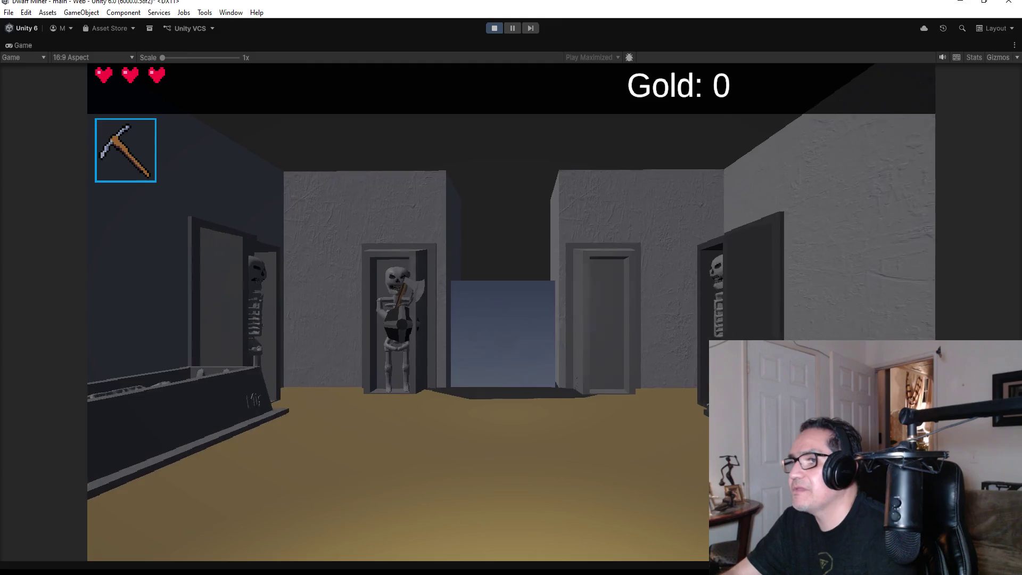
pyautogui.press('2')
pyautogui.click(511, 313)
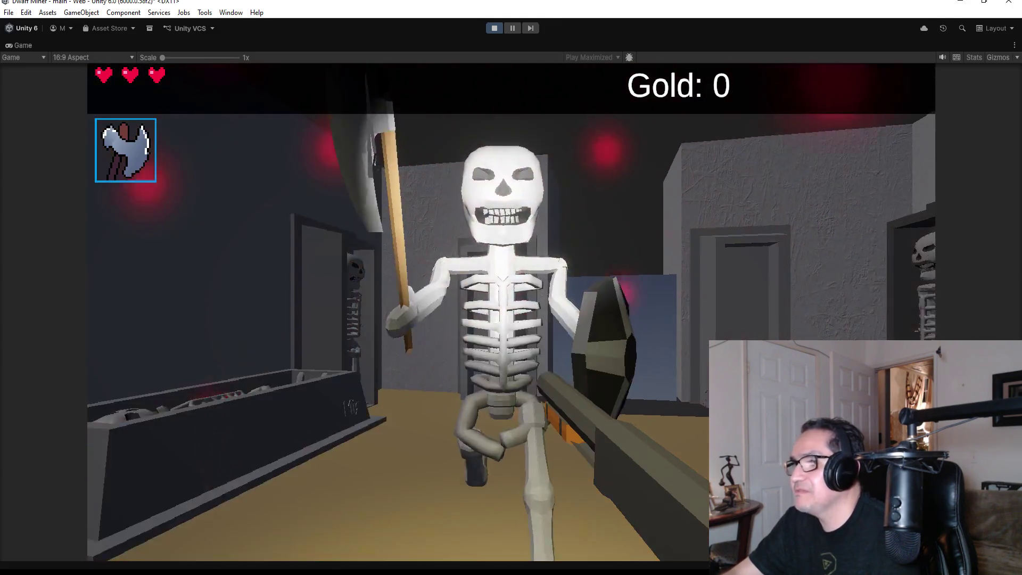
pyautogui.click(510, 312)
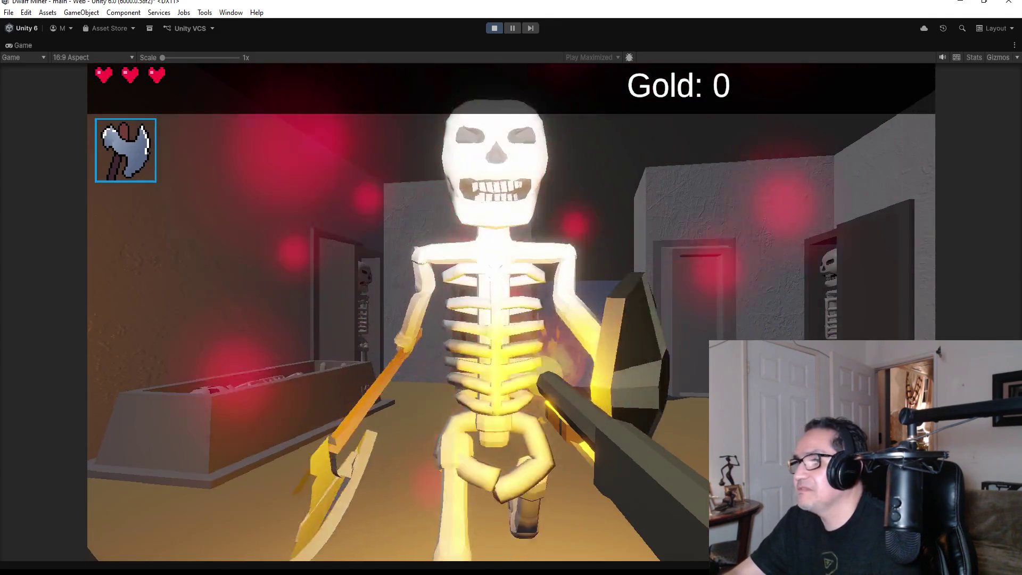
pyautogui.click(511, 313)
# Switch to the pickaxe and break through the wall at the end of the corridor
pyautogui.press('1')
pyautogui.press('w')
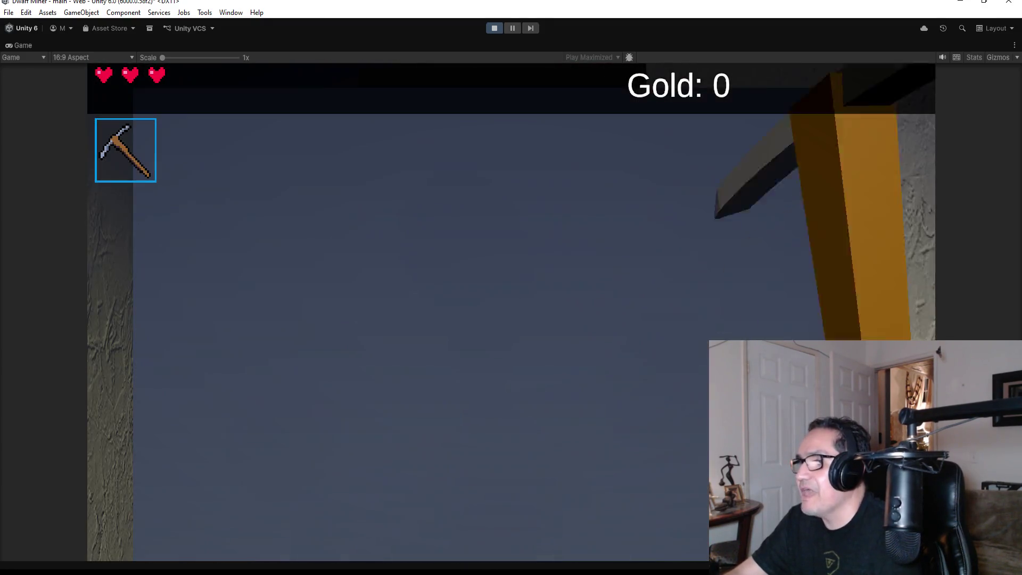
pyautogui.click(511, 313)
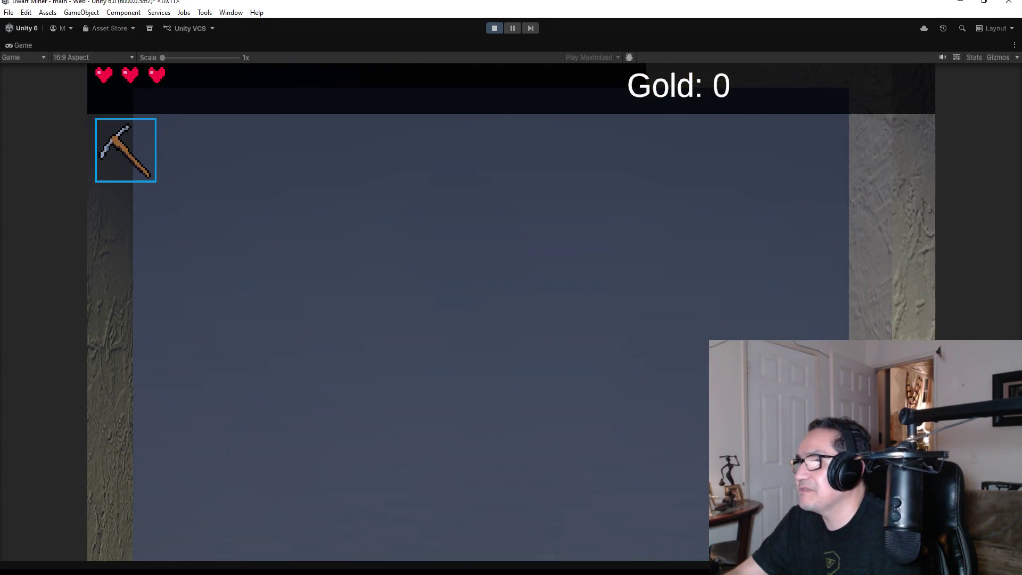
pyautogui.click(510, 312)
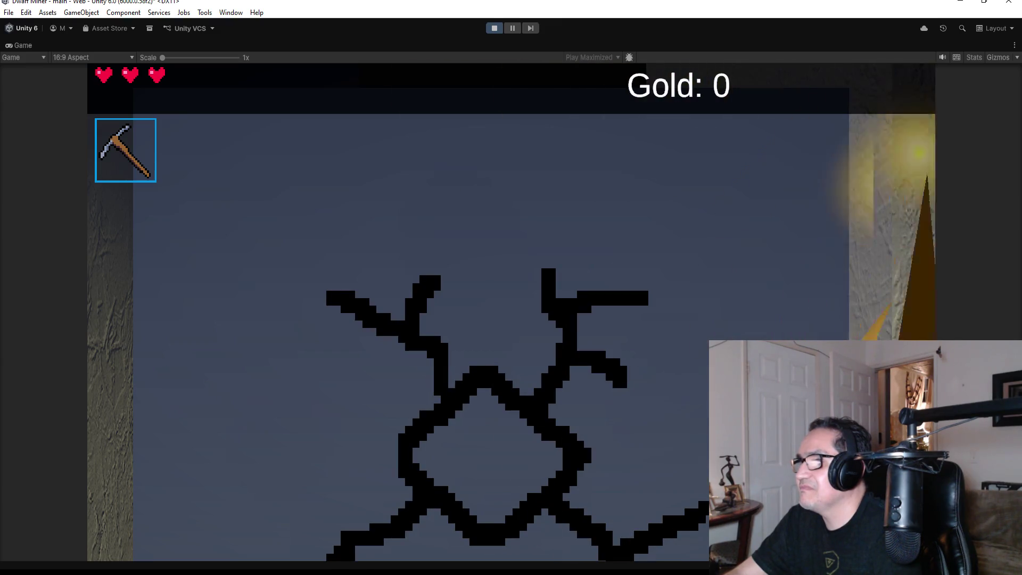
pyautogui.click(511, 313)
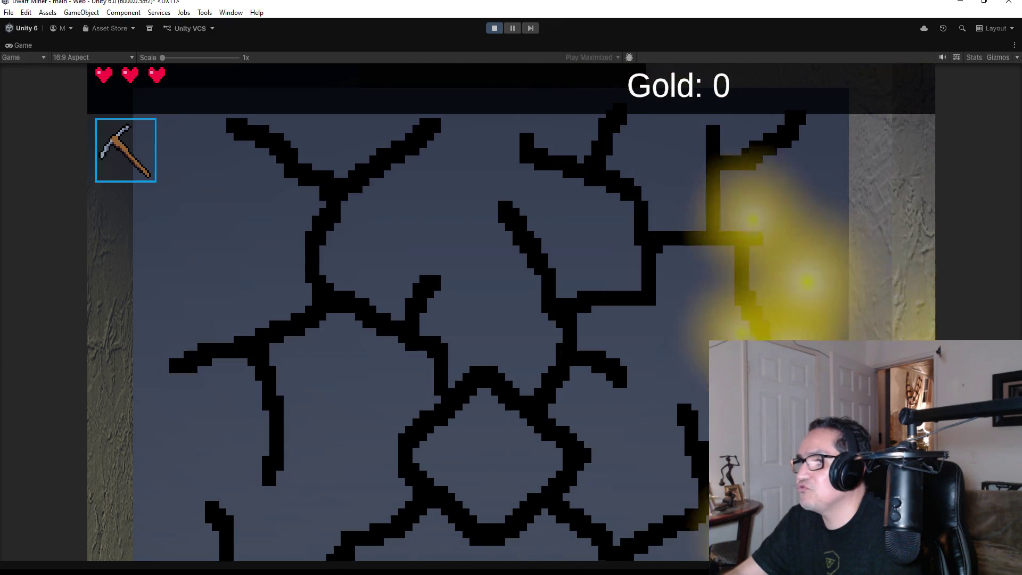
# Walk past the stone well and red wall, collect the gold nugget, and head past the bone piles
pyautogui.press('w')
pyautogui.press('2')
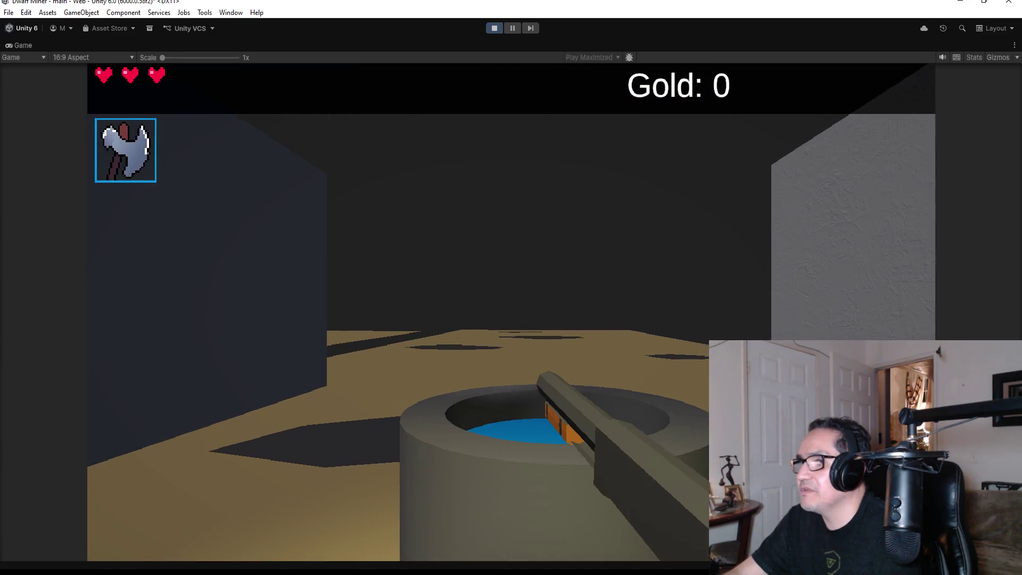
pyautogui.press('w')
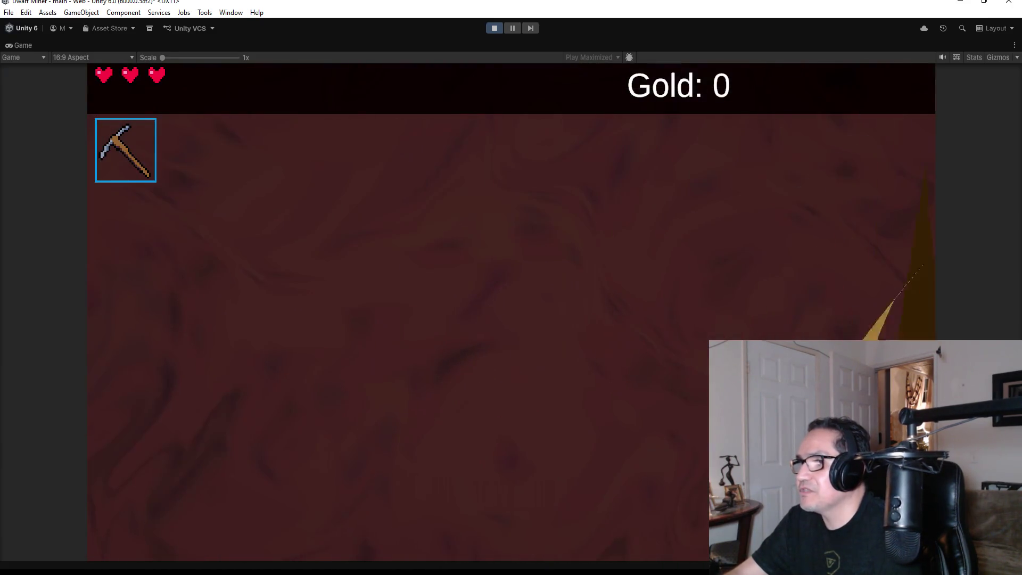
pyautogui.press('s')
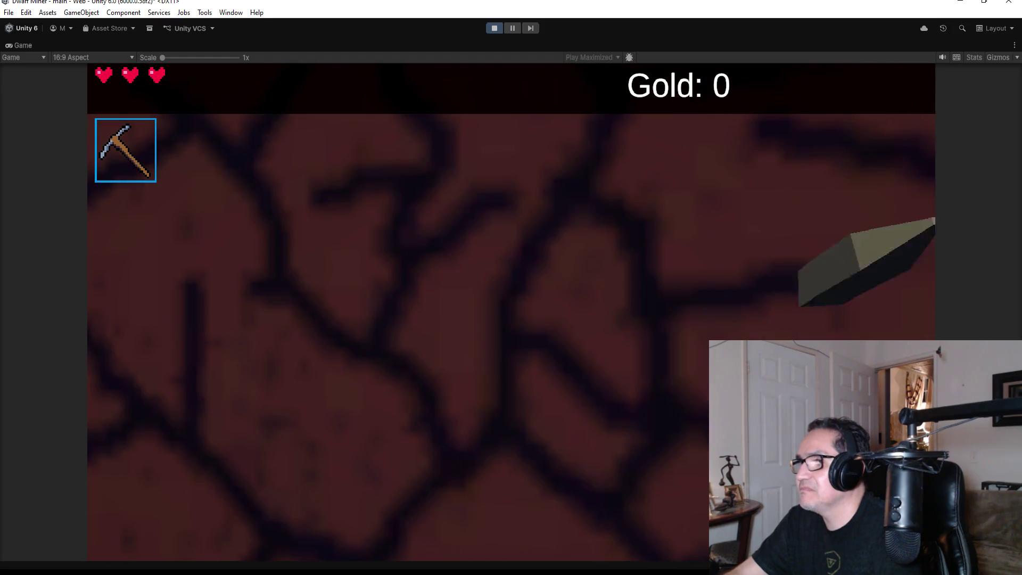
pyautogui.press('w')
pyautogui.press('2')
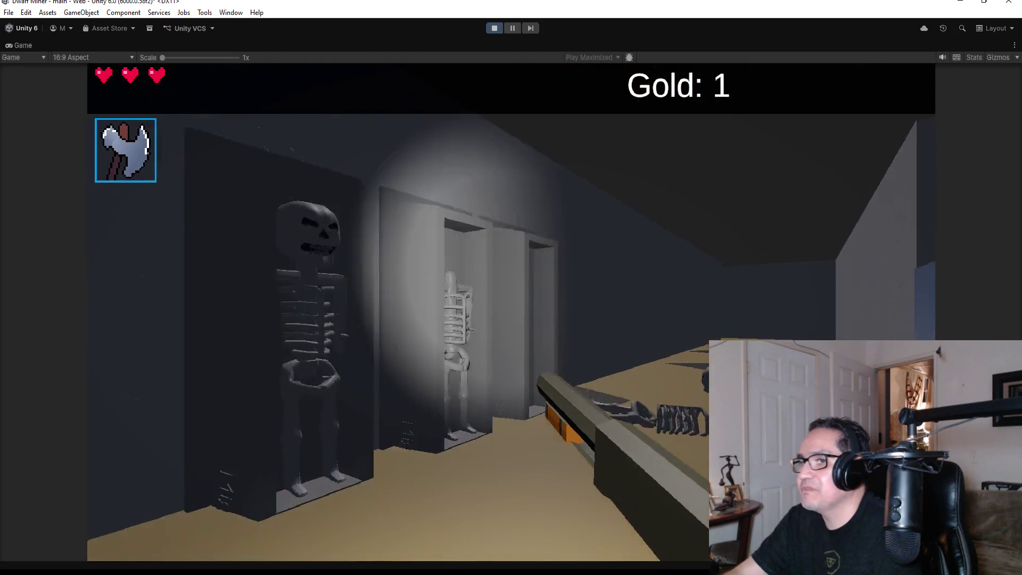
pyautogui.press('a')
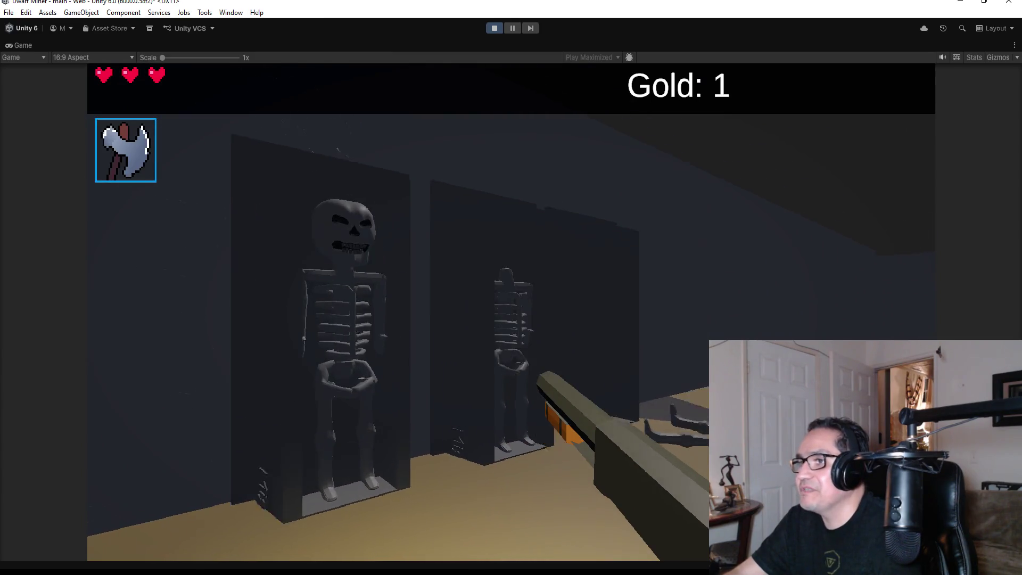
pyautogui.press('d')
pyautogui.press('w')
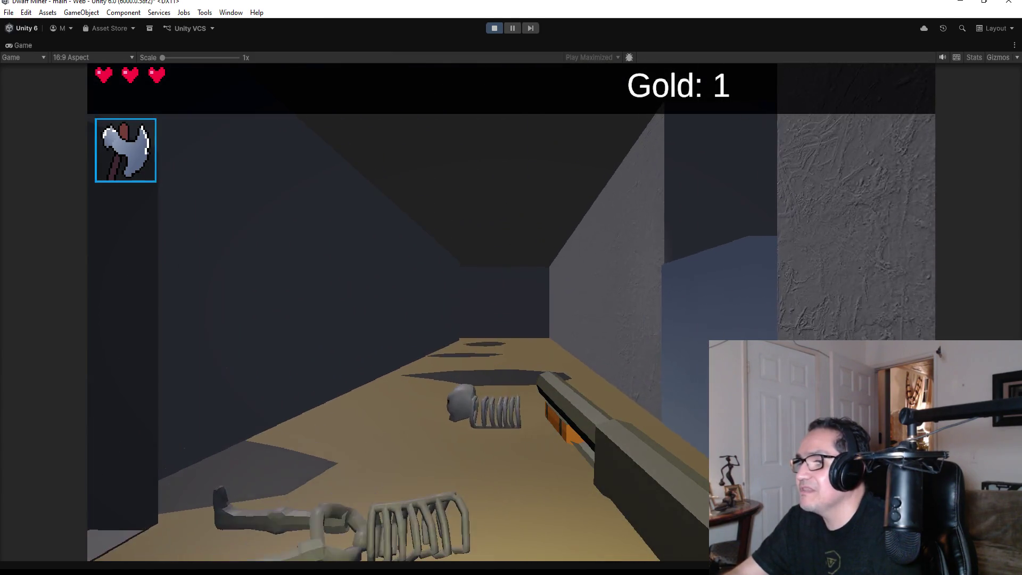
# Shoot the summoned skeleton while backing away, retreating to the well
pyautogui.press('a')
pyautogui.click(511, 312)
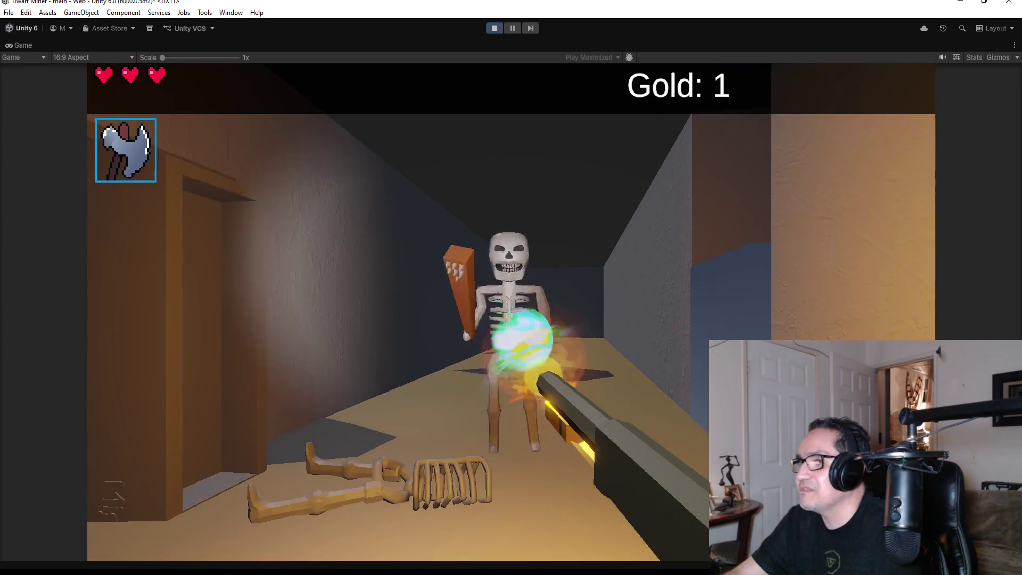
pyautogui.click(511, 312)
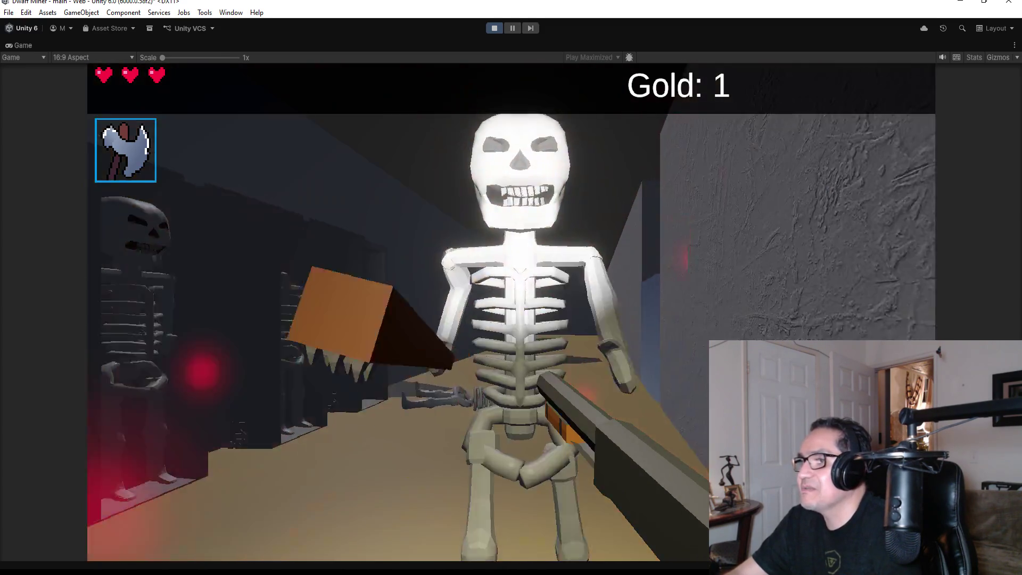
pyautogui.click(511, 312)
pyautogui.press('s')
pyautogui.click(511, 312)
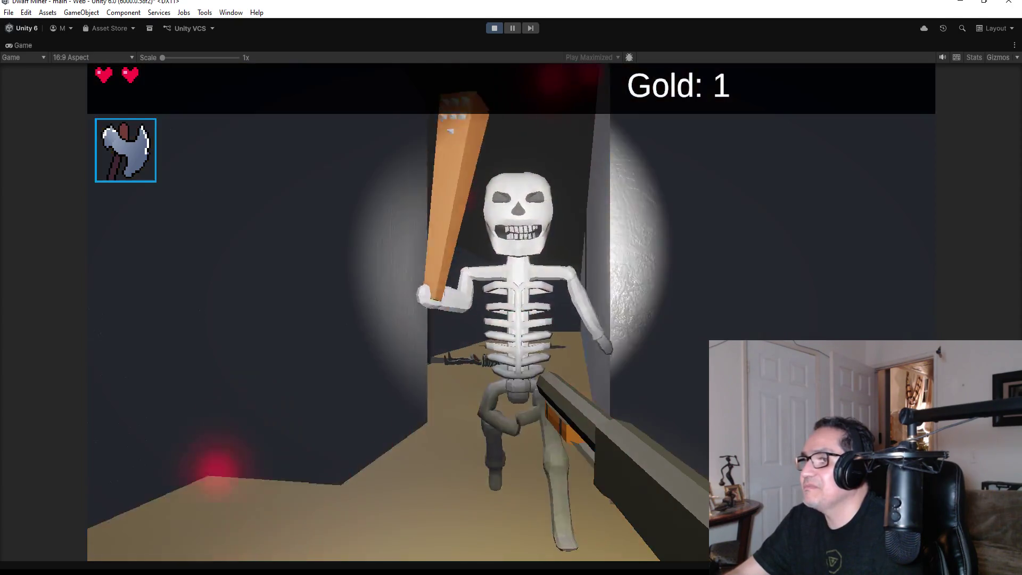
pyautogui.press('s')
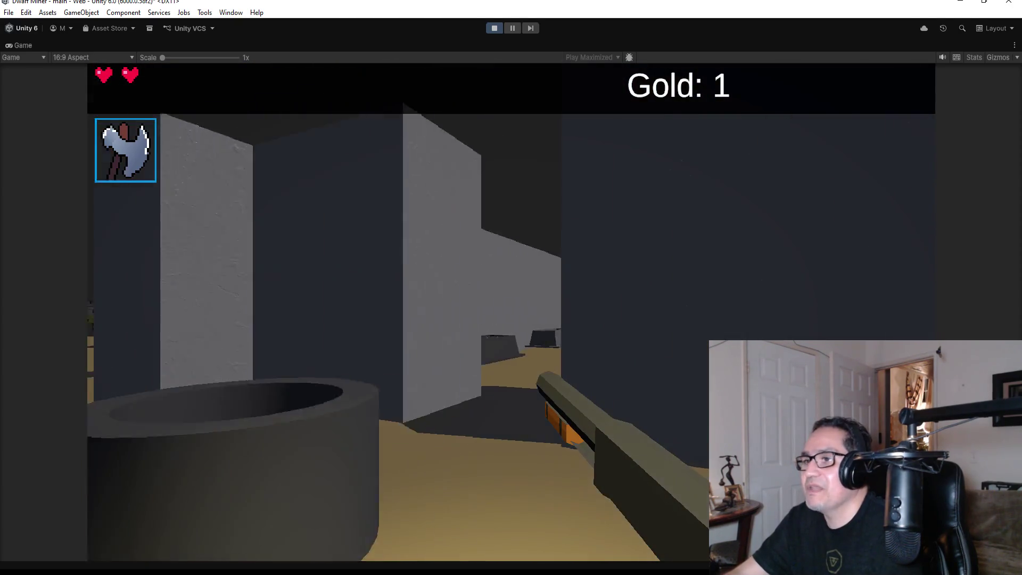
# Walk to the lit corner and crack through the wall with the pickaxe
pyautogui.press('w')
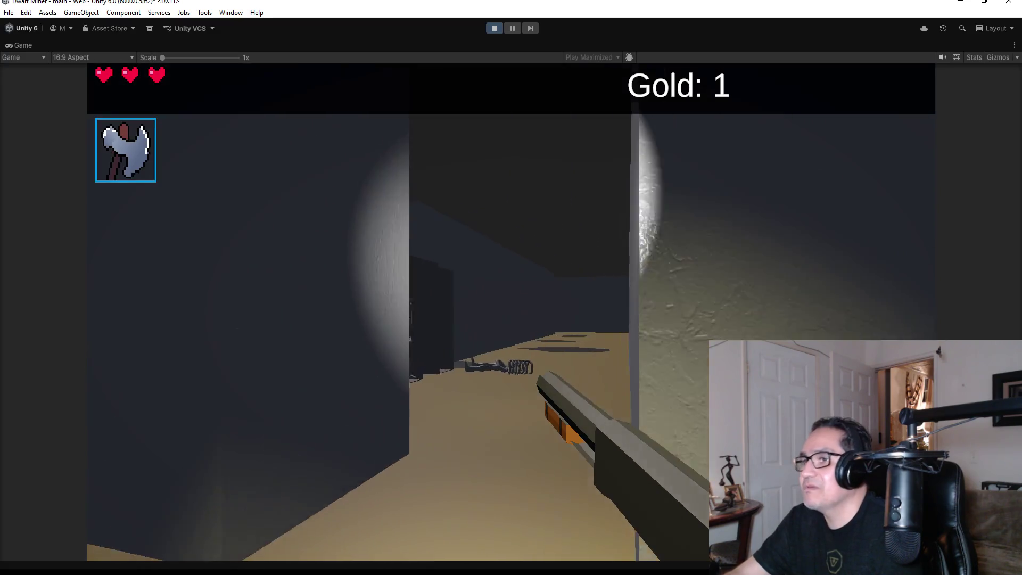
pyautogui.press('w')
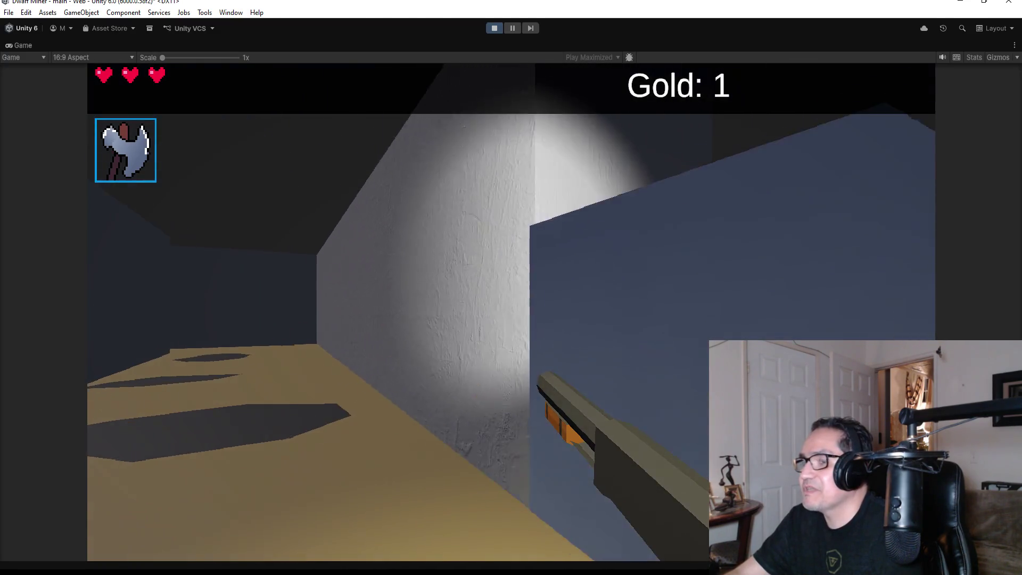
pyautogui.press('w')
pyautogui.press('2')
pyautogui.press('d')
pyautogui.press('d')
pyautogui.press('space')
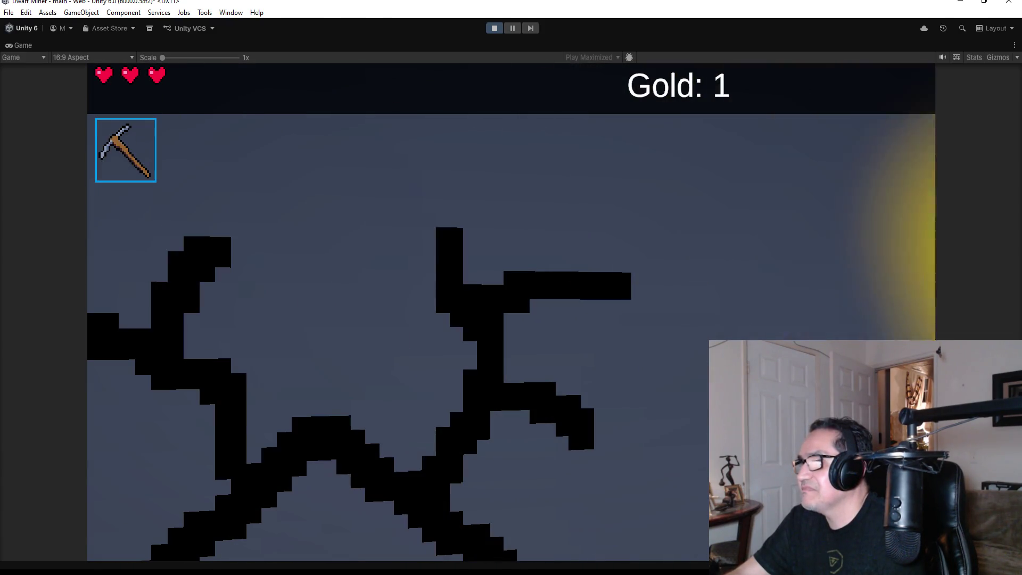
pyautogui.press('space')
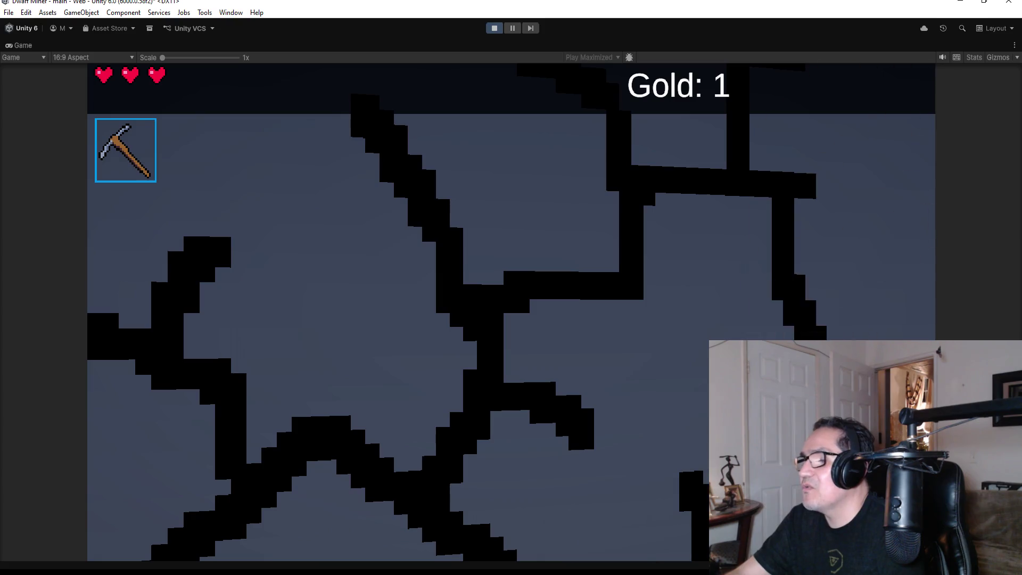
pyautogui.press('space')
pyautogui.press('space')
pyautogui.press('w')
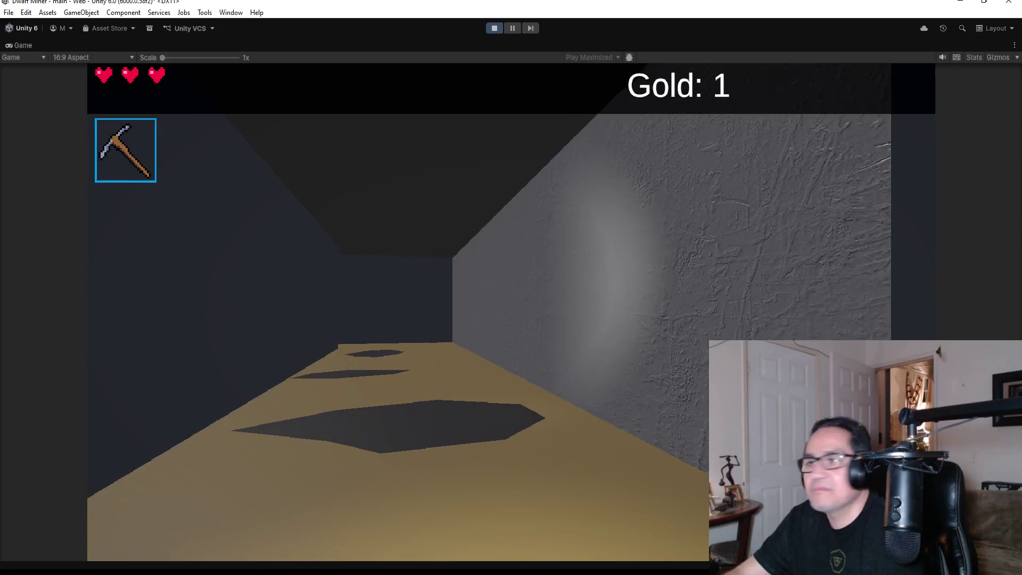
# Walk along the sand corridor into the open sand area, open the settings panel, and stop the playtest
pyautogui.press('2')
pyautogui.press('w')
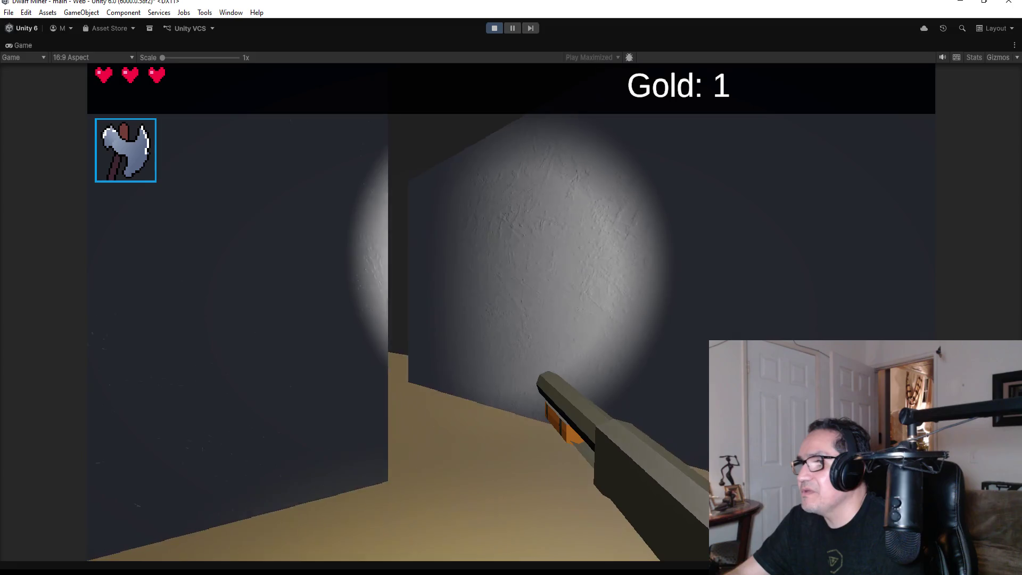
pyautogui.press('w')
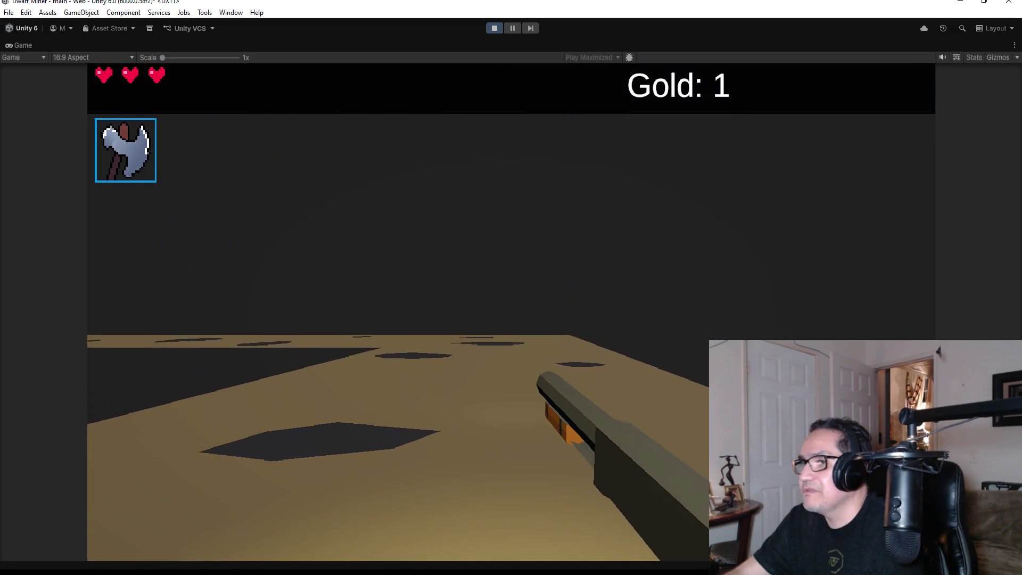
pyautogui.press('Escape')
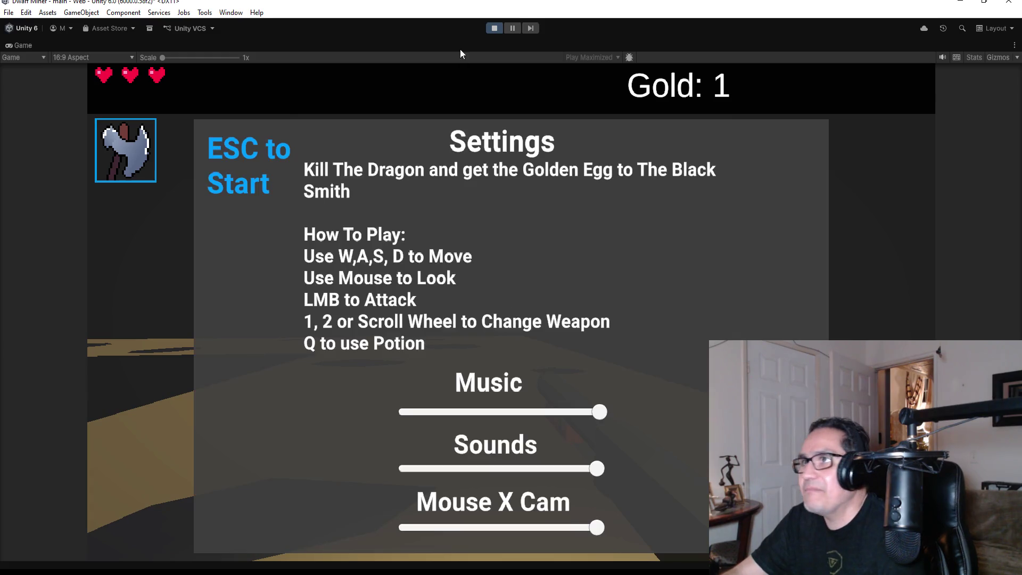
pyautogui.click(494, 28)
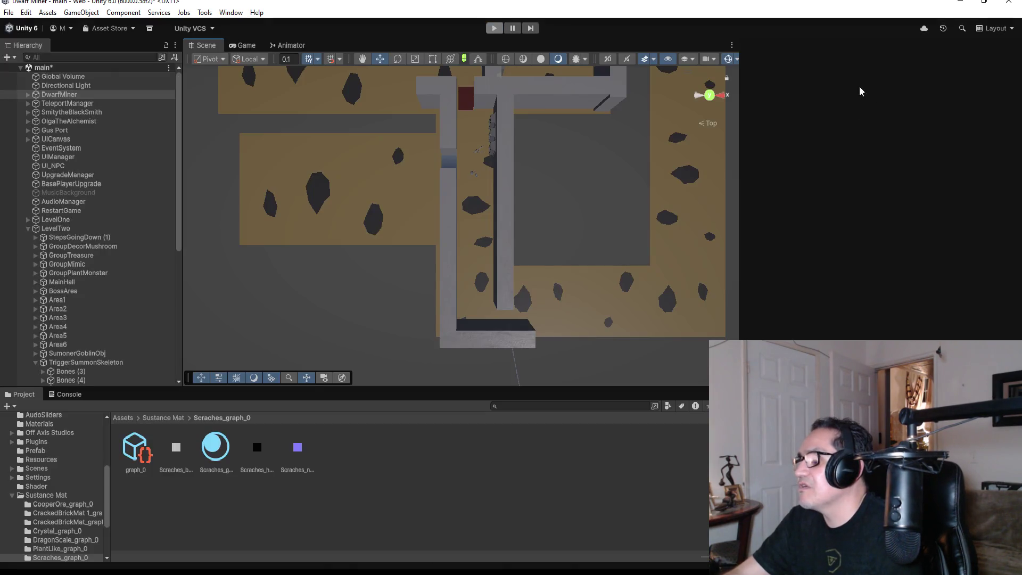
# Duplicate HardWall (49) and slide the copy right along the floor's bottom edge
pyautogui.scroll(-3, 527, 278)
pyautogui.click(481, 306)
pyautogui.click(554, 279)
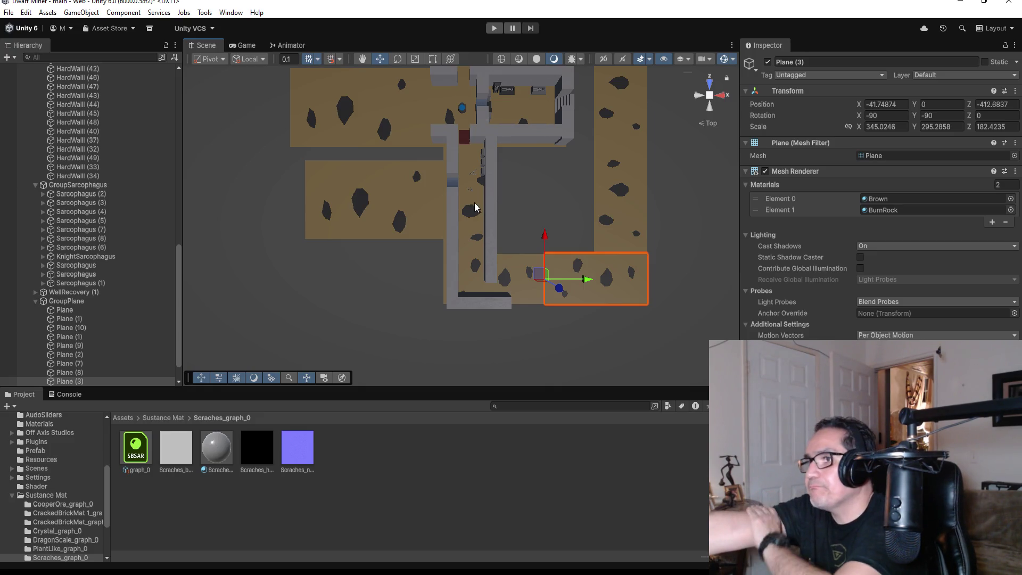
pyautogui.click(494, 308)
pyautogui.hotkey('ctrl', 'd')
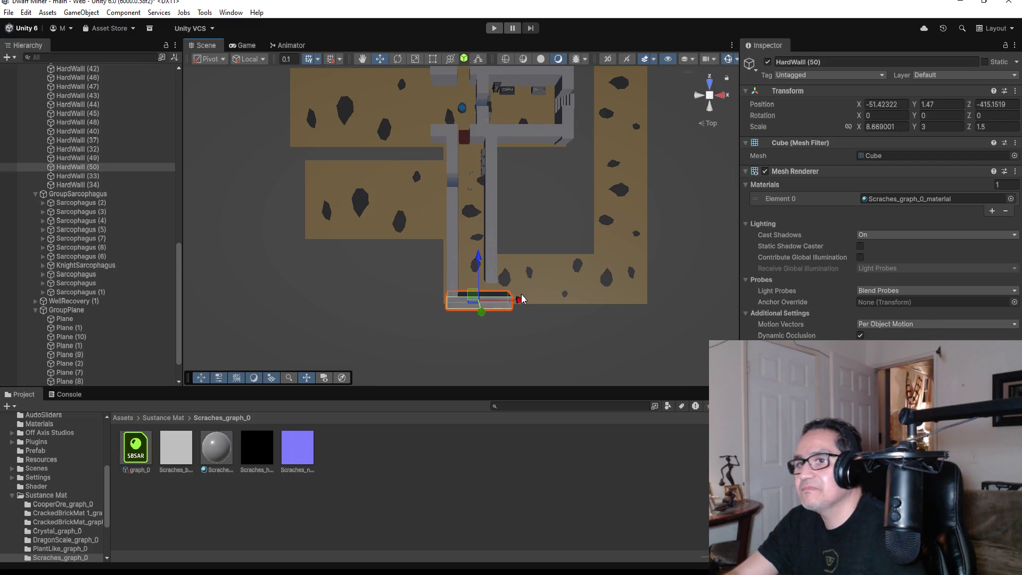
pyautogui.moveTo(520, 301); pyautogui.dragTo(587, 321)
pyautogui.moveTo(544, 346); pyautogui.dragTo(553, 254)
pyautogui.moveTo(541, 304); pyautogui.dragTo(522, 305)
pyautogui.scroll(-2, 630, 314)
pyautogui.scroll(-1, 630, 314)
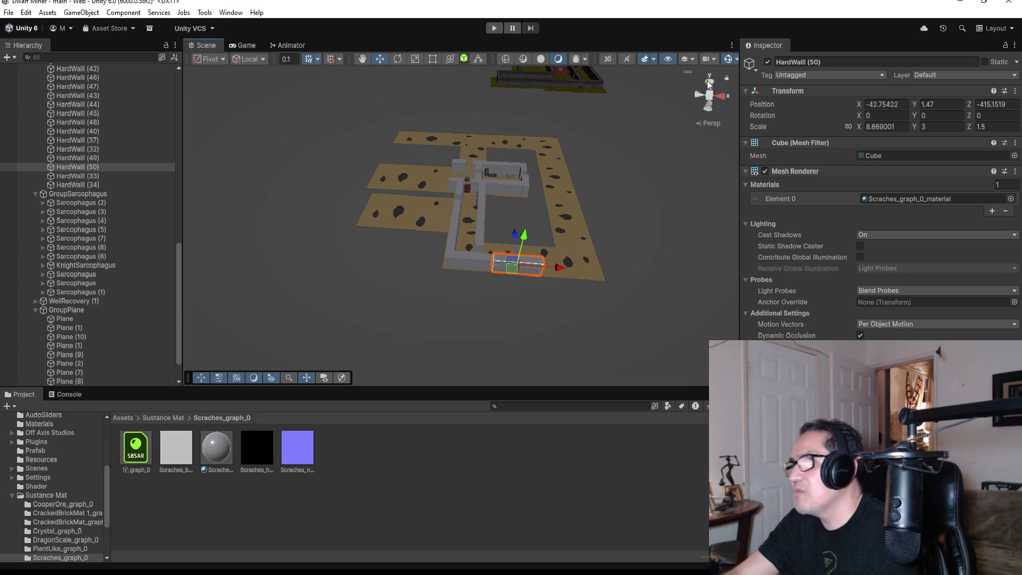
pyautogui.click(710, 84)
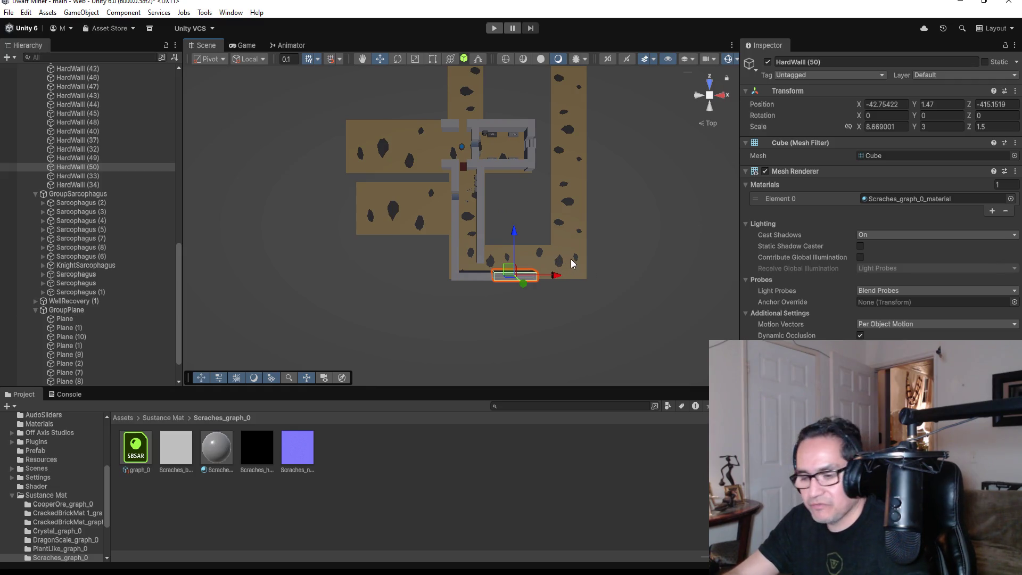
# Duplicate that wall again and vertex-snap HardWall (51) to the end of HardWall (50)
pyautogui.hotkey('ctrl', 'd')
pyautogui.moveTo(553, 275)
pyautogui.mouseDown()
pyautogui.moveTo(615, 273)
pyautogui.moveTo(546, 282)
pyautogui.mouseUp()
pyautogui.press('v')
pyautogui.moveTo(623, 280); pyautogui.dragTo(618, 255)
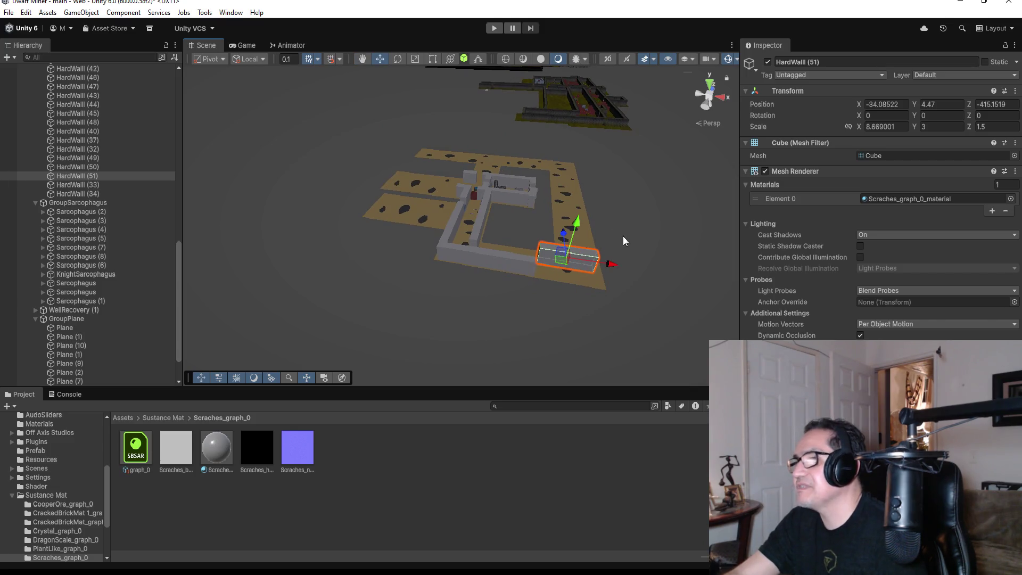
pyautogui.hotkey('ctrl', 'z')
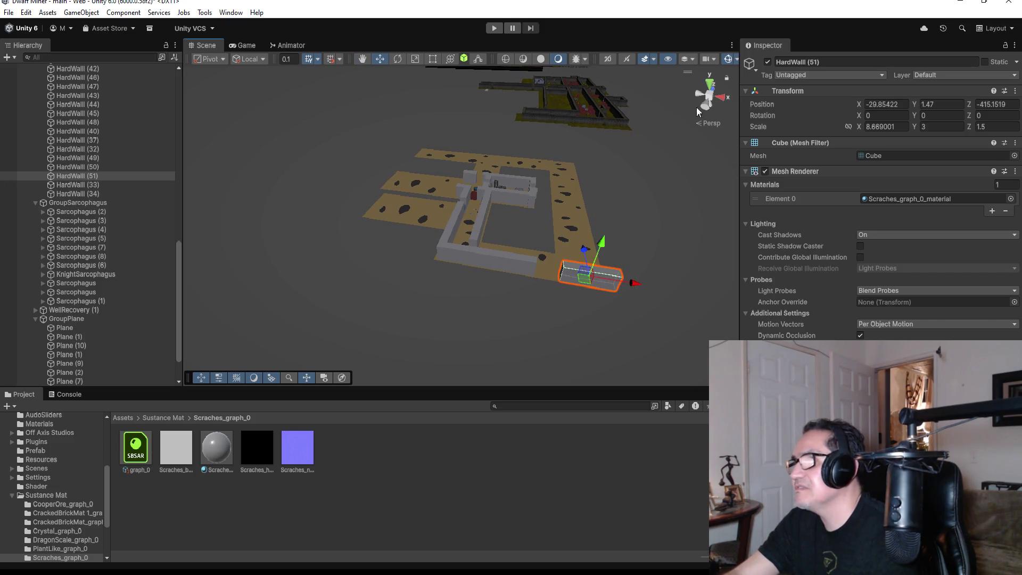
pyautogui.moveTo(556, 281); pyautogui.dragTo(545, 279)
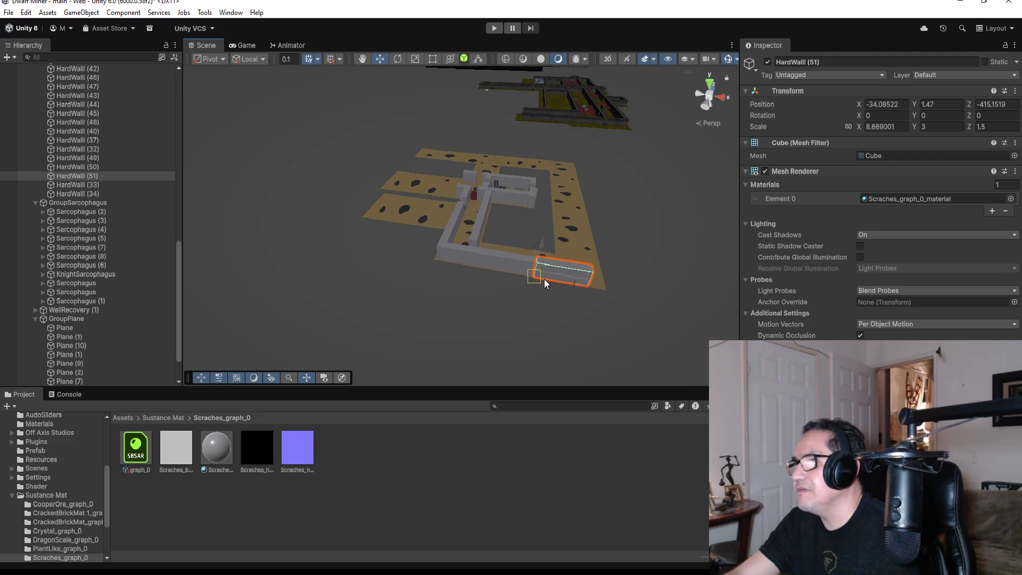
pyautogui.moveTo(701, 125); pyautogui.dragTo(649, 256)
pyautogui.click(634, 312)
pyautogui.click(543, 316)
# Inspect the wall joint, return to top-down view, and select the vertical wall HardWall (47)
pyautogui.moveTo(543, 316); pyautogui.dragTo(507, 304)
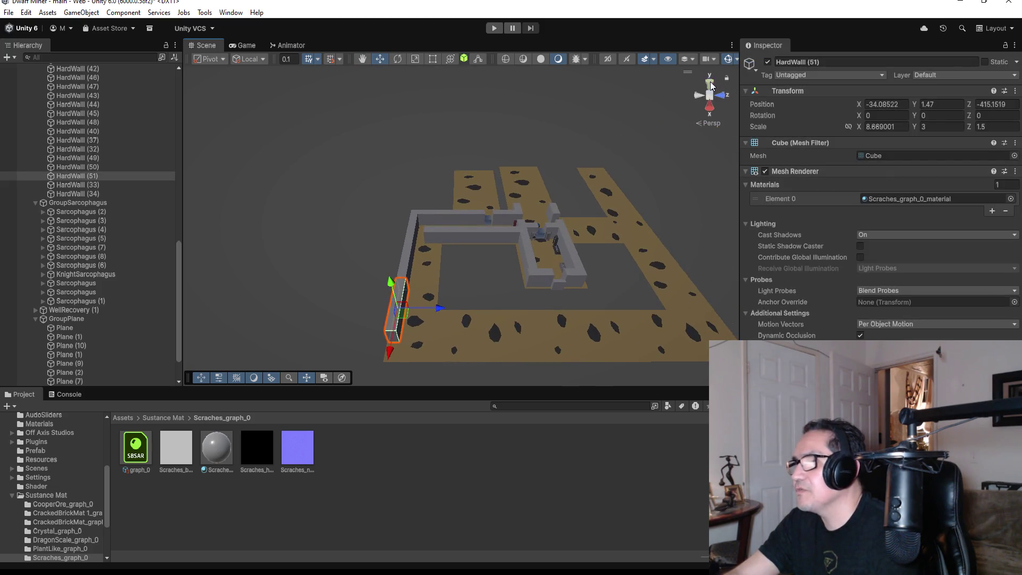
pyautogui.click(710, 85)
pyautogui.click(457, 256)
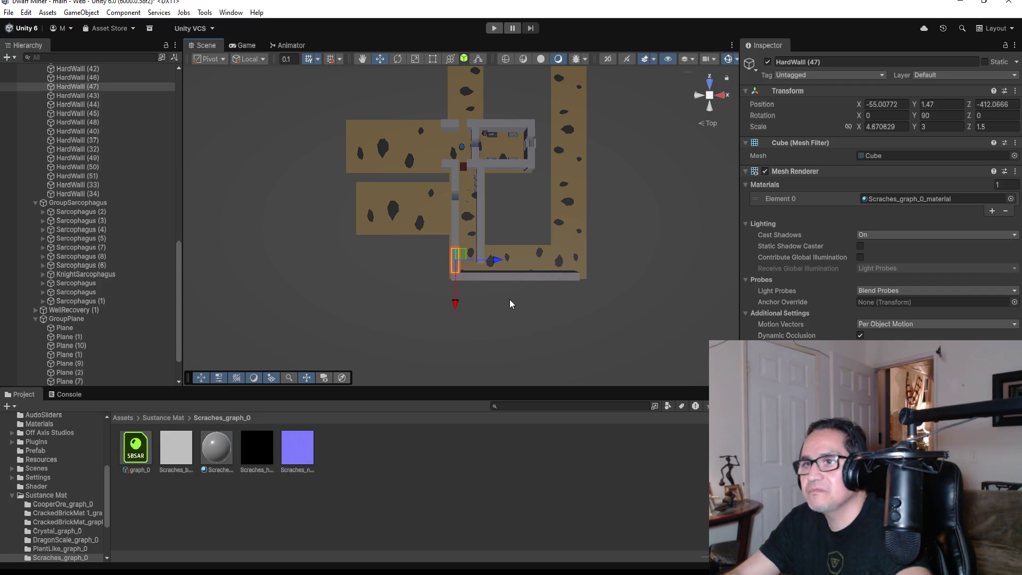
# Duplicate HardWall (47) and vertex-snap the copy onto the bottom wall's right corner
pyautogui.hotkey('ctrl', 'd')
pyautogui.moveTo(500, 260); pyautogui.dragTo(629, 264)
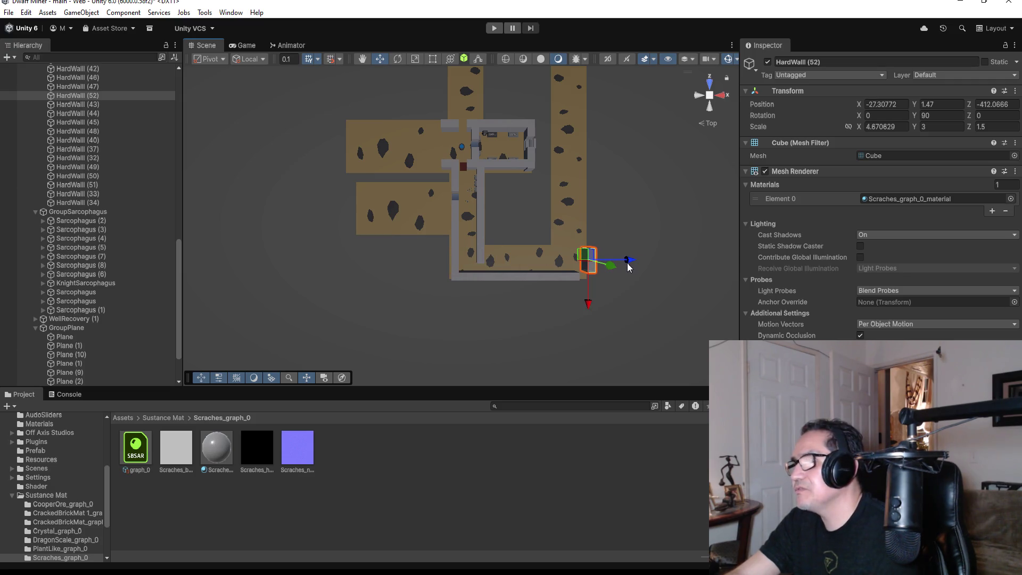
pyautogui.scroll(3, 627, 266)
pyautogui.press('f')
pyautogui.scroll(-2, 579, 276)
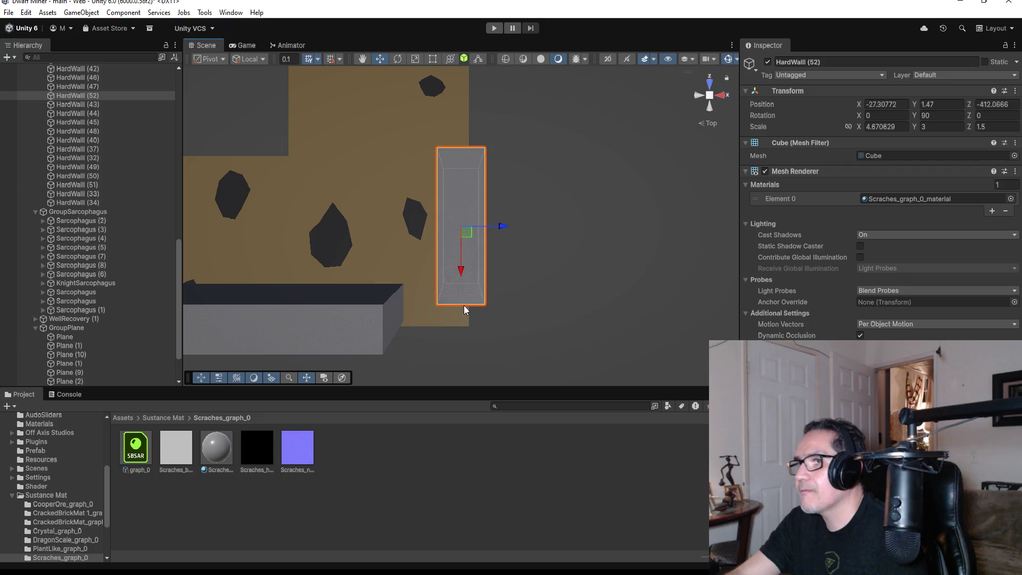
pyautogui.moveTo(466, 302); pyautogui.dragTo(482, 189)
pyautogui.press('v')
pyautogui.moveTo(452, 305); pyautogui.dragTo(414, 337)
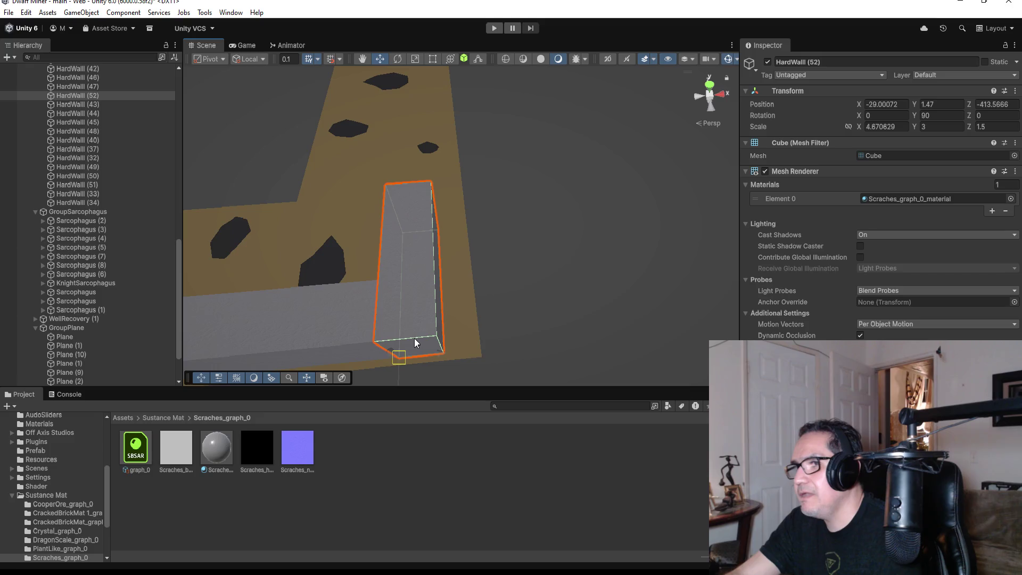
pyautogui.moveTo(458, 266); pyautogui.dragTo(483, 266)
# Stretch HardWall (51) with the Rect tool to meet the end wall, then re-snap HardWall (52) at the corner
pyautogui.click(375, 317)
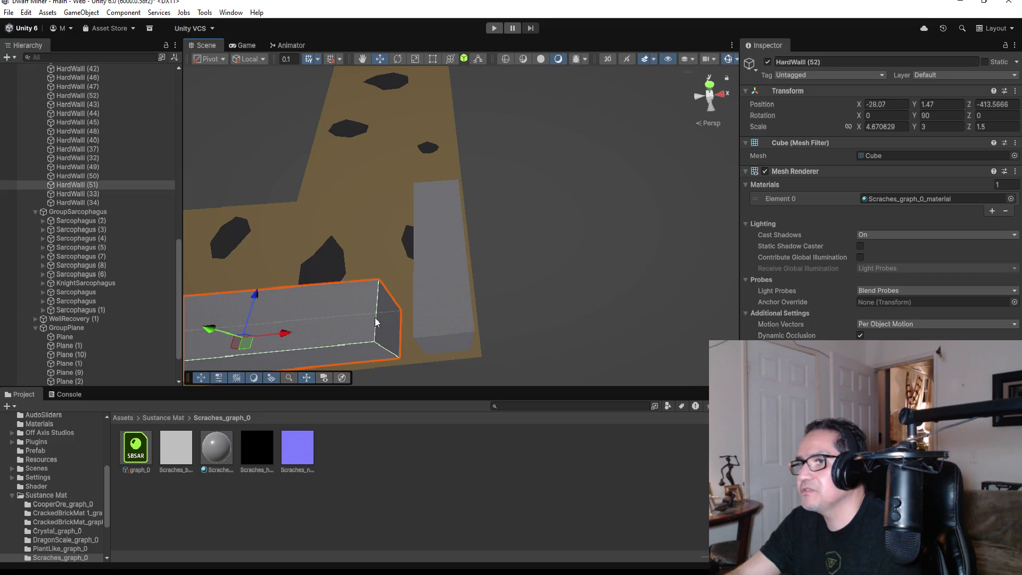
pyautogui.click(438, 60)
pyautogui.moveTo(385, 317); pyautogui.dragTo(418, 315)
pyautogui.click(461, 276)
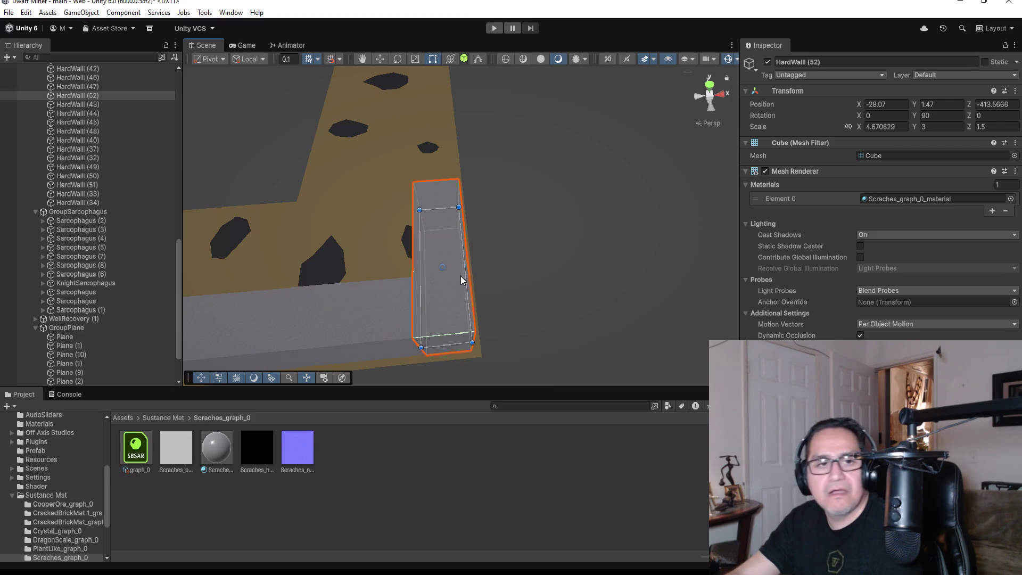
pyautogui.click(382, 60)
pyautogui.click(491, 258)
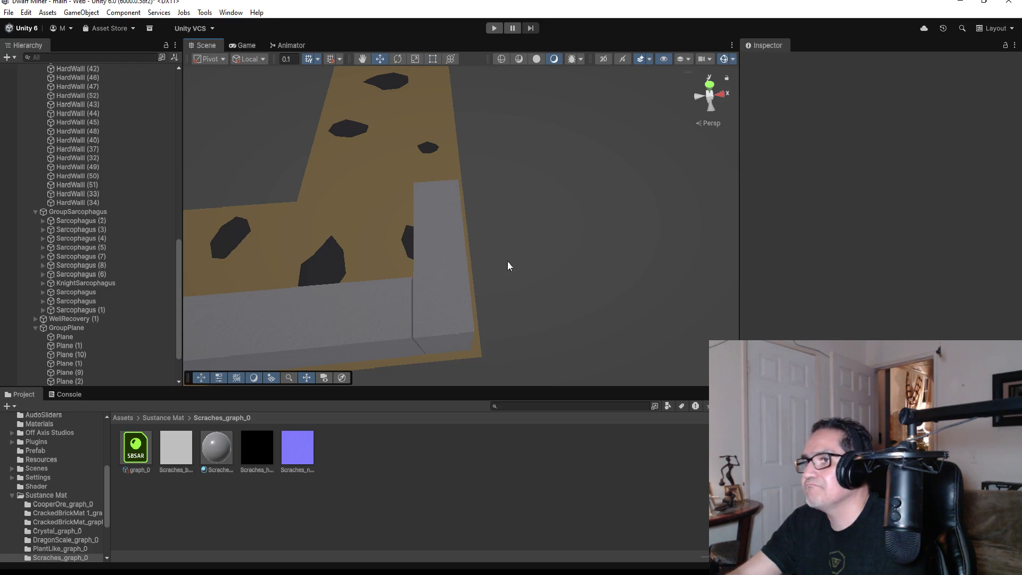
pyautogui.click(467, 257)
pyautogui.click(455, 263)
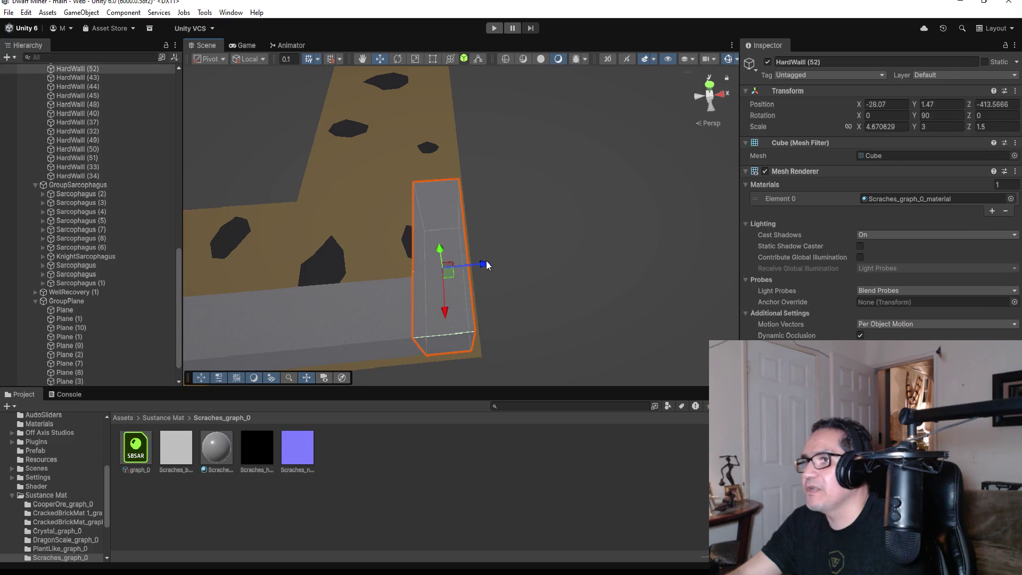
pyautogui.moveTo(485, 266); pyautogui.dragTo(510, 263)
pyautogui.moveTo(456, 354); pyautogui.dragTo(440, 352)
# Check the new corner from side and top views, then save the scene
pyautogui.moveTo(582, 165); pyautogui.dragTo(538, 278)
pyautogui.scroll(-5, 532, 239)
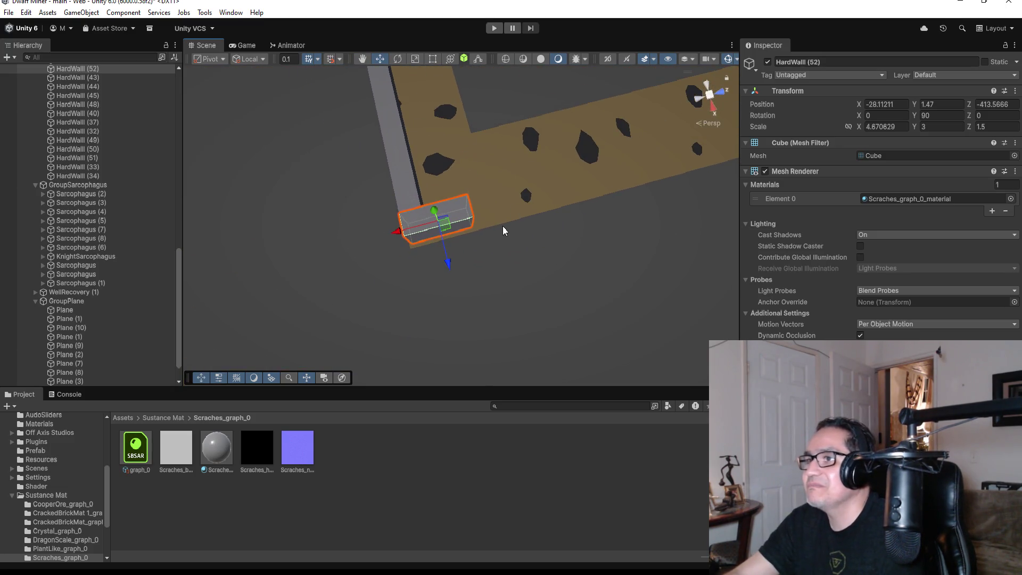
pyautogui.scroll(-5, 516, 213)
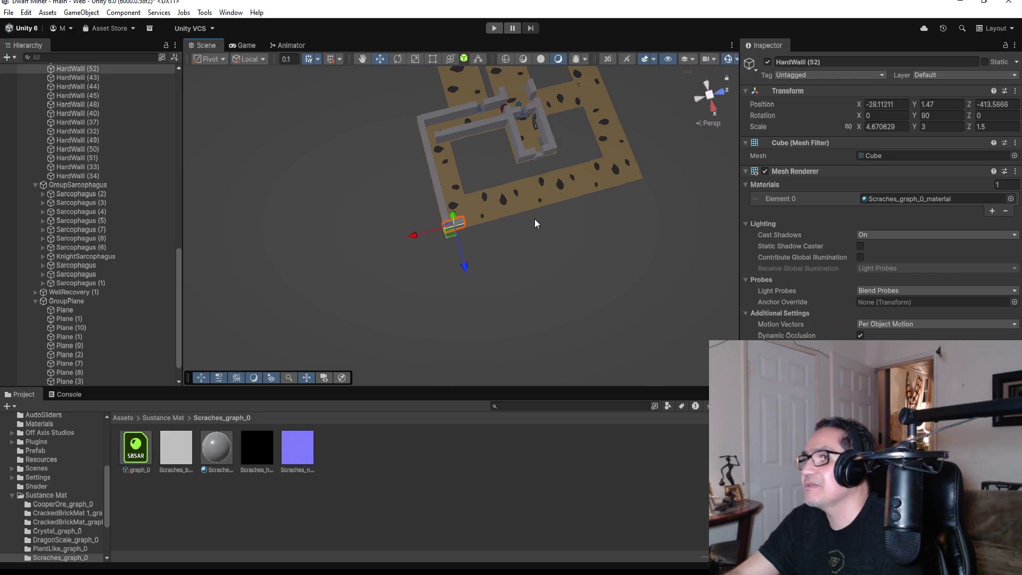
pyautogui.click(708, 86)
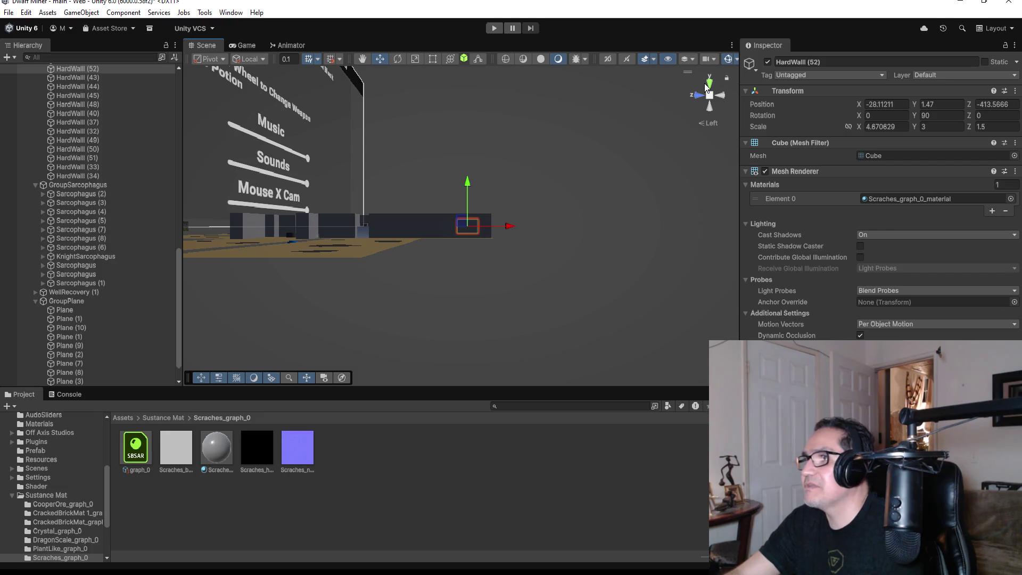
pyautogui.click(707, 85)
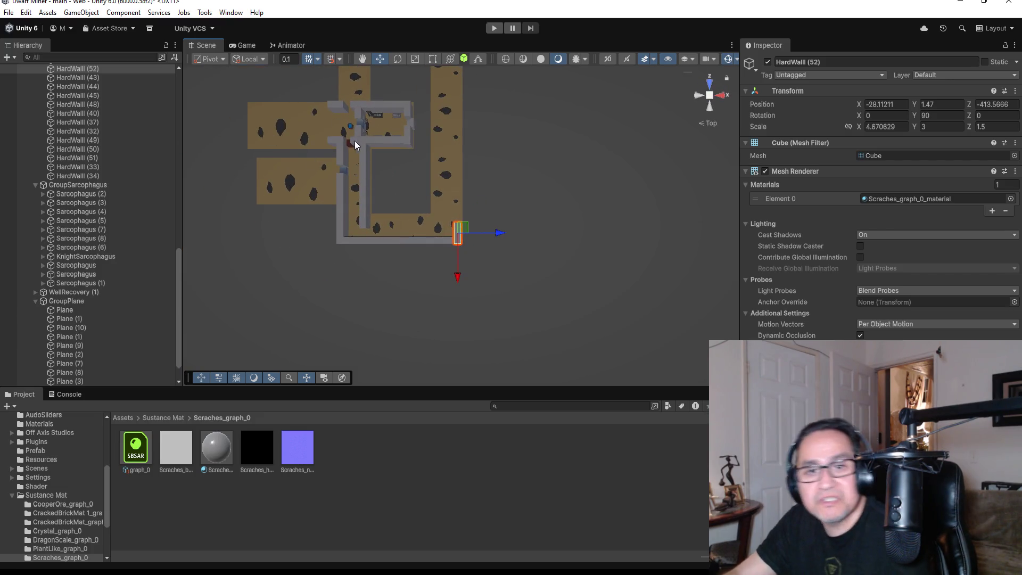
pyautogui.click(9, 12)
pyautogui.click(24, 65)
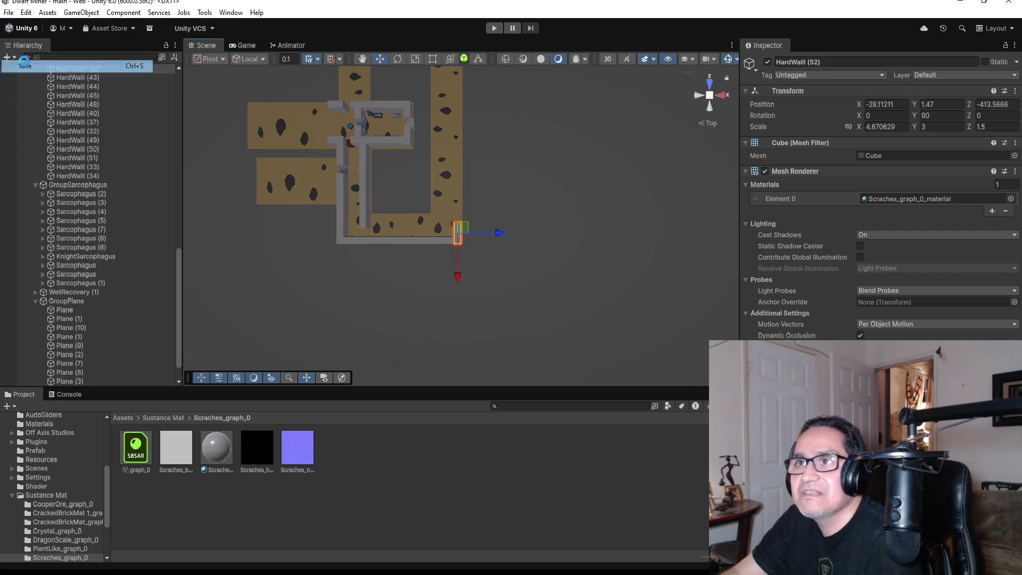
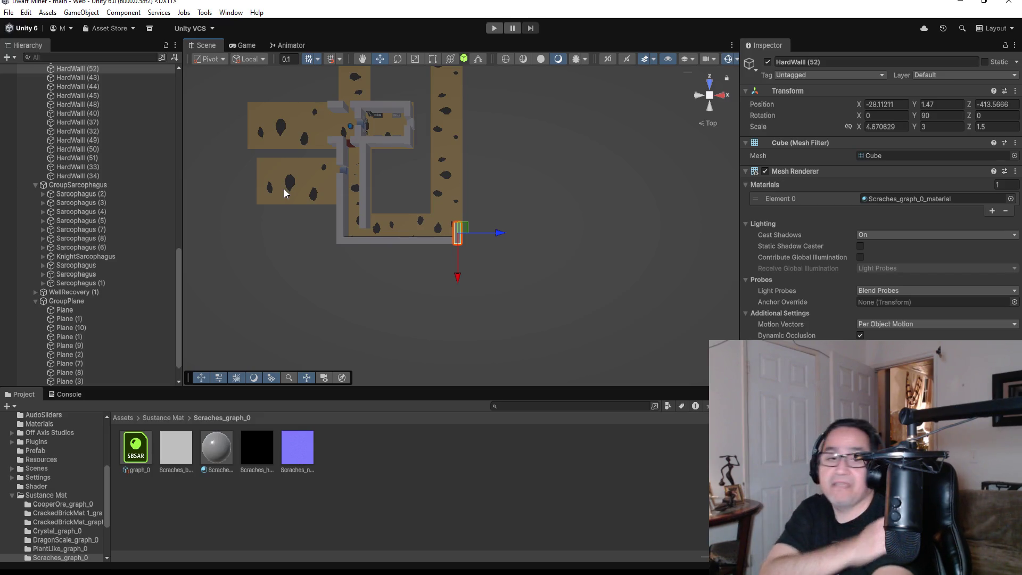
# Duplicate the bottom wall HardWall (50) and drag the copy up into the corridor
pyautogui.scroll(5, 469, 192)
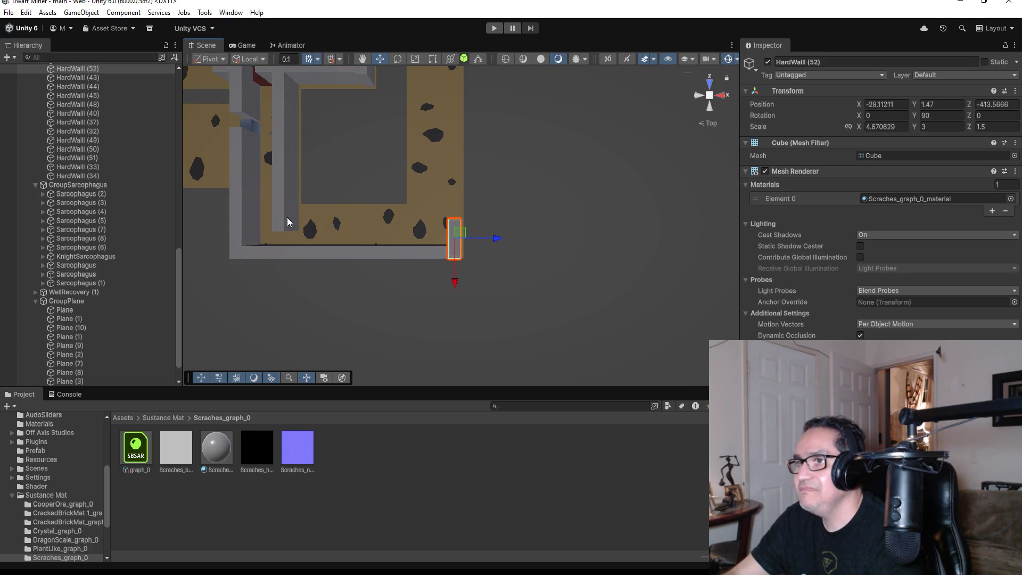
pyautogui.click(286, 216)
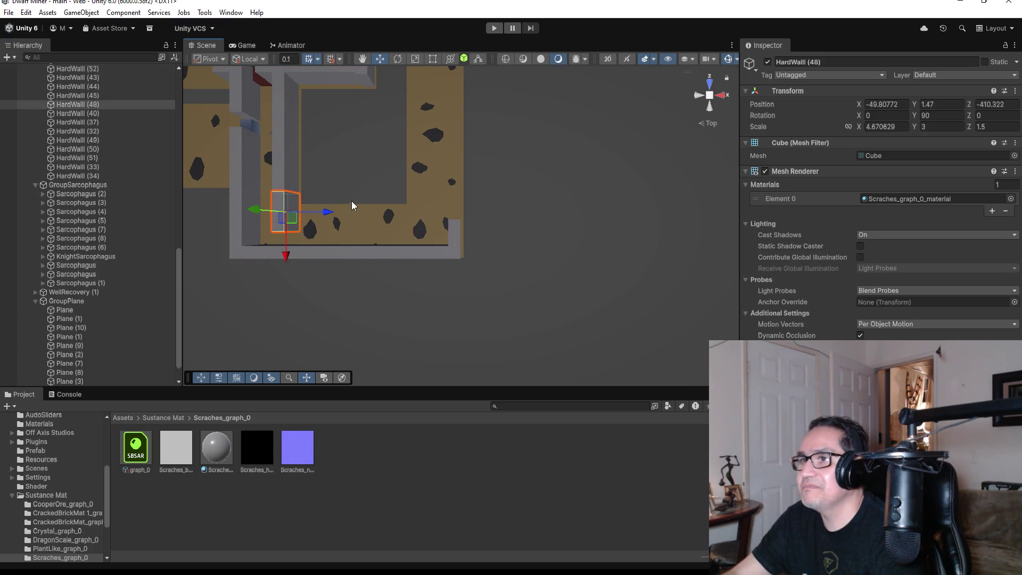
pyautogui.click(336, 256)
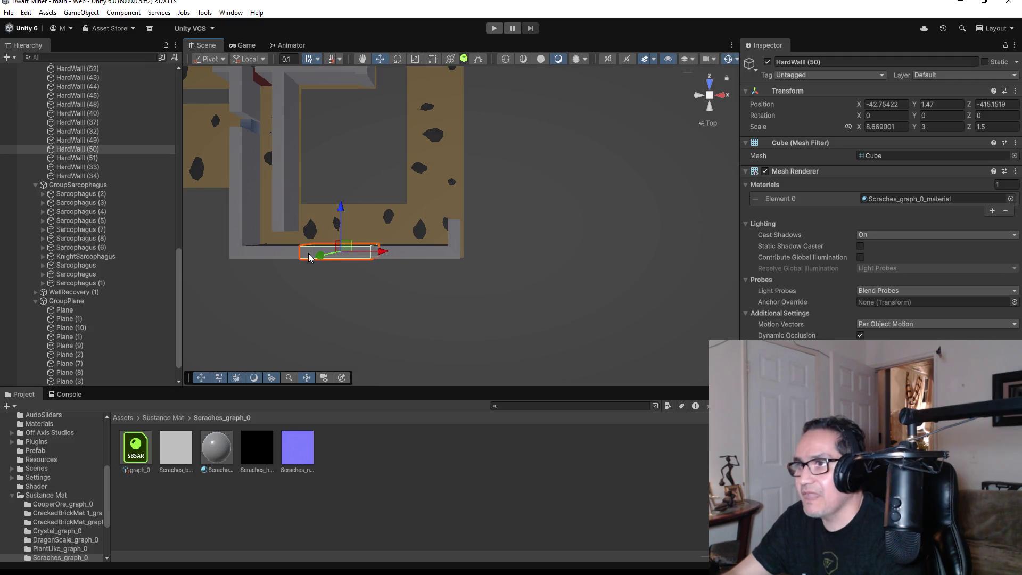
pyautogui.hotkey('ctrl', 'd')
pyautogui.moveTo(340, 216)
pyautogui.mouseDown()
pyautogui.moveTo(340, 169)
pyautogui.moveTo(315, 198)
pyautogui.moveTo(457, 155)
pyautogui.moveTo(584, 77)
pyautogui.moveTo(469, 155)
pyautogui.mouseUp()
# From a top-down view, nudge the wall copy left to X -44.71
pyautogui.scroll(3, 343, 206)
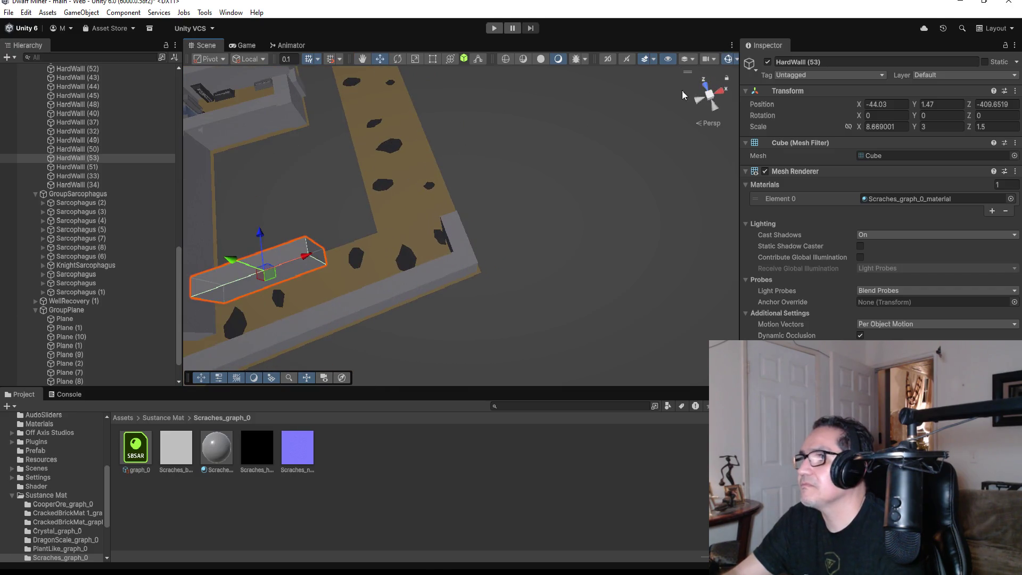
pyautogui.click(704, 83)
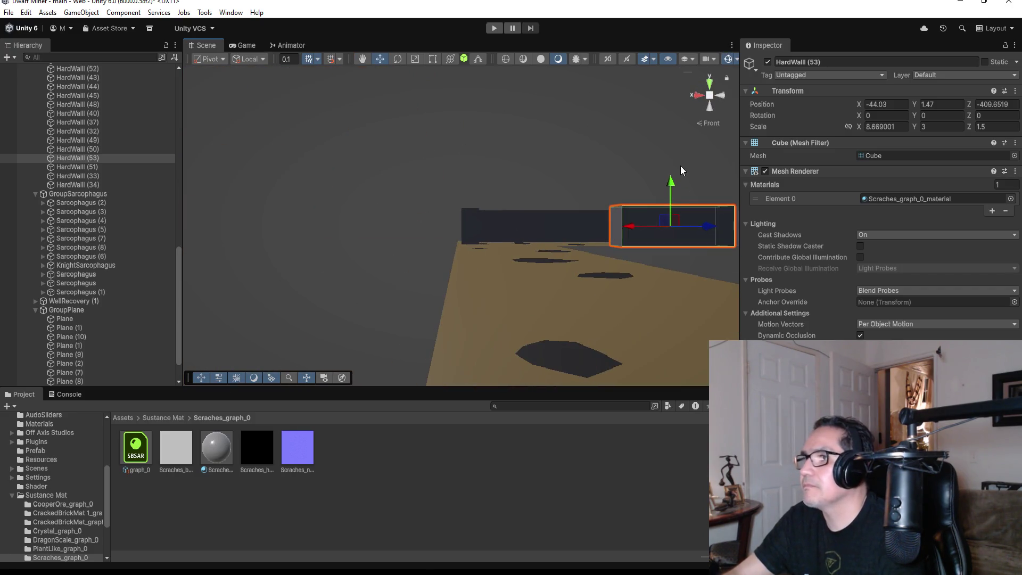
pyautogui.click(709, 82)
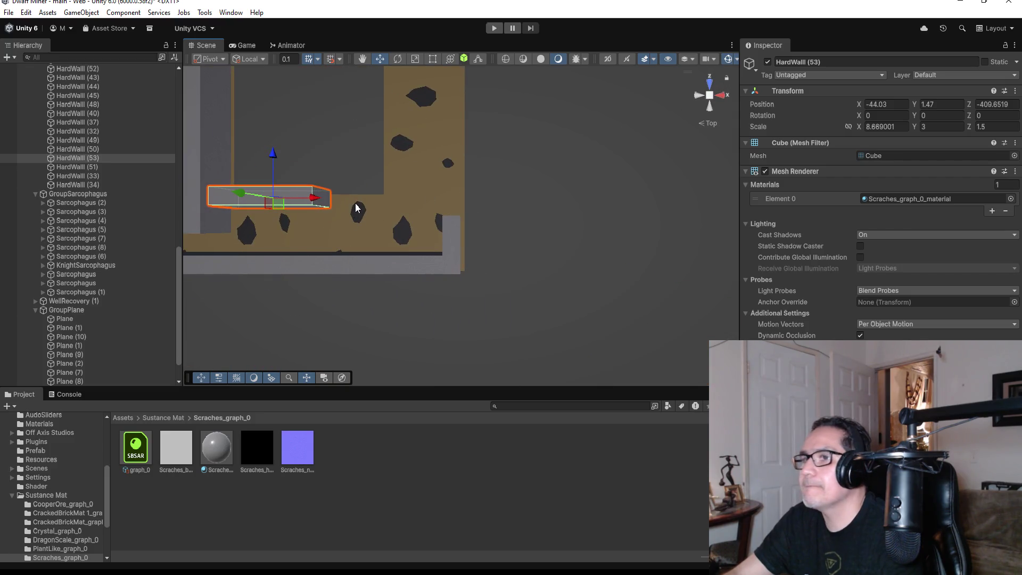
pyautogui.moveTo(336, 203); pyautogui.dragTo(322, 204)
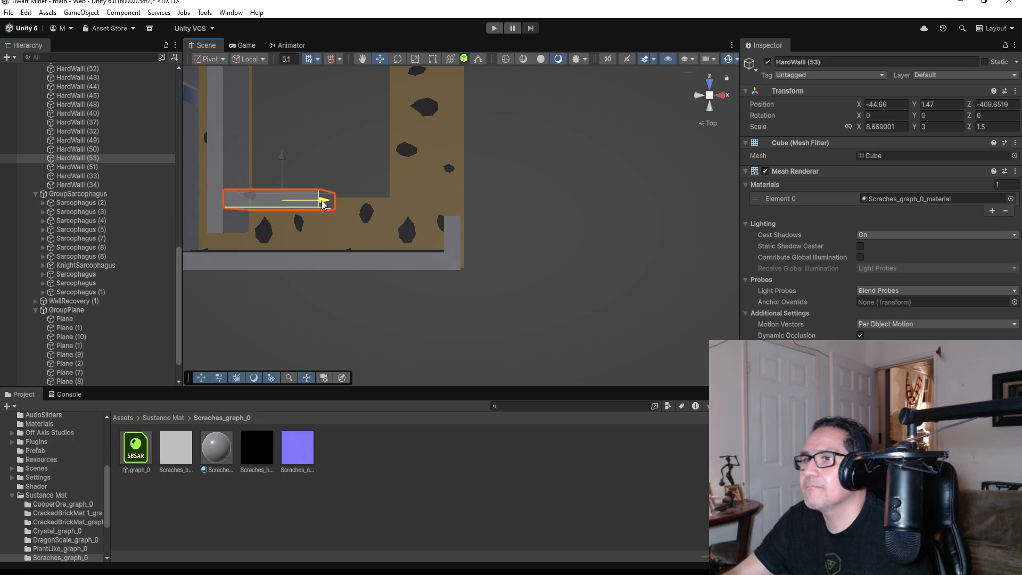
pyautogui.moveTo(297, 237)
pyautogui.mouseDown()
pyautogui.moveTo(341, 107)
pyautogui.moveTo(343, 134)
pyautogui.moveTo(308, 197)
pyautogui.moveTo(349, 251)
pyautogui.mouseUp()
pyautogui.click(360, 241)
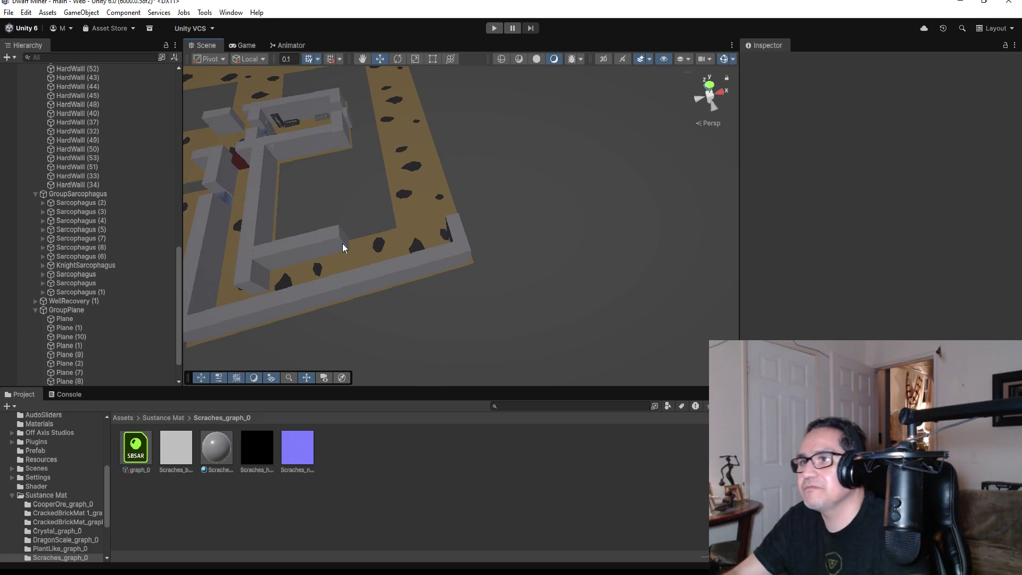
# Slide HardWall (54) right along X to extend the inner corridor wall
pyautogui.click(317, 239)
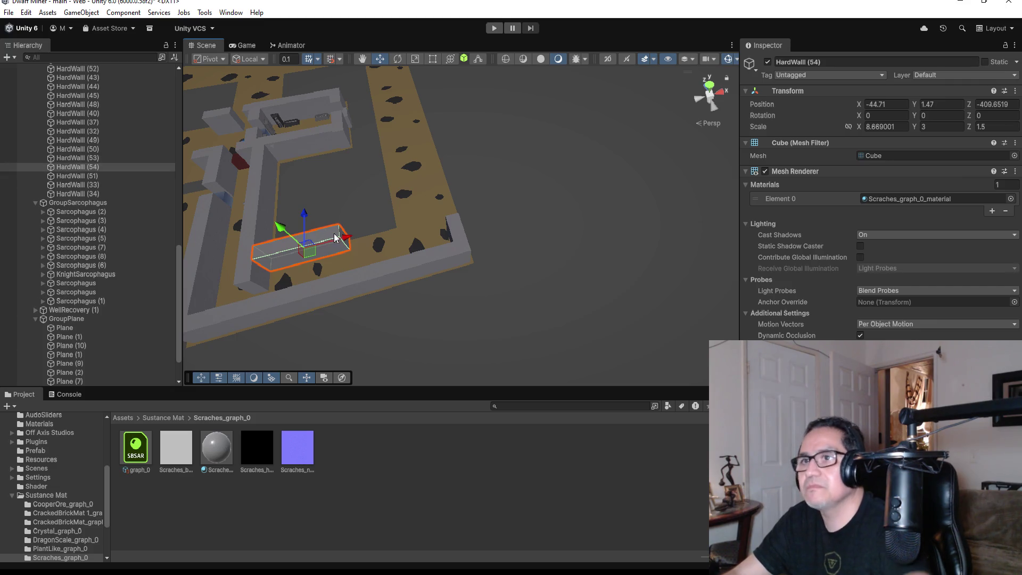
pyautogui.moveTo(347, 236); pyautogui.dragTo(427, 223)
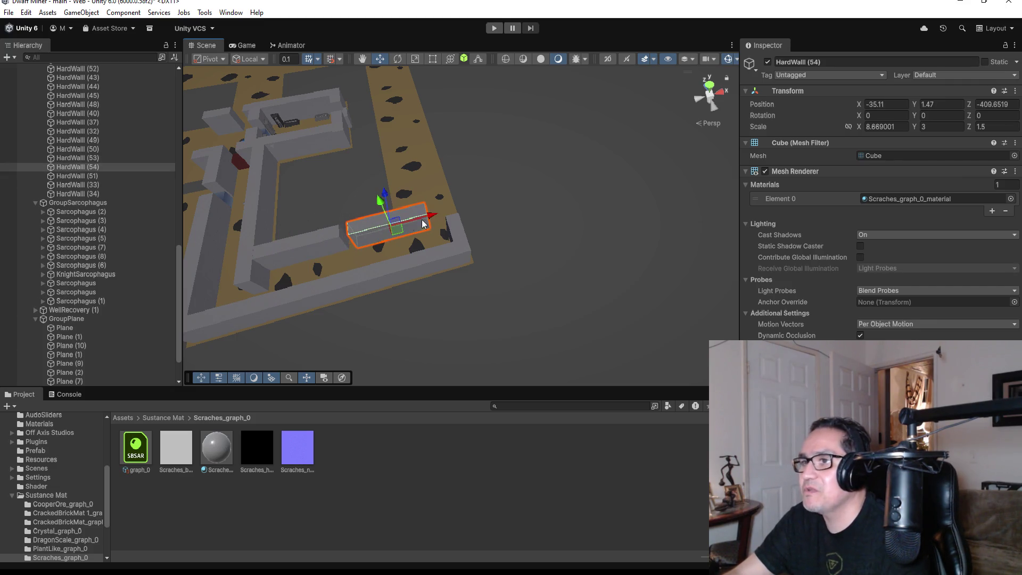
pyautogui.moveTo(371, 245); pyautogui.dragTo(355, 245)
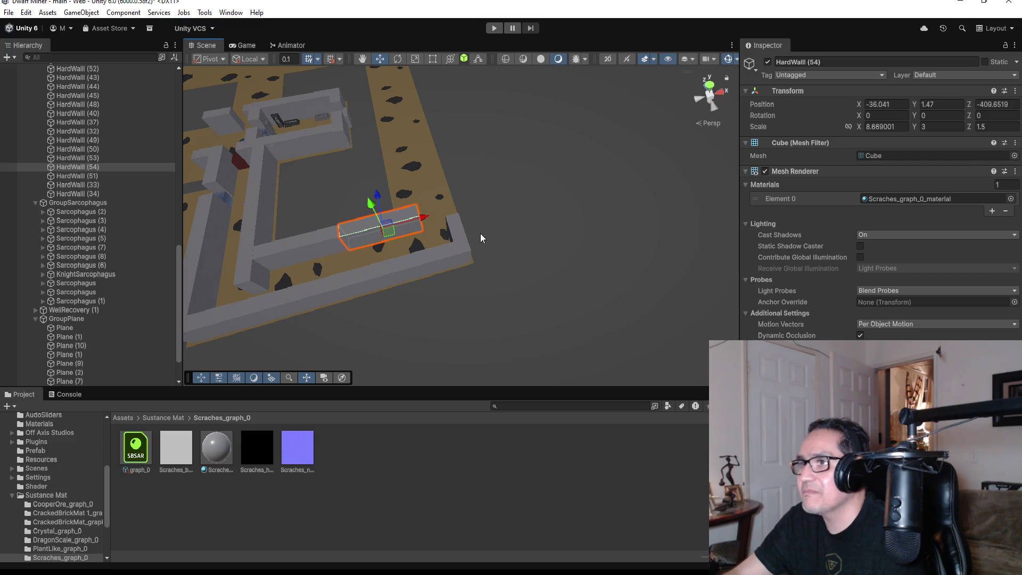
pyautogui.moveTo(493, 182)
pyautogui.mouseDown()
pyautogui.moveTo(392, 258)
pyautogui.moveTo(503, 178)
pyautogui.moveTo(376, 191)
pyautogui.moveTo(453, 219)
pyautogui.mouseUp()
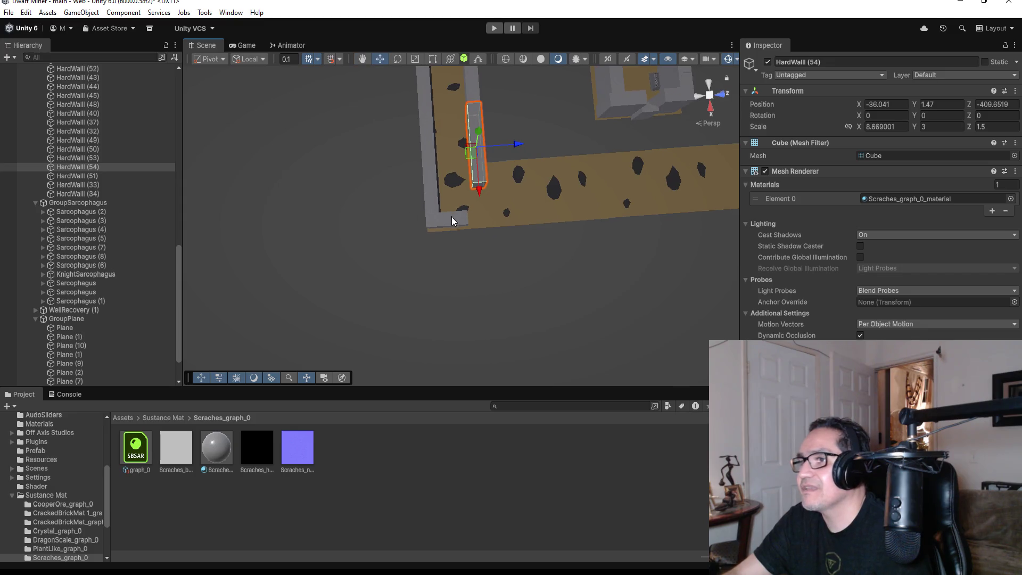
pyautogui.click(454, 220)
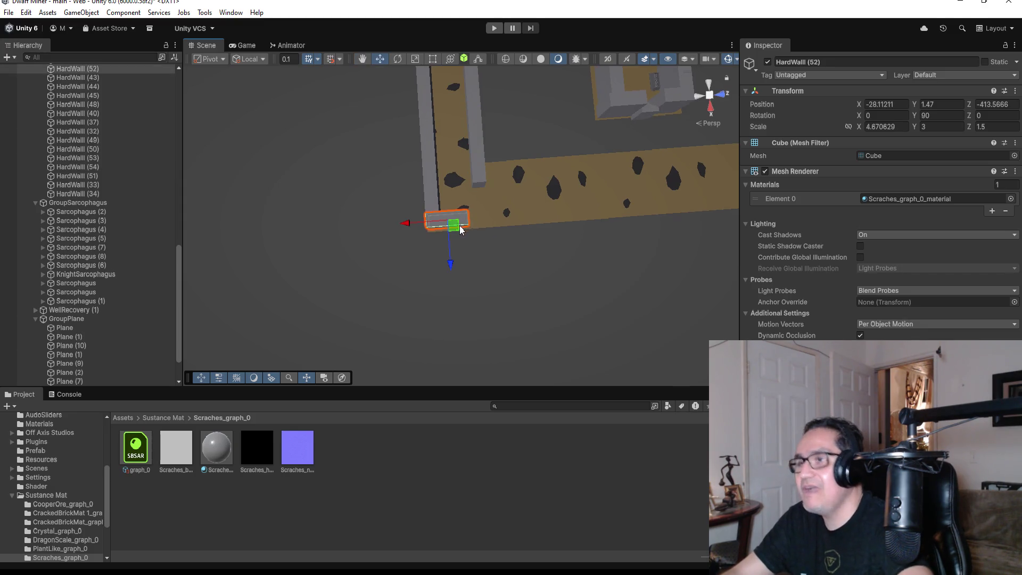
# Duplicate HardWall (54), set Rotation Y to 90, and place it at the corridor's right edge
pyautogui.click(485, 160)
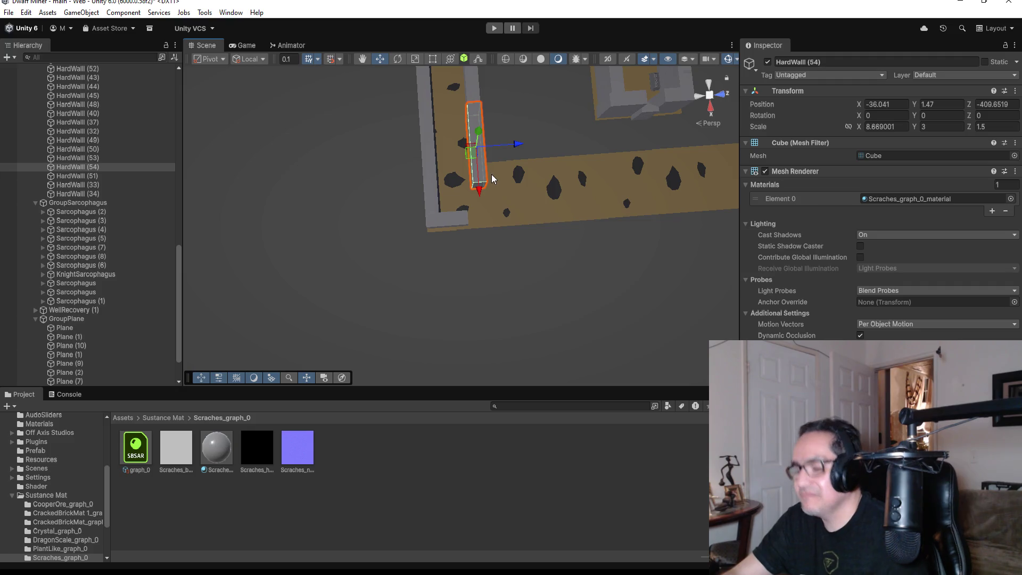
pyautogui.hotkey('ctrl', 'd')
pyautogui.moveTo(479, 190); pyautogui.dragTo(491, 283)
pyautogui.click(943, 117)
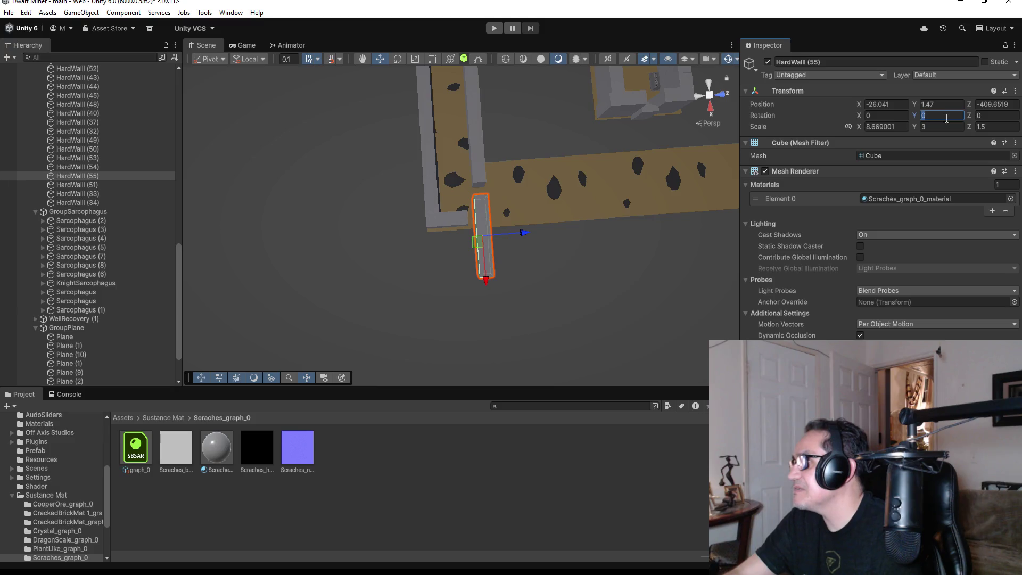
pyautogui.write('90')
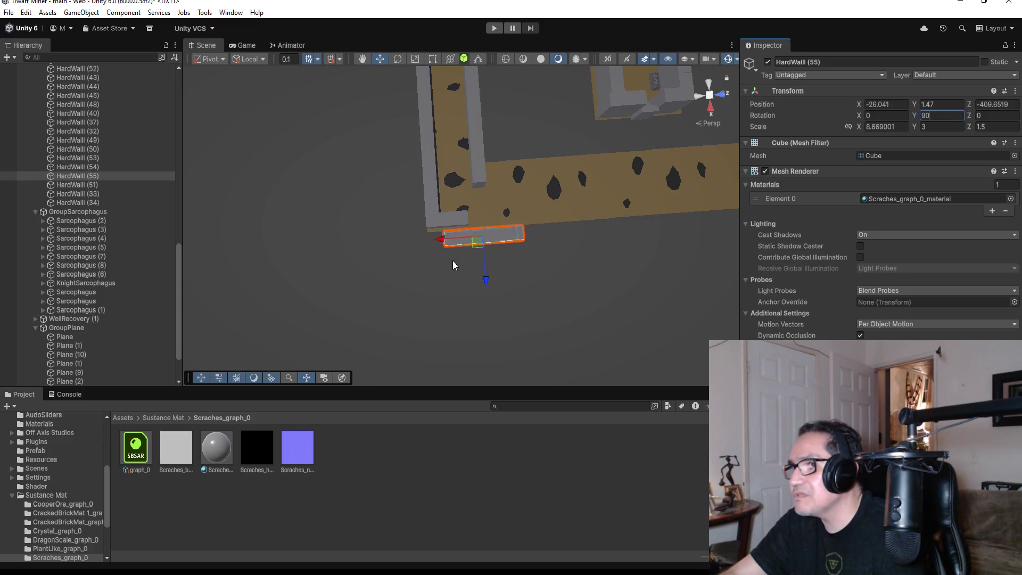
pyautogui.moveTo(441, 240); pyautogui.dragTo(450, 240)
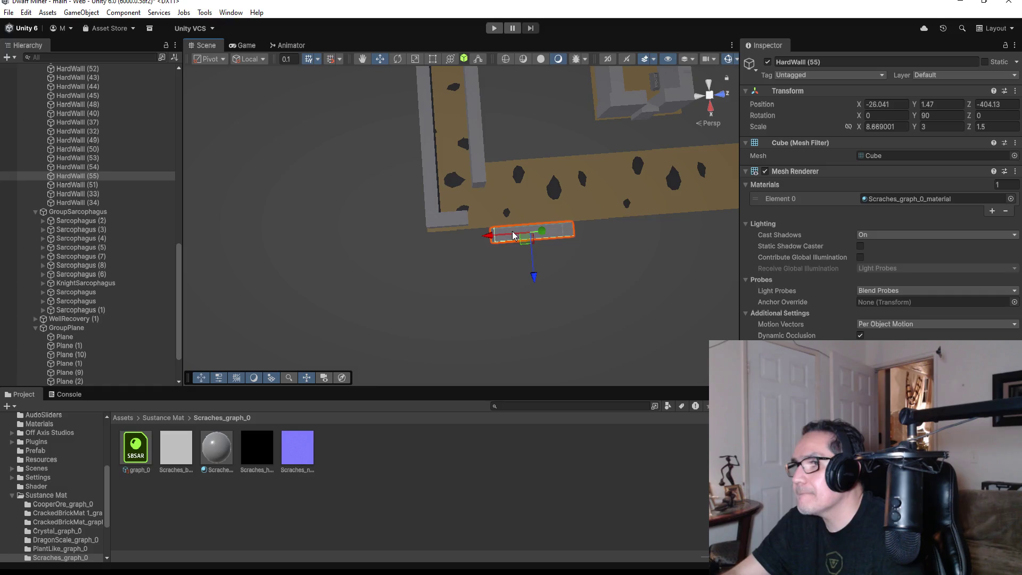
pyautogui.moveTo(535, 256); pyautogui.dragTo(509, 194)
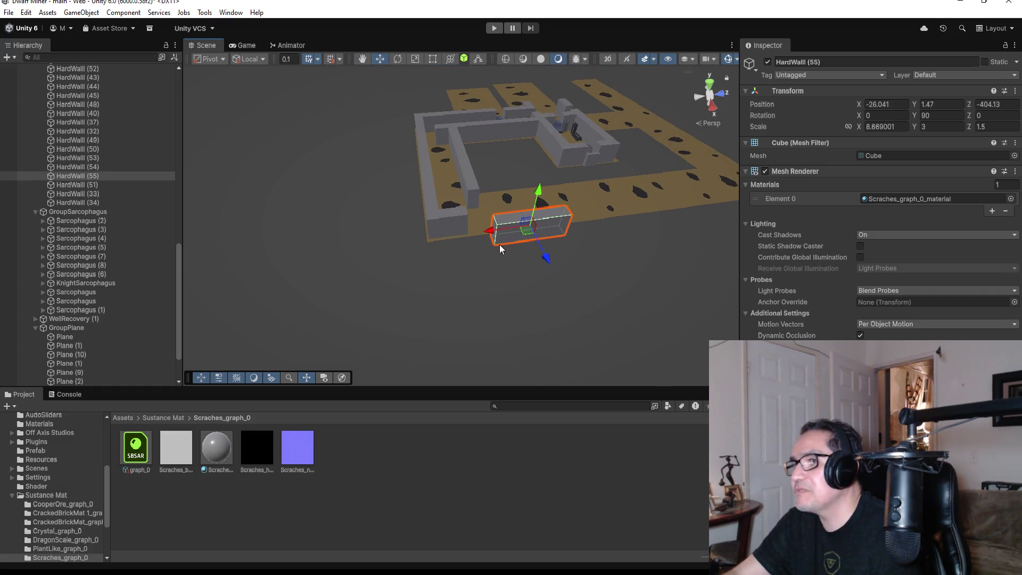
pyautogui.moveTo(486, 234); pyautogui.dragTo(473, 229)
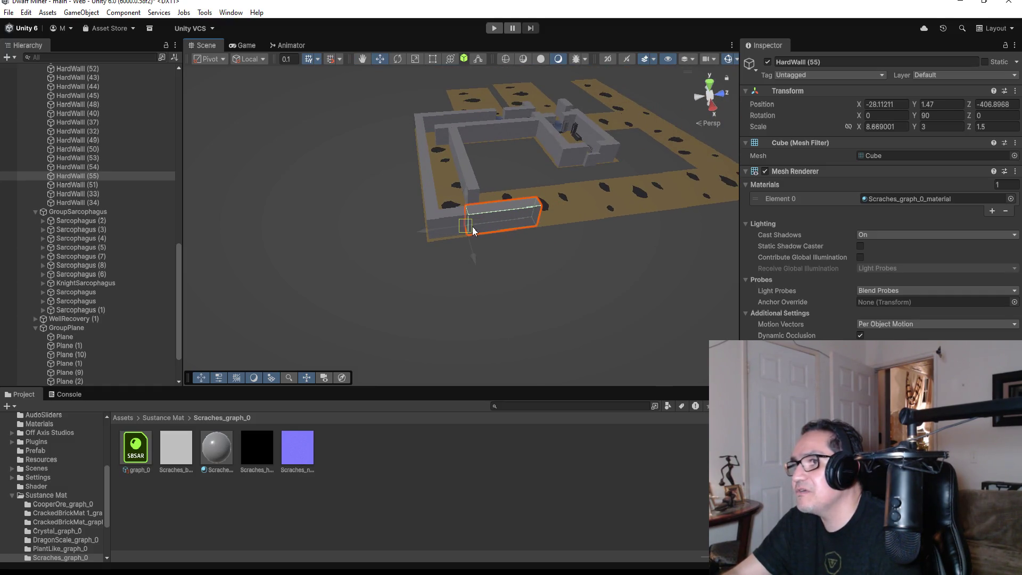
pyautogui.scroll(5, 566, 212)
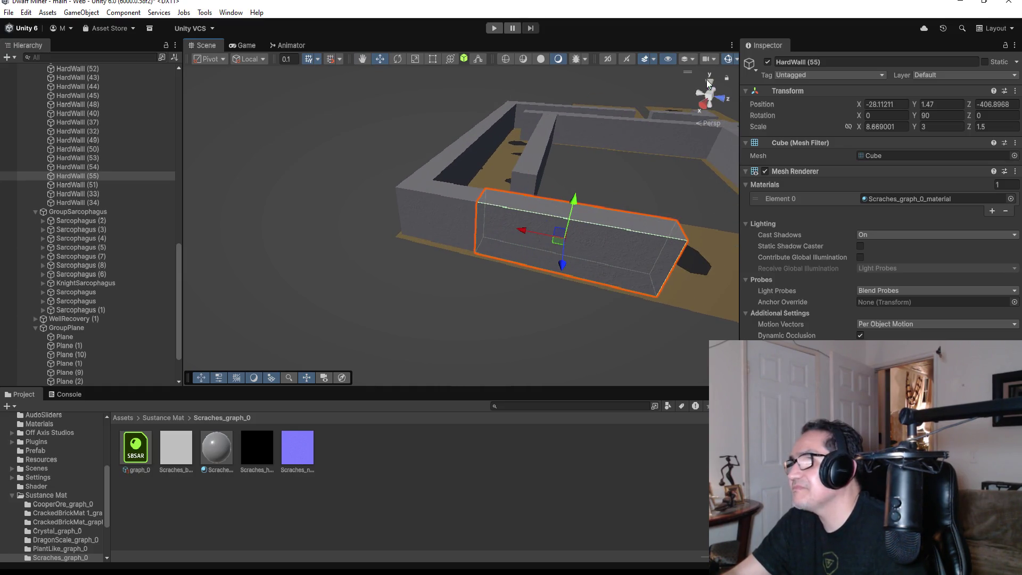
pyautogui.click(709, 85)
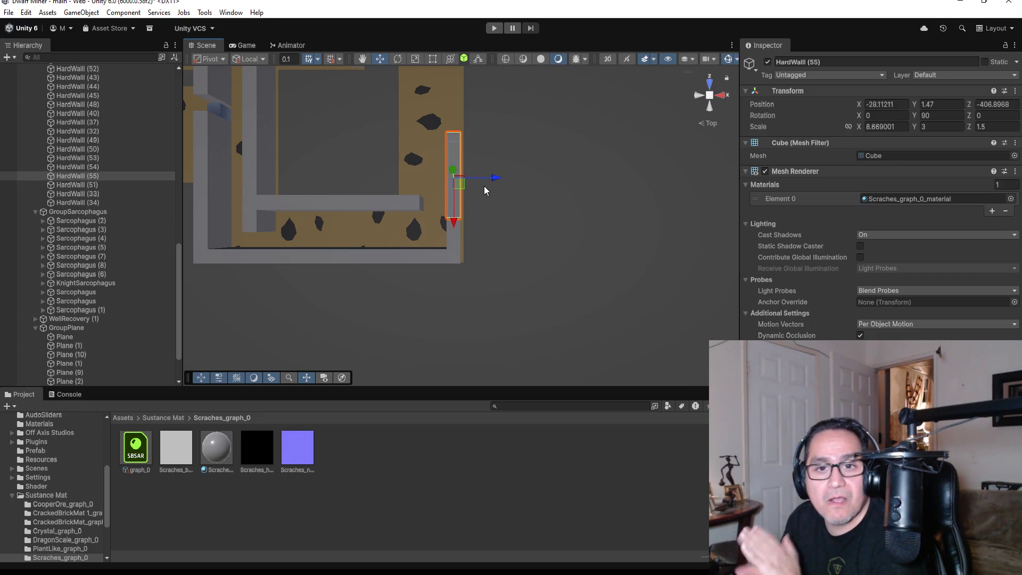
# Zoom around the level and select a sarcophagus cube
pyautogui.scroll(-3, 480, 166)
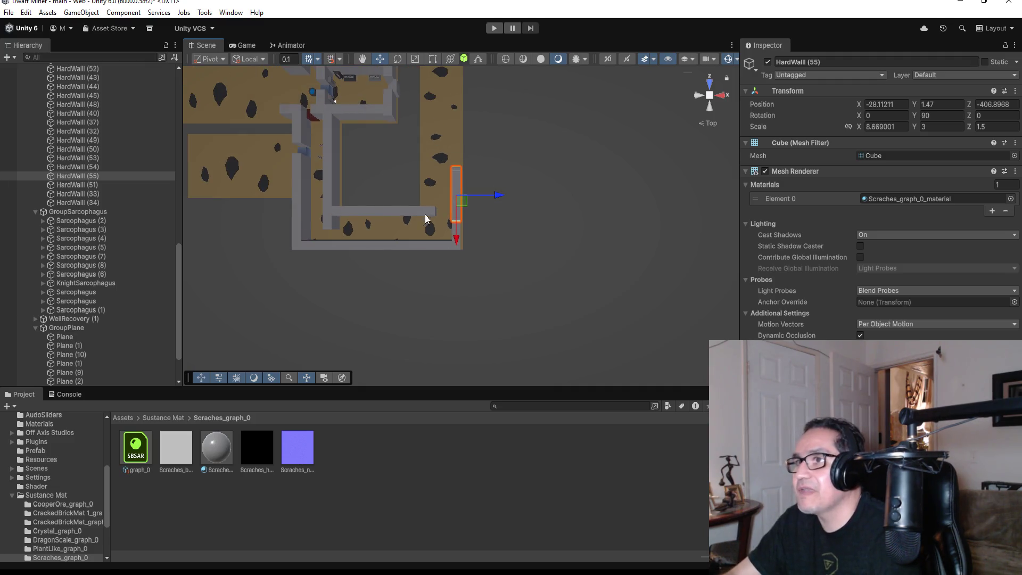
pyautogui.scroll(-3, 346, 178)
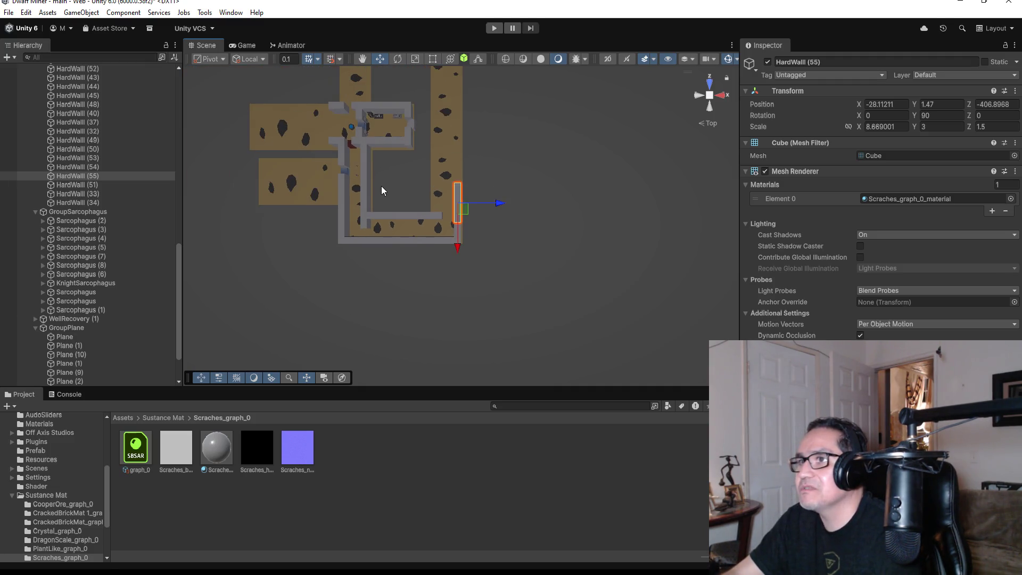
pyautogui.scroll(3, 368, 190)
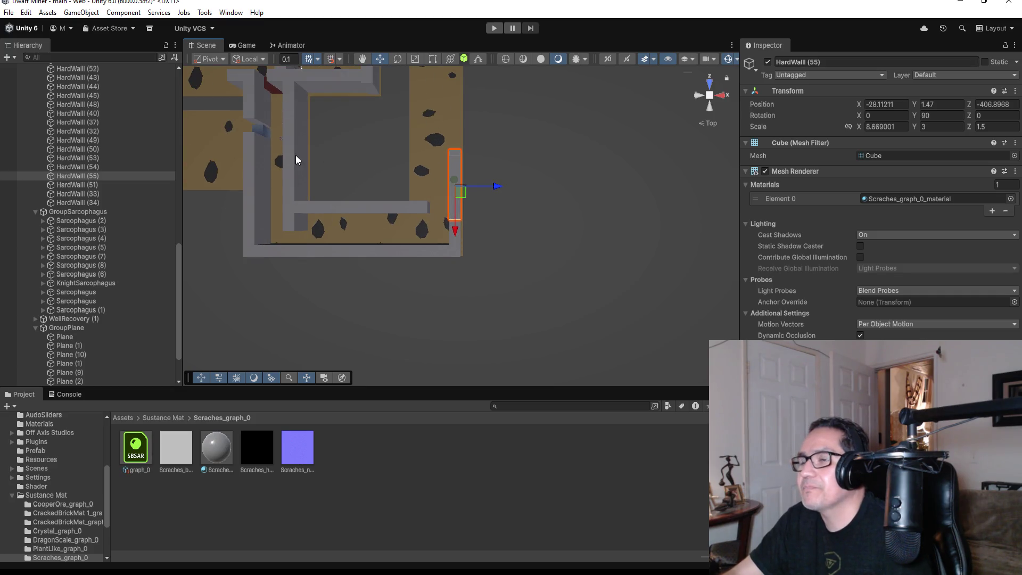
pyautogui.scroll(-3, 360, 112)
pyautogui.click(365, 100)
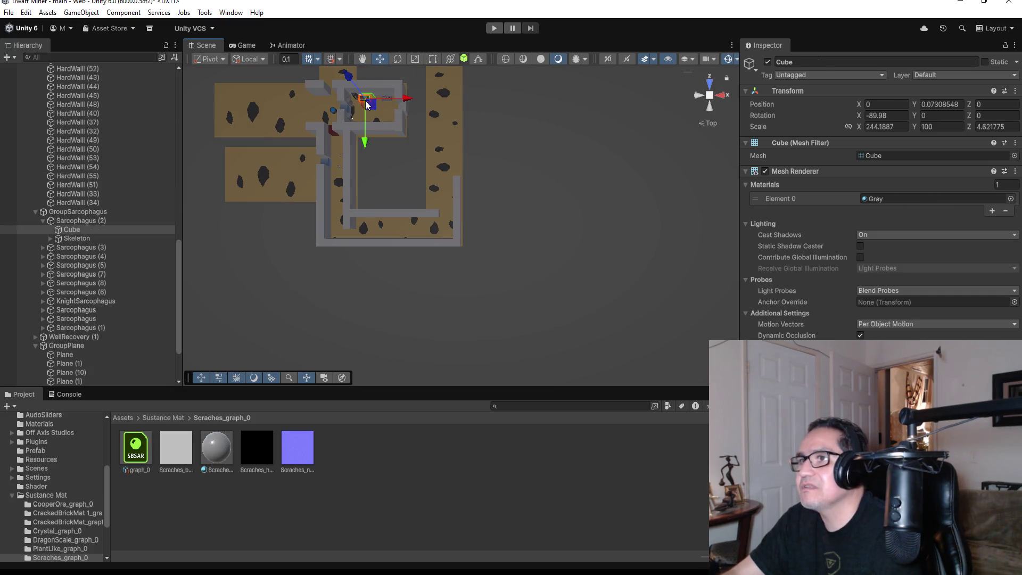
# Apply the Gray material to two sarcophagus cubes, including Sarcophagus (3)
pyautogui.press('f')
pyautogui.scroll(-5, 540, 259)
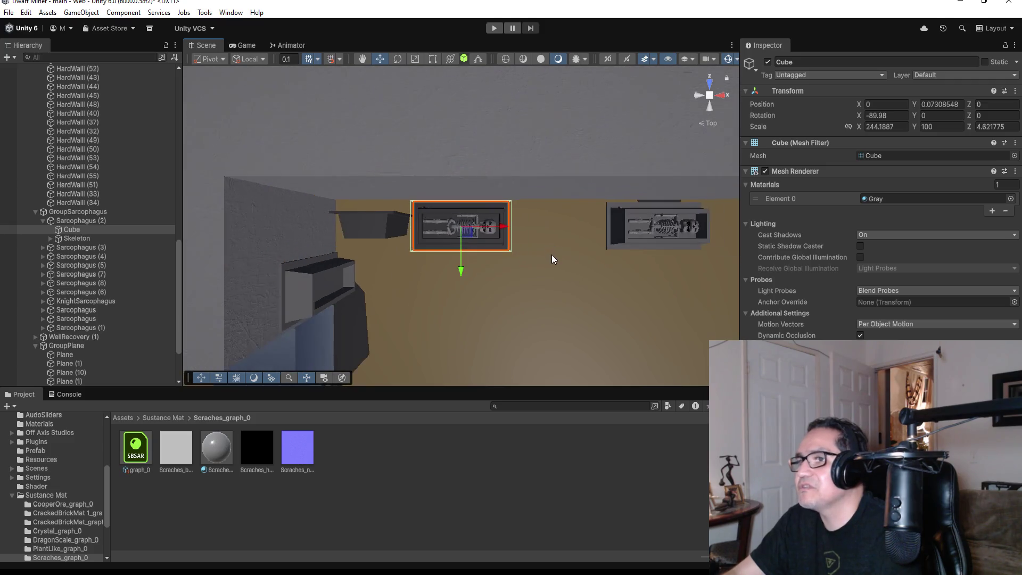
pyautogui.click(589, 242)
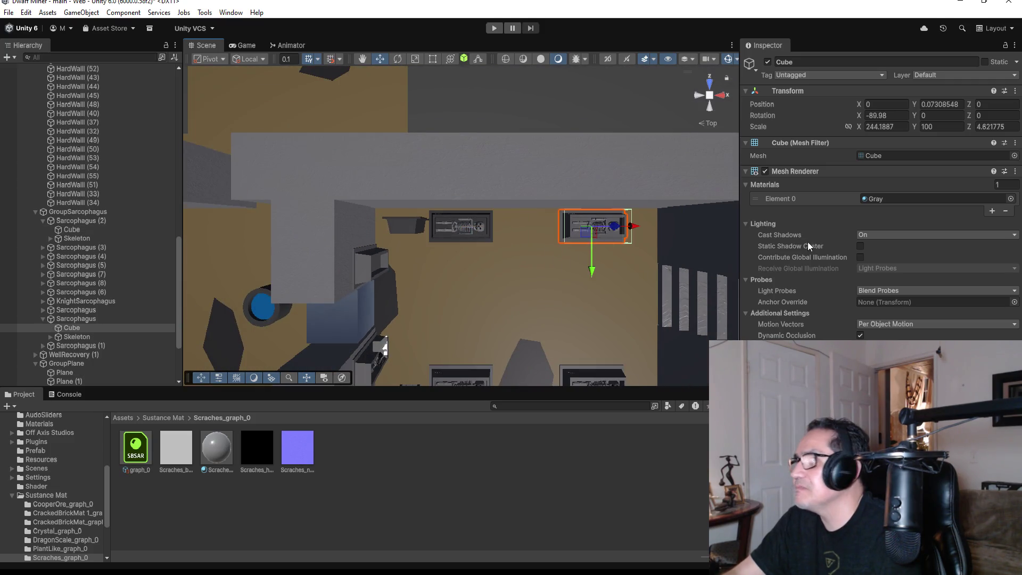
pyautogui.click(1010, 199)
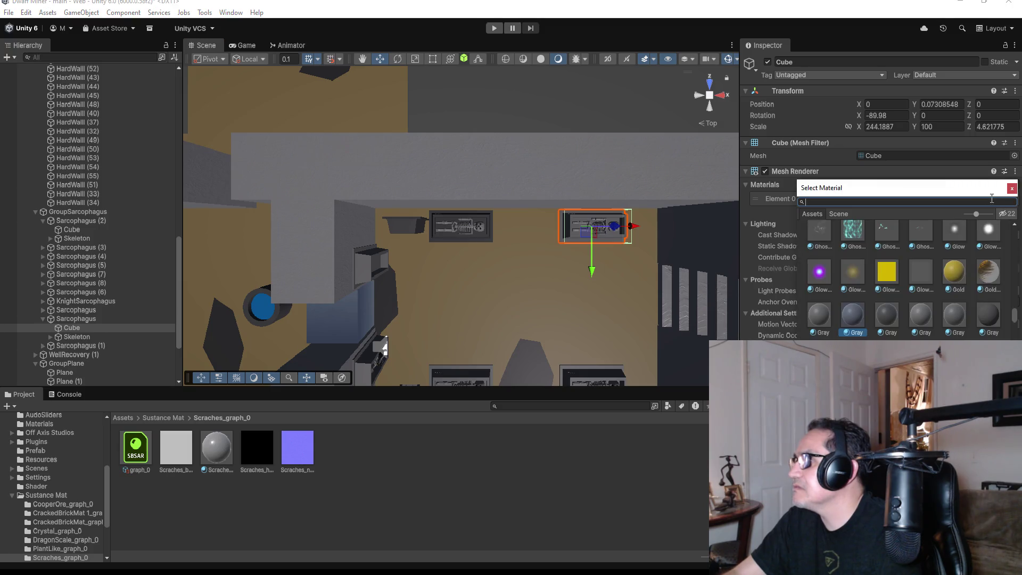
pyautogui.click(887, 318)
pyautogui.scroll(-4, 557, 289)
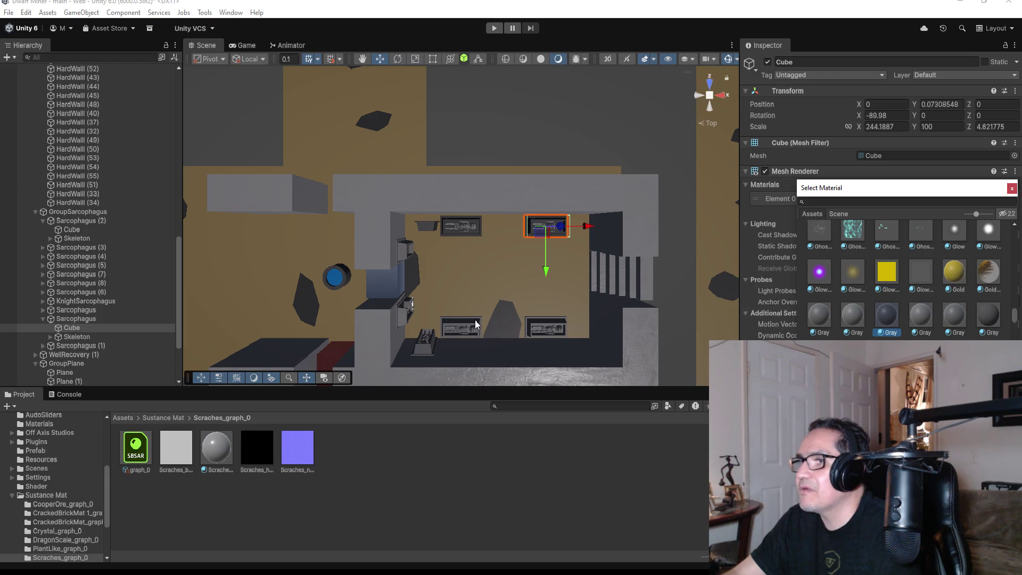
pyautogui.click(475, 324)
pyautogui.click(1010, 199)
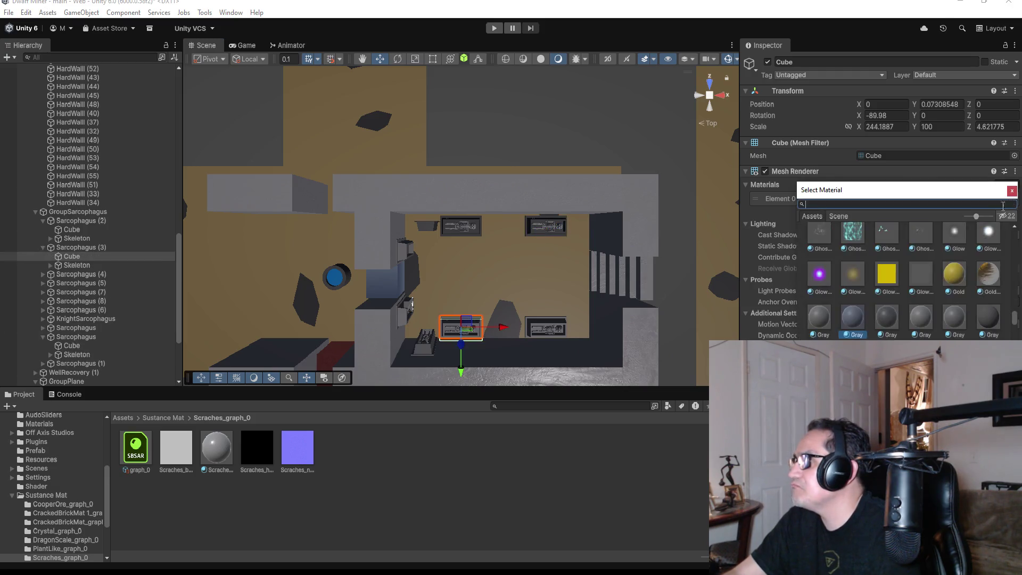
pyautogui.click(889, 321)
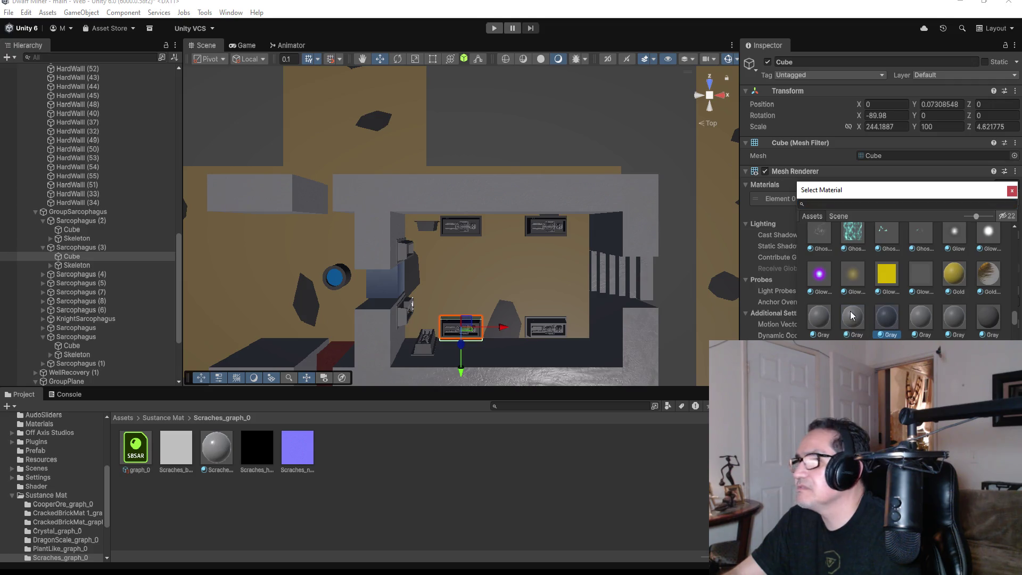
# Give the cube inside Sarcophagus (7) the Gray material, then deselect it
pyautogui.scroll(-3, 507, 234)
pyautogui.scroll(-2, 486, 261)
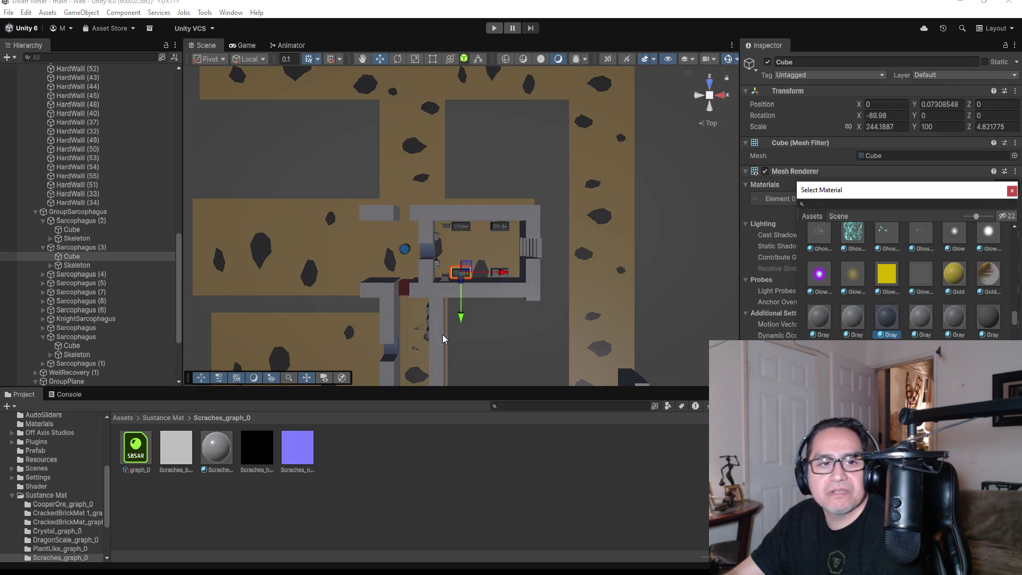
pyautogui.moveTo(461, 364); pyautogui.dragTo(525, 287)
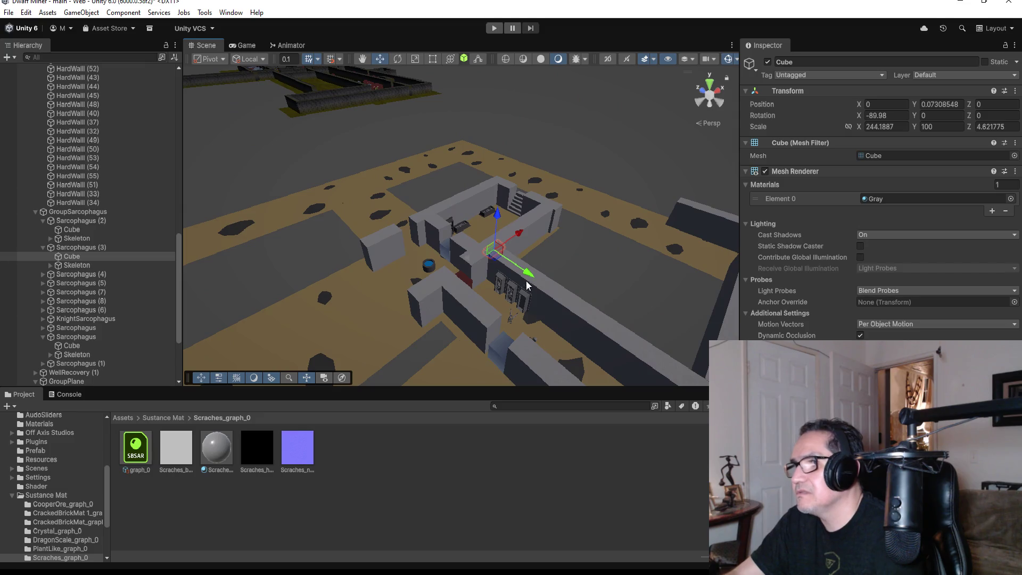
pyautogui.click(512, 291)
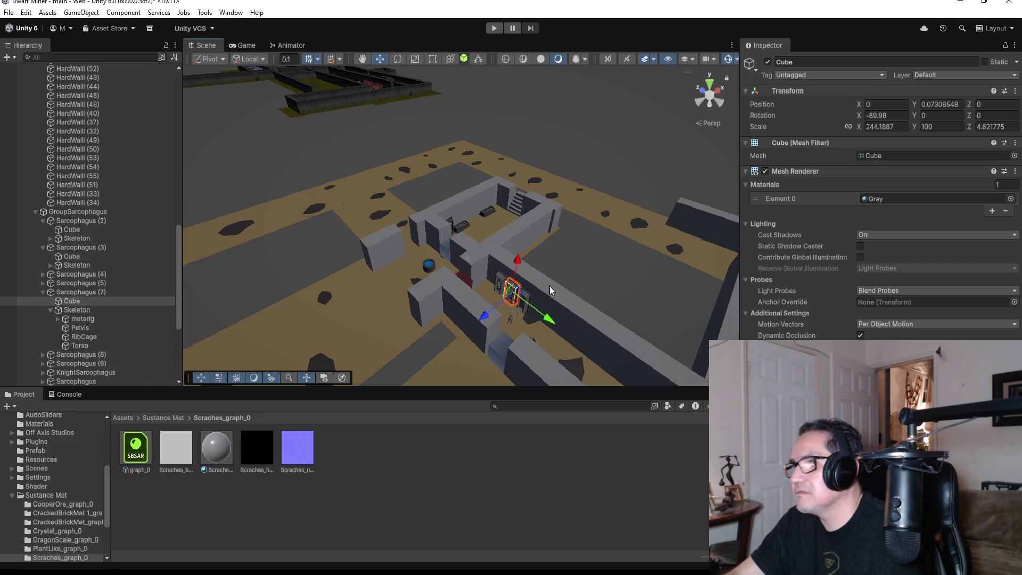
pyautogui.click(1010, 198)
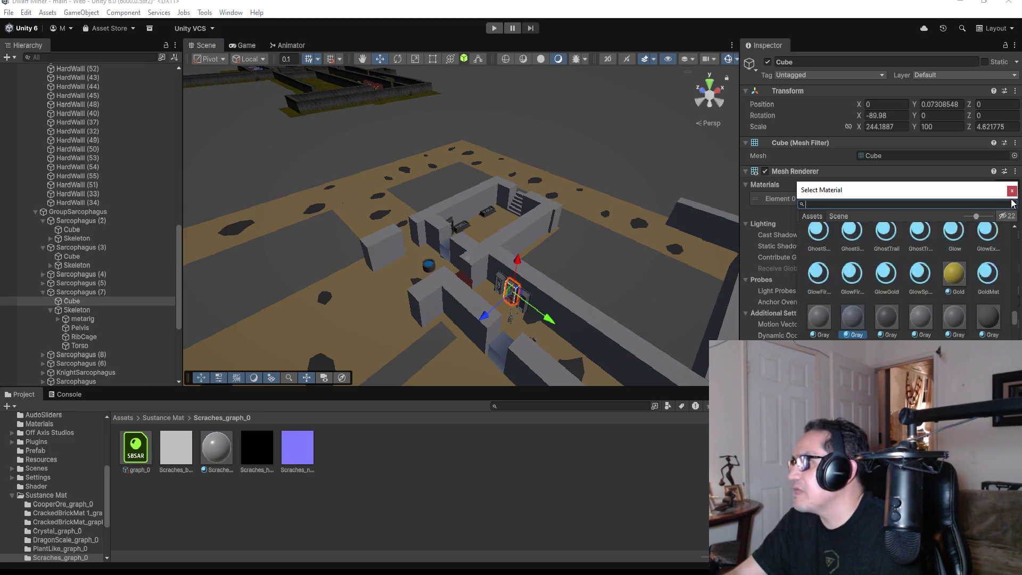
pyautogui.click(894, 315)
pyautogui.click(621, 188)
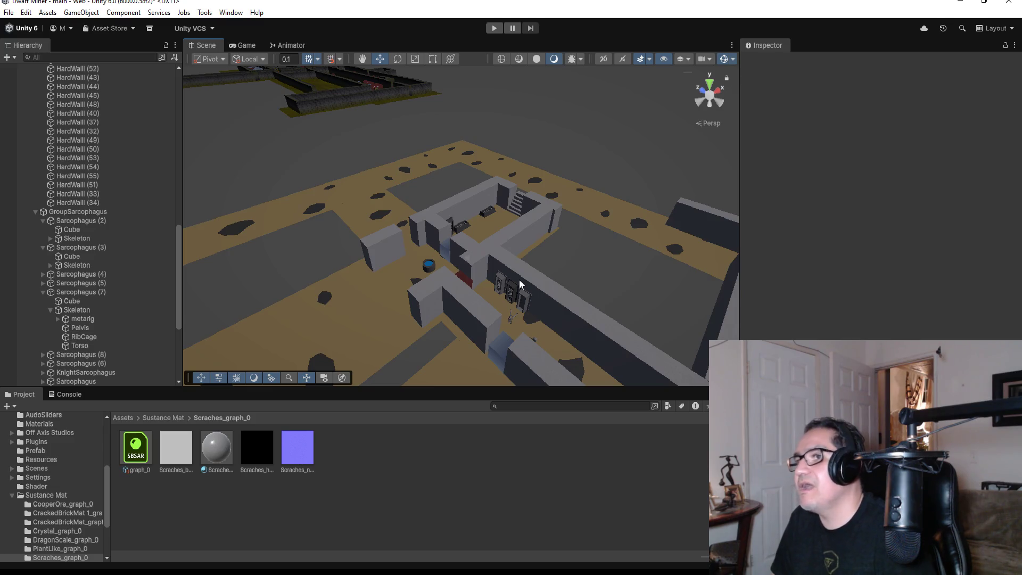
pyautogui.click(710, 84)
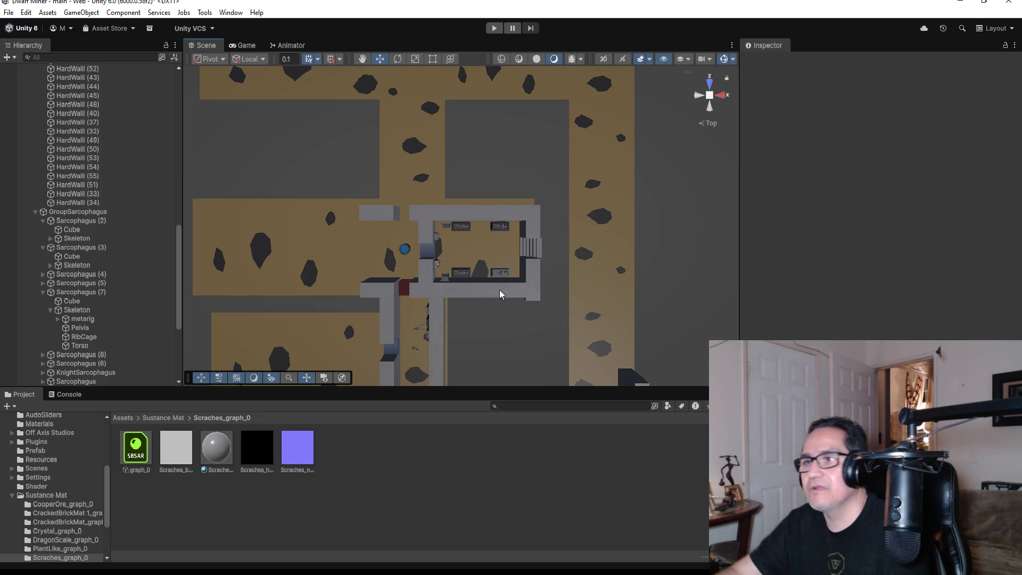
pyautogui.scroll(3, 400, 244)
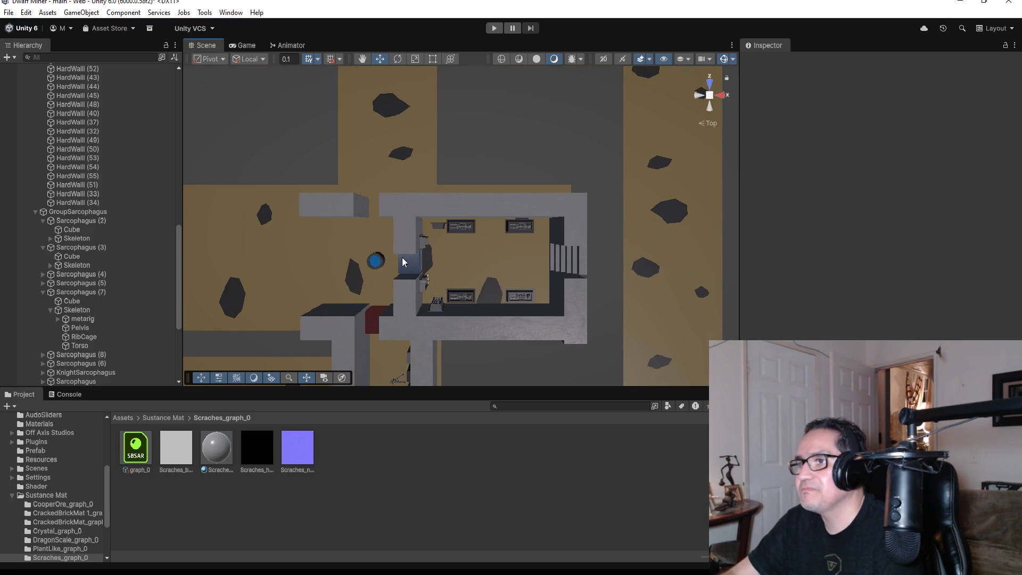
pyautogui.scroll(-4, 404, 282)
pyautogui.scroll(-1, 452, 315)
pyautogui.moveTo(461, 318)
pyautogui.mouseDown()
pyautogui.moveTo(456, 224)
pyautogui.moveTo(534, 57)
pyautogui.moveTo(417, 105)
pyautogui.moveTo(490, 189)
pyautogui.mouseUp()
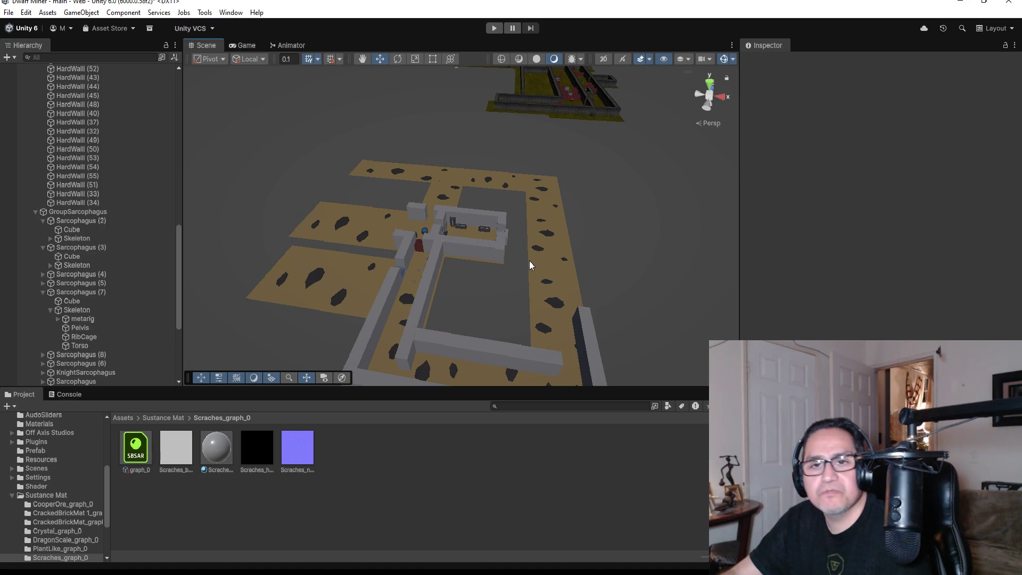
pyautogui.moveTo(572, 293)
pyautogui.mouseDown()
pyautogui.moveTo(491, 263)
pyautogui.moveTo(296, 242)
pyautogui.moveTo(372, 354)
pyautogui.moveTo(632, 258)
pyautogui.moveTo(595, 258)
pyautogui.moveTo(513, 338)
pyautogui.mouseUp()
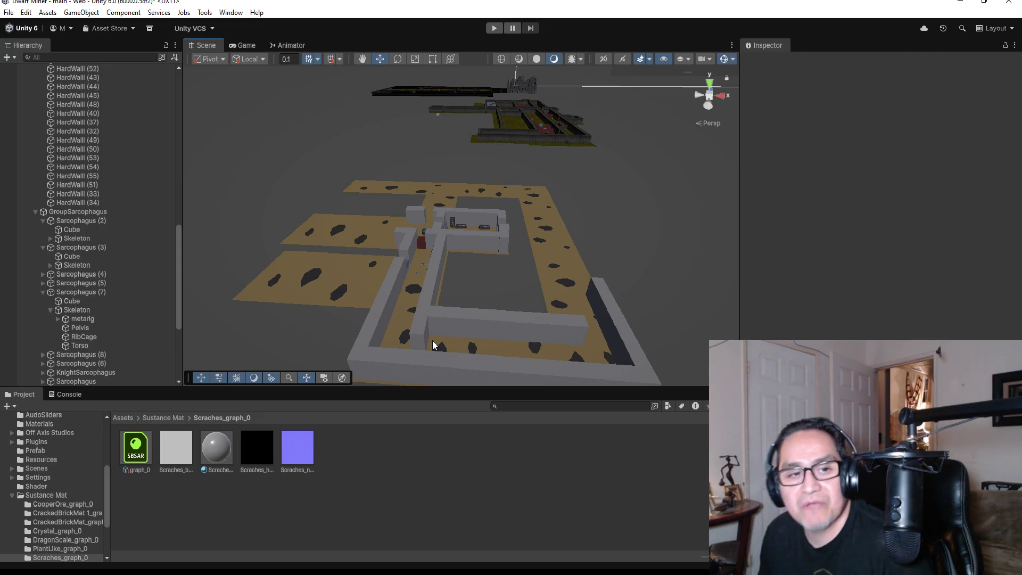
# Select HardWall (53), view the room walls from a tilted top angle, and enter Play mode
pyautogui.click(467, 314)
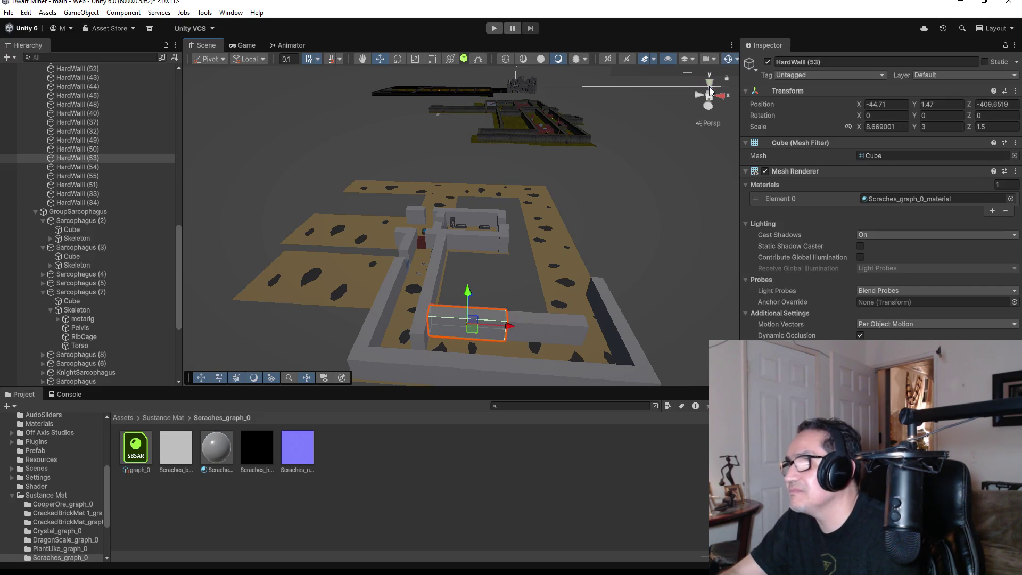
pyautogui.click(709, 88)
pyautogui.scroll(5, 569, 255)
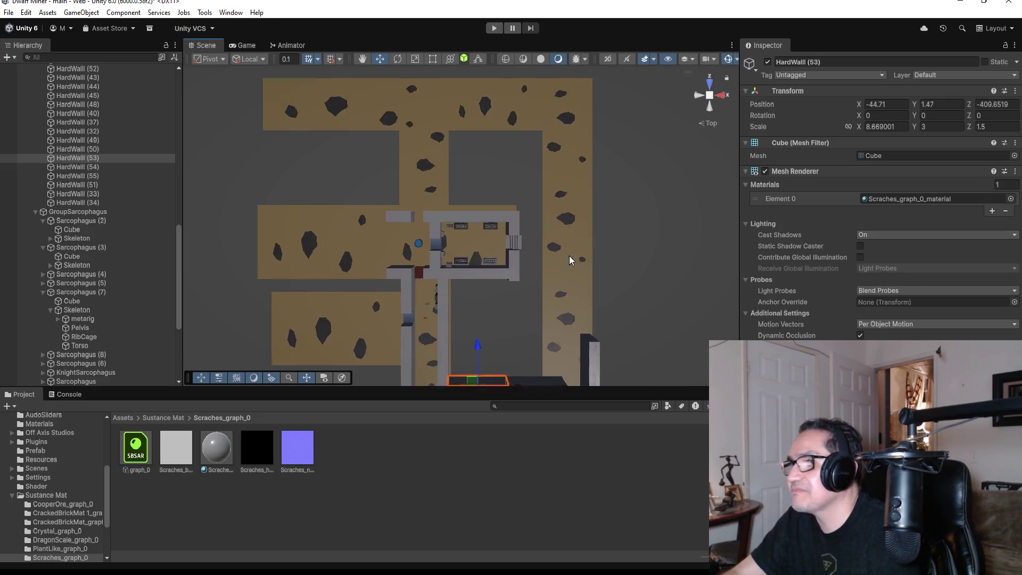
pyautogui.moveTo(594, 258)
pyautogui.mouseDown()
pyautogui.moveTo(411, 42)
pyautogui.moveTo(417, 114)
pyautogui.moveTo(628, 93)
pyautogui.mouseUp()
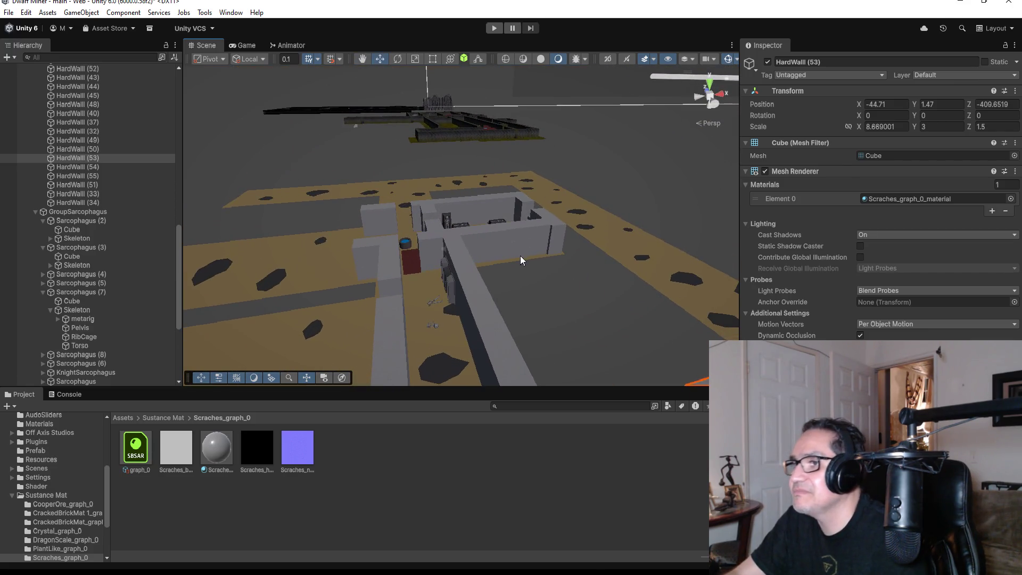
pyautogui.scroll(5, 519, 260)
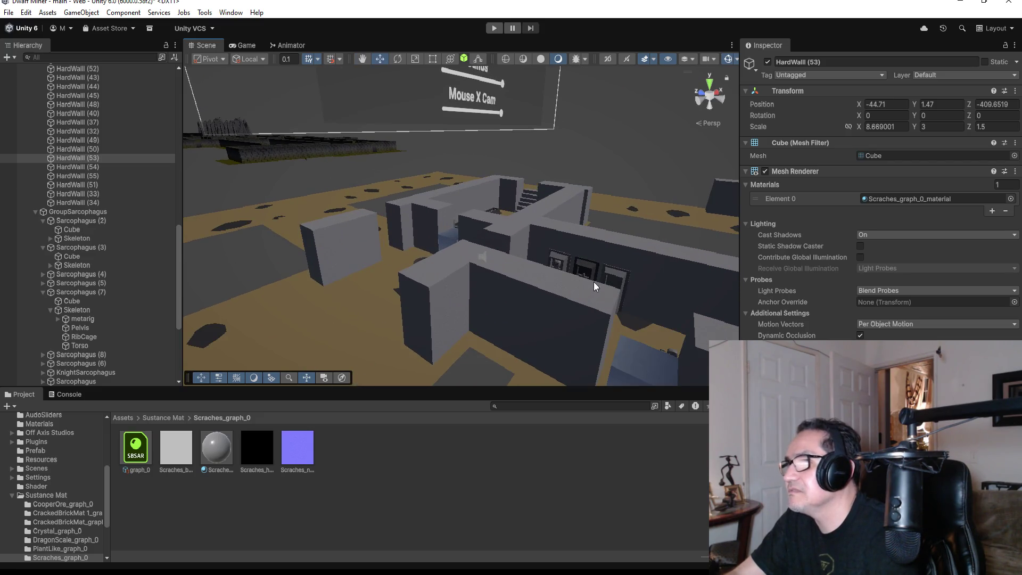
pyautogui.click(497, 30)
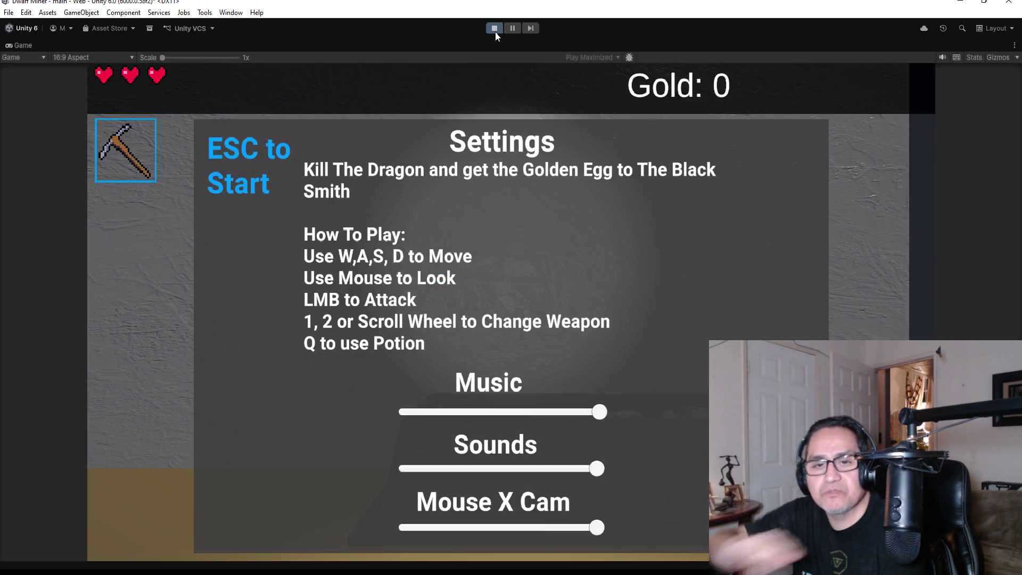
# Start the game, switch to the axe, and kill the skeleton in the doorway
pyautogui.press('Escape')
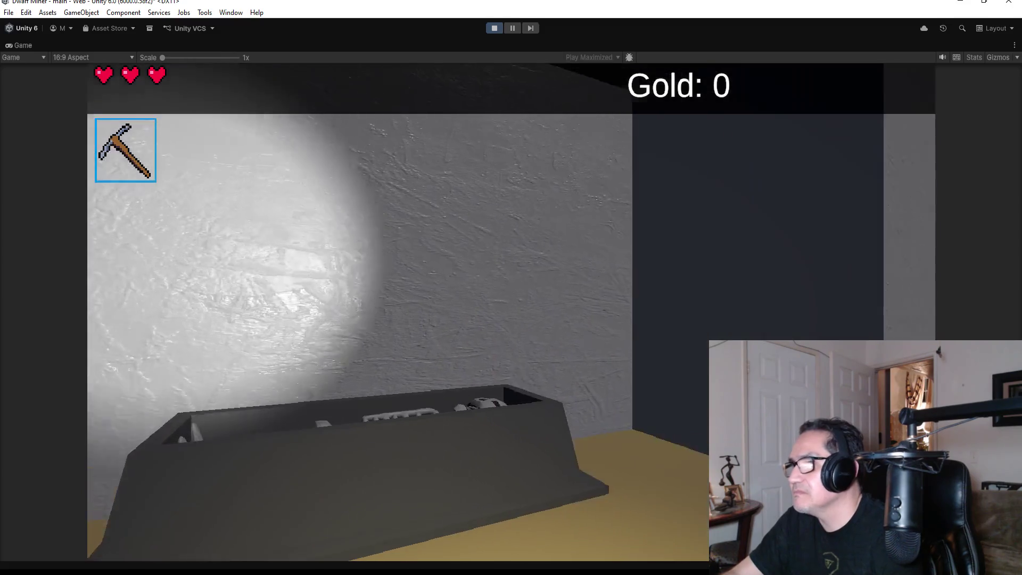
pyautogui.press('2')
pyautogui.press('w')
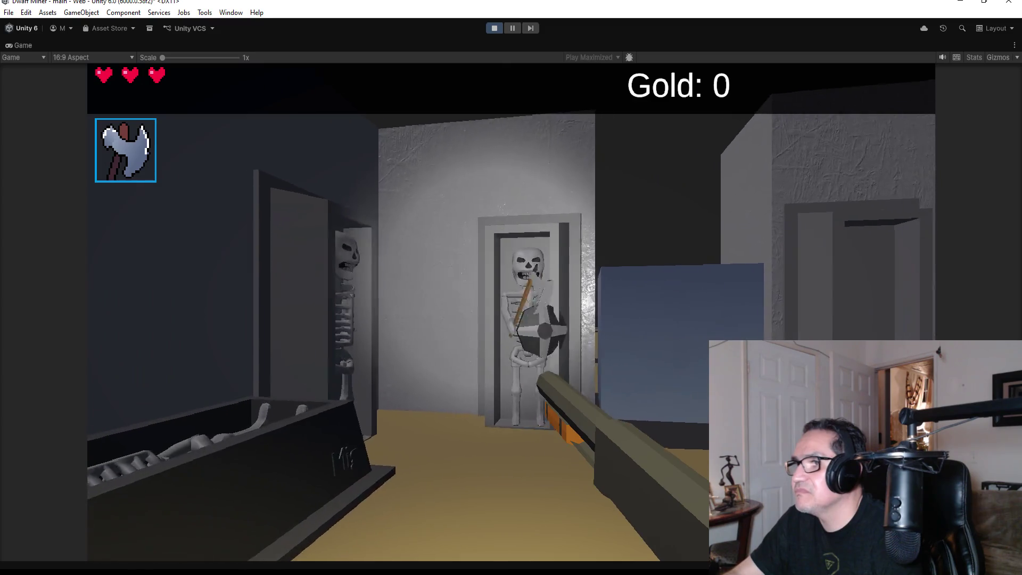
pyautogui.click(511, 311)
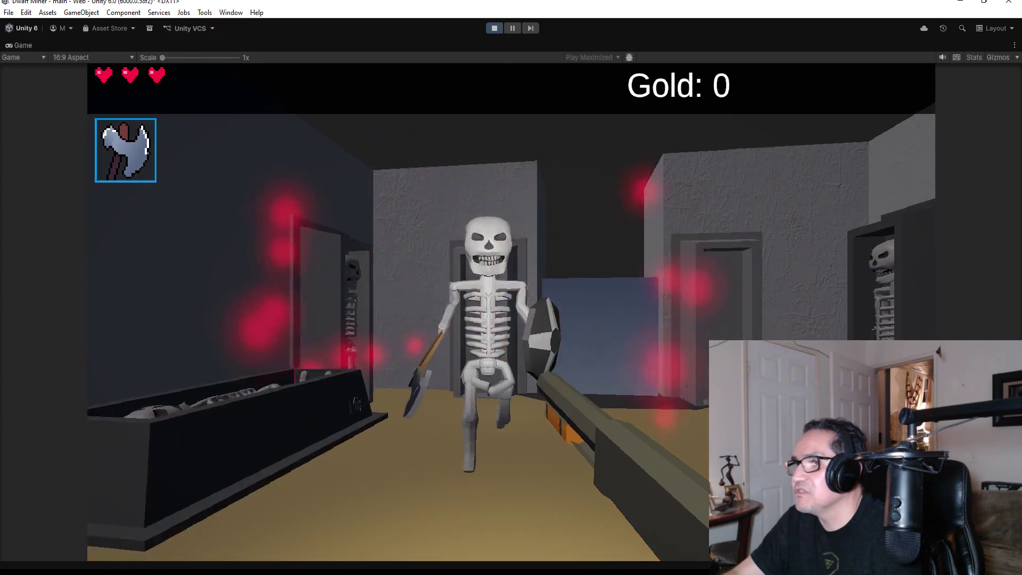
pyautogui.click(511, 311)
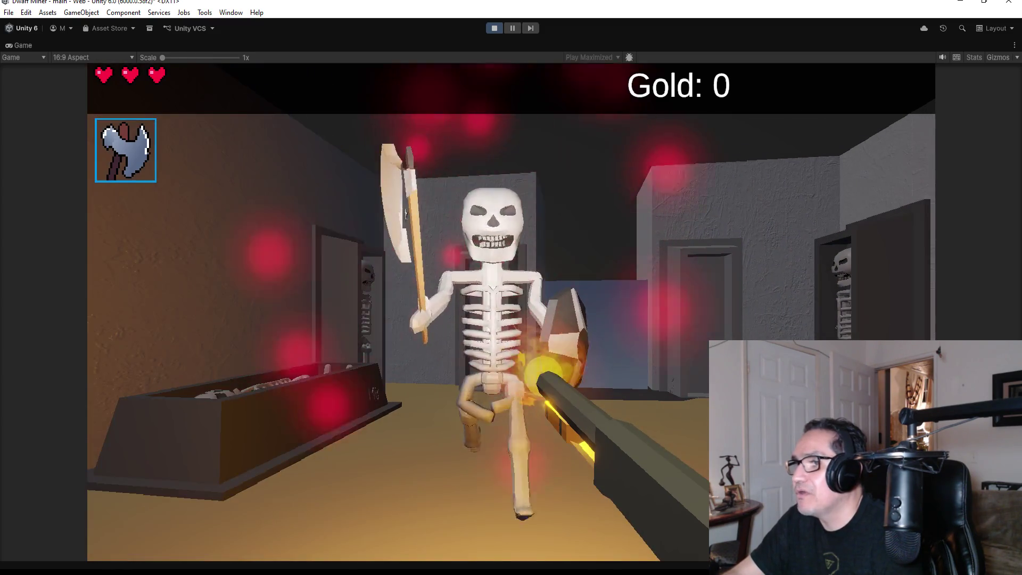
# Switch back to the pickaxe and mine through the blue-grey wall
pyautogui.press('2')
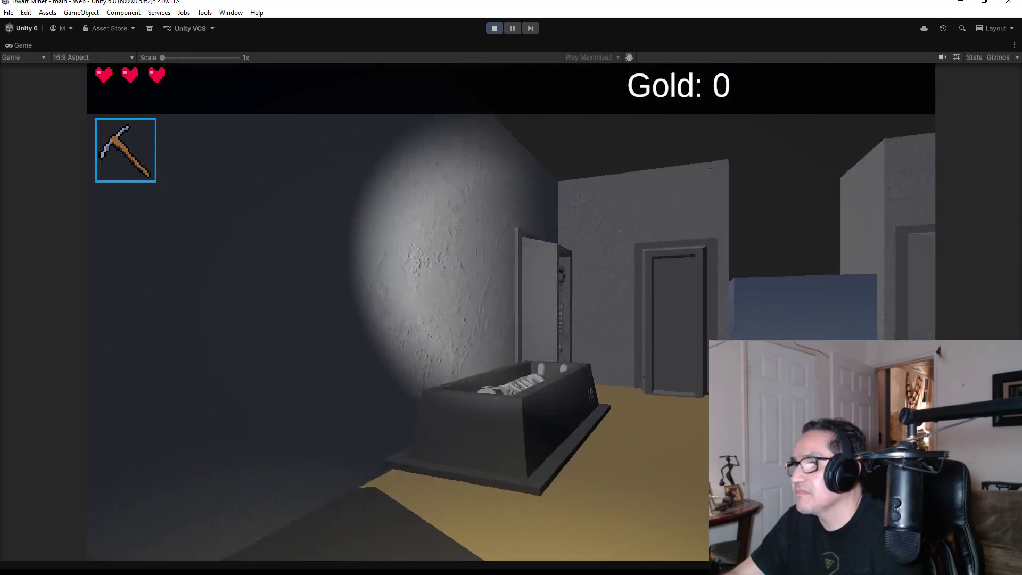
pyautogui.press('w')
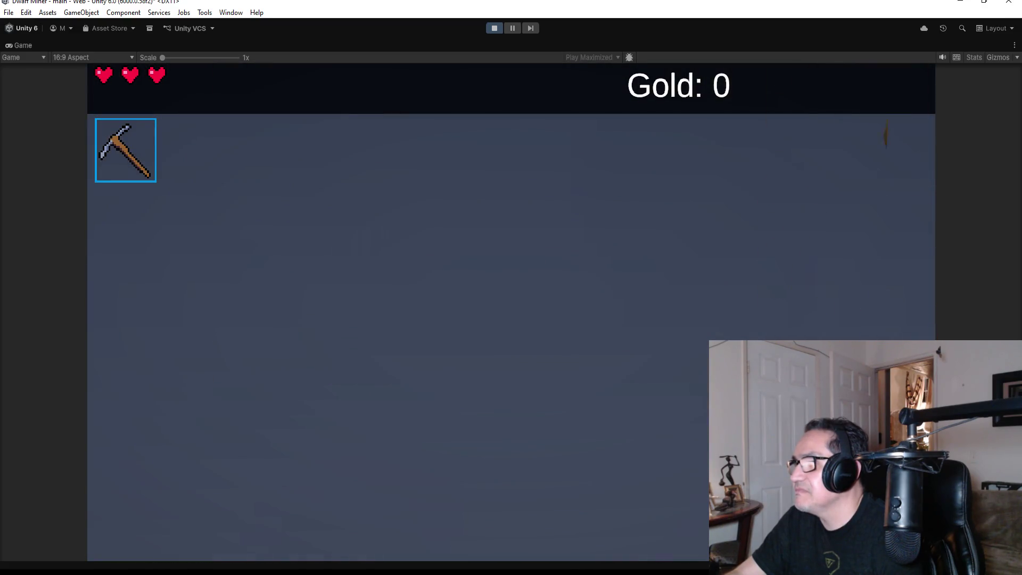
pyautogui.click(511, 311)
pyautogui.click(511, 312)
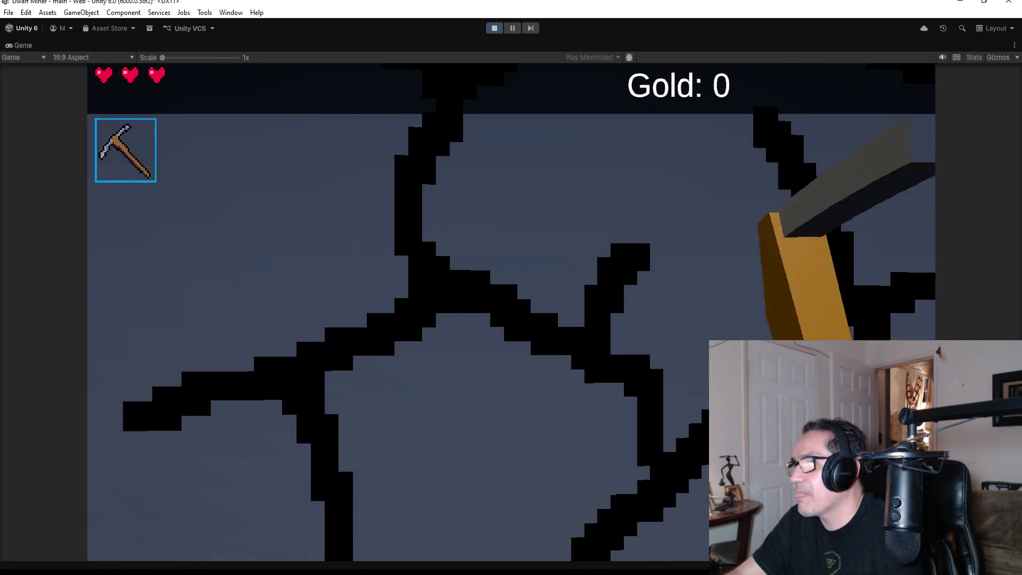
pyautogui.click(511, 311)
pyautogui.press('w')
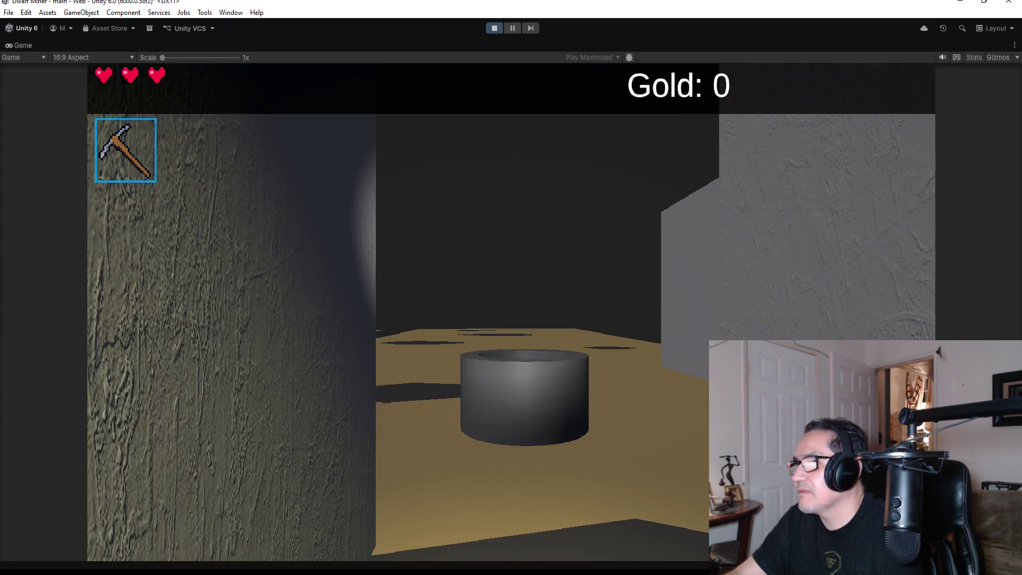
pyautogui.click(511, 311)
# Break the red wall and collect the gold nugget, reaching Gold: 1
pyautogui.press('w')
pyautogui.scroll(-1, 511, 311)
pyautogui.scroll(1, 511, 311)
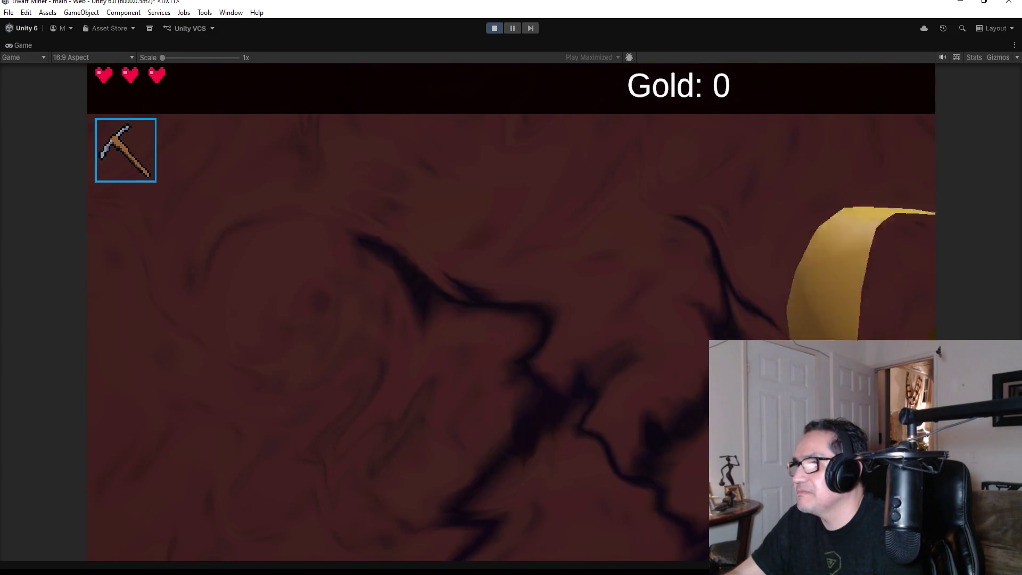
pyautogui.click(511, 311)
pyautogui.press('w')
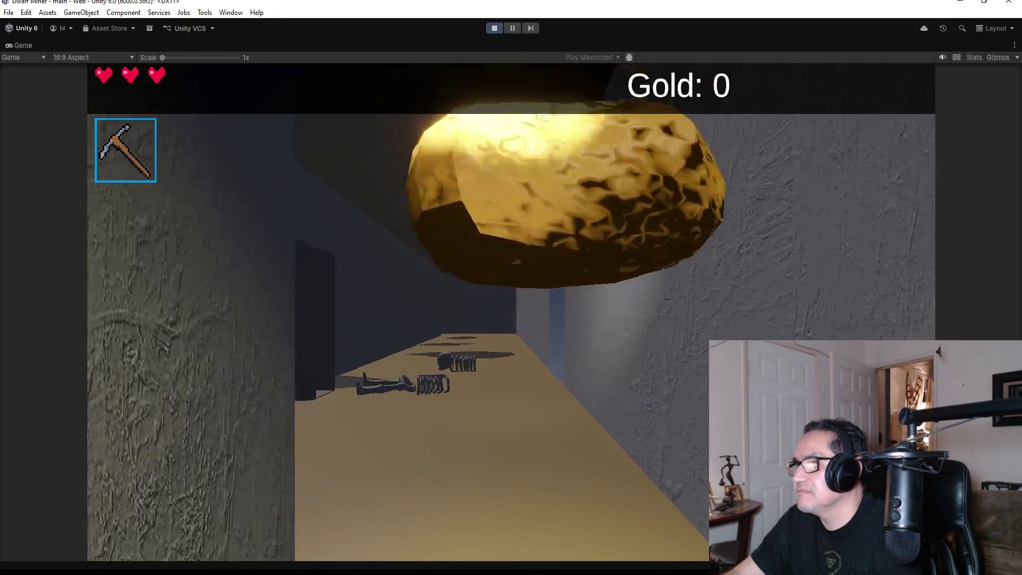
pyautogui.scroll(-1, 511, 311)
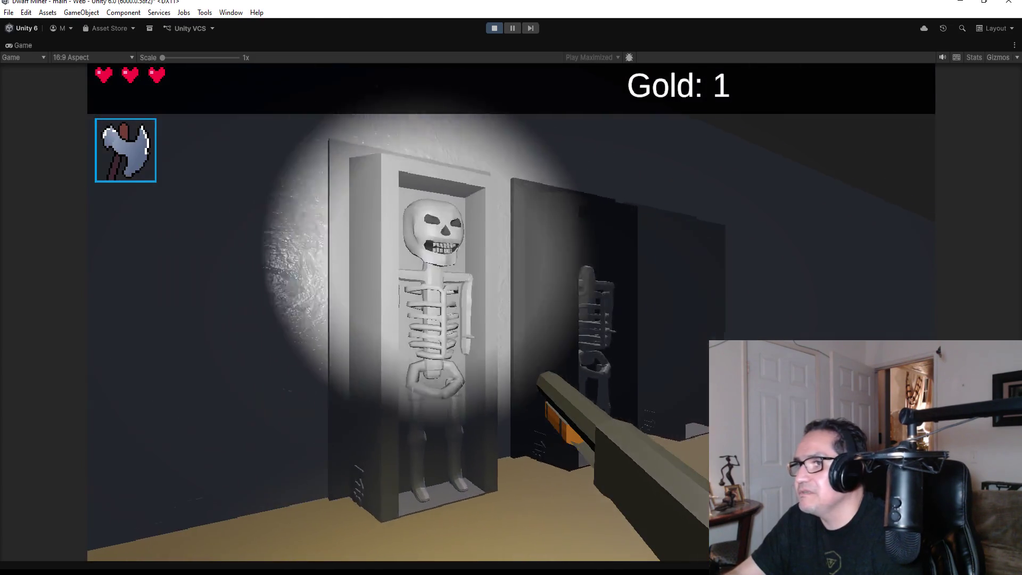
# Pass through the magenta portal, shoot the corridor skeleton, then stop Play mode
pyautogui.press('w')
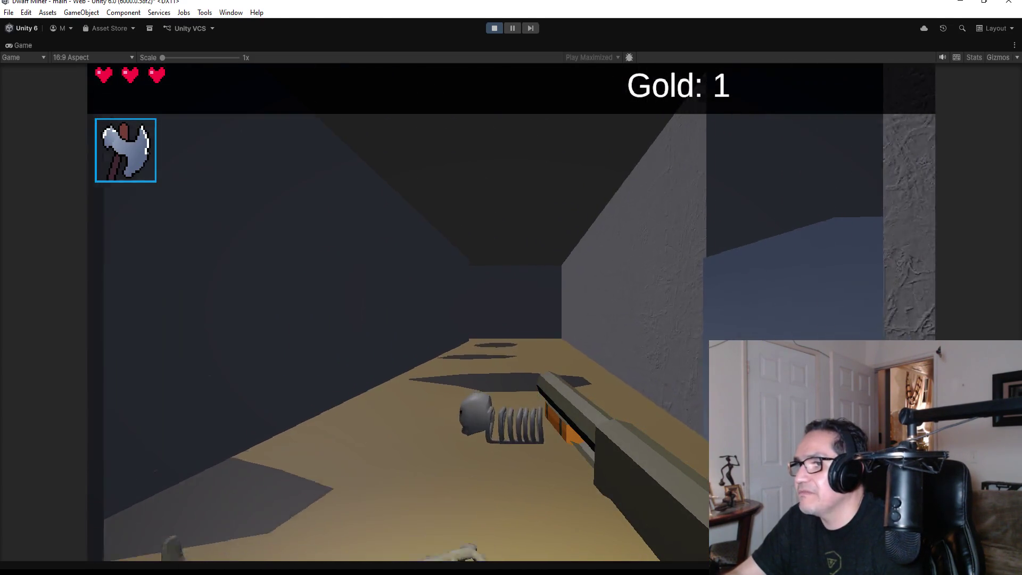
pyautogui.press('w')
pyautogui.click(511, 311)
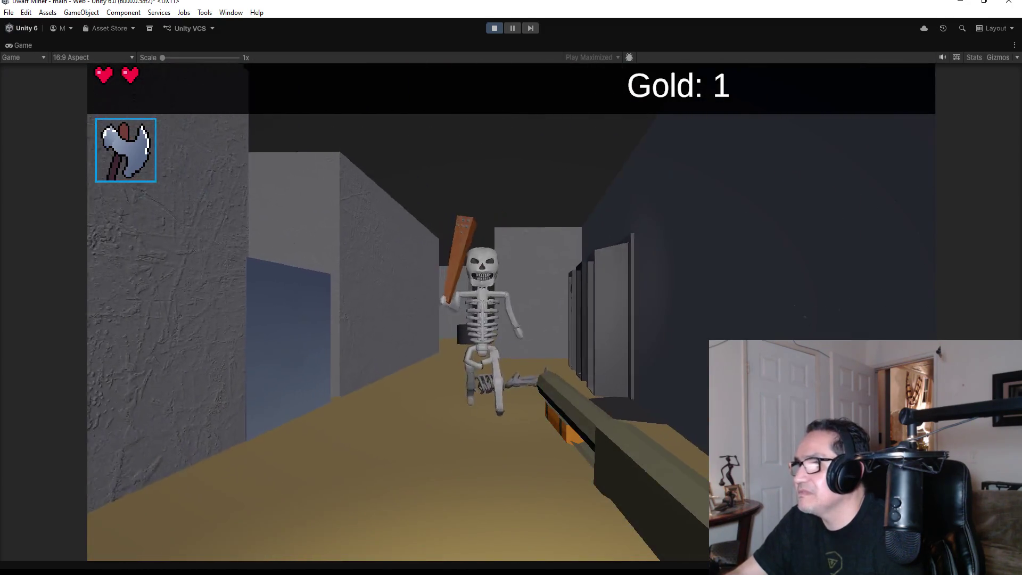
pyautogui.click(511, 311)
pyautogui.click(511, 312)
pyautogui.click(511, 311)
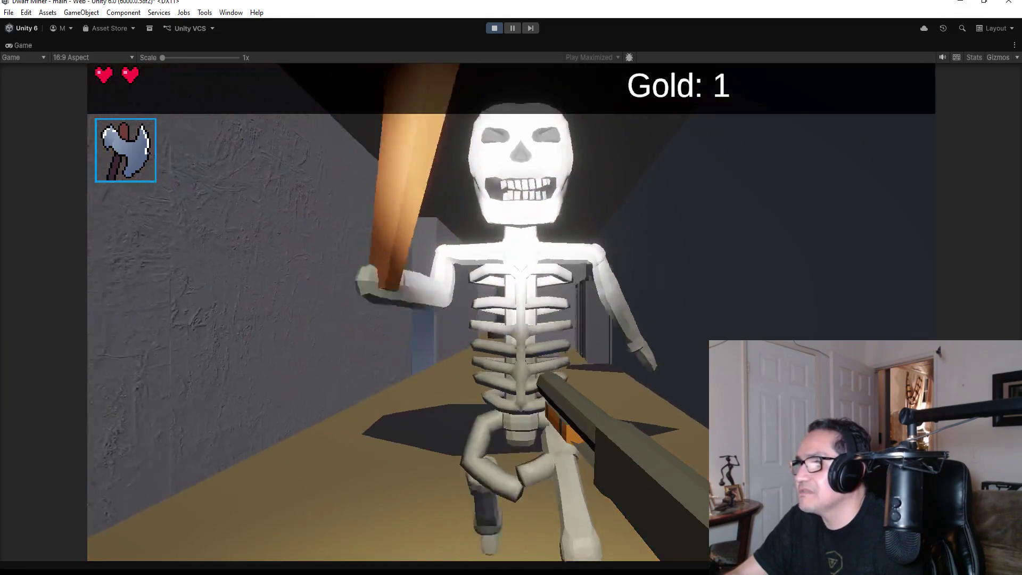
pyautogui.click(511, 311)
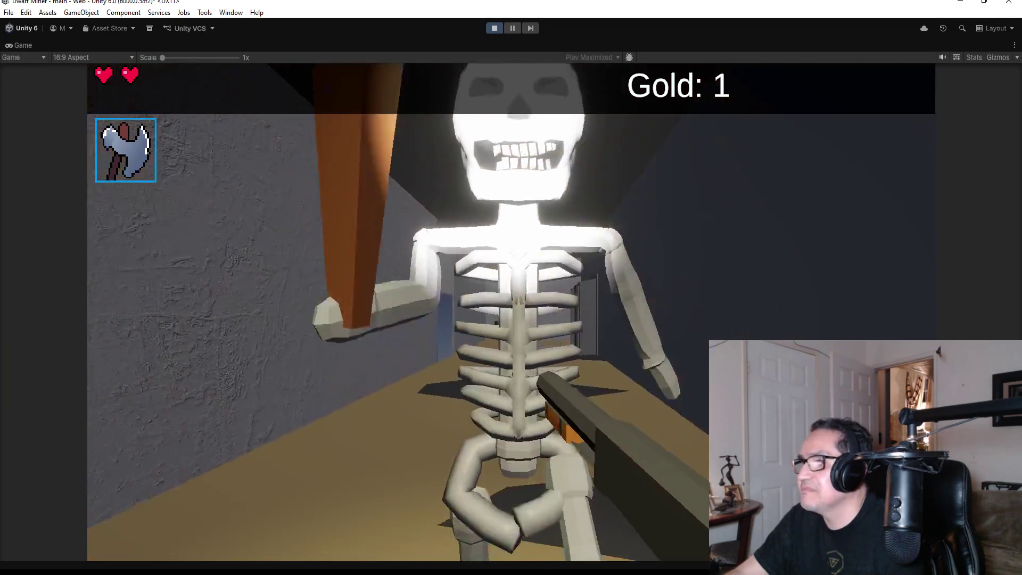
pyautogui.click(511, 311)
pyautogui.press('Escape')
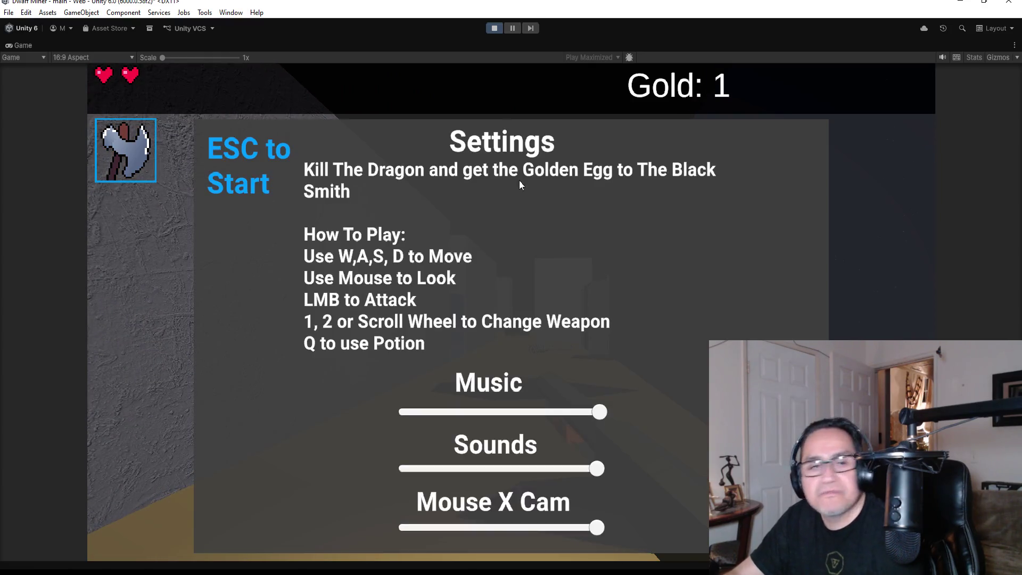
pyautogui.click(498, 26)
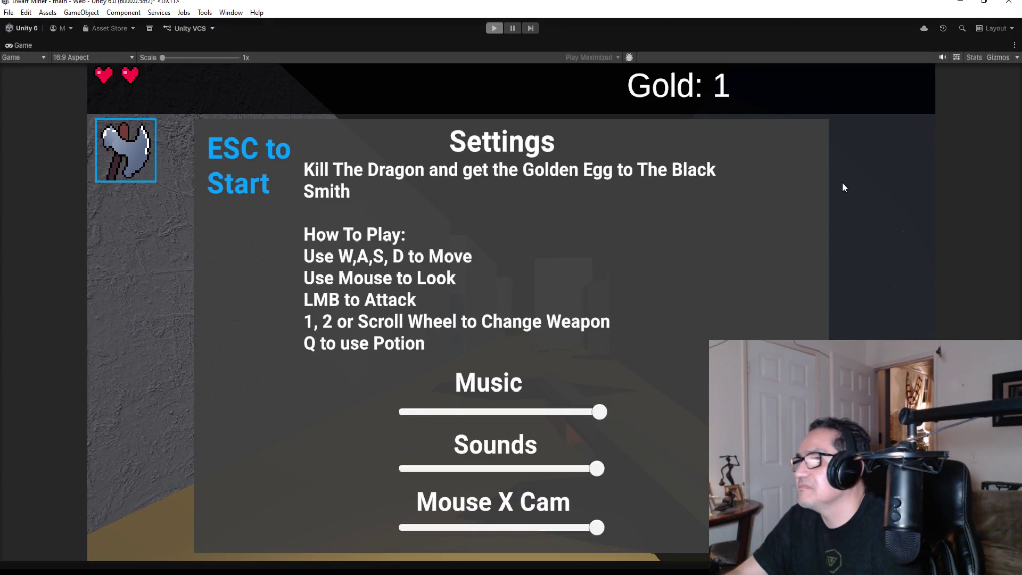